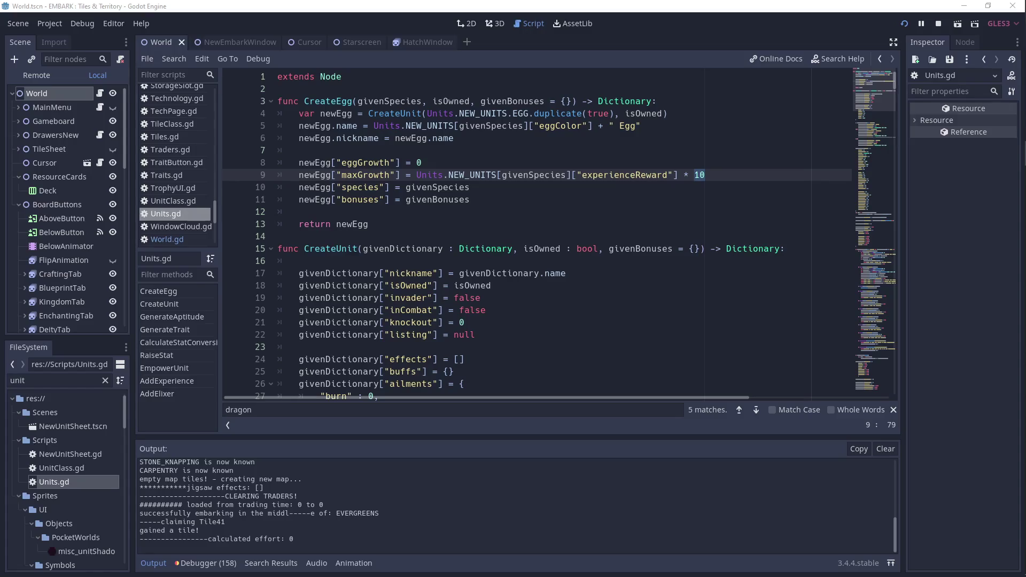
- Focus lines 8–9 of Units.gd, then bring the running EMBARK (DEBUG) game window forward
left_click(731, 168)
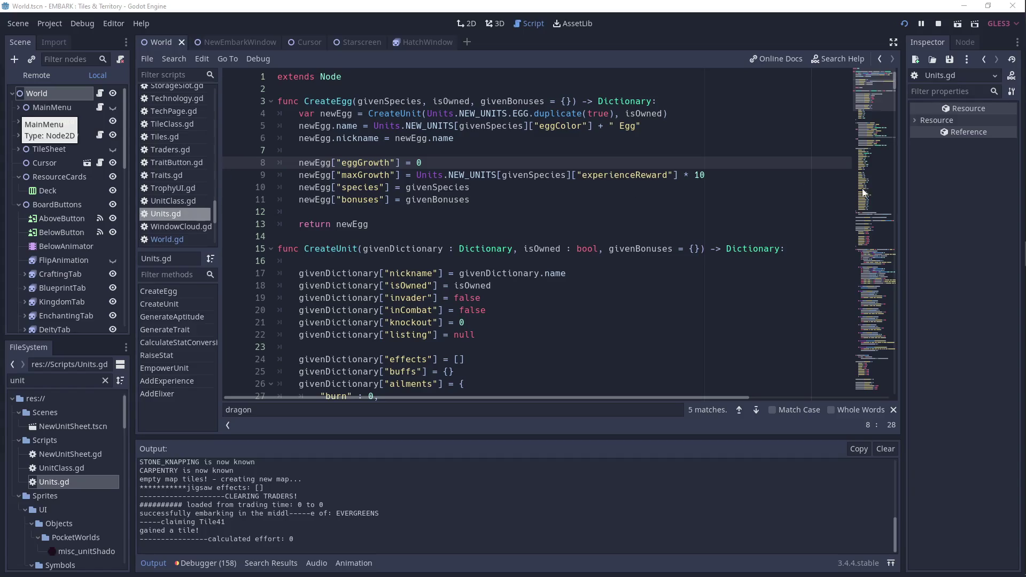
left_click(749, 169)
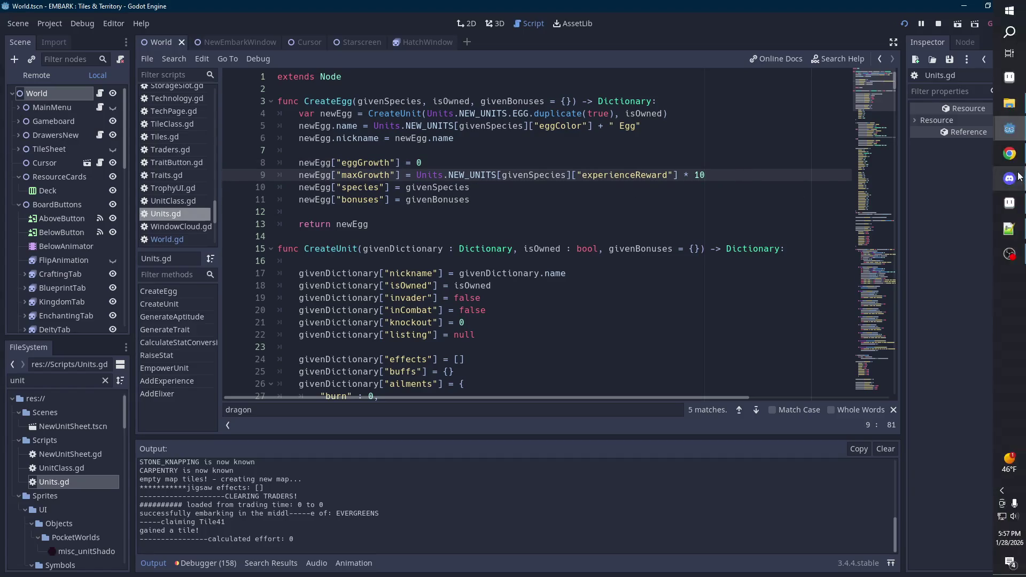
mouse_move(1016, 136)
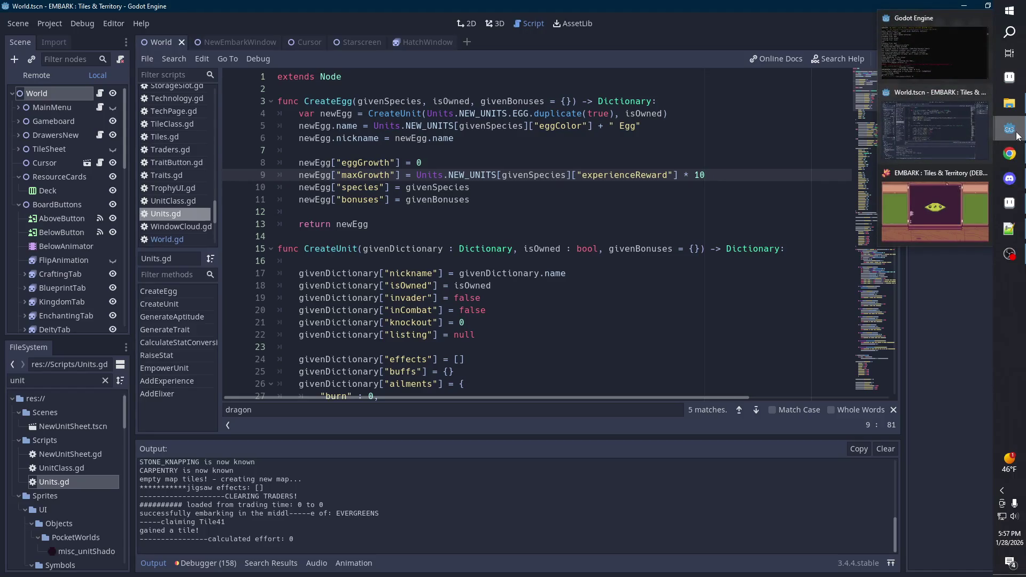
left_click(937, 214)
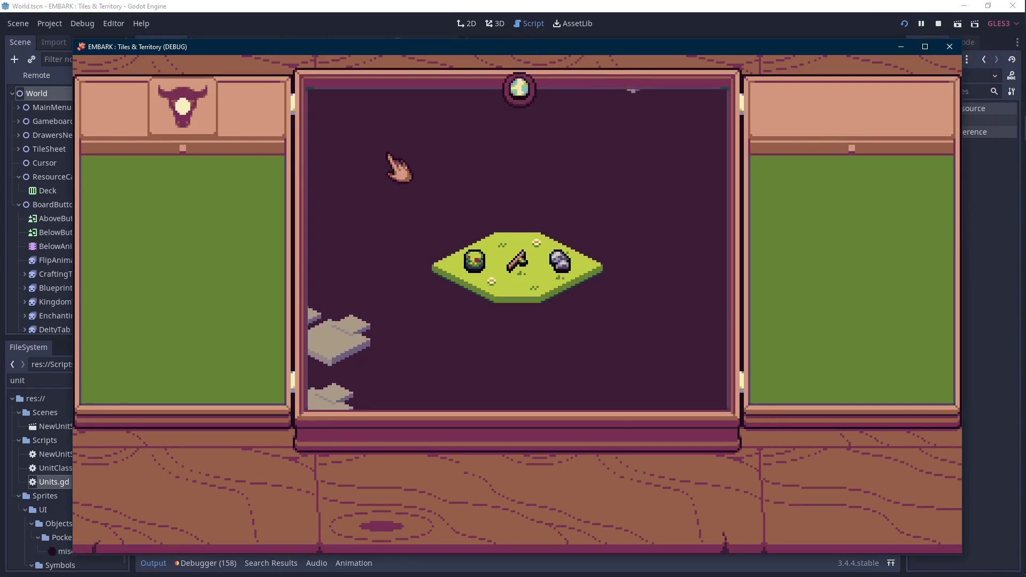
- Hatch the Yellow Egg from the bull drawer to reveal a Bunny
left_click(155, 99)
left_click(235, 171)
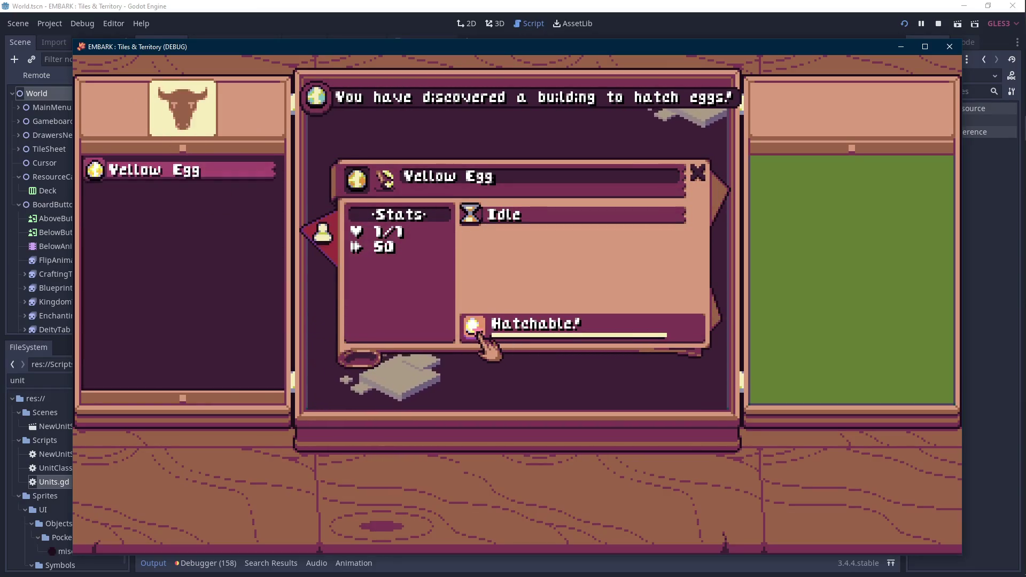
left_click(479, 334)
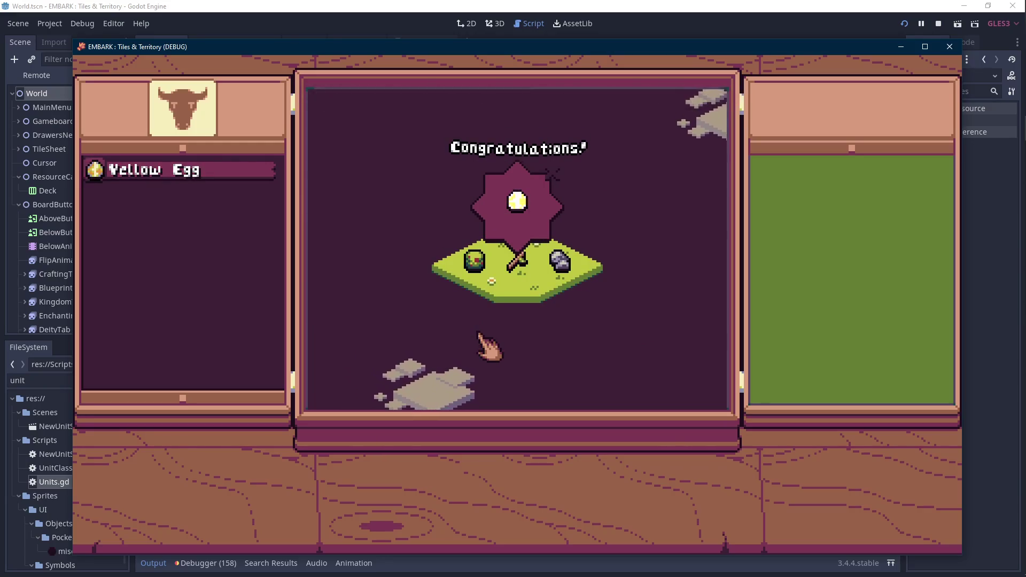
left_click(554, 187)
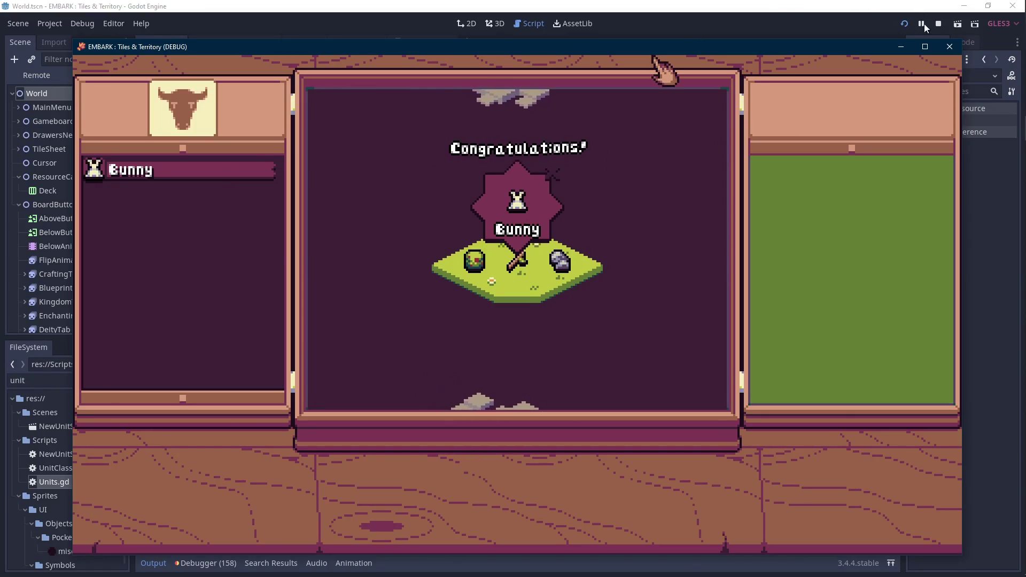
left_click(502, 192)
- Send the Bunny to forage, stop the game, and switch to Aseprite
mouse_move(179, 177)
left_mouse_down()
mouse_move(472, 273)
mouse_move(475, 265)
left_mouse_up()
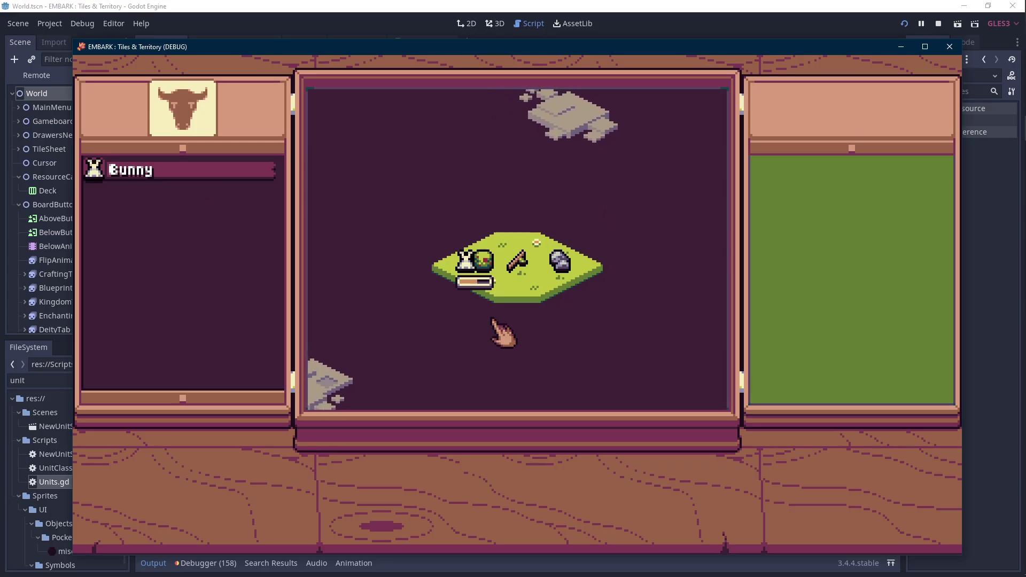
left_click(938, 24)
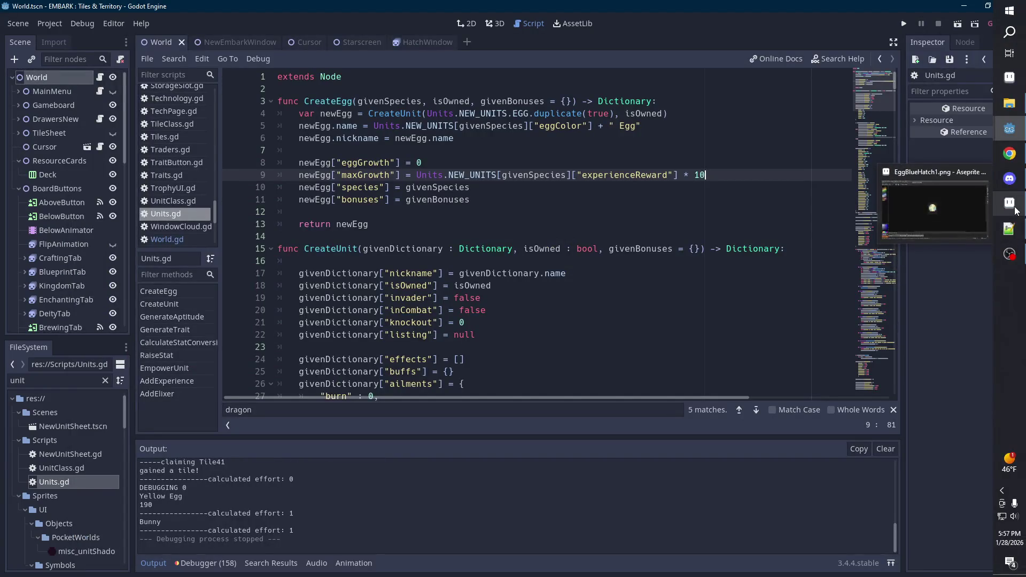
left_click(1015, 210)
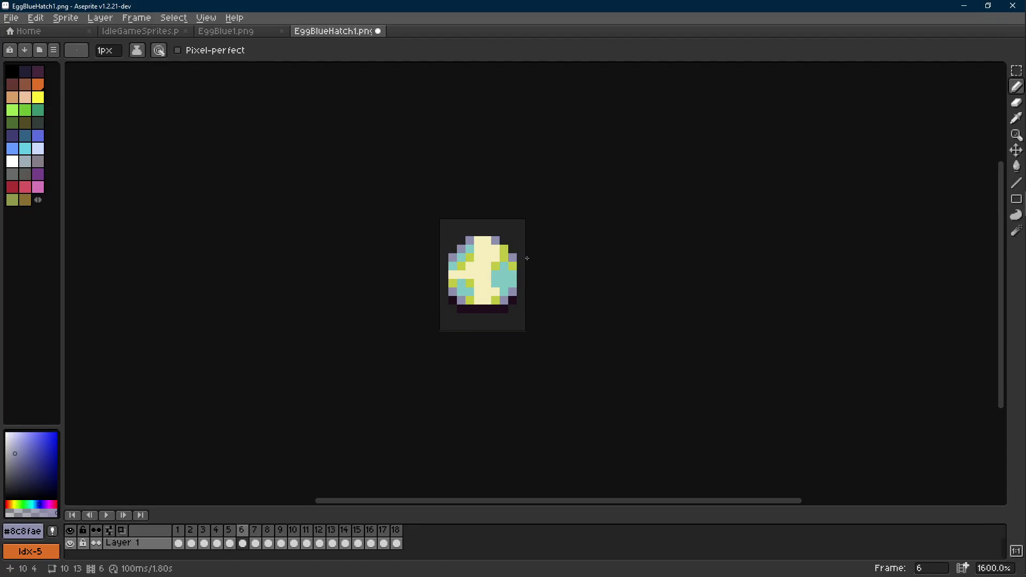
- Paint the egg's top pixels lime in frame 6, comparing against frame 5
scroll(529, 258, "up", 3)
left_click(449, 193, "alt")
key("Right")
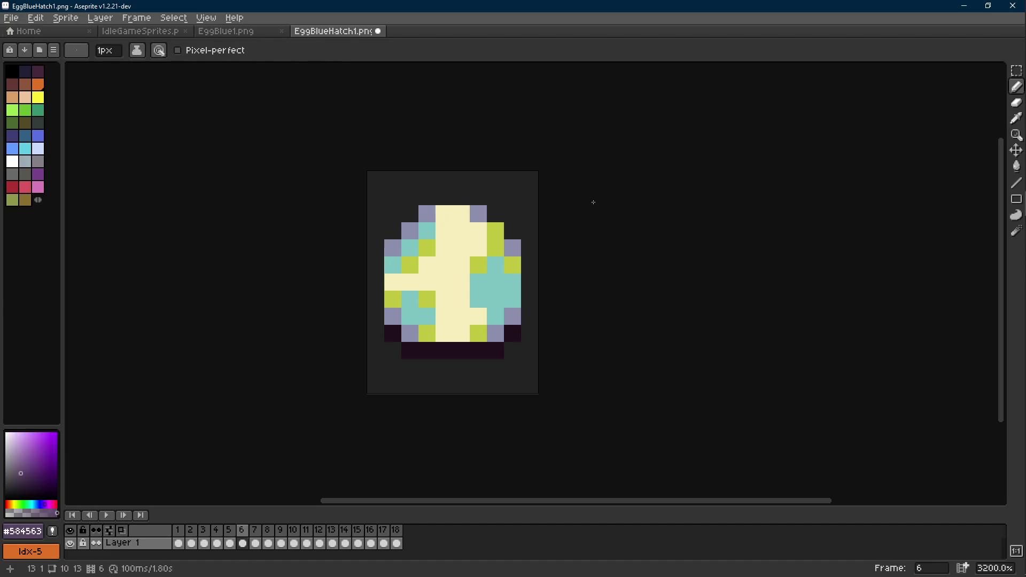
left_click(448, 231, "alt")
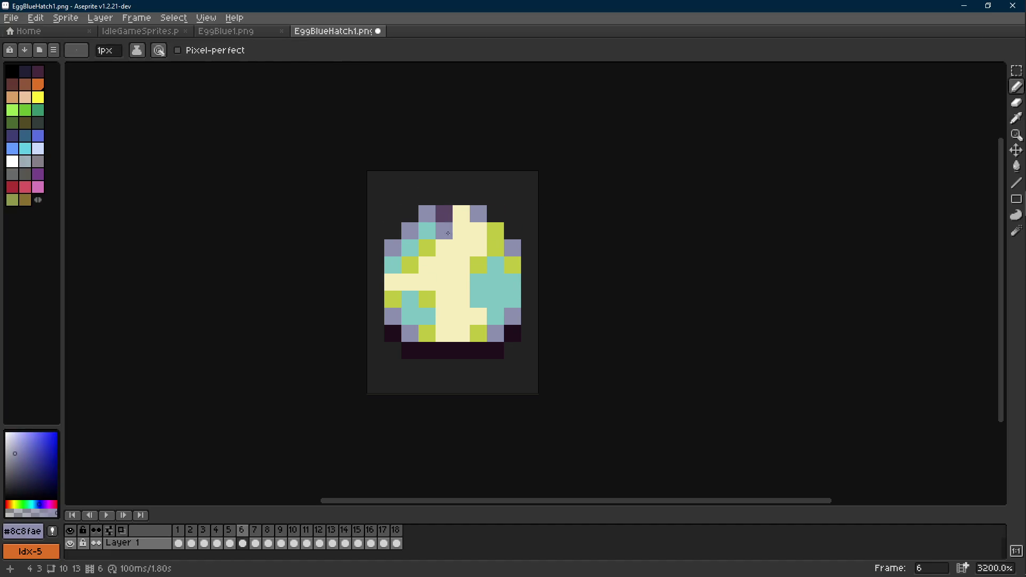
scroll(516, 244, "down", 8)
scroll(522, 245, "up", 7)
key("Left")
left_click(495, 240, "alt")
key("Right")
key("Left")
key("Right")
left_click(490, 226)
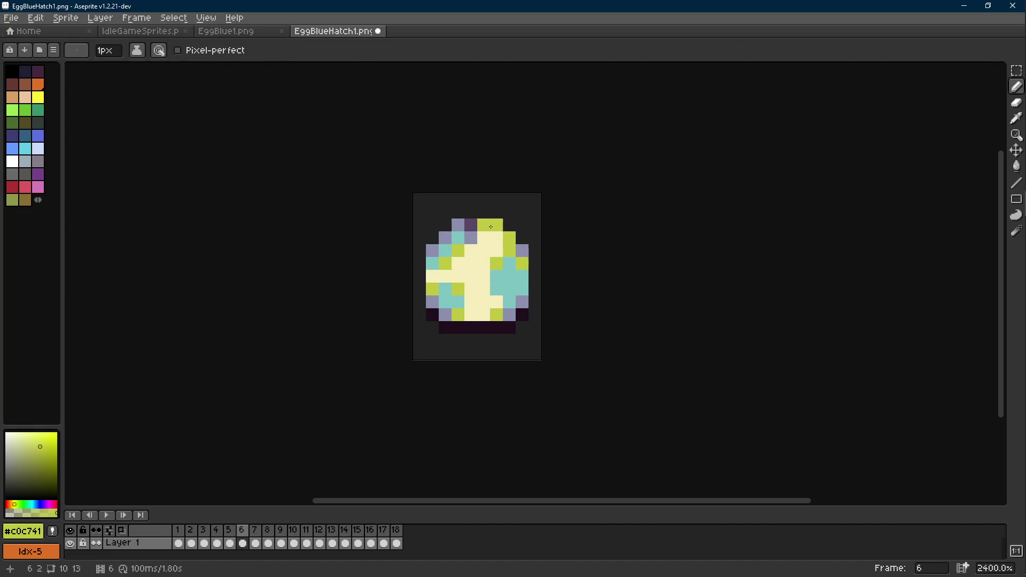
- Copy the lime block at the egg's top from frame 6 into frame 7
scroll(497, 240, "down", 7)
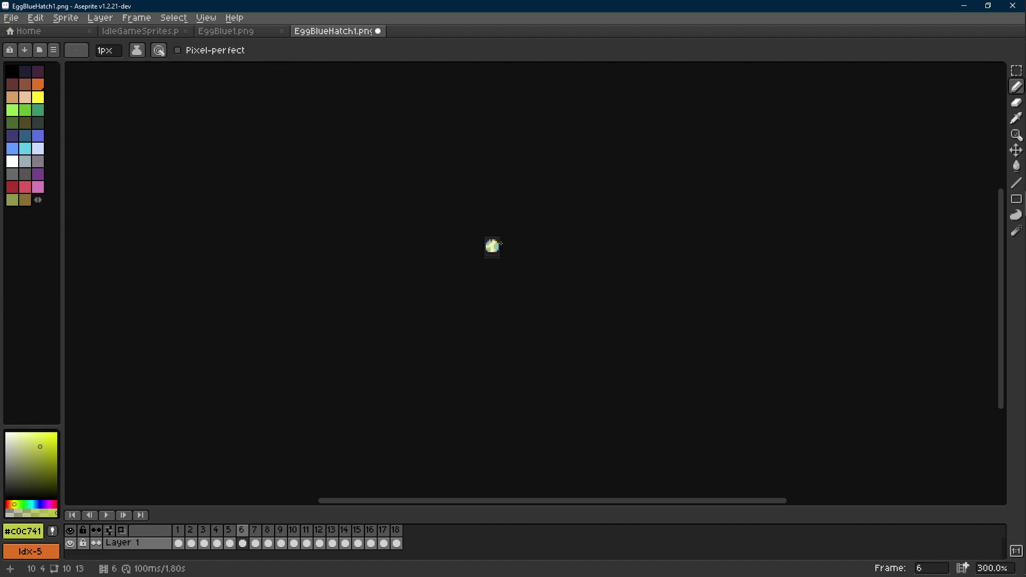
scroll(501, 243, "up", 7)
key("Right")
key("Left")
key("r")
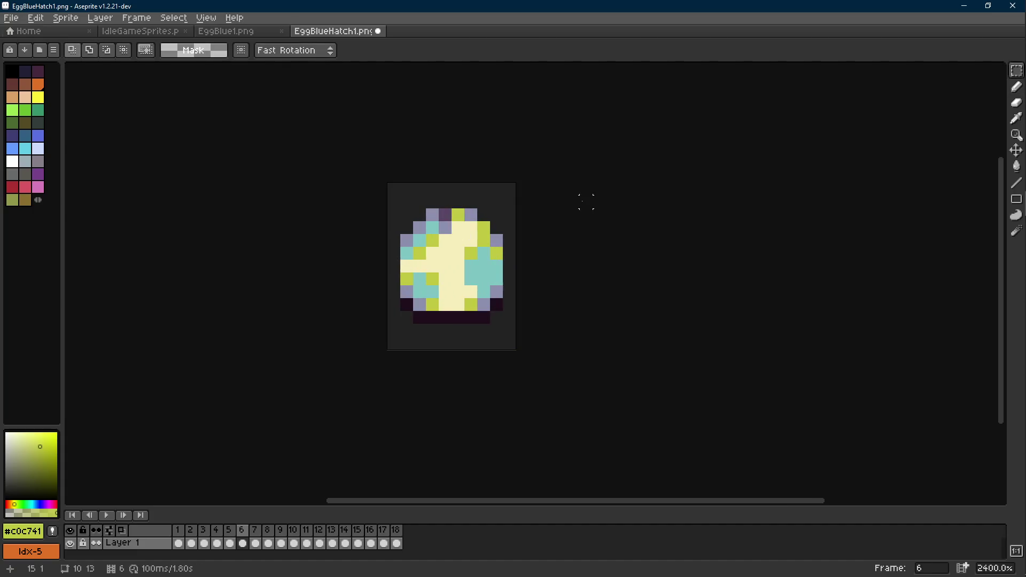
key("Right")
key("ctrl+v")
key("Return")
- Paste the same top block into frames 8 and 9
key("Right")
key("ctrl+v")
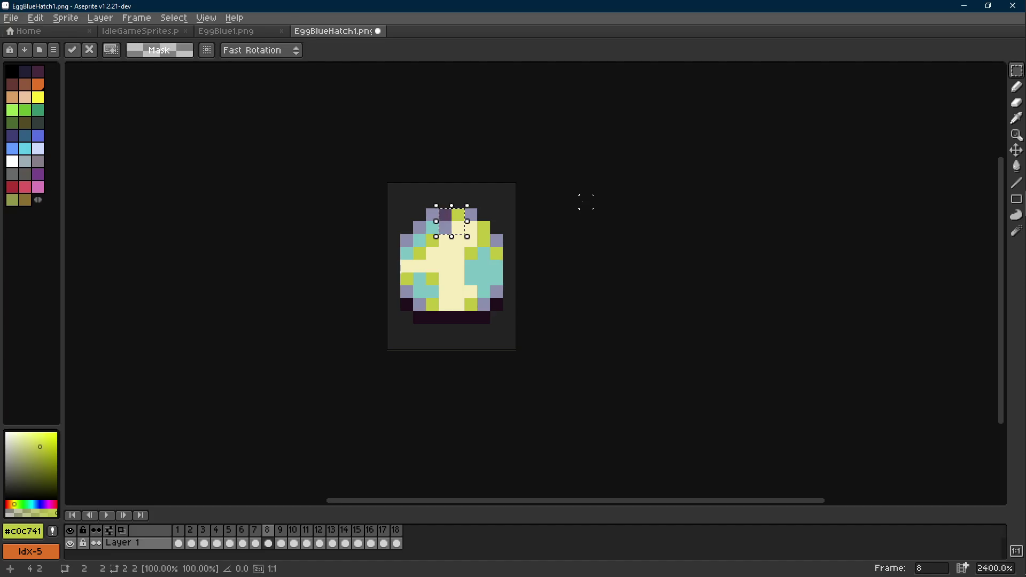
key("Return")
key("Right")
key("ctrl+v")
scroll(465, 221, "up", 1)
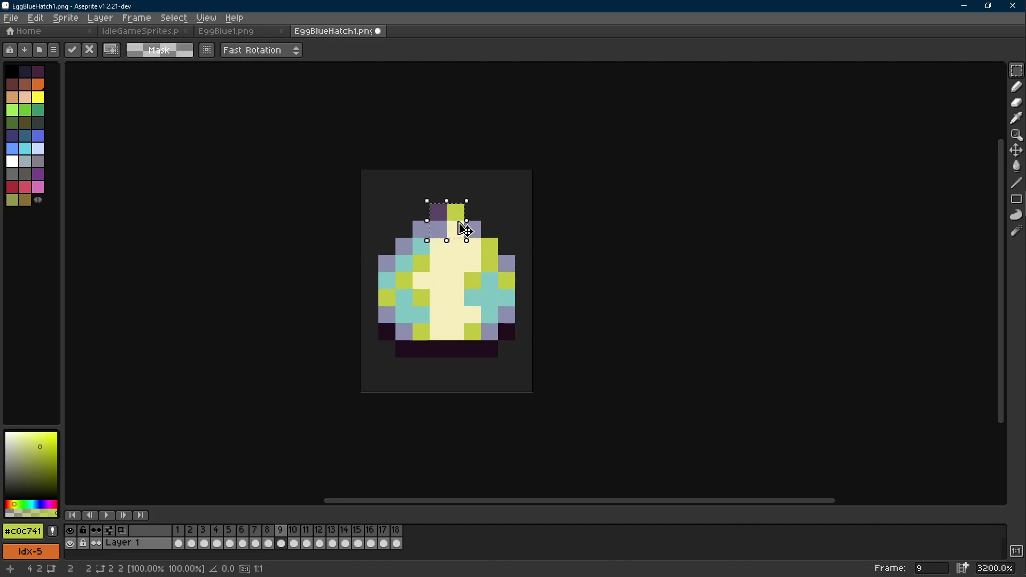
left_click(472, 229, "alt")
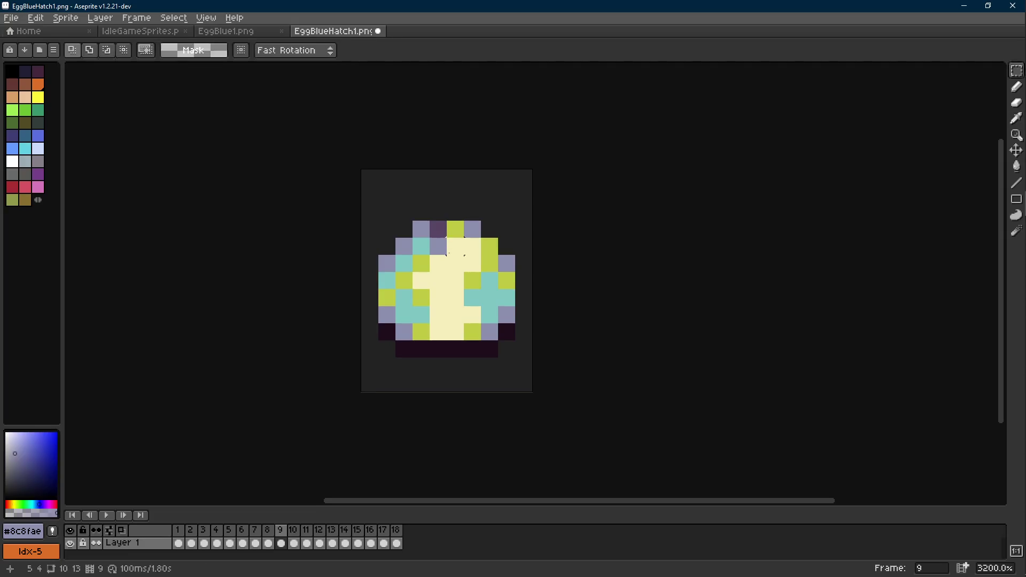
- Shift the egg's top pixels one pixel right in frame 10
key("b")
left_click(455, 263)
left_click(457, 229, "alt")
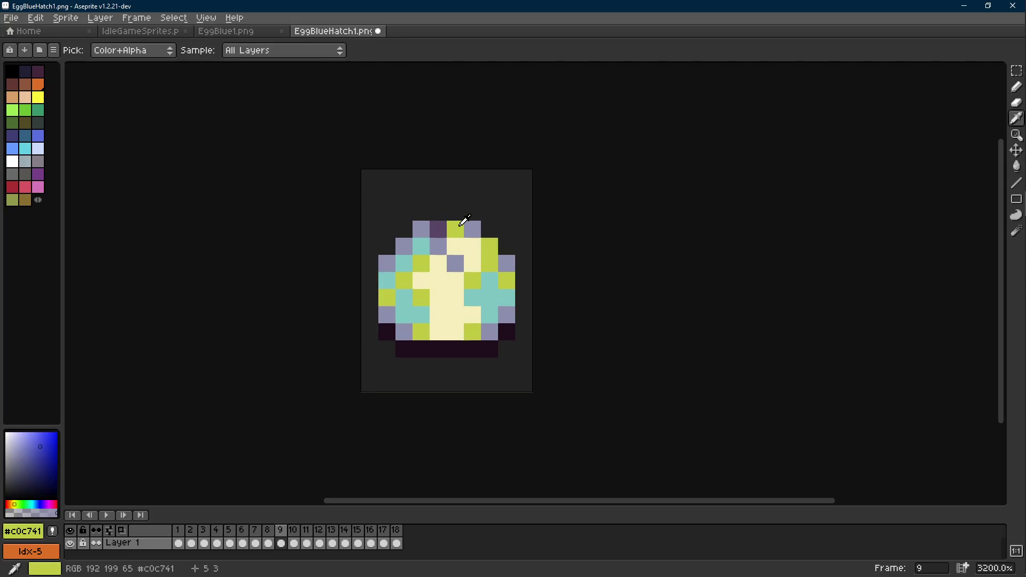
key("r")
key("Right")
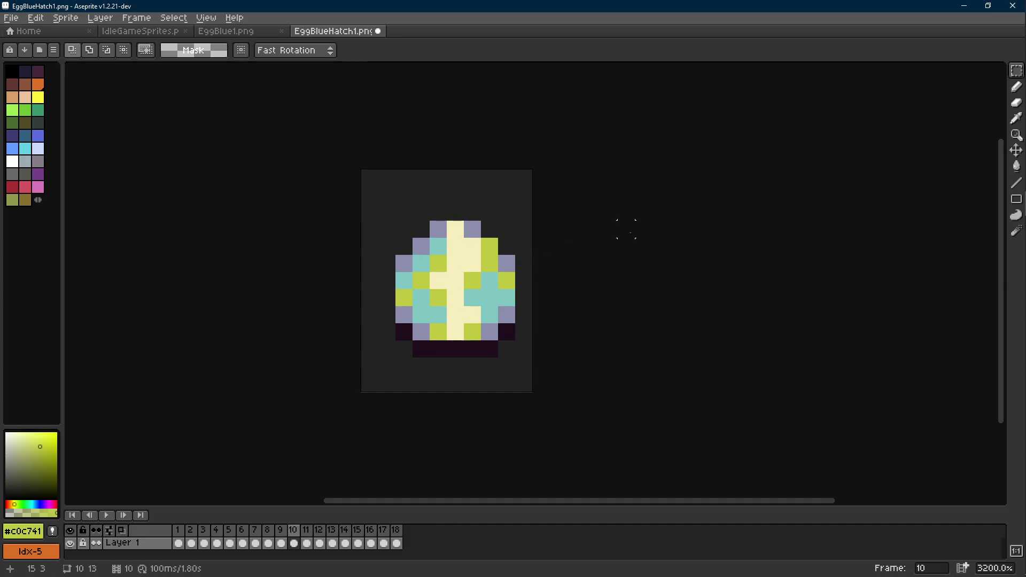
mouse_move(429, 221)
left_mouse_down()
mouse_move(463, 246)
mouse_move(465, 263)
mouse_move(447, 256)
left_mouse_up()
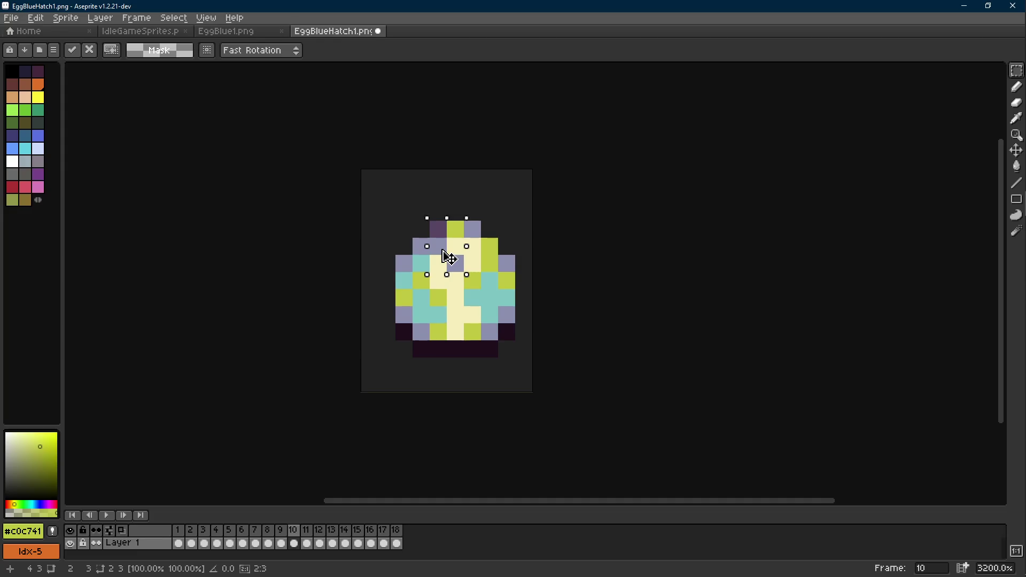
key("i")
key("Left")
key("Right")
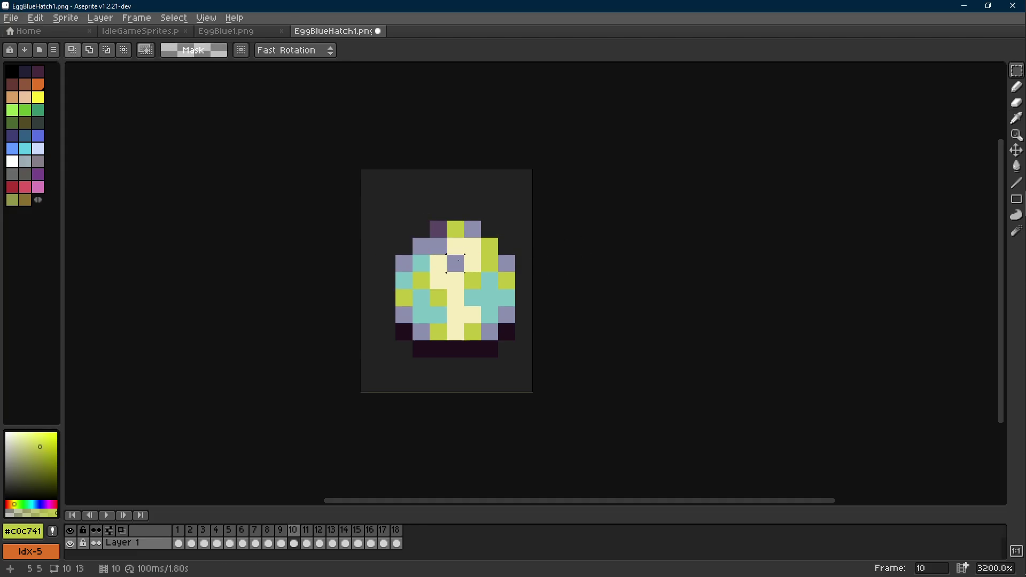
- Copy frame 10's 2×3 top block into frame 11 and move it up
key("m")
left_click_drag(431, 256, 447, 306)
left_click_drag(465, 220, 431, 273)
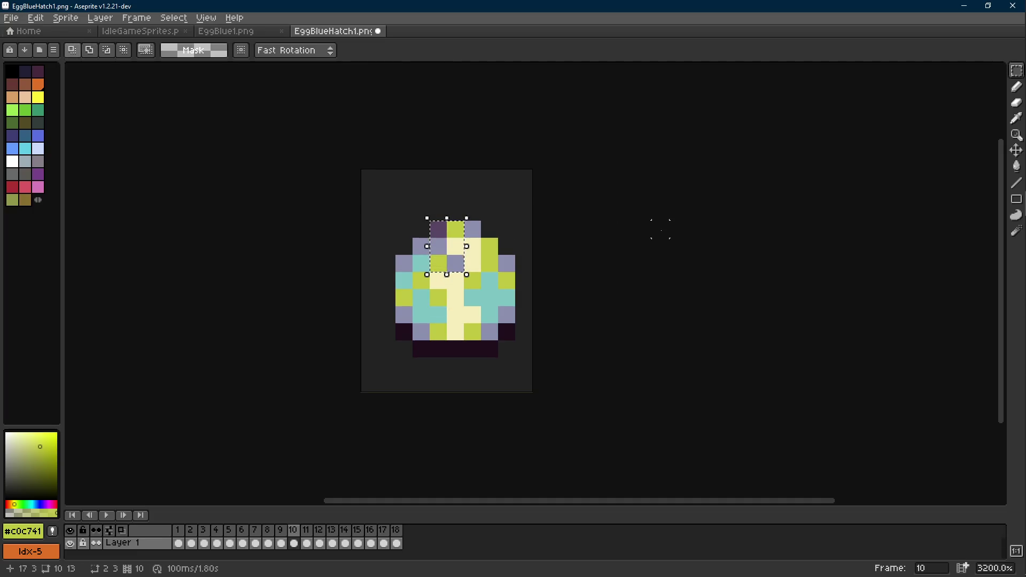
key("ctrl+c")
key("Right")
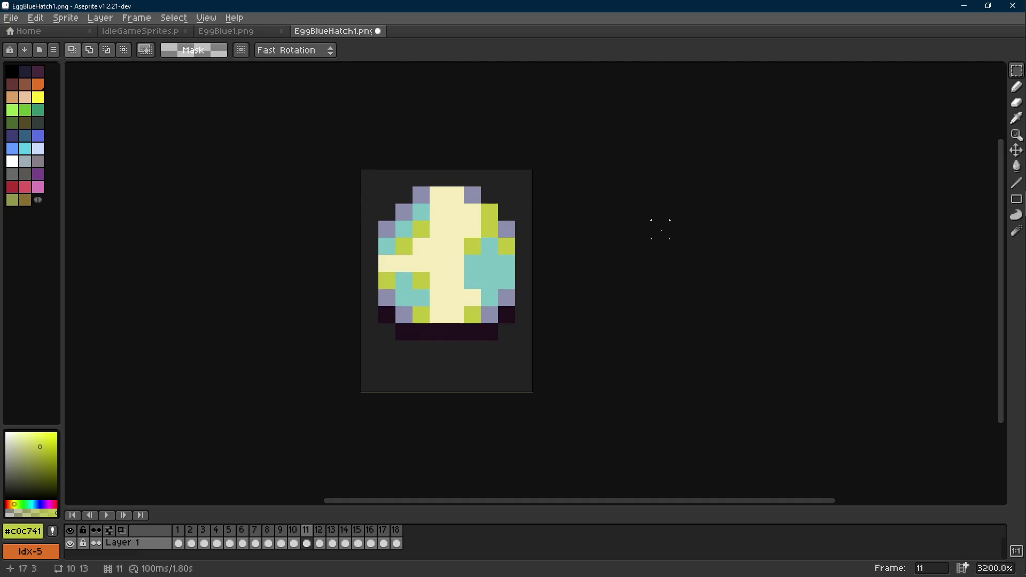
key("ctrl+v")
left_click_drag(446, 252, 454, 222)
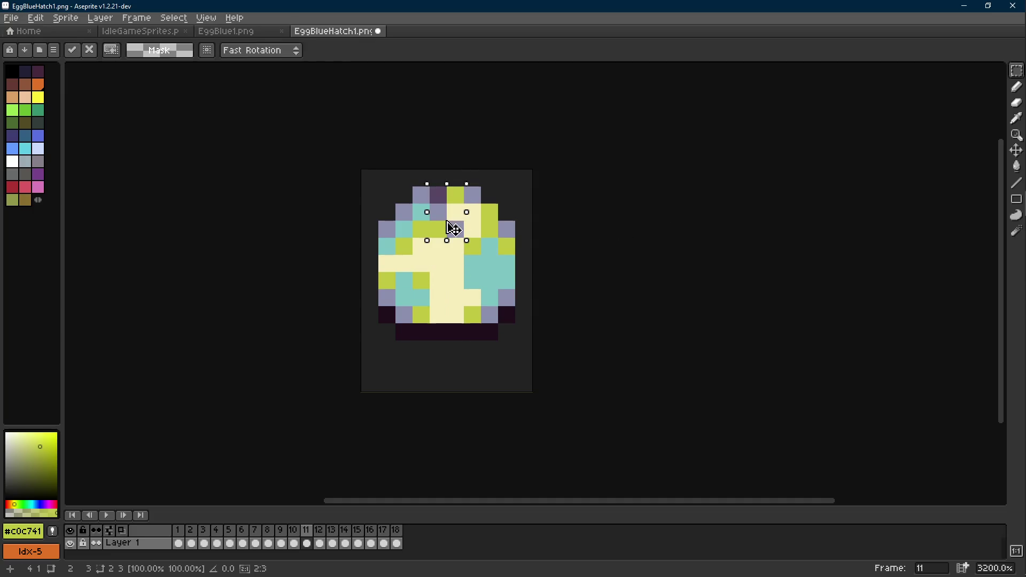
left_click(608, 213)
- In frame 4, paint a pale cream shell fragment above the egg
scroll(608, 213, "down", 6)
scroll(608, 213, "down", 1)
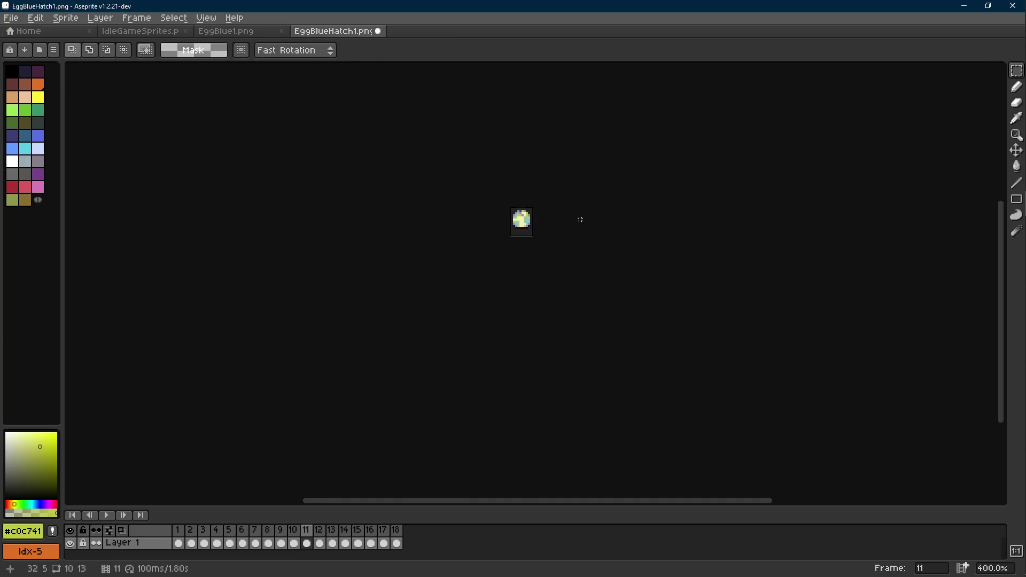
key("Left")
key("Left")
key("Left")
key("Right")
key("Right")
key("Right")
scroll(532, 217, "up", 8)
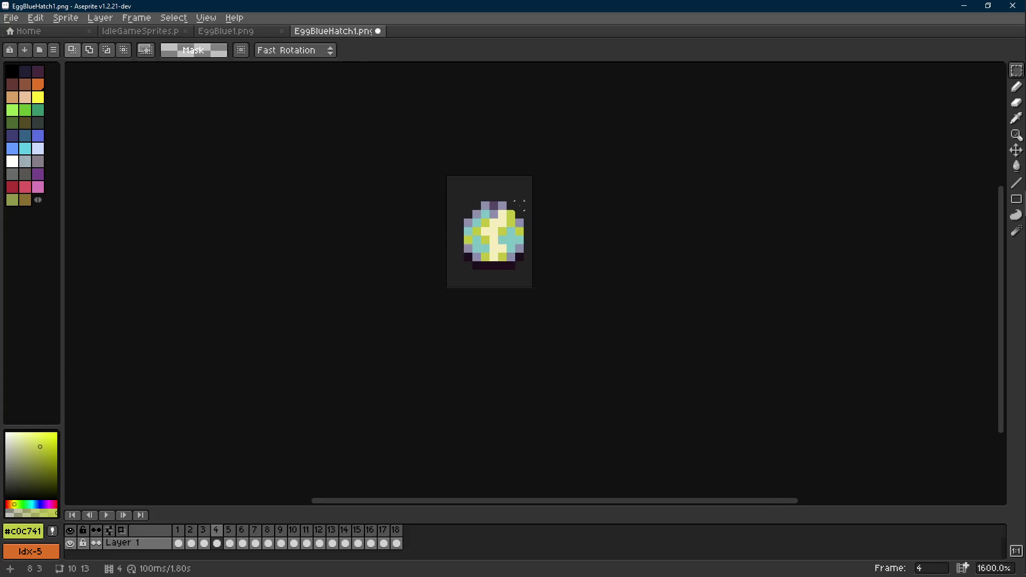
key("i")
left_click(499, 219)
key("b")
left_click(520, 192)
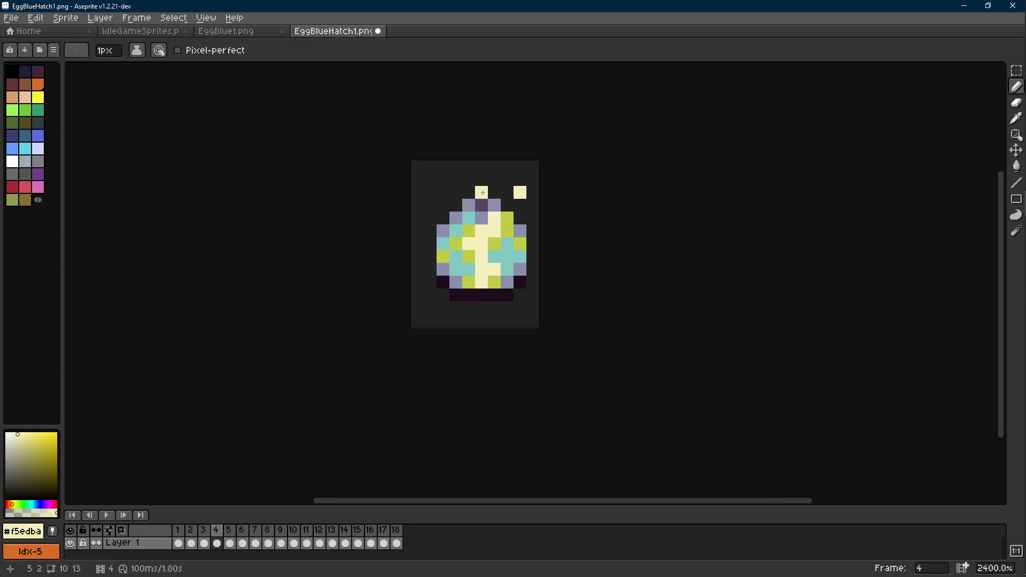
- Add a lime fragment above the egg's top-left, then switch to IdleGameSprites.png
key("i")
left_click(507, 219)
key("b")
left_click(443, 192)
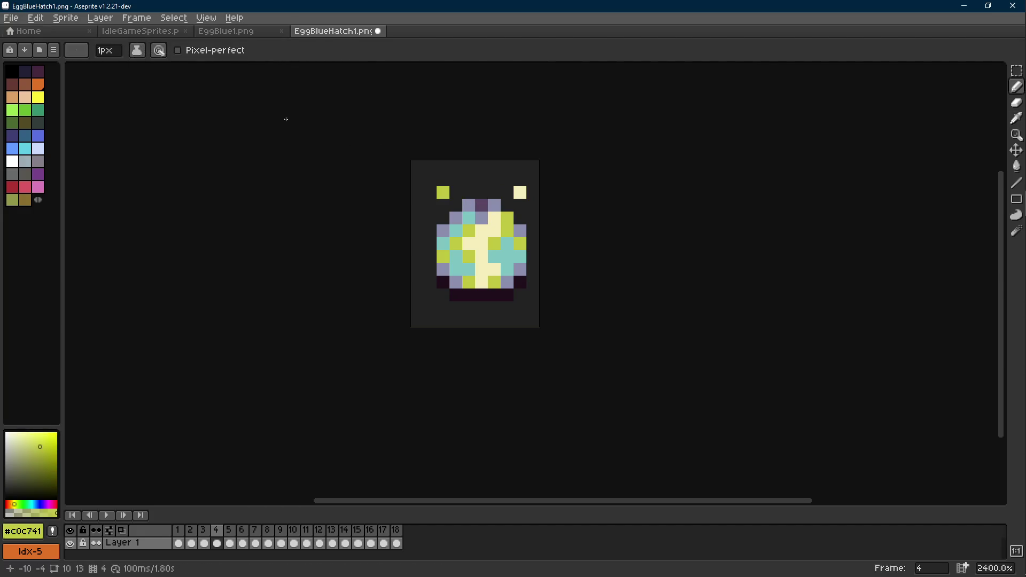
left_click(140, 31)
- Sample #ccccbd from IdleGameSprites and replace #c0c741 with it in the egg animation
scroll(518, 210, "up", 1)
key("i")
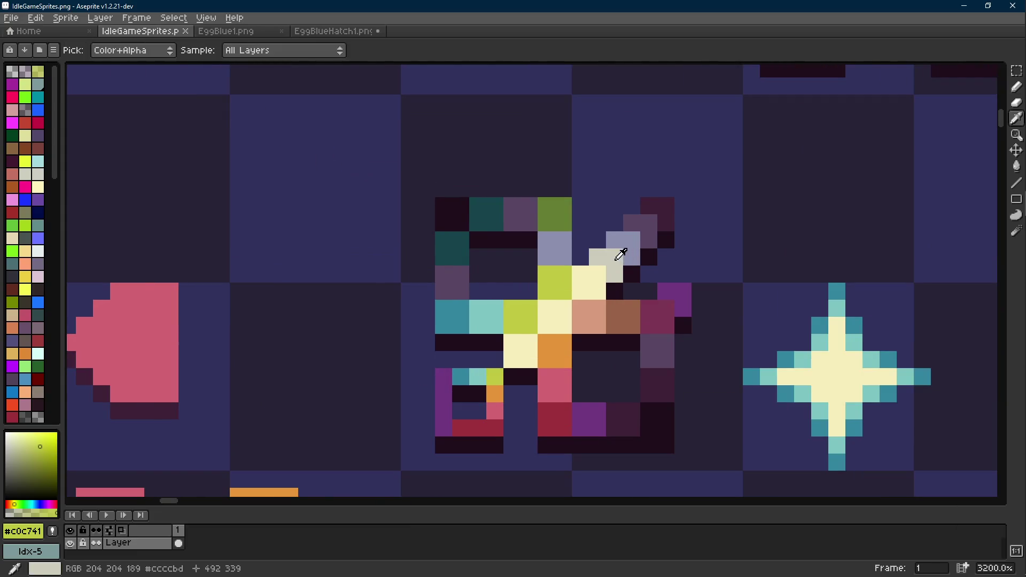
left_click(333, 31)
key("shift+r")
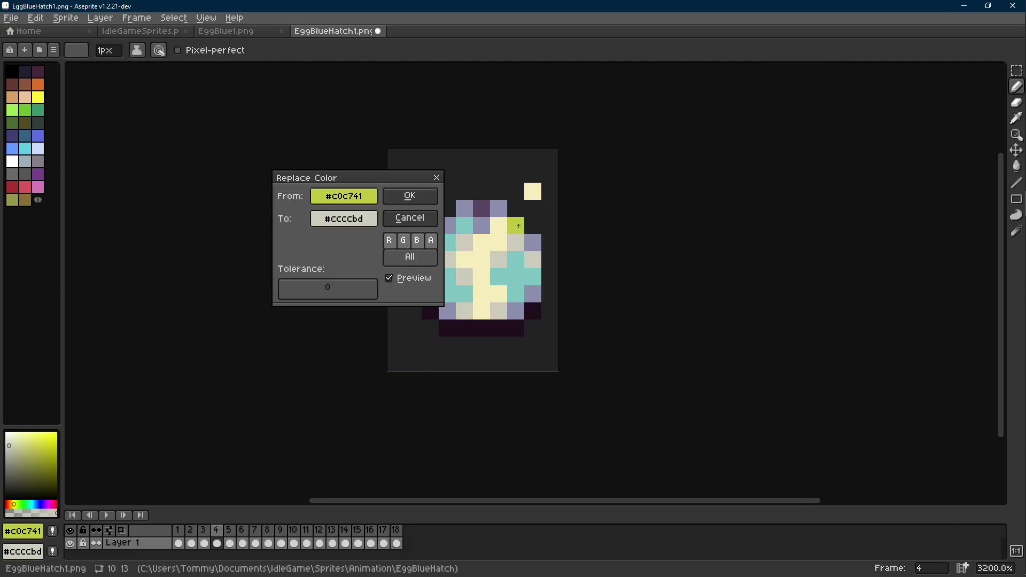
left_click(417, 201)
- Draw dark outline pixels beneath frame 4's shell fragments
key("b")
scroll(541, 216, "down", 6)
scroll(541, 215, "down", 1)
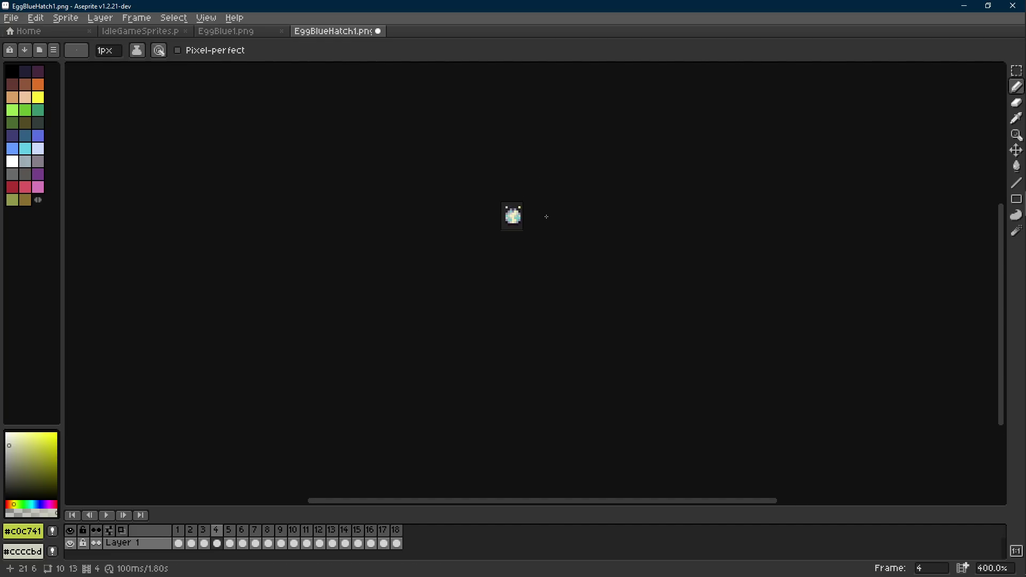
scroll(546, 217, "up", 3)
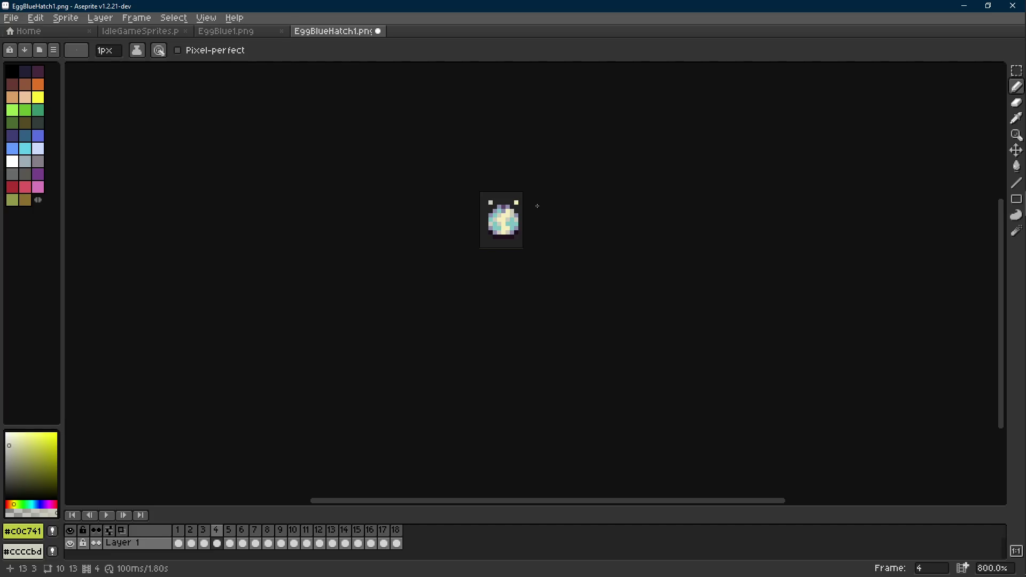
scroll(536, 206, "up", 5)
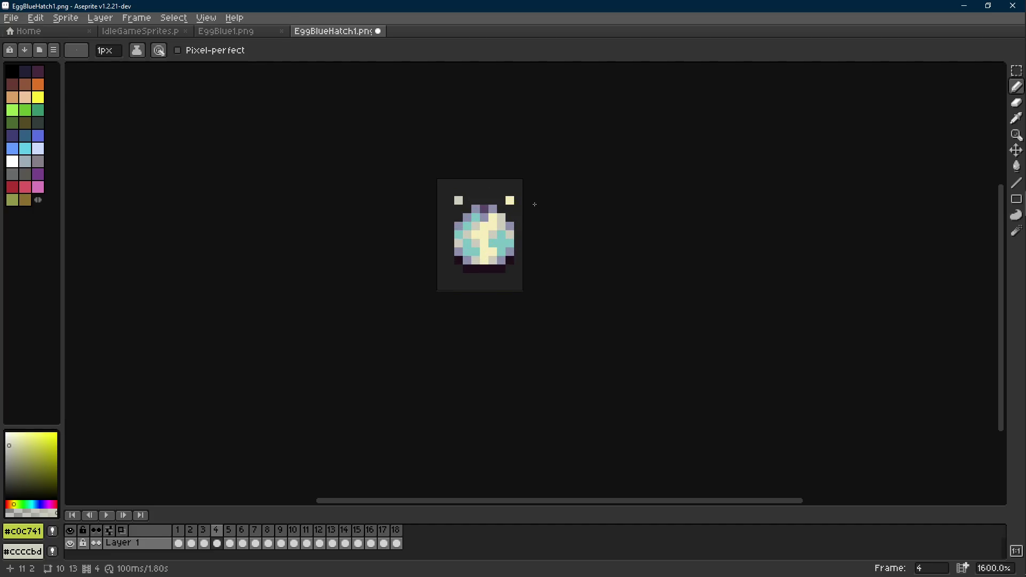
left_click(520, 199, "alt")
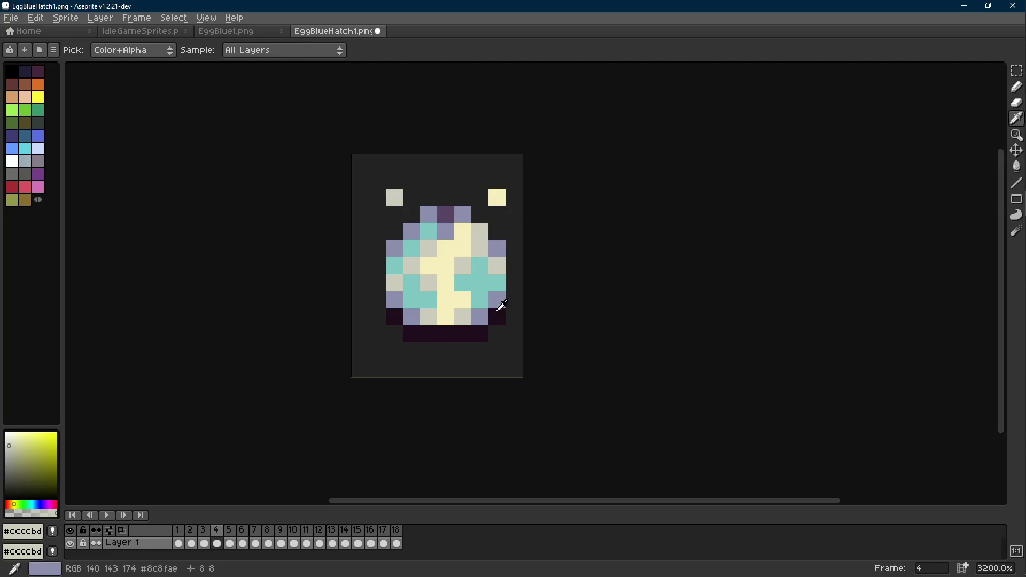
left_click(497, 316, "alt")
left_click(497, 215)
left_click(396, 203)
right_click(396, 203)
left_click(396, 214)
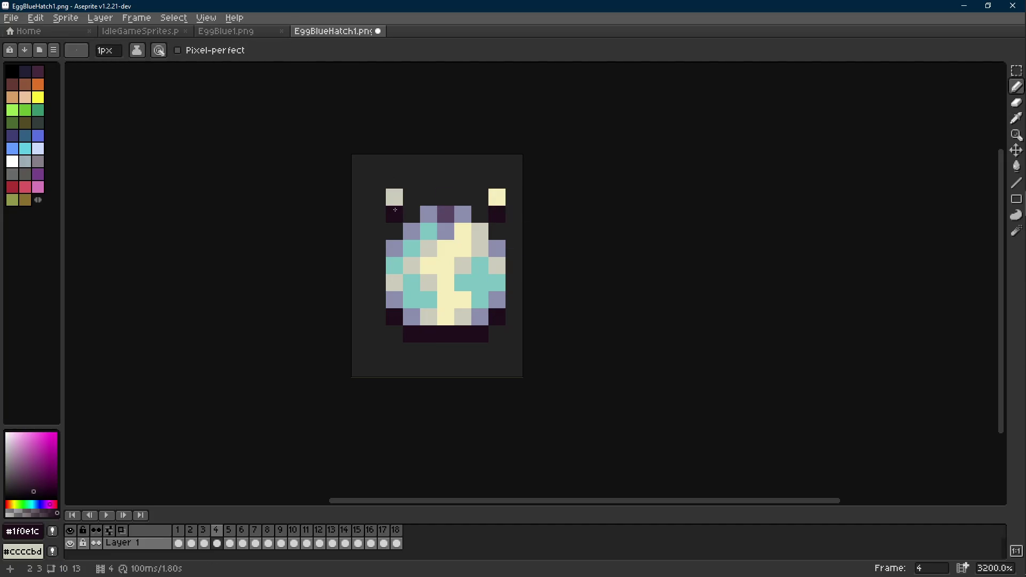
left_click(460, 212, "alt")
- Place a light grey fragment at frame 5's top-right, undoing a trial purple-grey pixel
key("period")
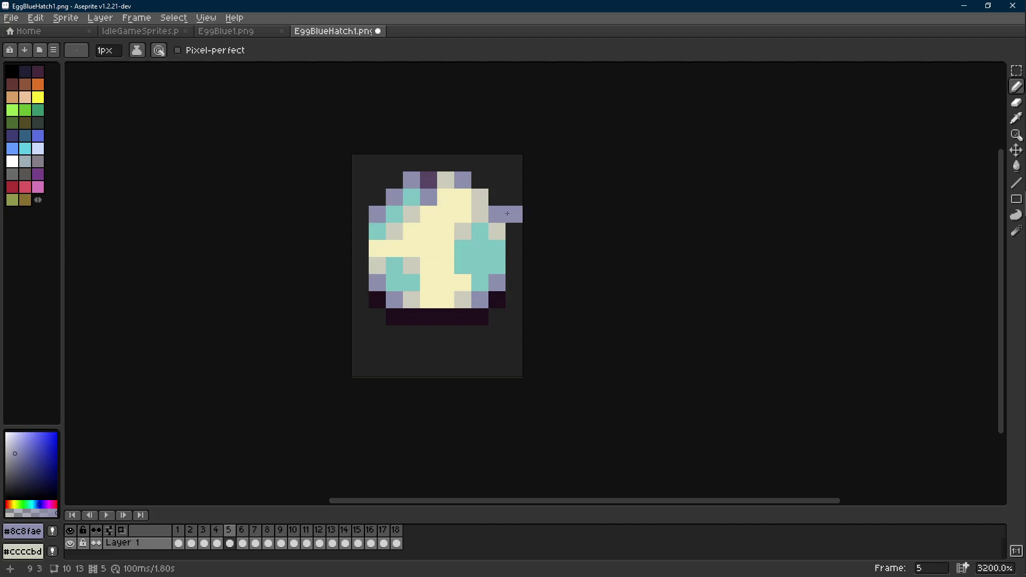
key("comma")
key("alt")
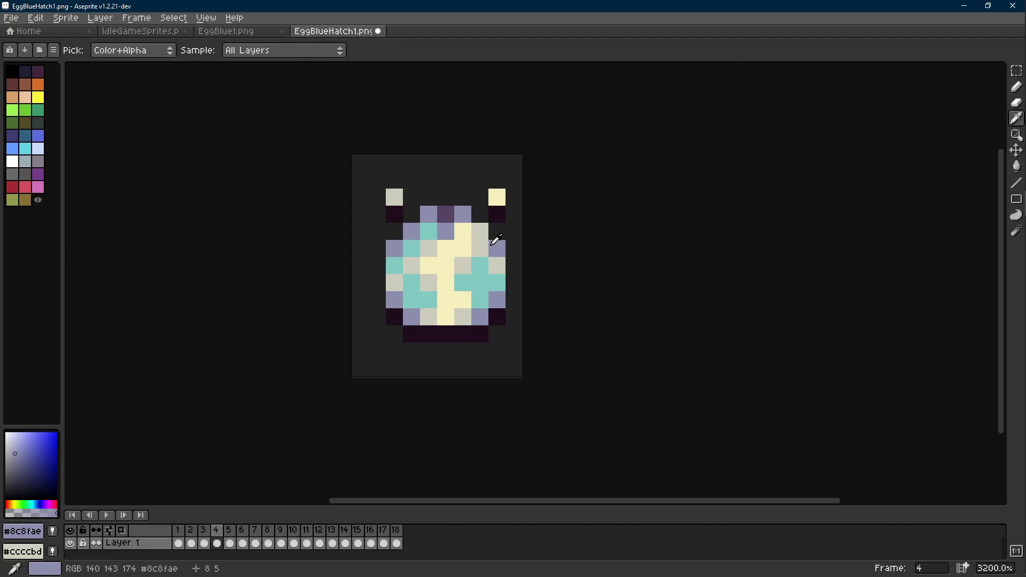
left_click(498, 235, "alt")
key("period")
left_click(509, 183)
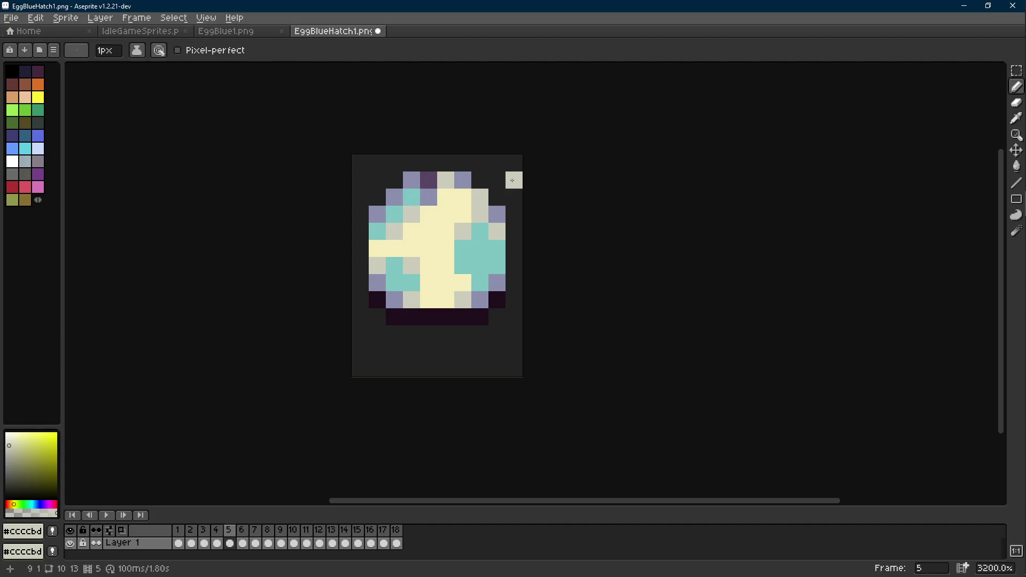
left_click(394, 198, "alt")
key("comma")
key("period")
left_click(376, 185)
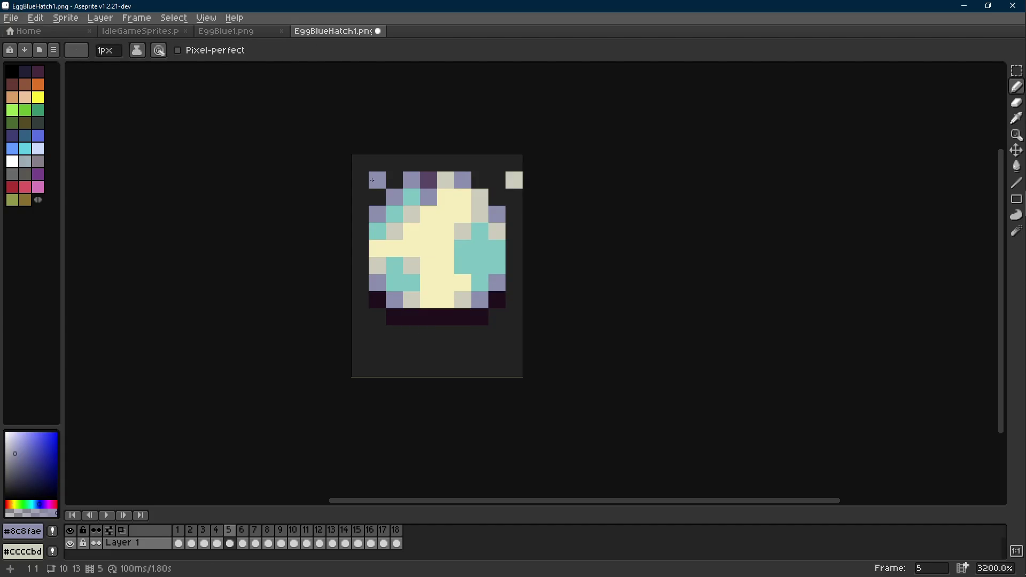
key("ctrl+z")
key("comma")
key("comma")
key("comma")
key("period")
key("period")
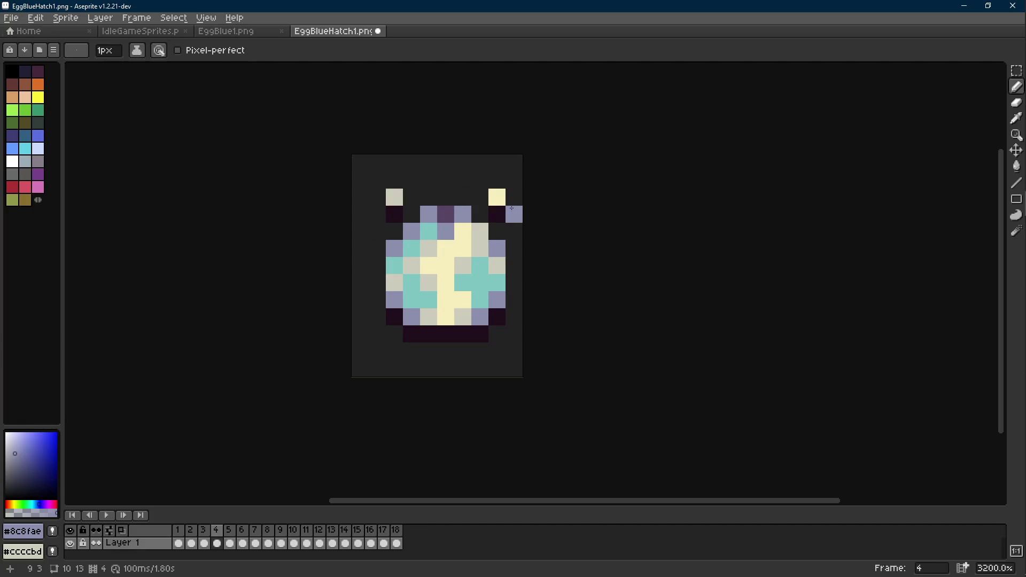
- Push frame 3's shell fragments outward: top-left one left, right one right and up
key("m")
left_click_drag(489, 189, 506, 222)
key("ctrl+z")
key("ctrl+z")
key("ctrl+y")
mouse_move(369, 172)
left_mouse_down()
mouse_move(403, 223)
mouse_move(381, 218)
mouse_move(396, 199)
mouse_move(368, 223)
left_mouse_up()
key("Return")
key("period")
mouse_move(396, 199)
left_mouse_down()
mouse_move(380, 199)
mouse_move(379, 177)
left_mouse_up()
mouse_move(489, 174)
left_mouse_down()
mouse_move(513, 211)
mouse_move(521, 190)
left_mouse_up()
key("Return")
key("Return")
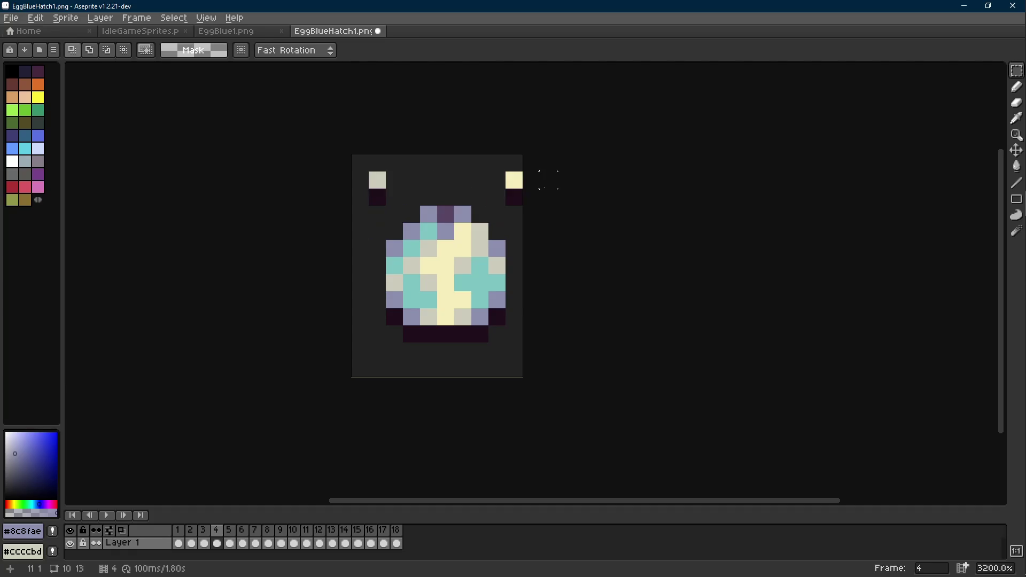
- Nudge the top-left grey fragment to the canvas edge and paint purple-grey under the right fragment
mouse_move(407, 170)
left_mouse_down()
mouse_move(367, 207)
mouse_move(360, 202)
left_mouse_up()
key("Return")
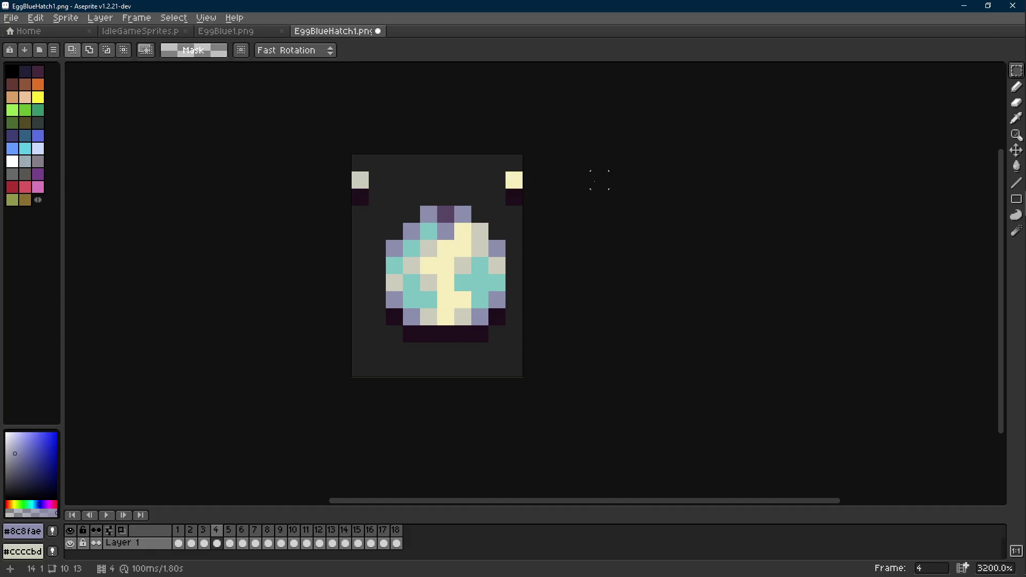
key("b")
left_click(522, 202)
key("Return")
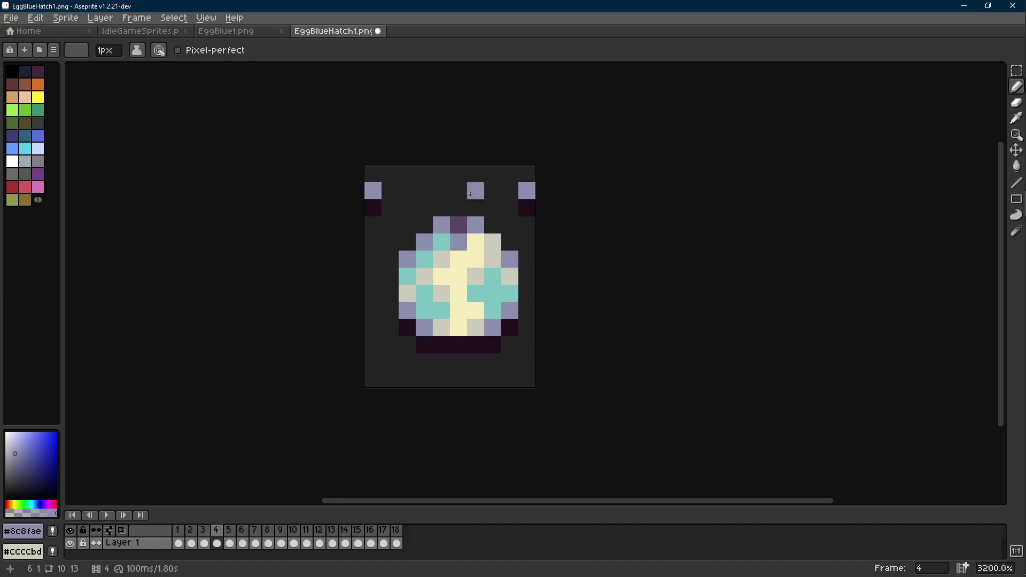
- Erase the stray grey pixel at the top-right of frame 5
key("Right")
key("e")
left_click(528, 191)
key("b")
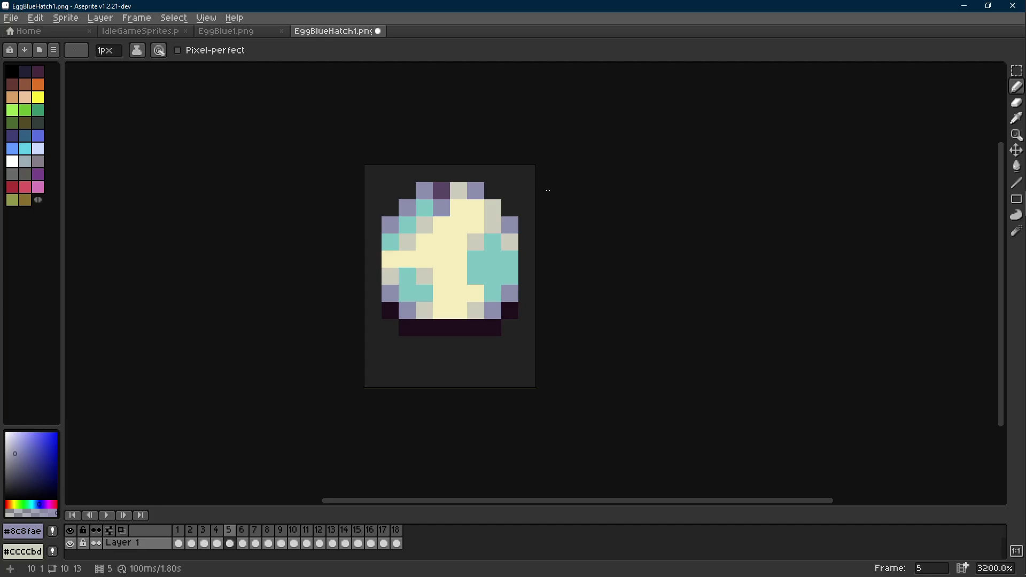
- Back in Aseprite, select frame 3's top-right fragment pixels, then deselect them
mouse_move(1021, 178)
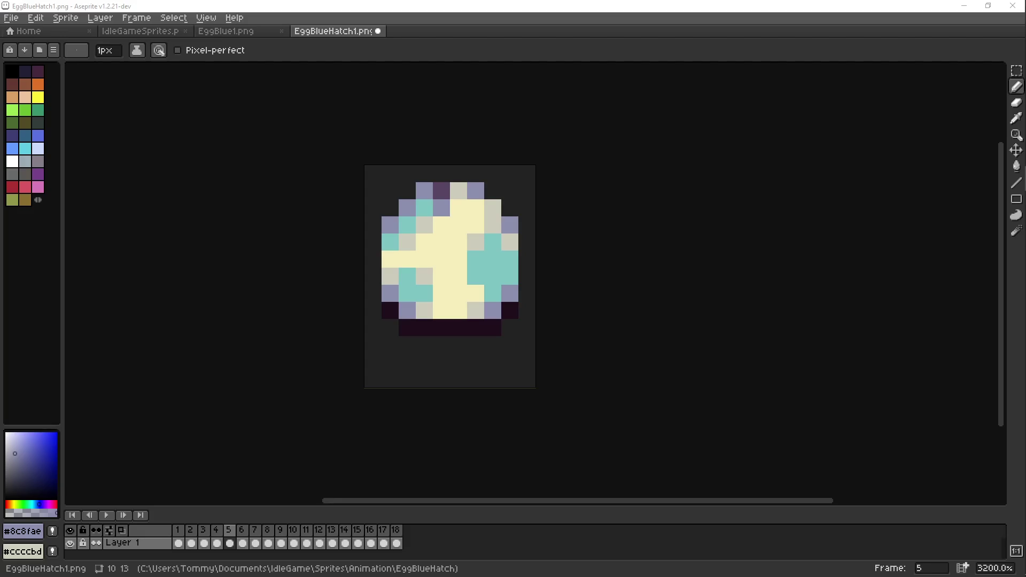
left_click(1020, 572)
left_click(451, 218)
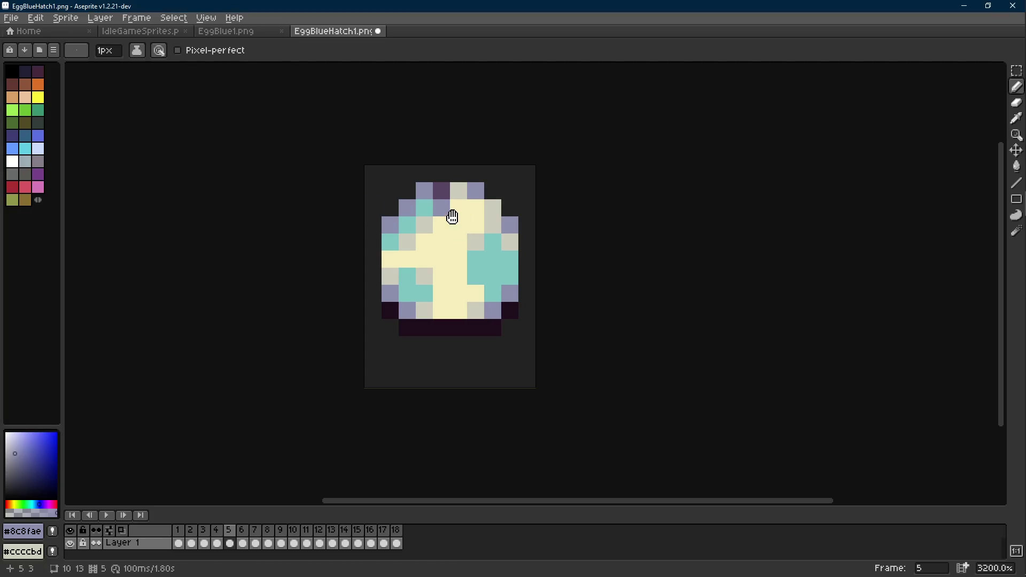
key("Right")
key("Right")
key("Right")
key("Right")
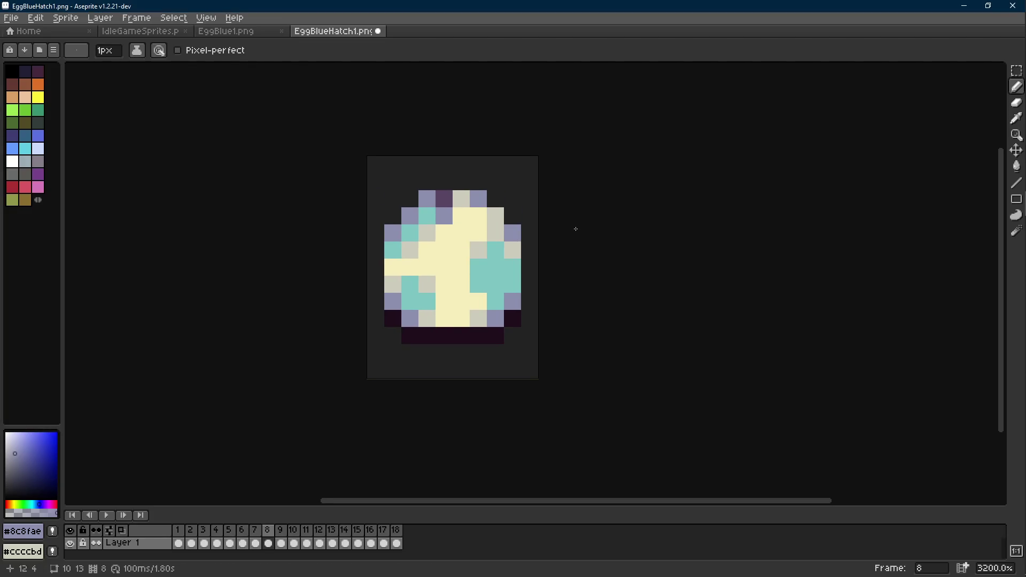
scroll(576, 229, "down", 3)
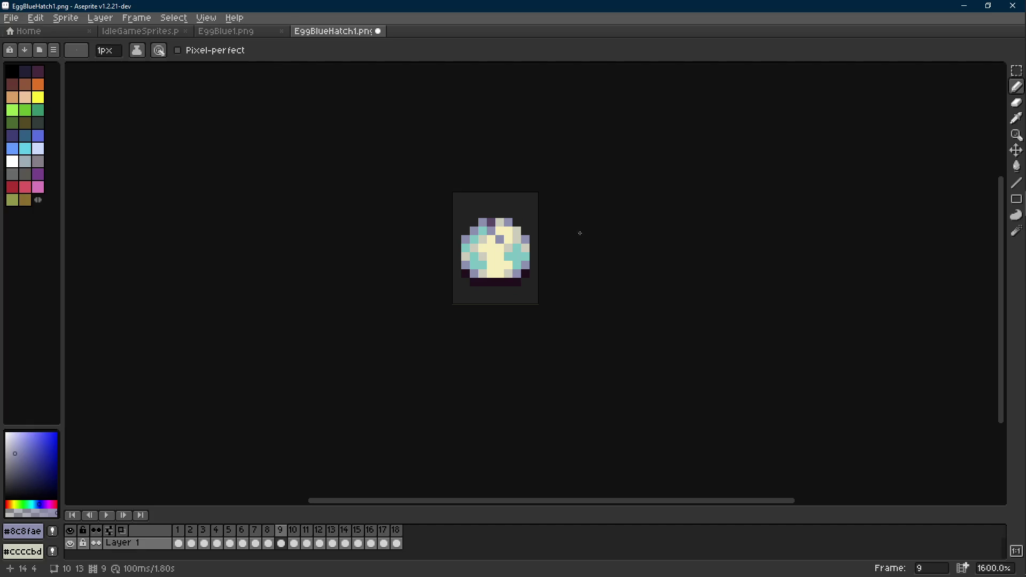
key("Left")
key("comma")
key("comma")
key("comma")
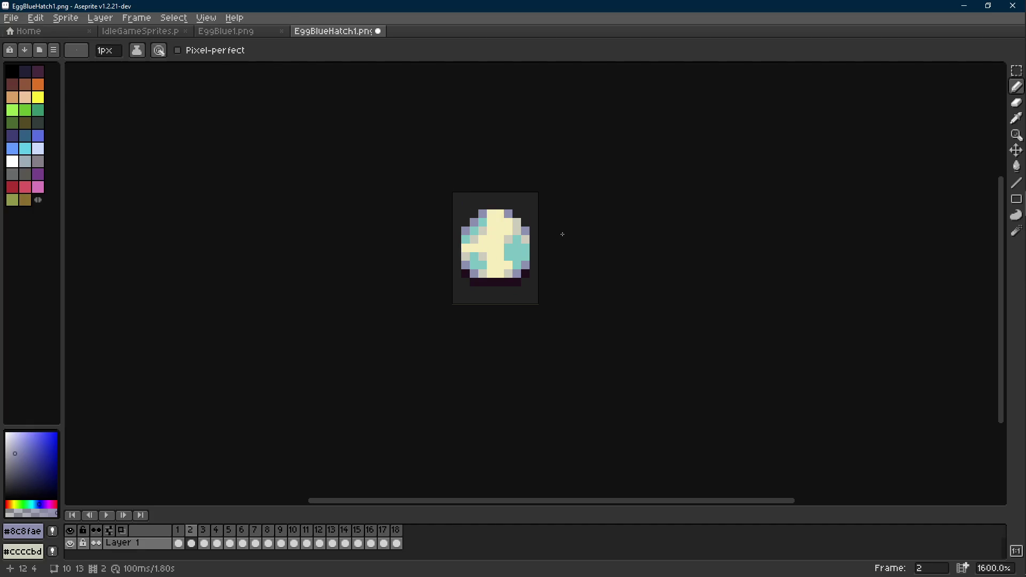
key("period")
scroll(540, 212, "up", 3)
key("m")
mouse_move(539, 188)
left_mouse_down()
mouse_move(504, 205)
mouse_move(501, 244)
left_mouse_up()
left_click(666, 215)
key("period")
key("period")
key("period")
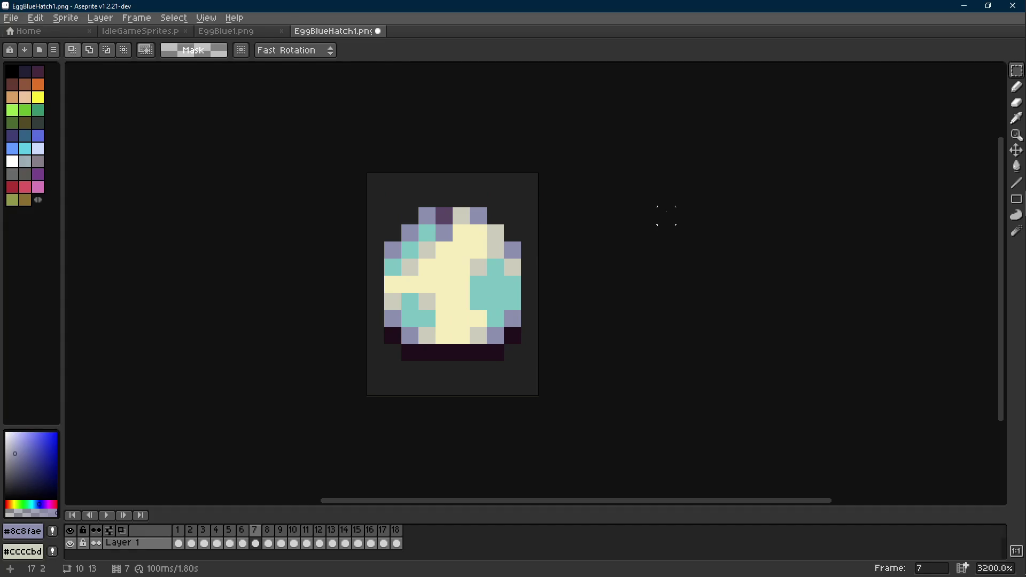
- Paste the copied shell fragments into frame 9 and mirror the right fragment horizontally into place
key("comma")
key("comma")
key("comma")
key("comma")
key("comma")
key("comma")
key("period")
key("period")
key("period")
key("period")
key("period")
key("period")
key("period")
key("ctrl+v")
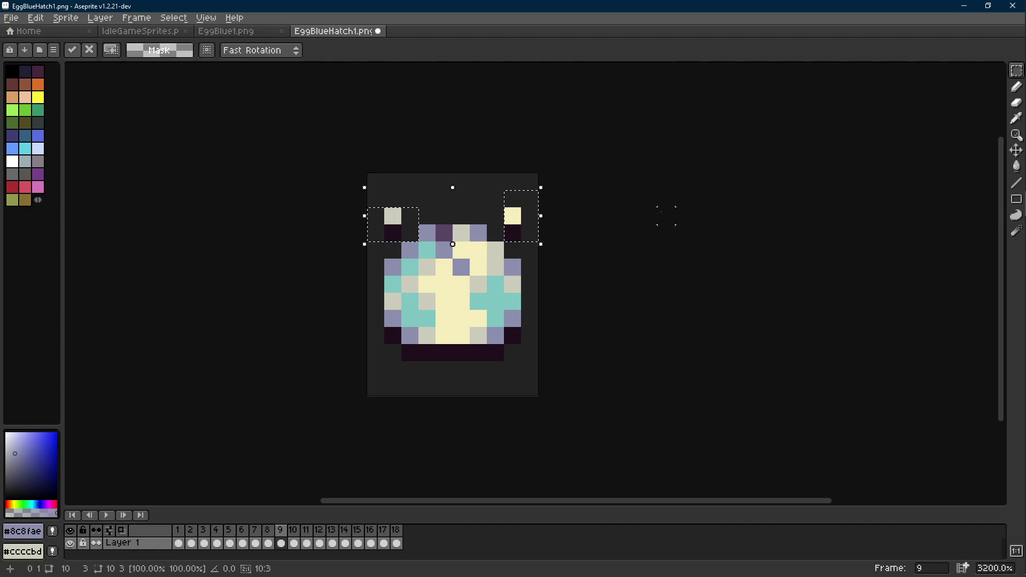
left_click(649, 215)
left_click_drag(512, 216, 512, 233)
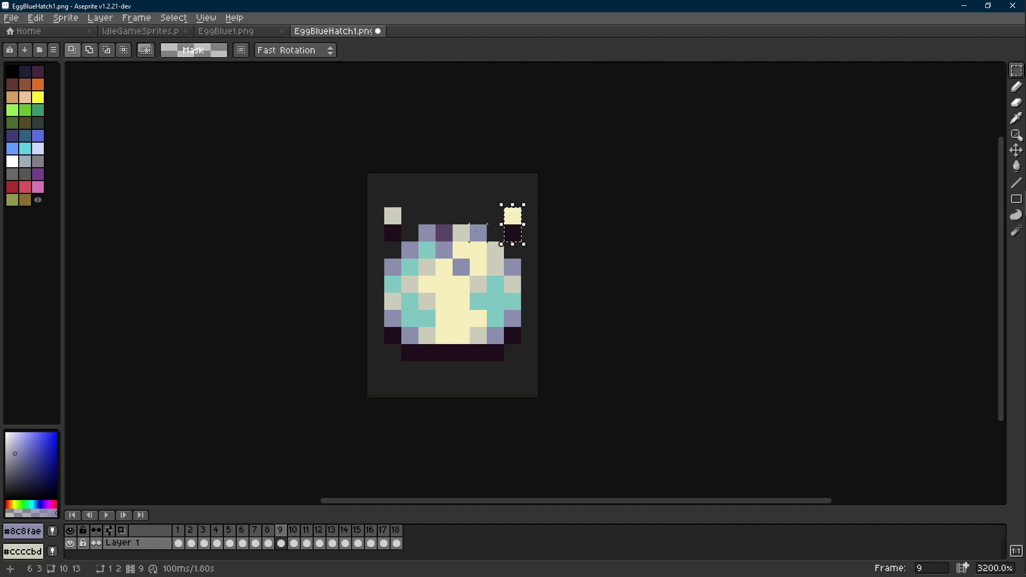
left_click_drag(388, 212, 393, 233)
key("shift+h")
left_click(683, 233)
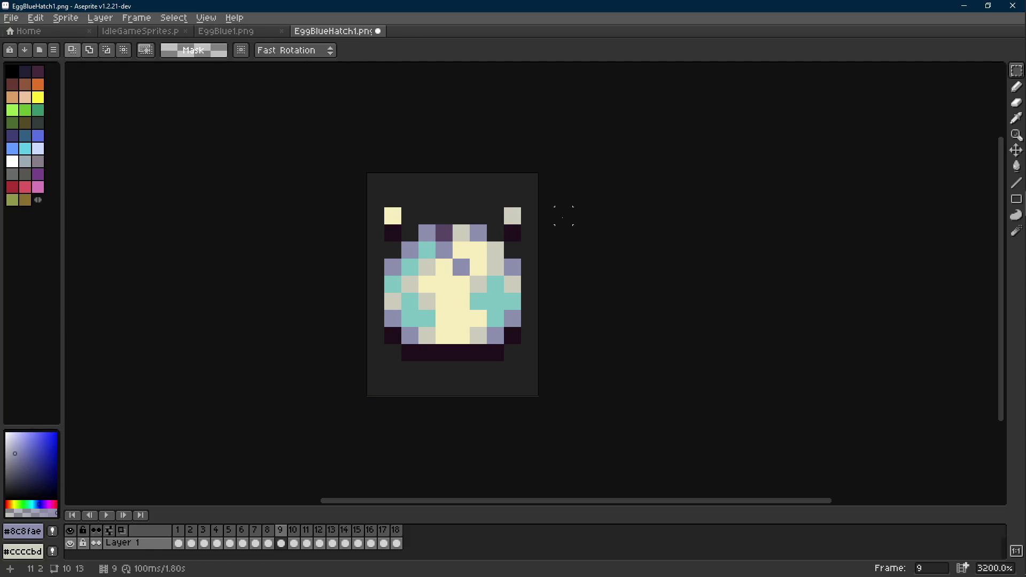
- Select the fragment rows above the egg on frame 4, then trial-paste them on frame 8 and discard them
key("Left")
key("Left")
key("Left")
mouse_move(544, 180)
left_mouse_down()
mouse_move(392, 216)
mouse_move(369, 199)
left_mouse_up()
left_click(632, 164)
key("Right")
key("Right")
key("Right")
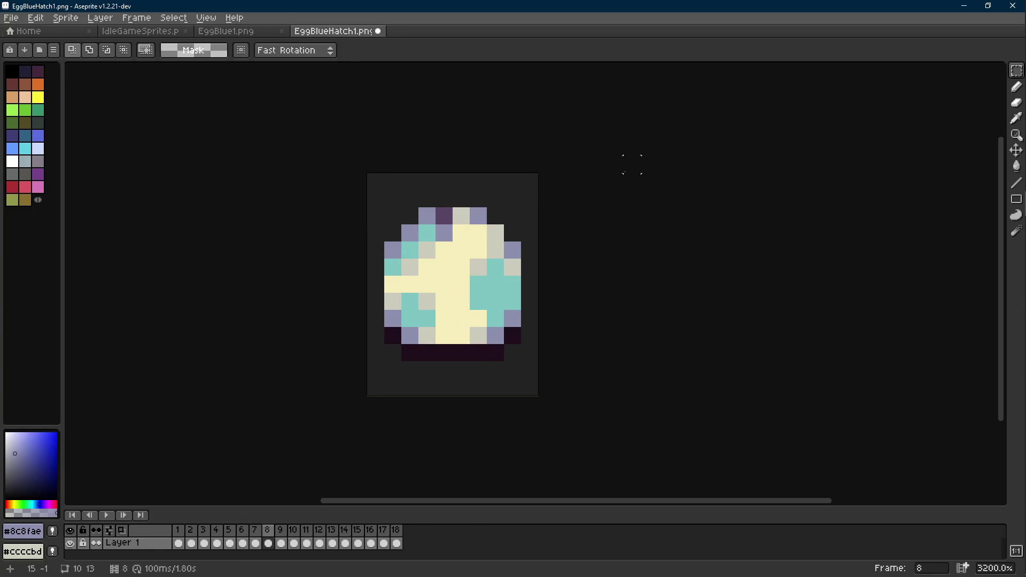
key("Left")
key("ctrl+v")
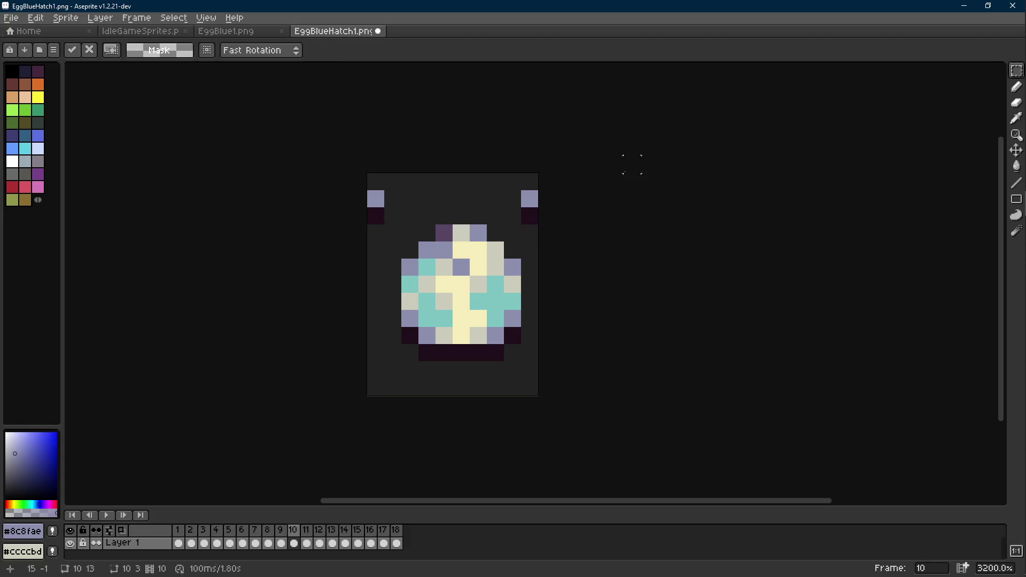
key("Escape")
key("Left")
key("Left")
key("Left")
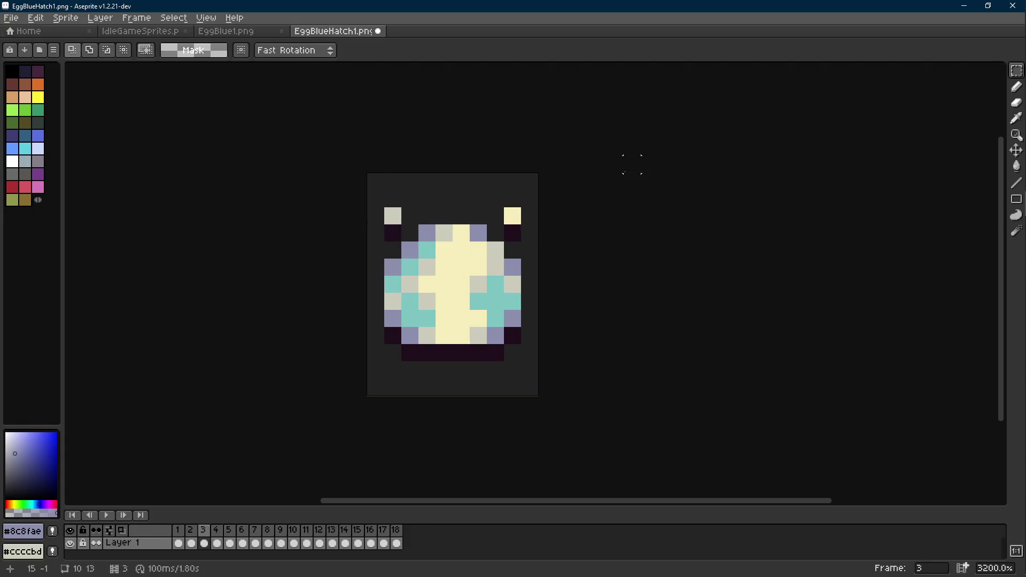
key("Right")
key("Right")
- Play the hatching animation from the first frame to preview it, then return to frame 9
scroll(632, 164, "down", 5)
key("Left")
key("Left")
key("Left")
key("Return")
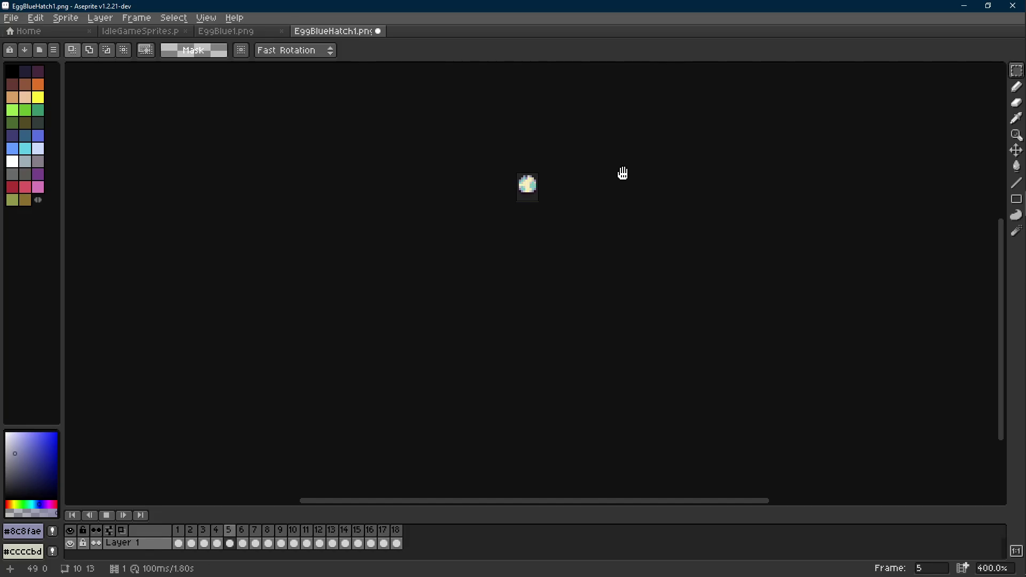
key("Return")
key("Left")
key("Left")
key("Left")
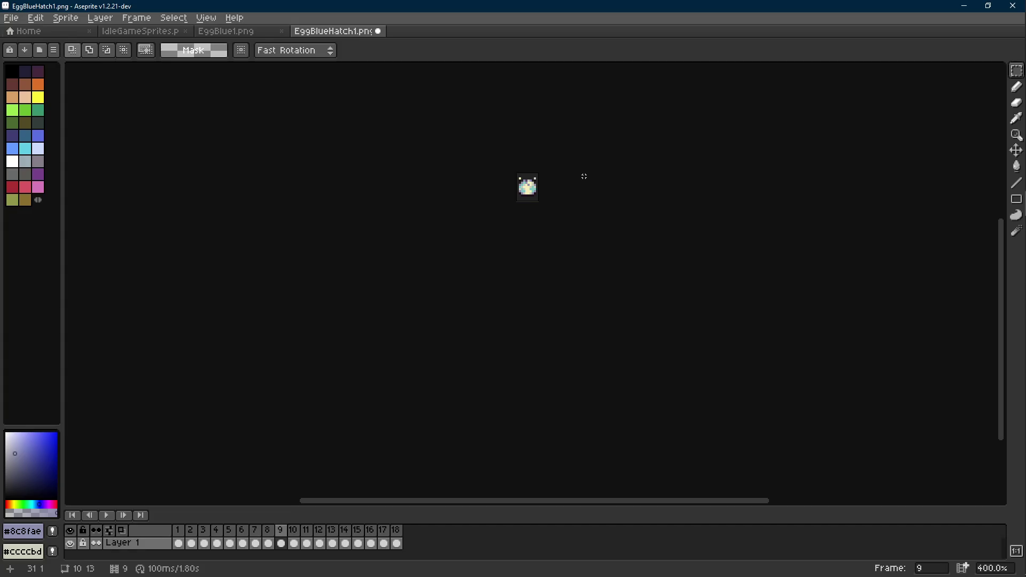
key("Right")
- Marquee-select the narrow column at the egg's top on frame 9, then move on to frame 11
scroll(487, 227, "up", 5)
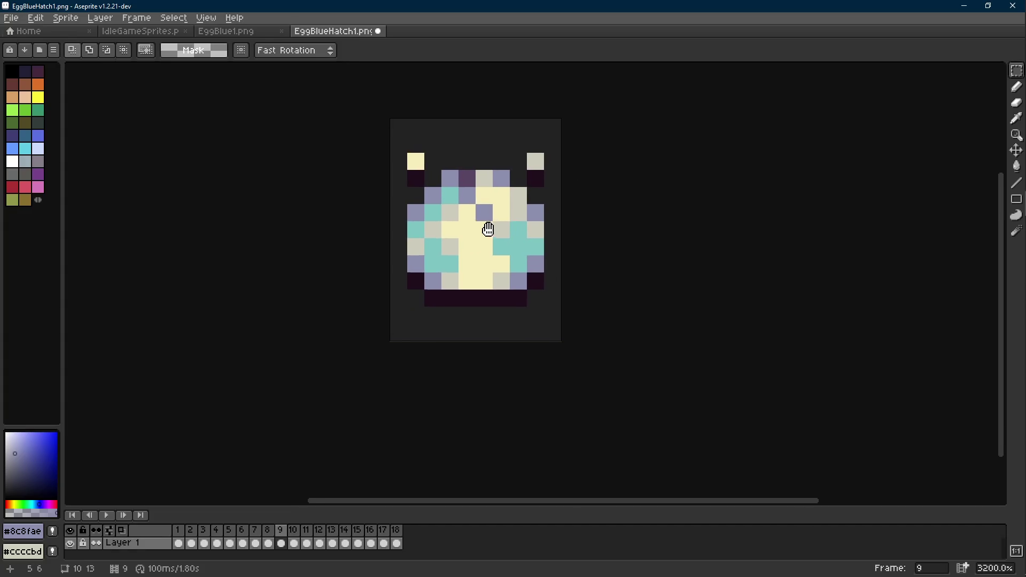
left_click_drag(461, 185, 478, 235)
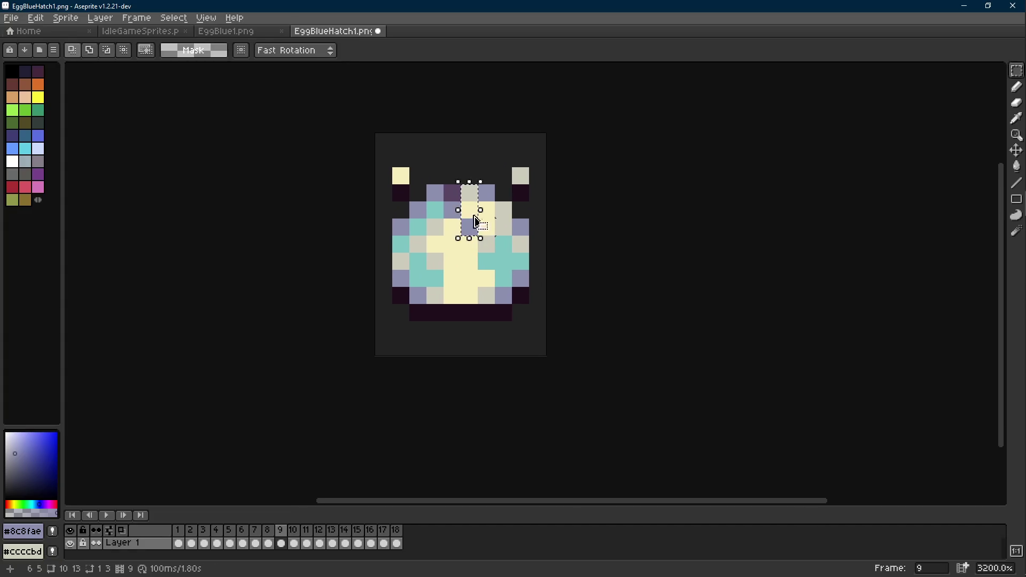
left_click(639, 193)
key("Right")
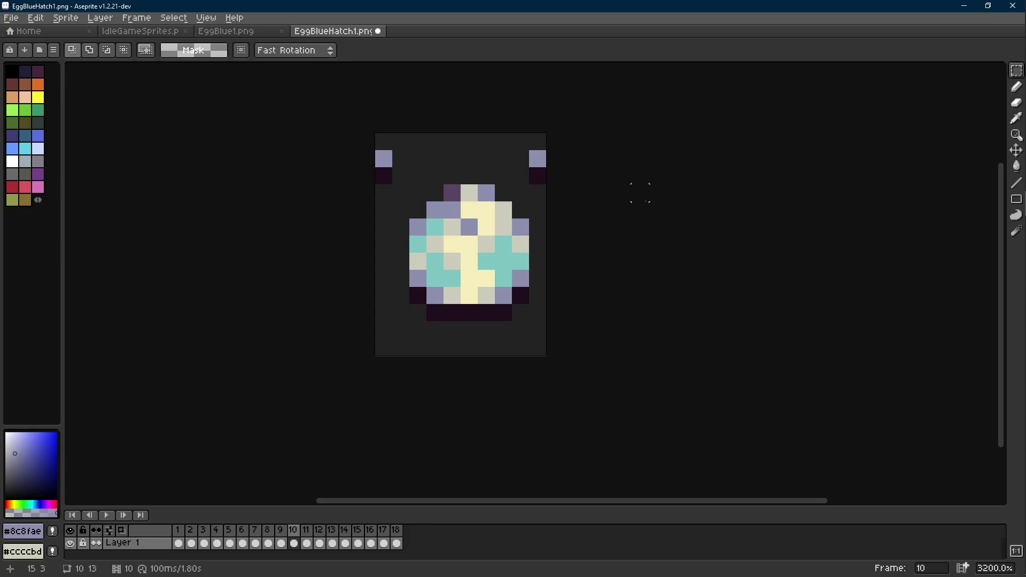
key("Right")
- Eyedrop light grey #ccccbd and lavender #8c8fae from the egg and switch to the Pencil
key("i")
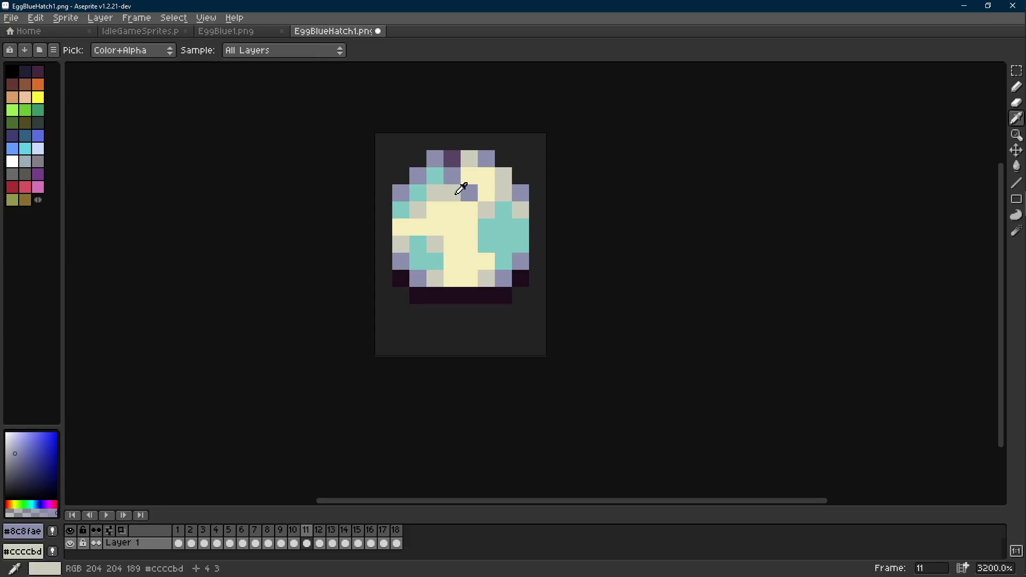
left_click(473, 154)
key("b")
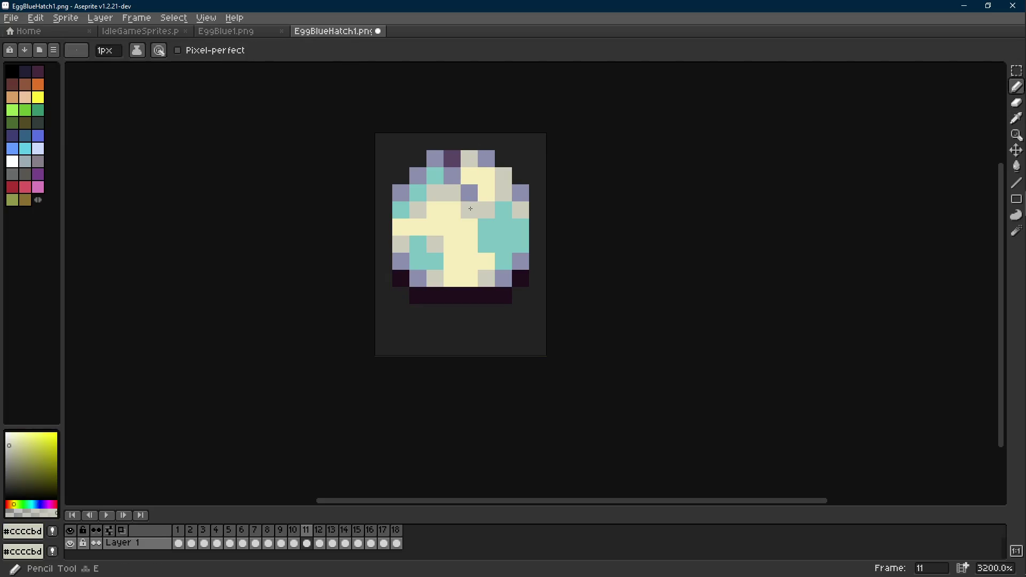
left_click(469, 193, "alt")
scroll(505, 231, "down", 6)
scroll(509, 232, "down", 1)
- Paint the cream pixel at the egg's top light grey #ccccbd on frames 10 and 11
key("comma")
key("comma")
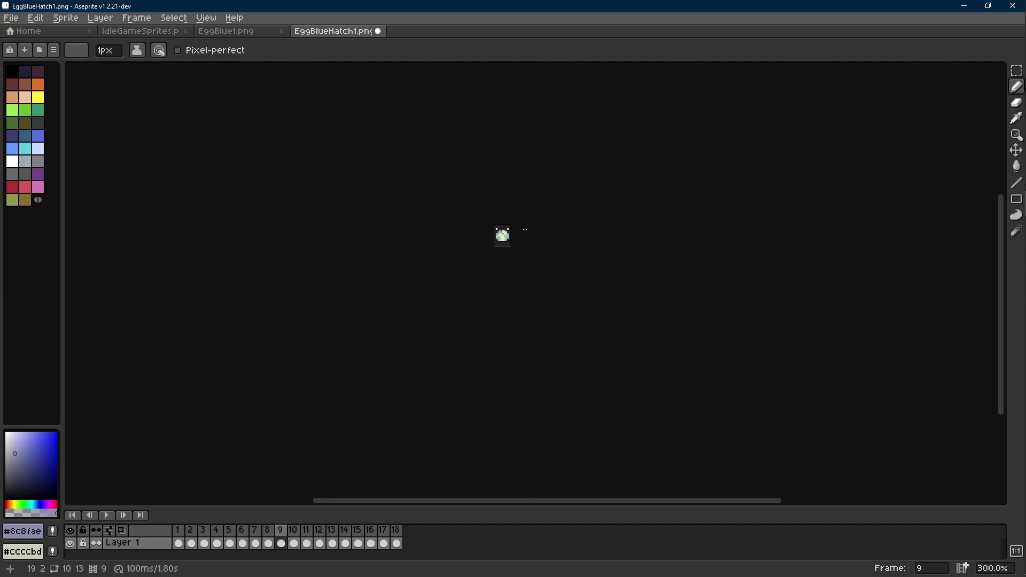
key("period")
scroll(491, 240, "up", 7)
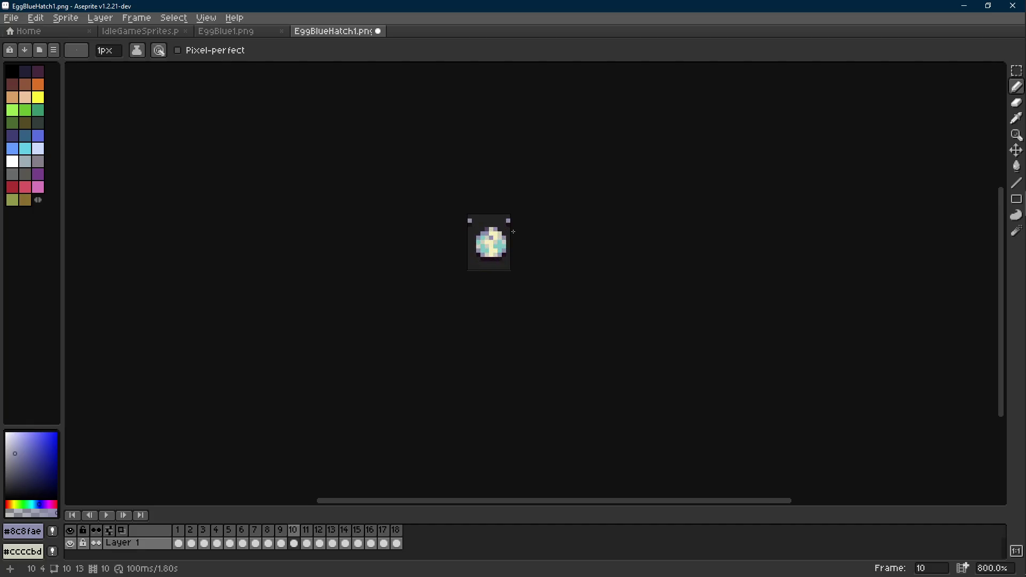
scroll(484, 243, "up", 1)
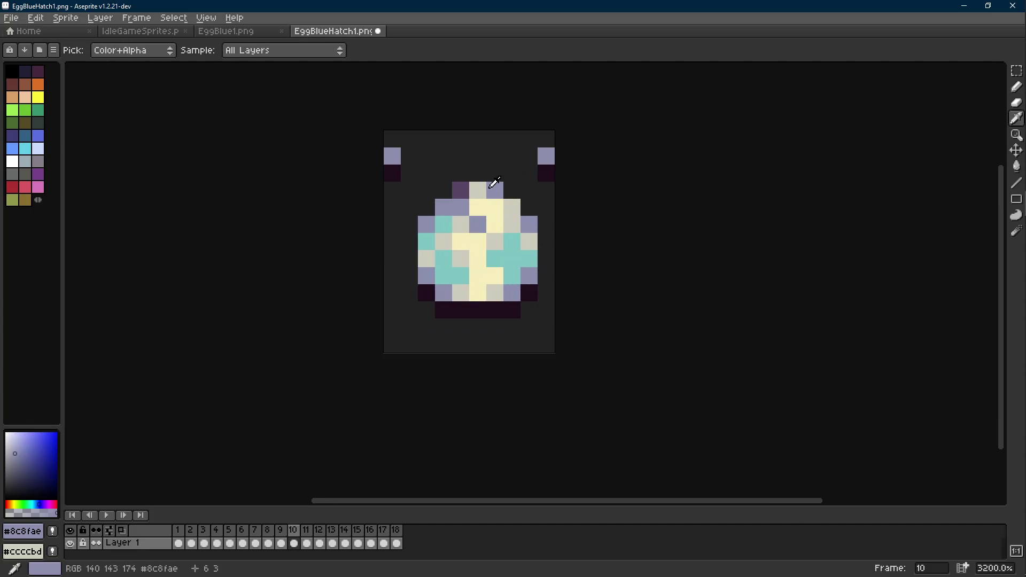
left_click(481, 188, "alt")
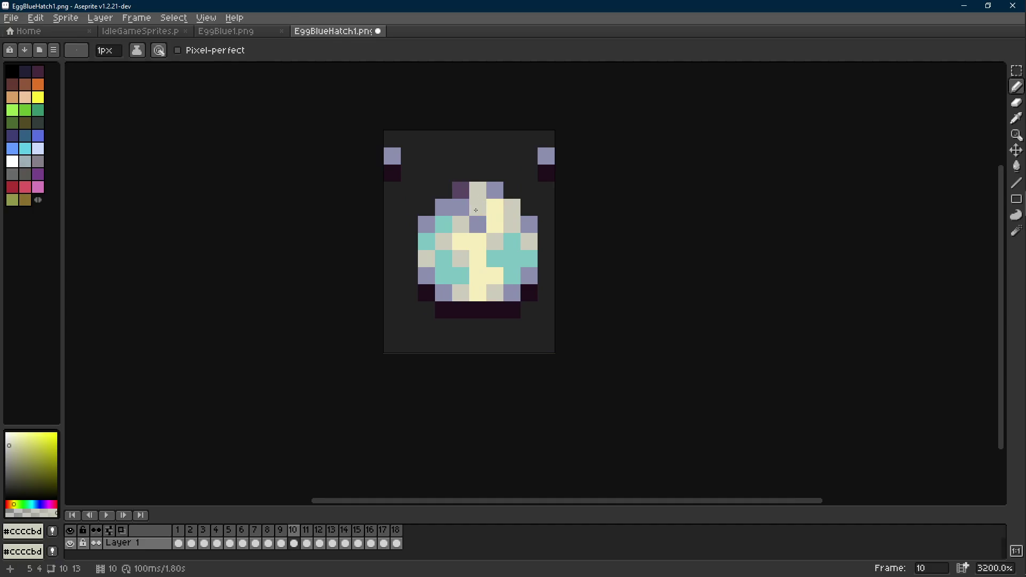
scroll(481, 214, "down", 7)
scroll(507, 229, "up", 4)
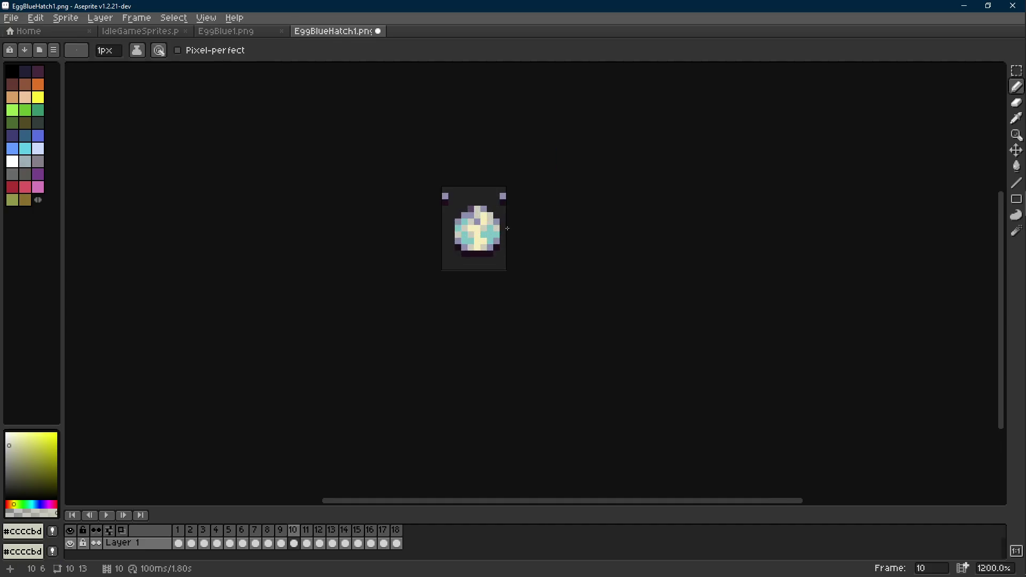
scroll(507, 228, "up", 3)
key("period")
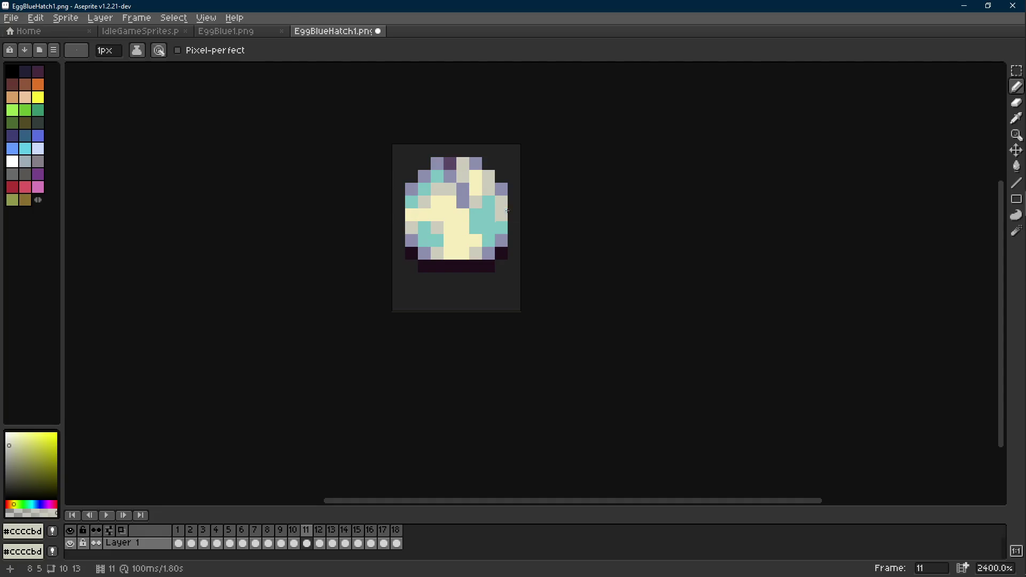
left_click(470, 177)
- Paste the egg's top pixel block onto frames 12, 13 and 14, nudged down one pixel
key("m")
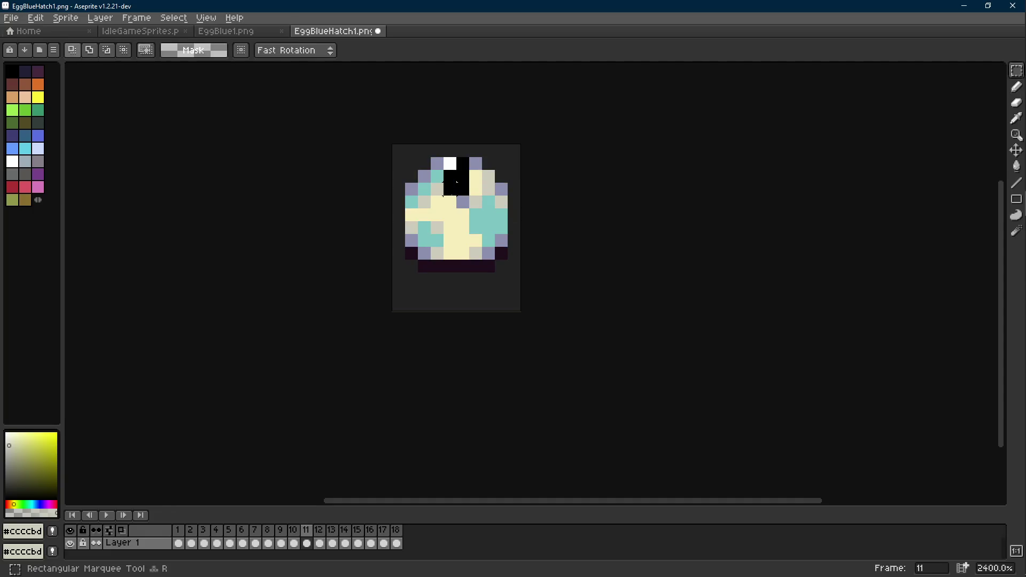
key("period")
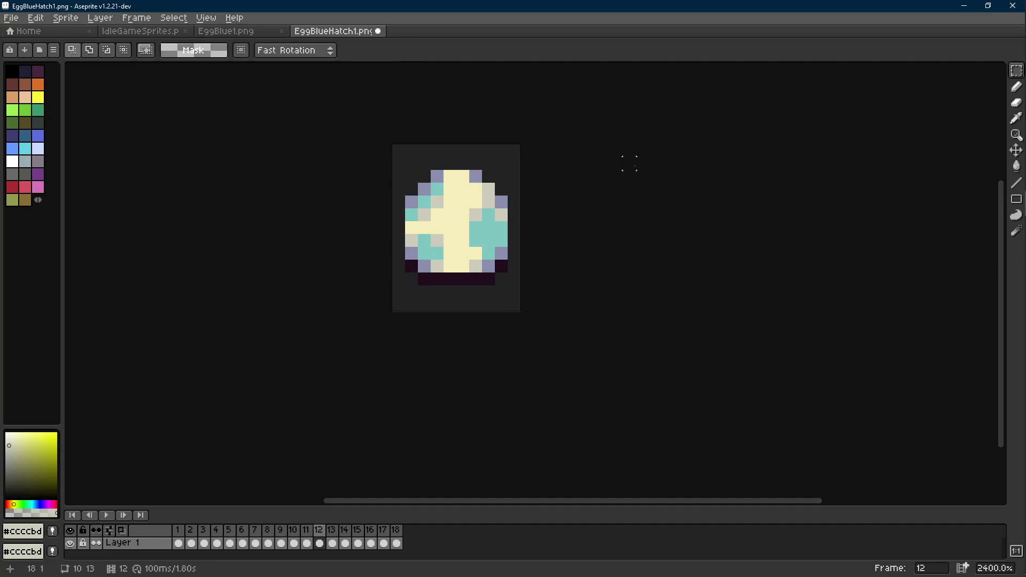
key("ctrl+v")
left_click_drag(465, 191, 465, 206)
key("Return")
left_click_drag(603, 188, 600, 212)
key("period")
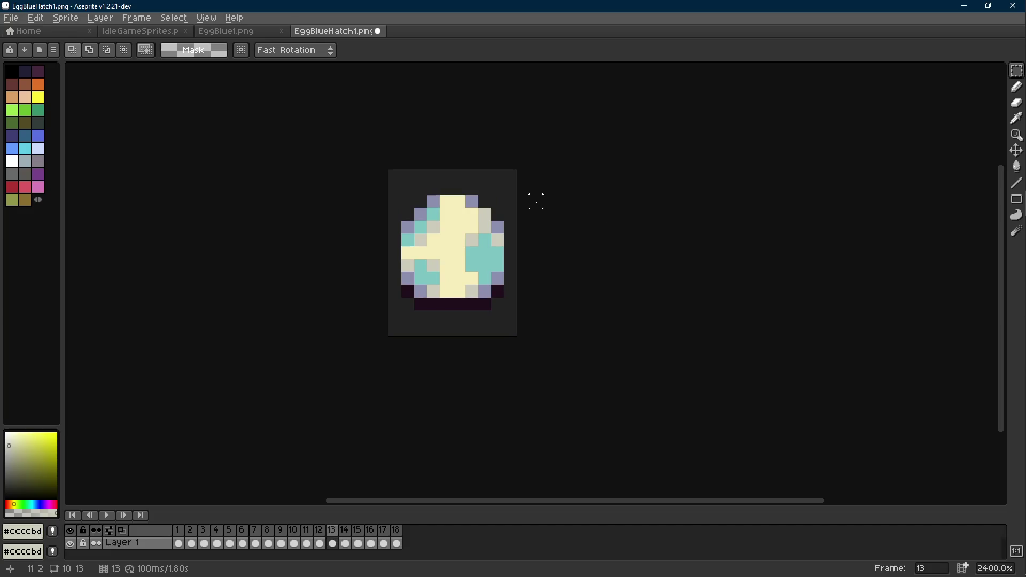
key("ctrl+v")
left_click_drag(458, 218, 460, 231)
key("Return")
key("period")
key("ctrl+v")
key("Return")
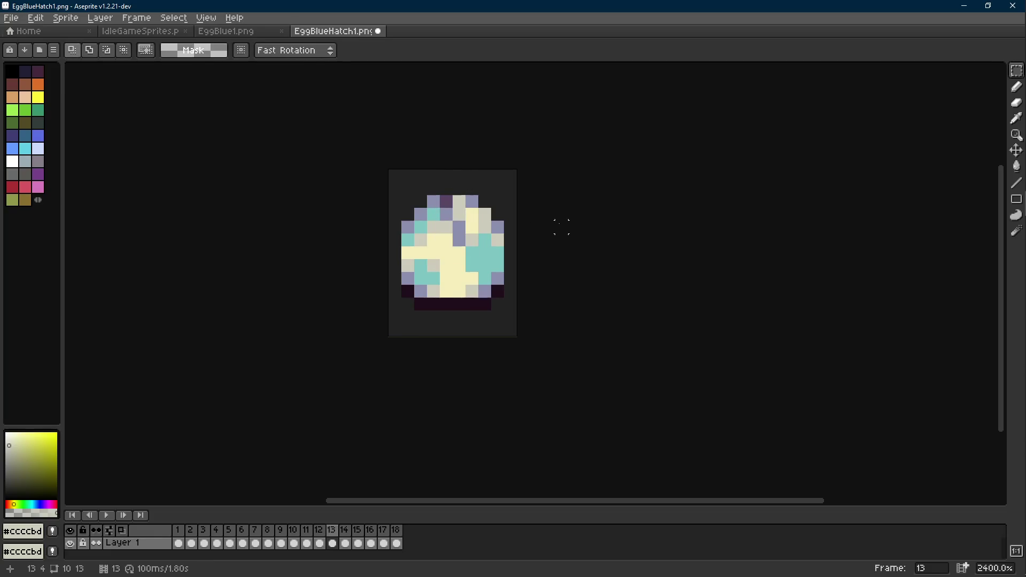
- Paste frame 9's shell pieces onto frame 15
key("comma")
key("comma")
key("comma")
mouse_move(517, 170)
left_mouse_down()
mouse_move(481, 208)
mouse_move(495, 216)
left_mouse_up()
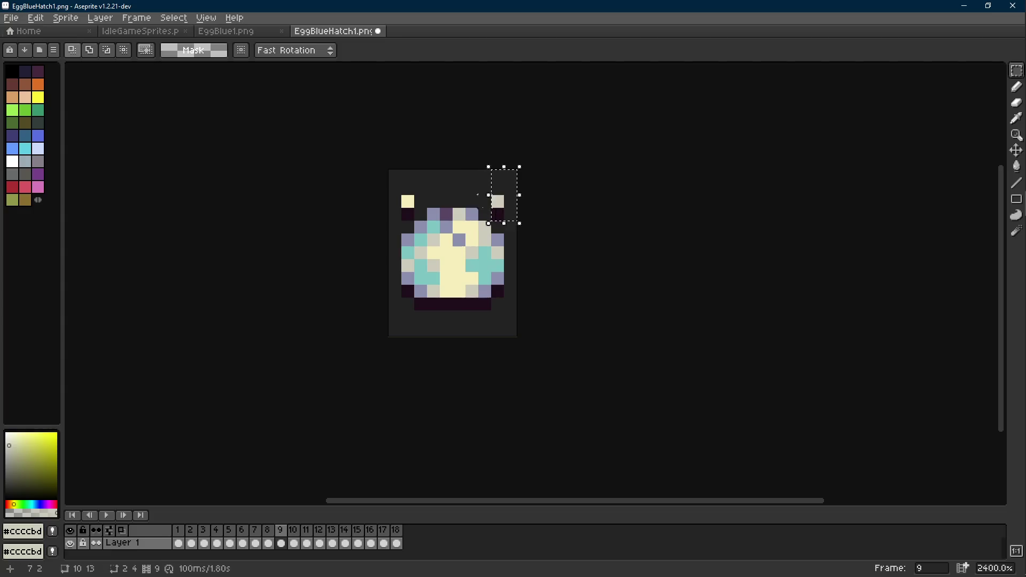
left_click(636, 183)
key("period")
key("period")
key("period")
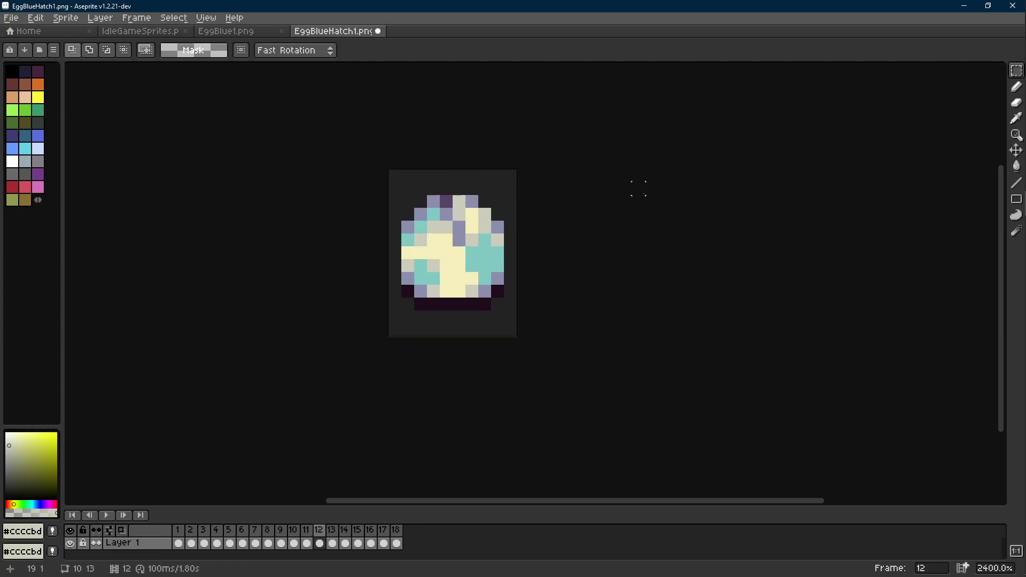
key("period")
key("period")
key("ctrl+v")
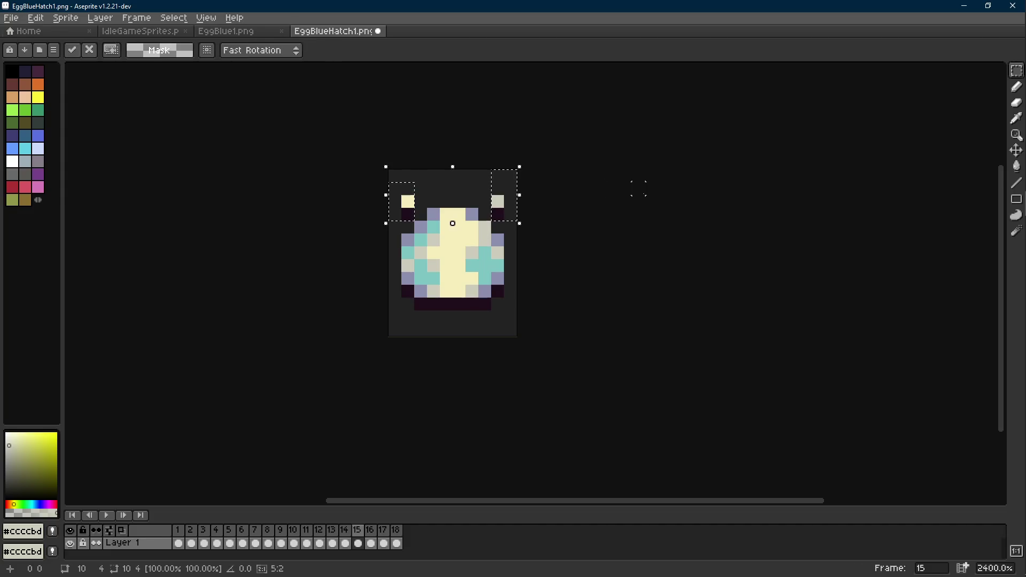
left_click(639, 188)
- Paste the same shell pieces onto frames 10 and 16
key("comma")
key("comma")
key("comma")
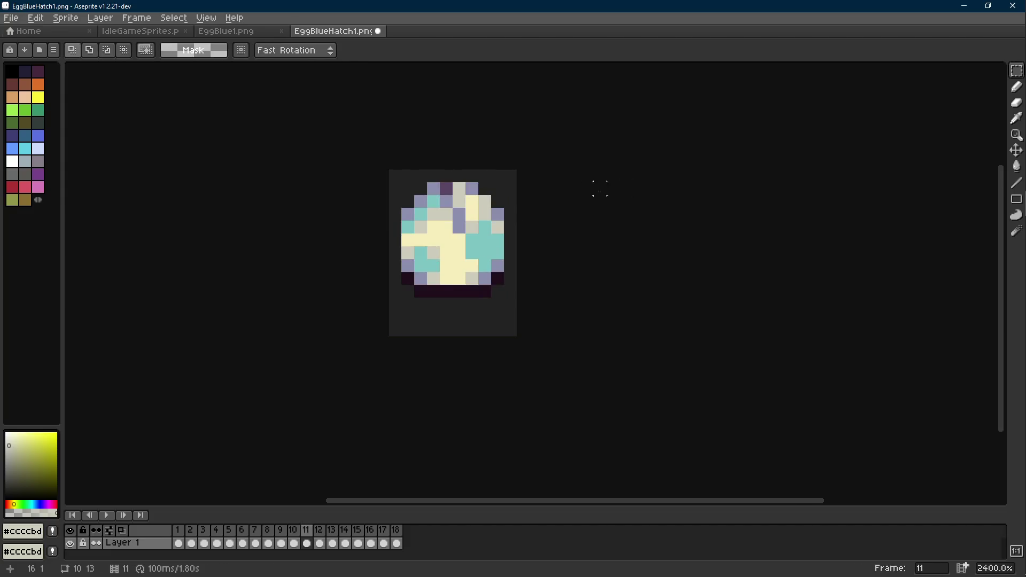
key("ctrl+v")
left_click(639, 188)
key("period")
key("period")
key("period")
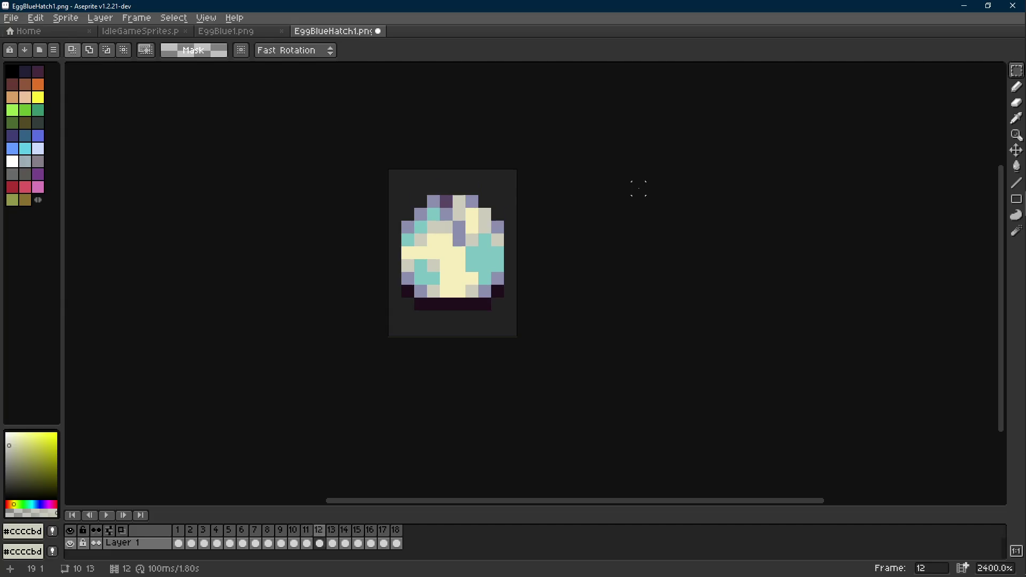
key("period")
key("period")
key("ctrl+v")
left_click(639, 188)
key("comma")
key("comma")
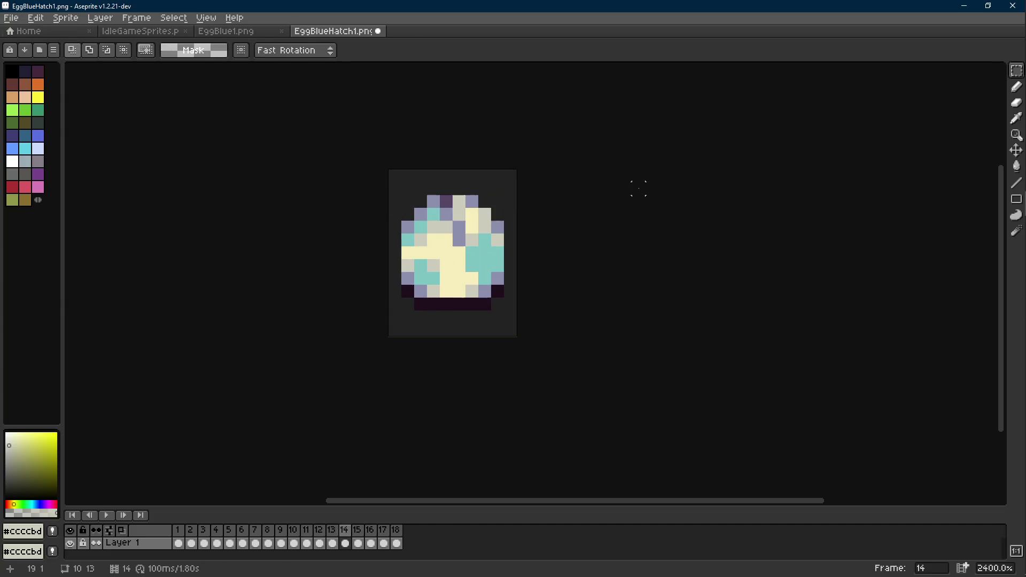
key("period")
key("comma")
- Copy a 2x4 block from frame 14's egg top onto frame 15, one pixel lower, and preview the animation
left_click_drag(459, 201, 455, 235)
key("period")
key("comma")
key("comma")
key("period")
key("period")
key("ctrl+v")
scroll(455, 236, "up", 1)
left_click_drag(456, 236, 457, 250)
key("Return")
key("Return")
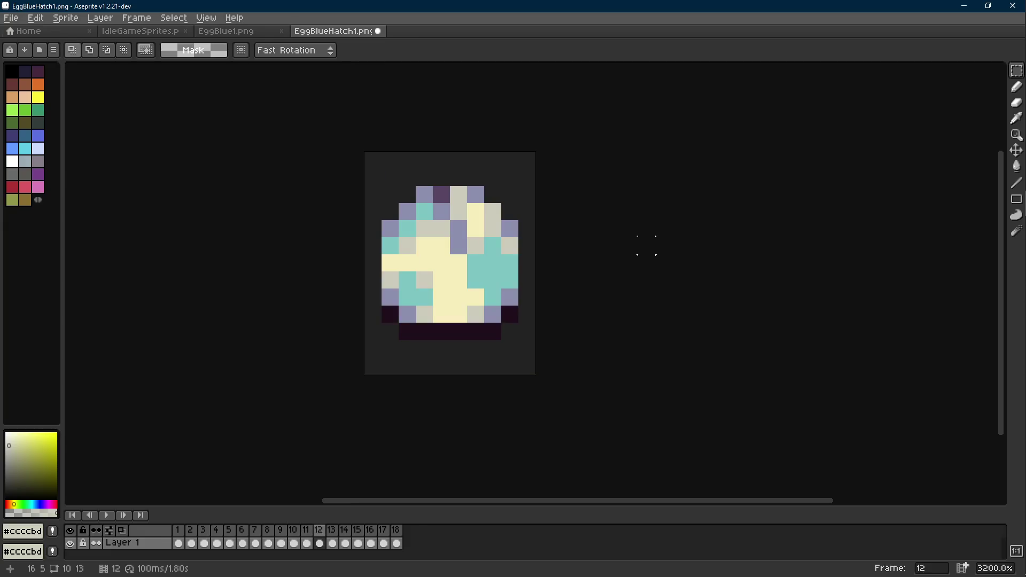
key("Return")
- On frame 15, eyedrop dark purple #584563 and lavender #8c8fae and paint two pixels lavender
scroll(495, 263, "up", 1)
key("b")
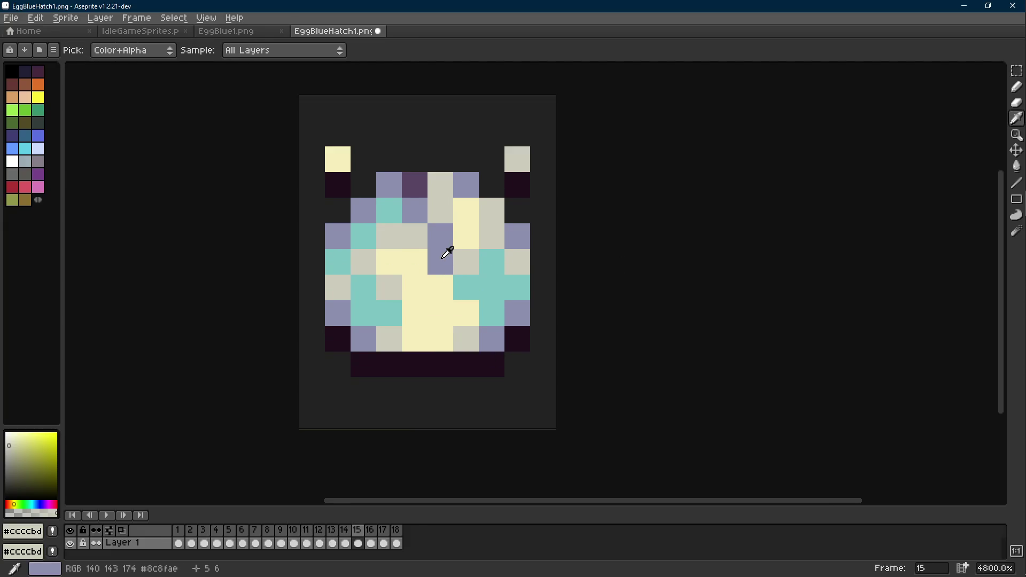
left_click(427, 288, "alt")
key("ctrl+z")
key("i")
left_click(420, 188)
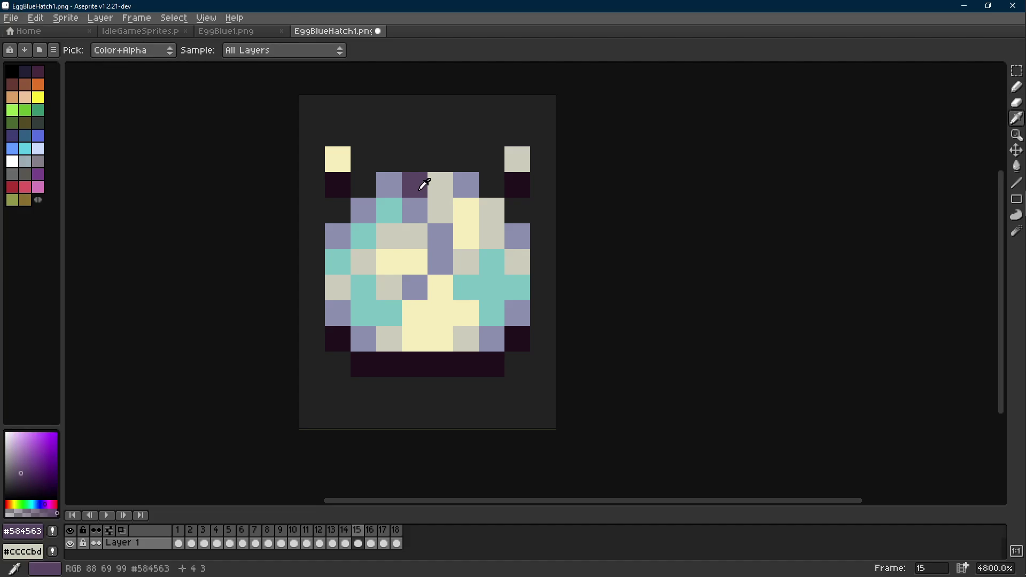
left_click(466, 184)
key("b")
left_click(440, 184)
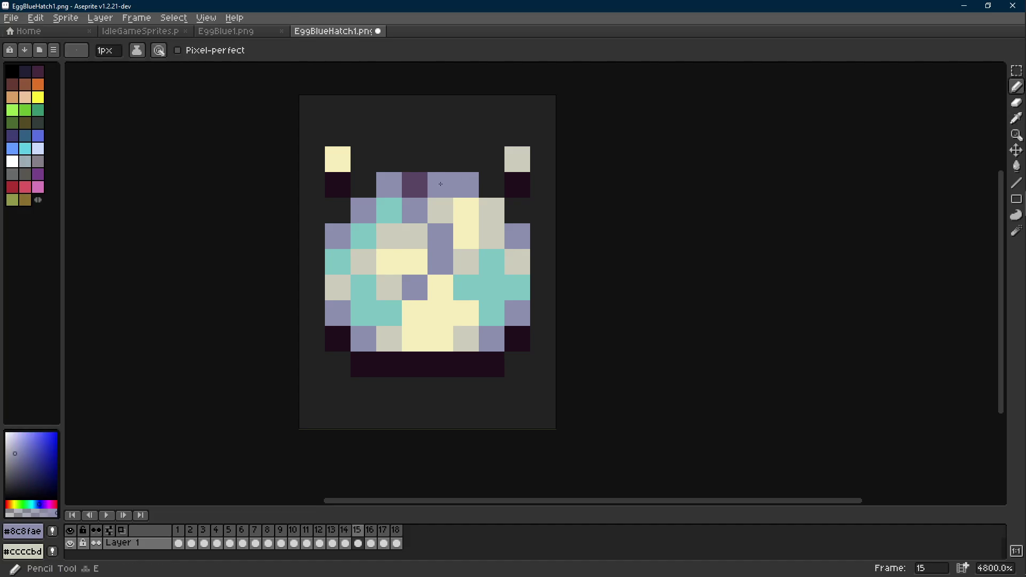
left_click(420, 234)
- Paint two cream pixels light grey #ccccbd, then undo the last stroke
left_click(399, 235, "alt")
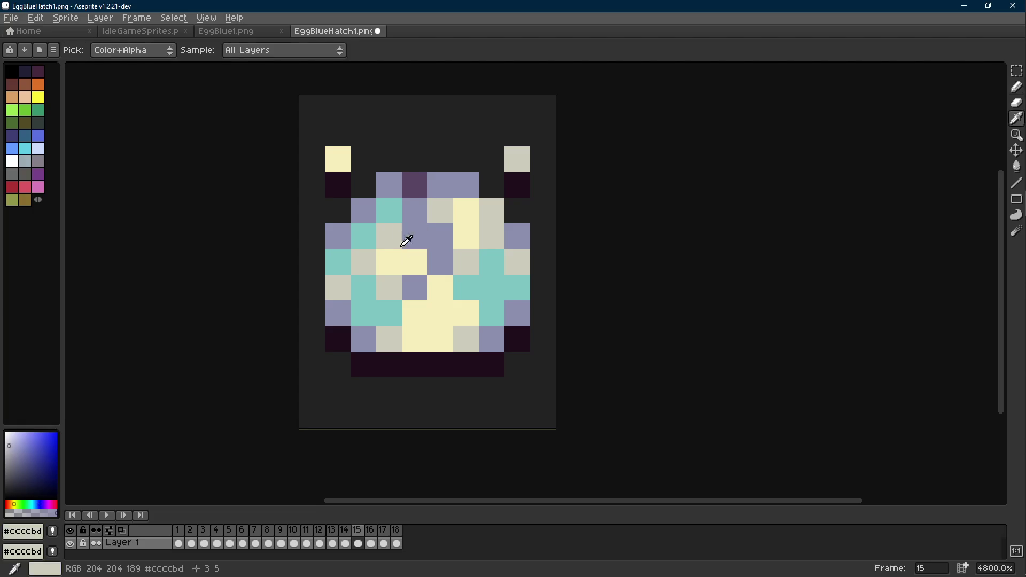
left_click(440, 287)
left_click(441, 313)
scroll(452, 311, "down", 8)
scroll(453, 311, "up", 9)
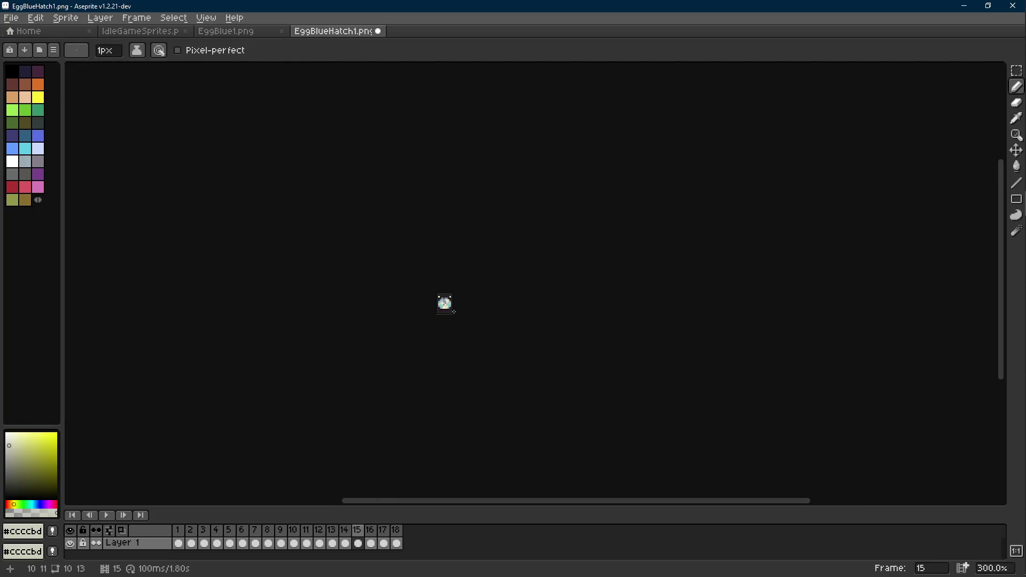
left_click(422, 235, "alt")
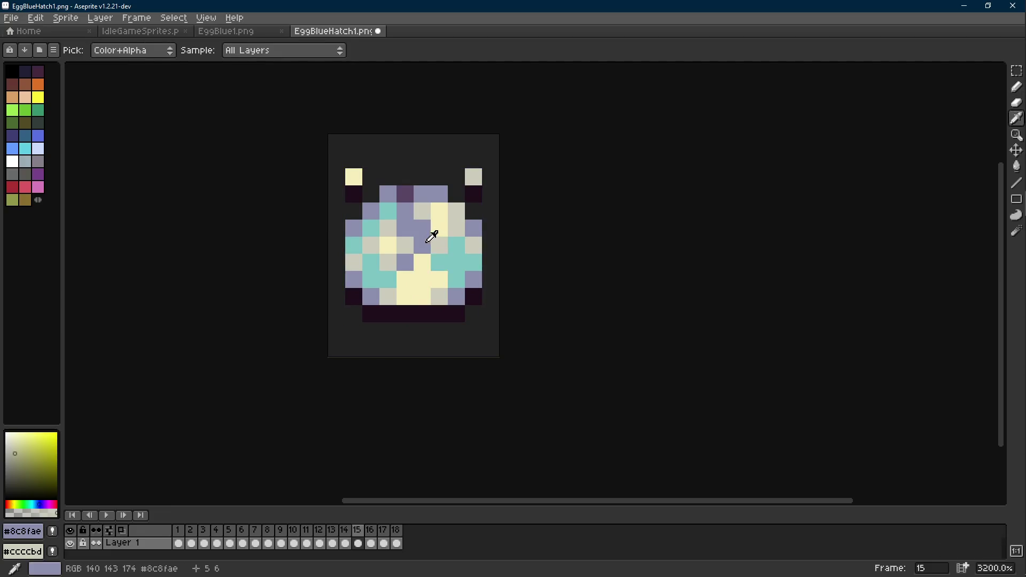
scroll(453, 278, "down", 11)
scroll(449, 275, "up", 11)
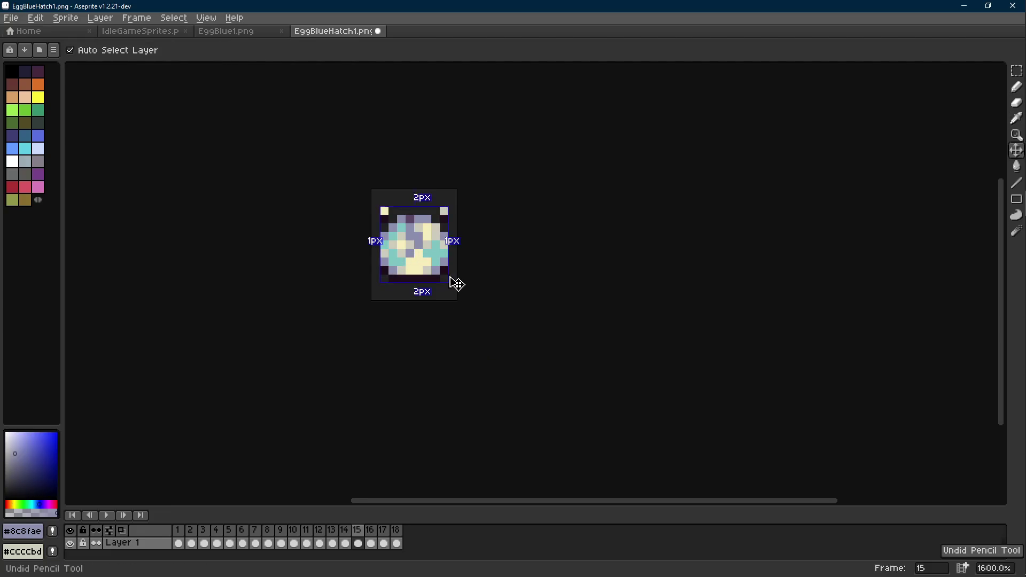
key("ctrl+z")
- Extend the crack by painting two pixels dark purple and the grey pixel beside it lavender
key("alt")
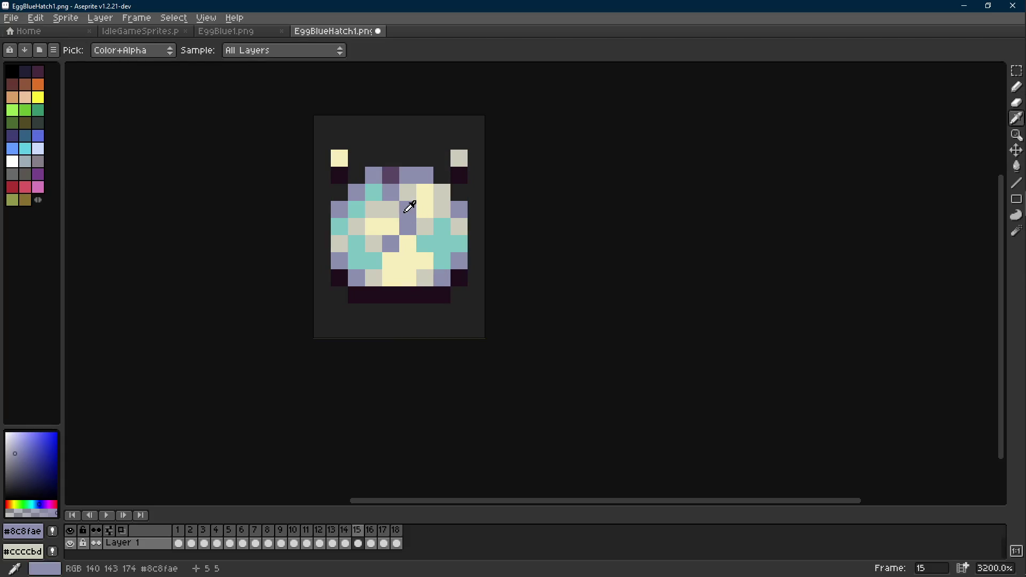
left_click(391, 175, "alt")
left_click(392, 195)
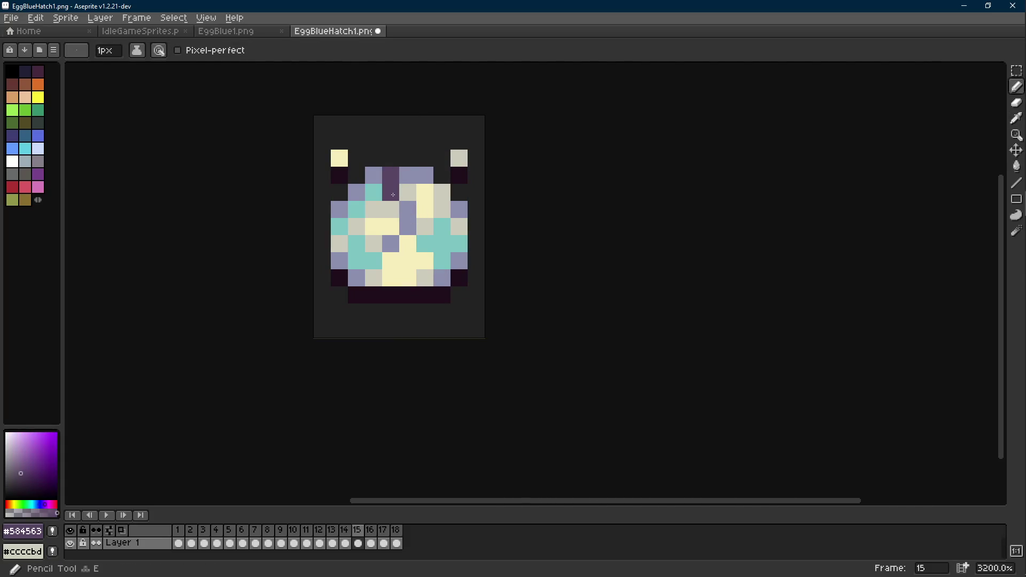
left_click(407, 208)
left_click(407, 225, "alt")
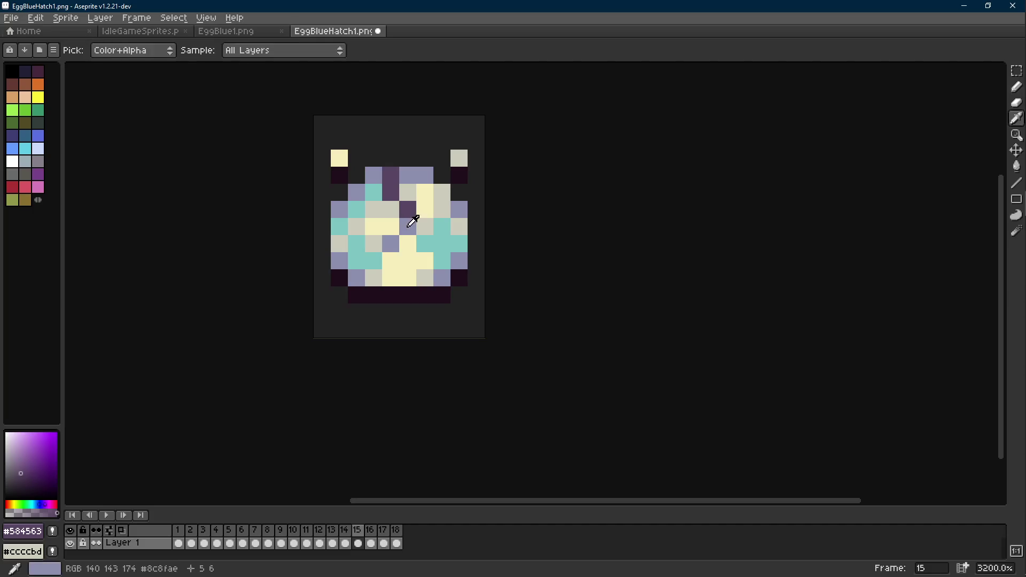
left_click(397, 204)
- Re-pick dark purple and light grey, then start a rectangular selection around the crack pixels
scroll(422, 199, "down", 5)
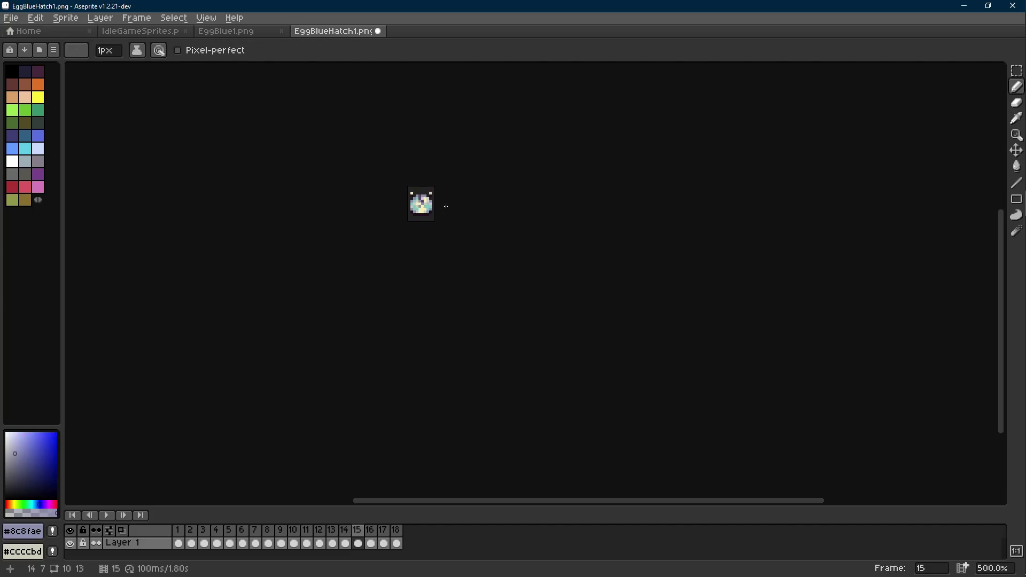
scroll(426, 203, "up", 4)
left_click(409, 187, "alt")
scroll(478, 214, "down", 5)
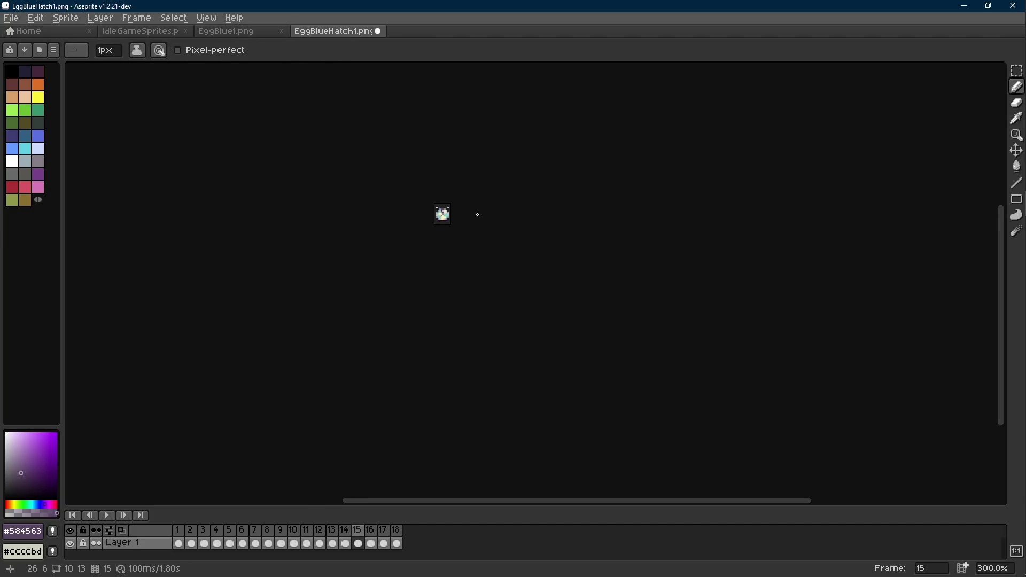
scroll(449, 214, "up", 9)
left_click(428, 185, "alt")
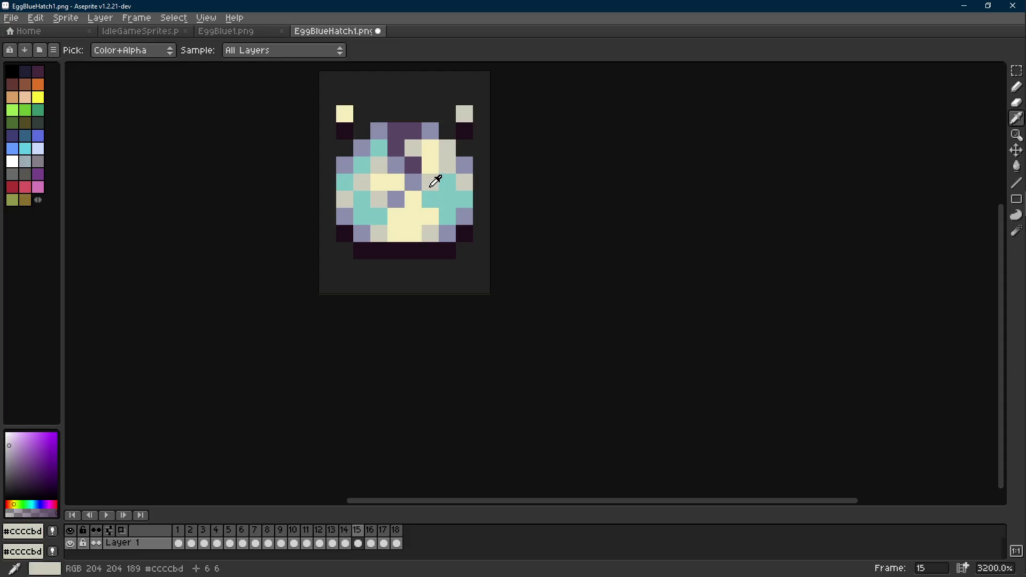
left_click_drag(423, 213, 448, 256)
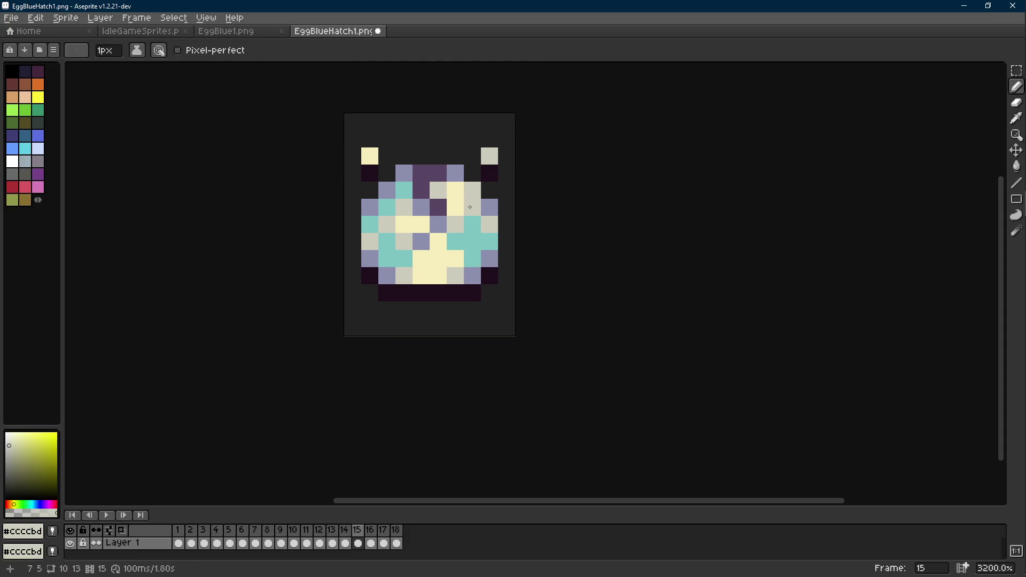
key("m")
left_click(438, 172)
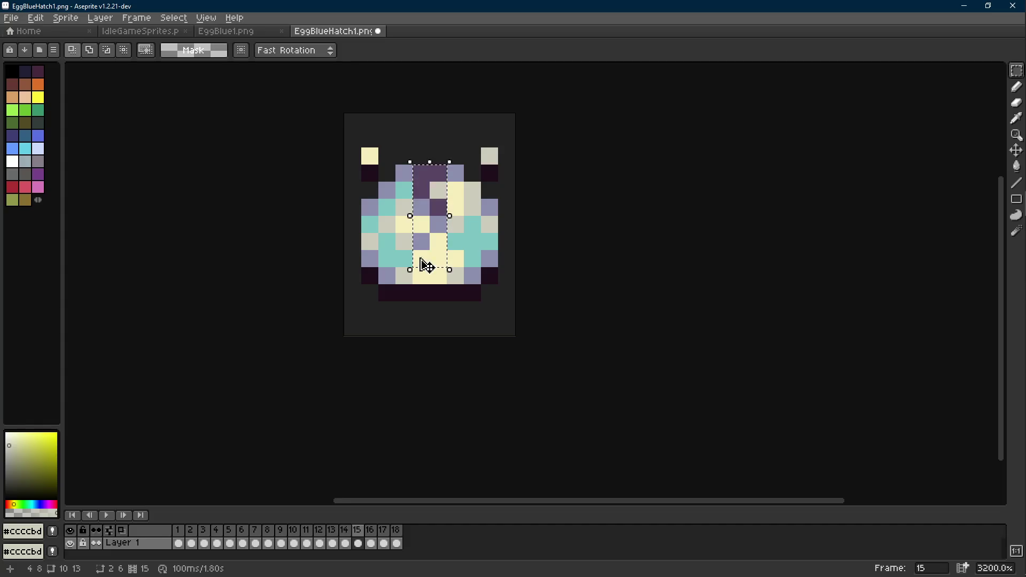
- Select the crack on frame 15 and paste it onto frame 16
key("ctrl+v")
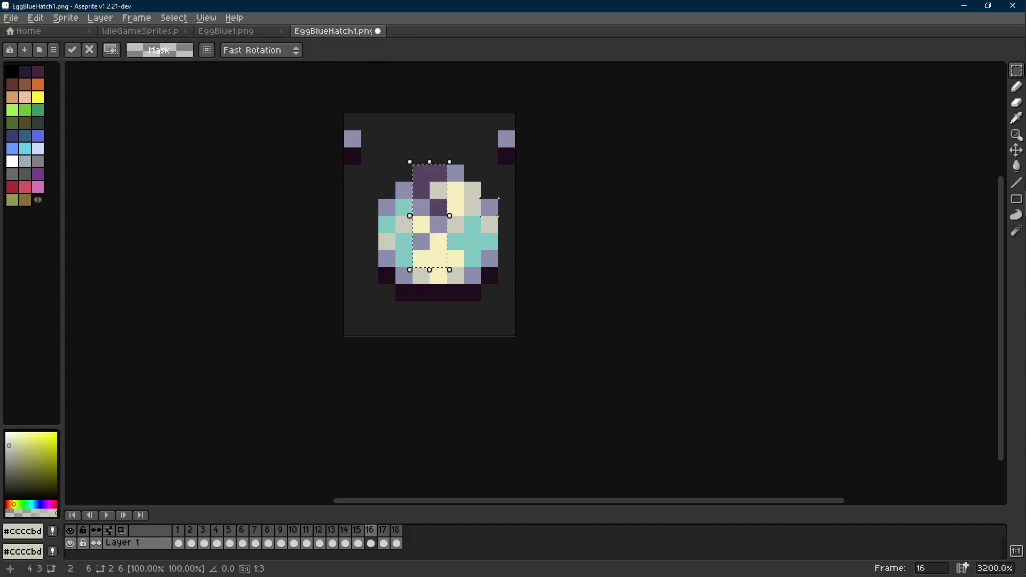
key("ctrl+z")
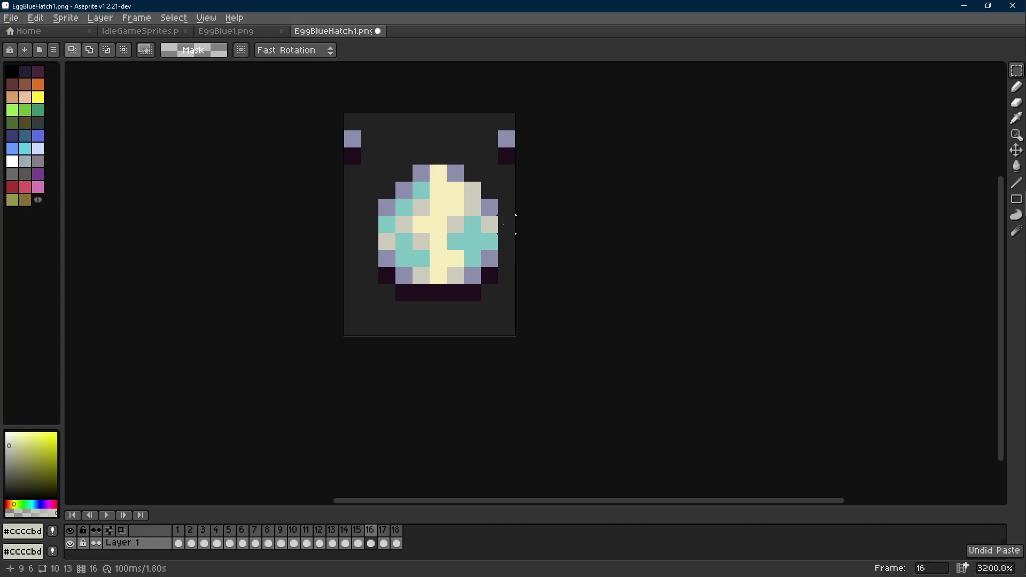
key("Left")
key("ctrl+v")
mouse_move(449, 203)
left_mouse_down()
mouse_move(433, 203)
mouse_move(430, 252)
left_mouse_up()
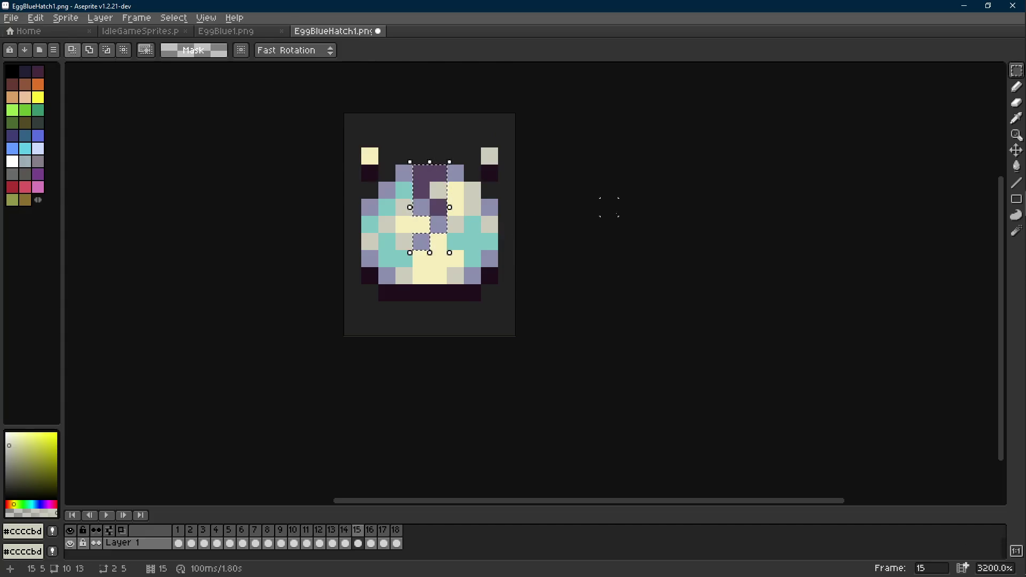
key("Right")
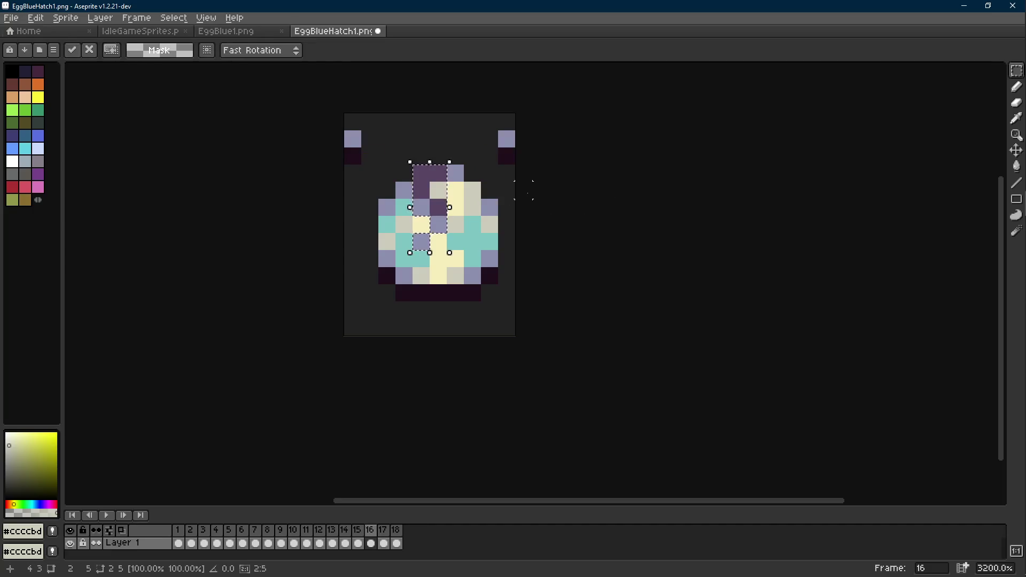
key("Return")
scroll(509, 206, "down", 5)
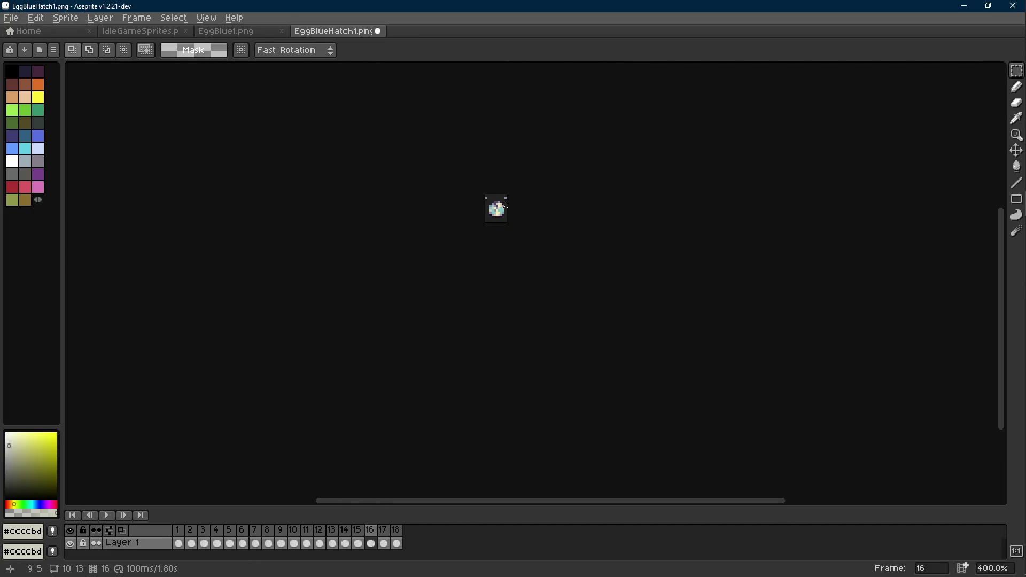
scroll(504, 205, "up", 5)
- Paste the crack onto frames 17 and 18, moved up onto the egg's top
key("Right")
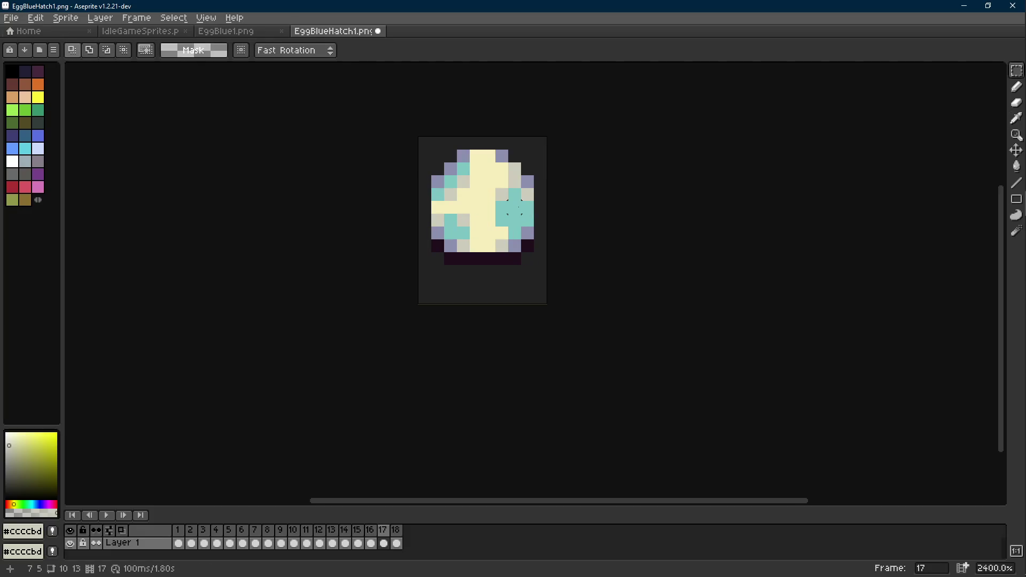
key("ctrl+v")
left_click_drag(488, 211, 501, 185)
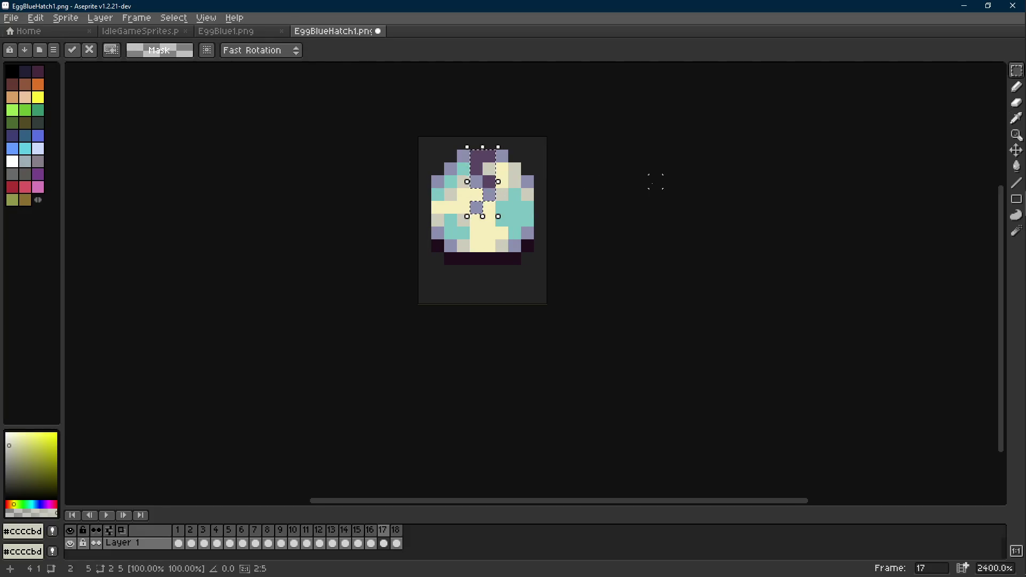
key("Right")
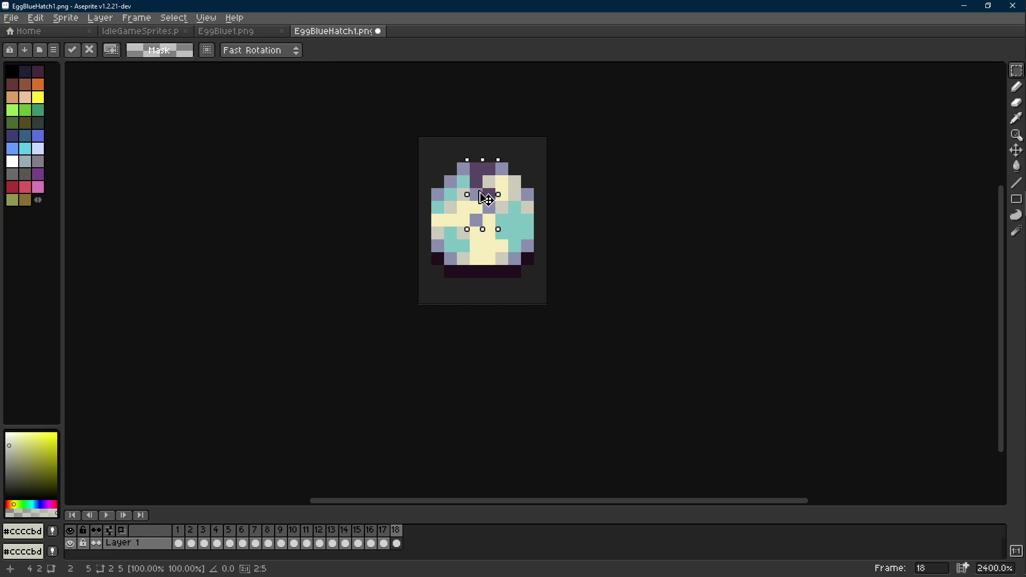
key("Right")
scroll(586, 190, "down", 5)
left_click_drag(584, 194, 564, 216)
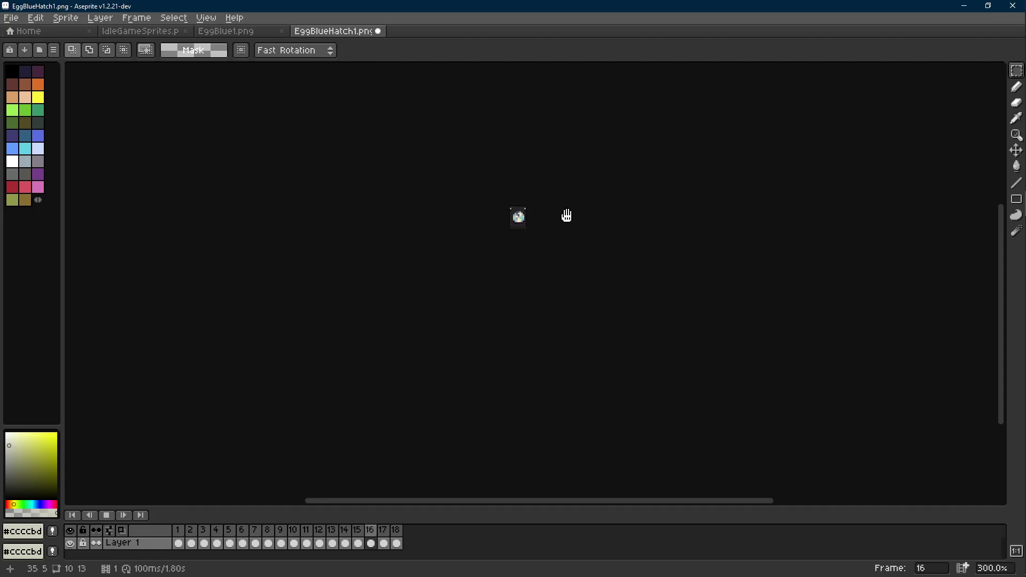
- Play the egg hatching animation, stop on frame 3, and sample lavender #8c8fae with the pencil
key("Return")
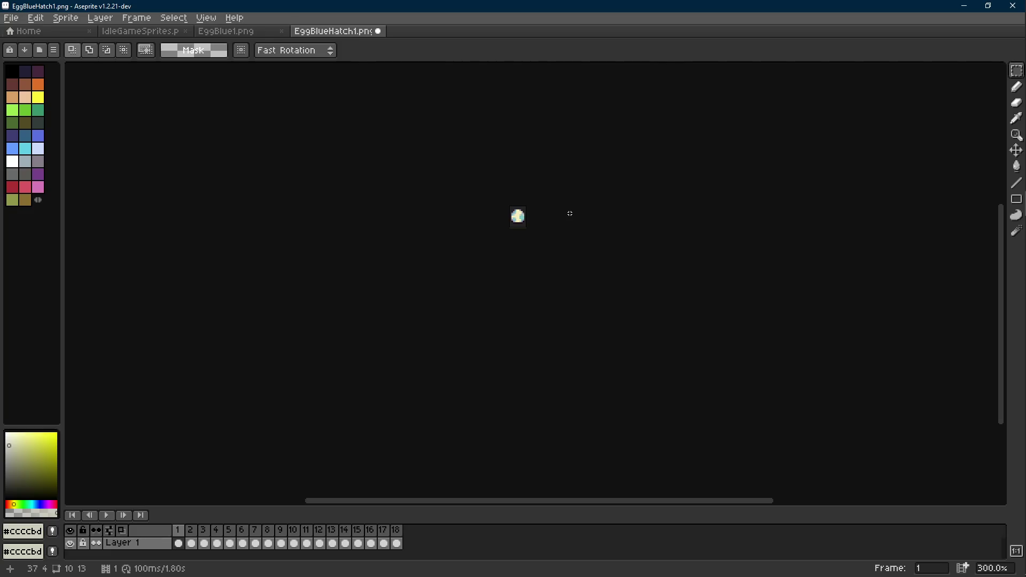
key("Return")
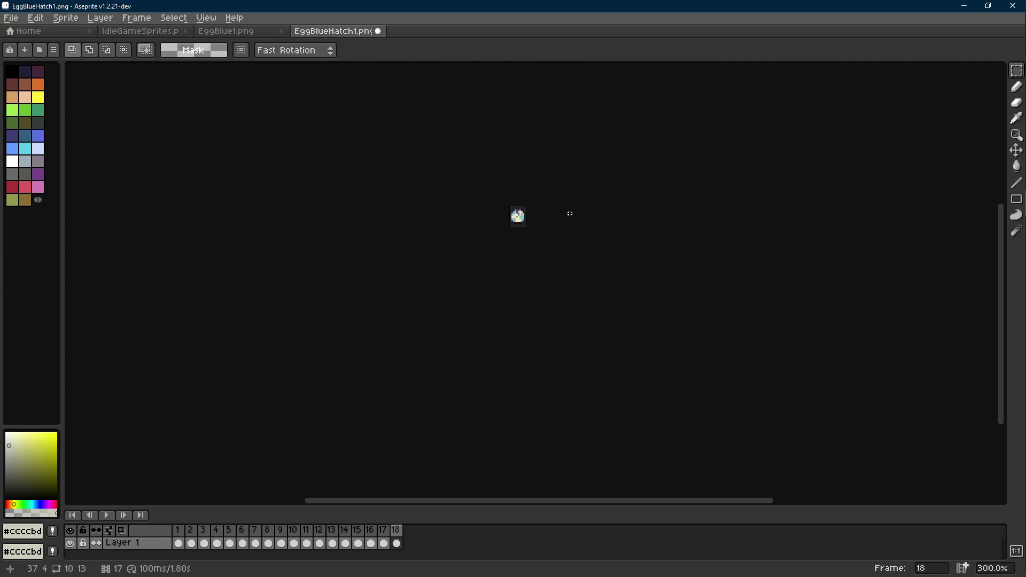
scroll(563, 212, "up", 4)
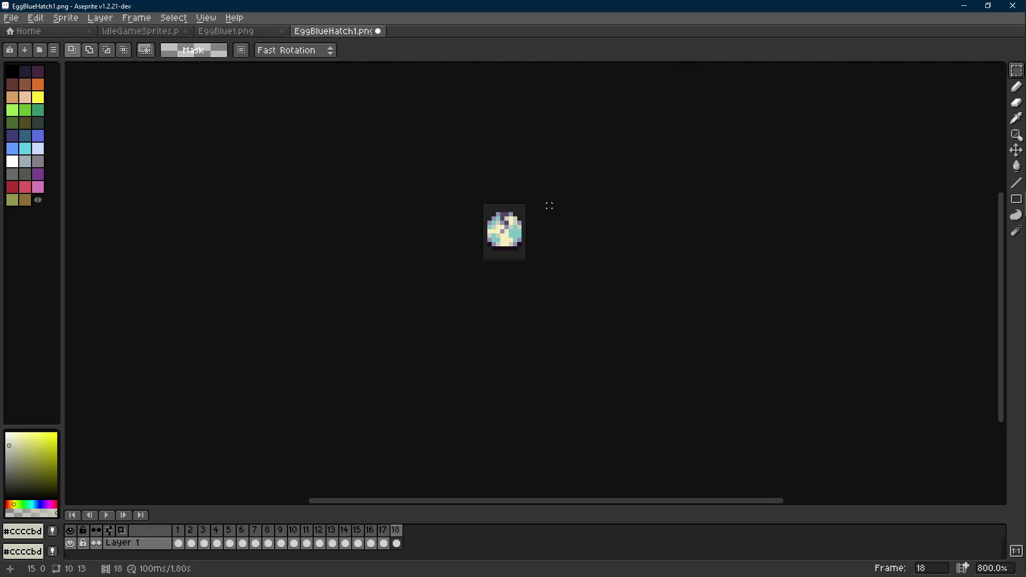
scroll(549, 206, "down", 4)
key("Return")
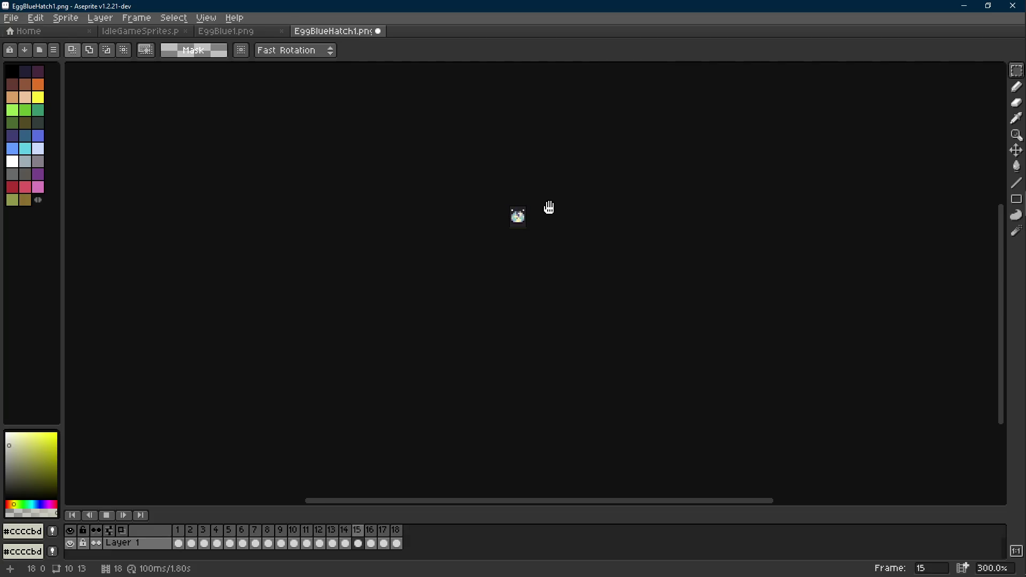
key("Return")
scroll(507, 205, "up", 6)
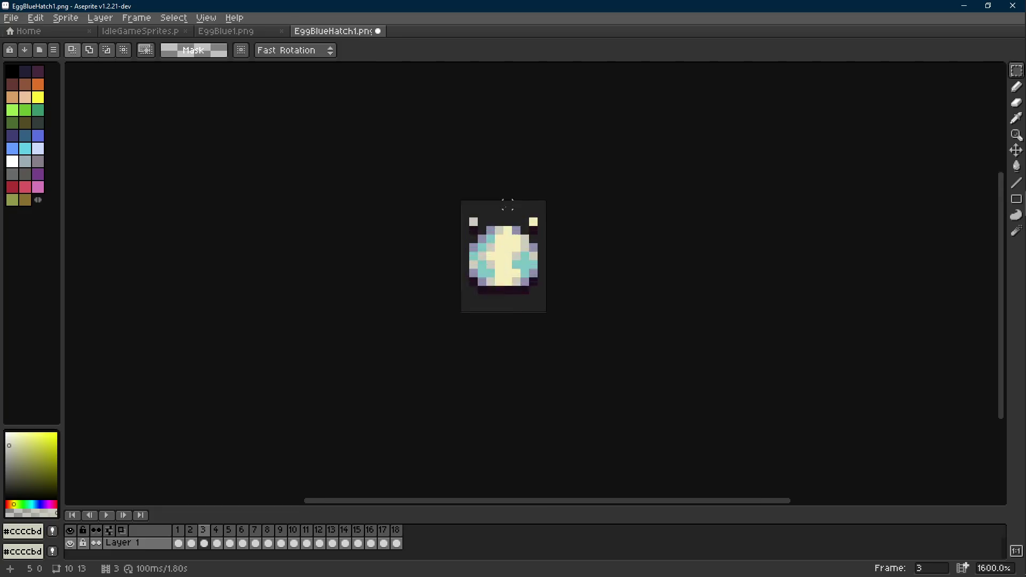
scroll(507, 205, "up", 4)
key("b")
left_click(545, 247, "alt")
- Try painting the top-right pixel lavender, then undo it and sample the light grey
left_click(548, 264, "alt")
left_click(557, 286, "alt")
left_click(544, 254)
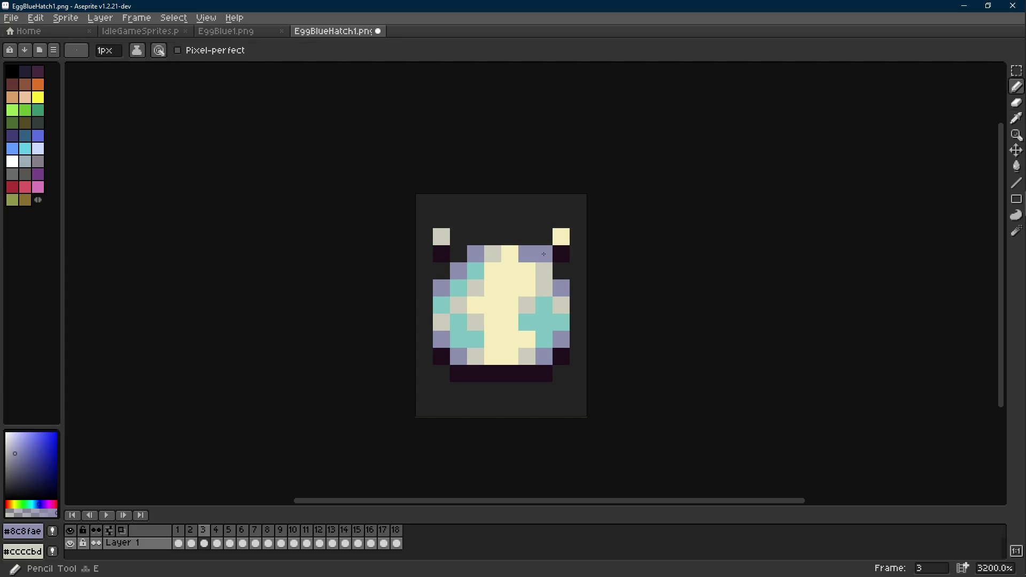
key("ctrl+z")
left_click(542, 253, "alt")
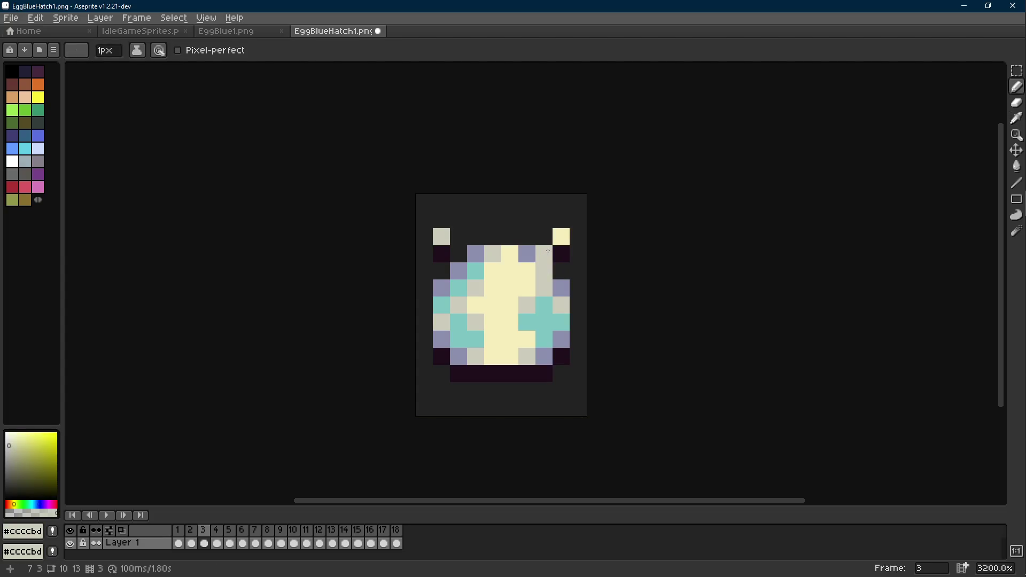
- Step through frames 4 to 12, then play the hatching animation to check it
key("Right")
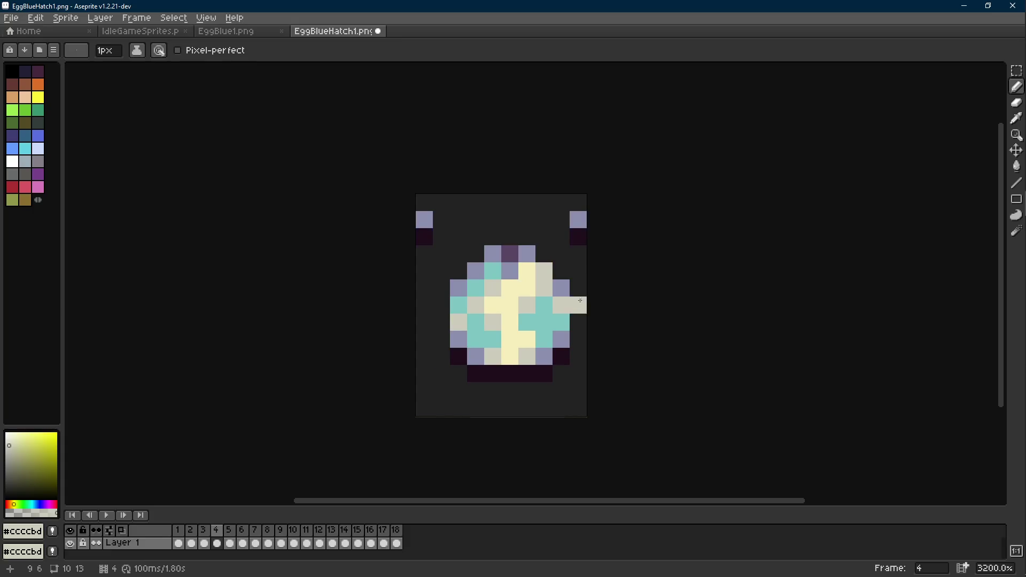
key("Right")
key("Right")
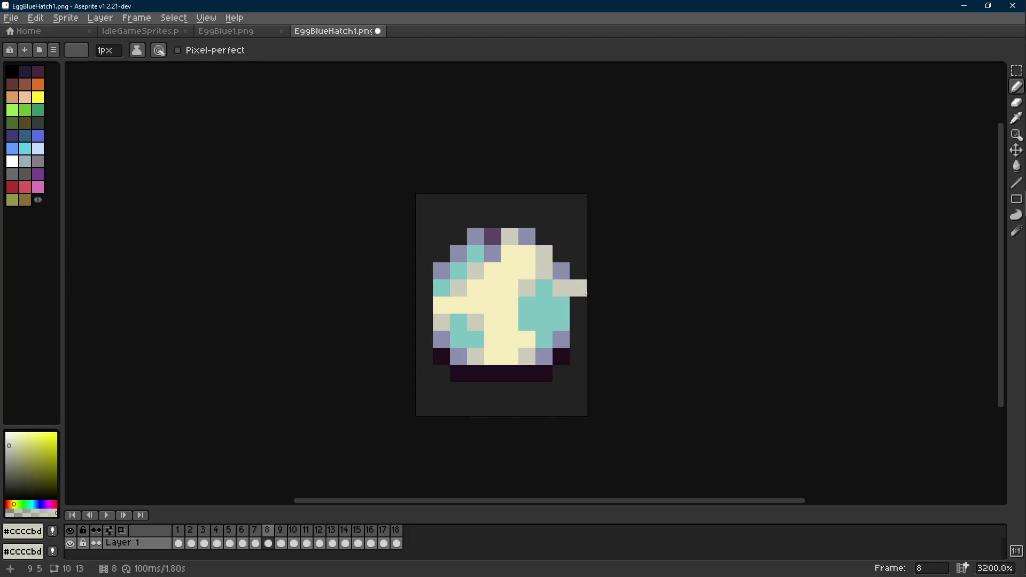
key("Right")
key("Right")
key("Right")
key("Right")
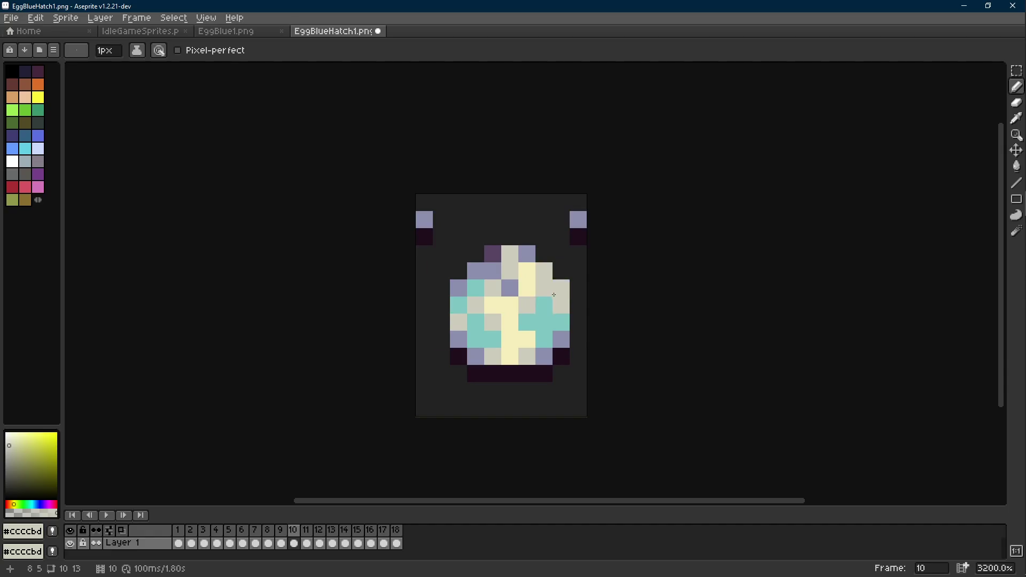
key("Right")
key("Right")
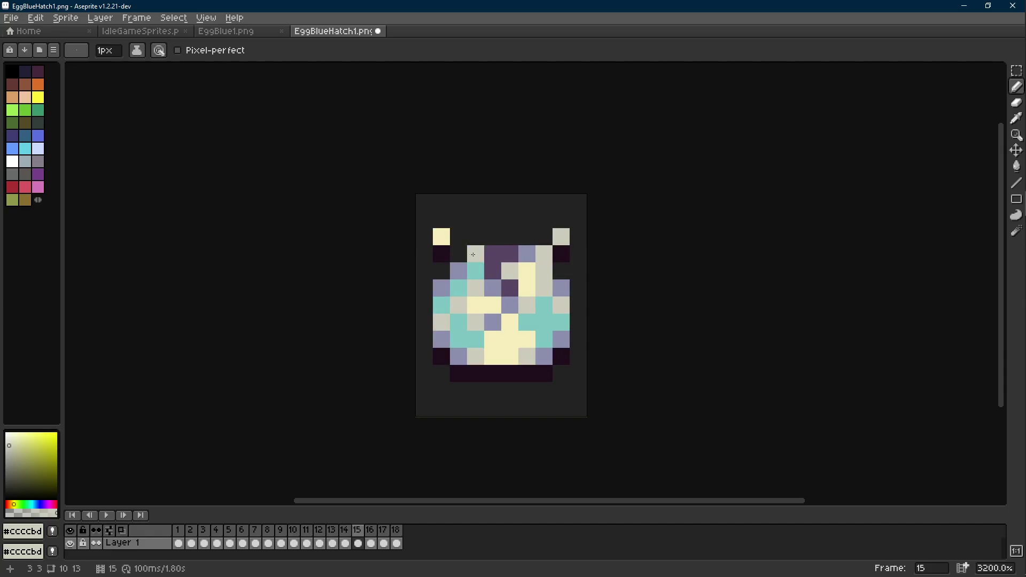
scroll(536, 264, "down", 10)
key("Return")
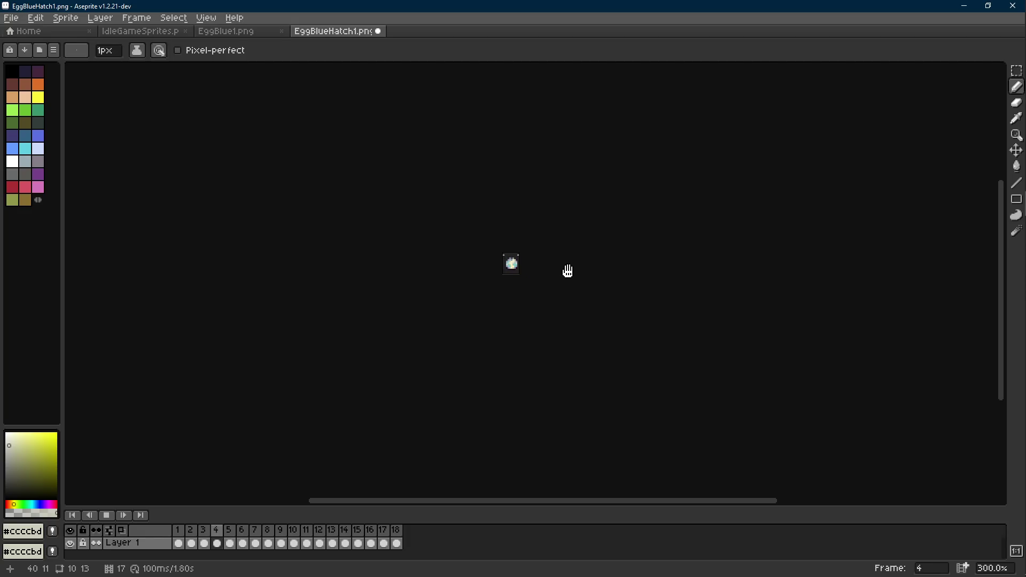
scroll(567, 271, "down", 1)
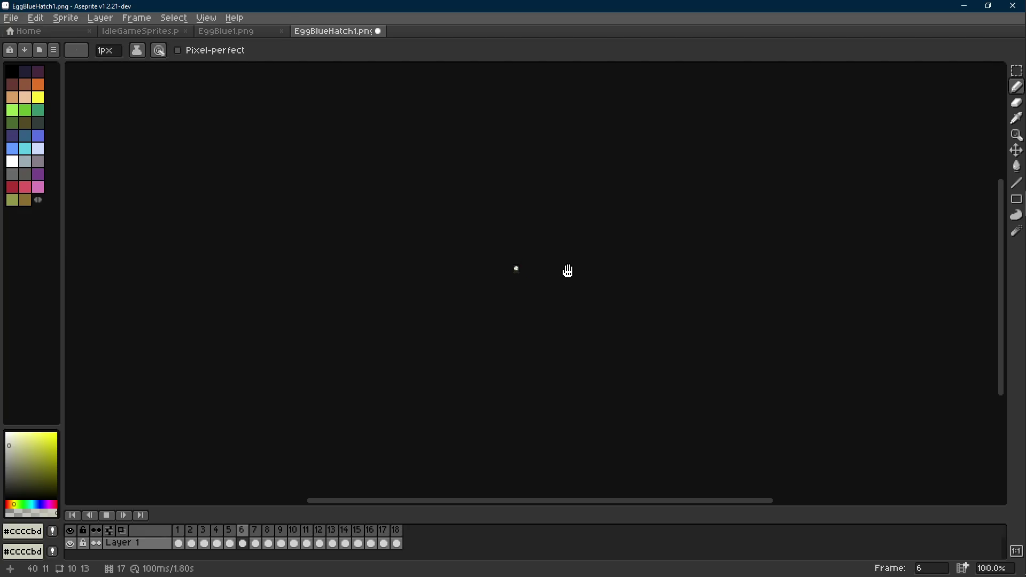
scroll(546, 267, "up", 2)
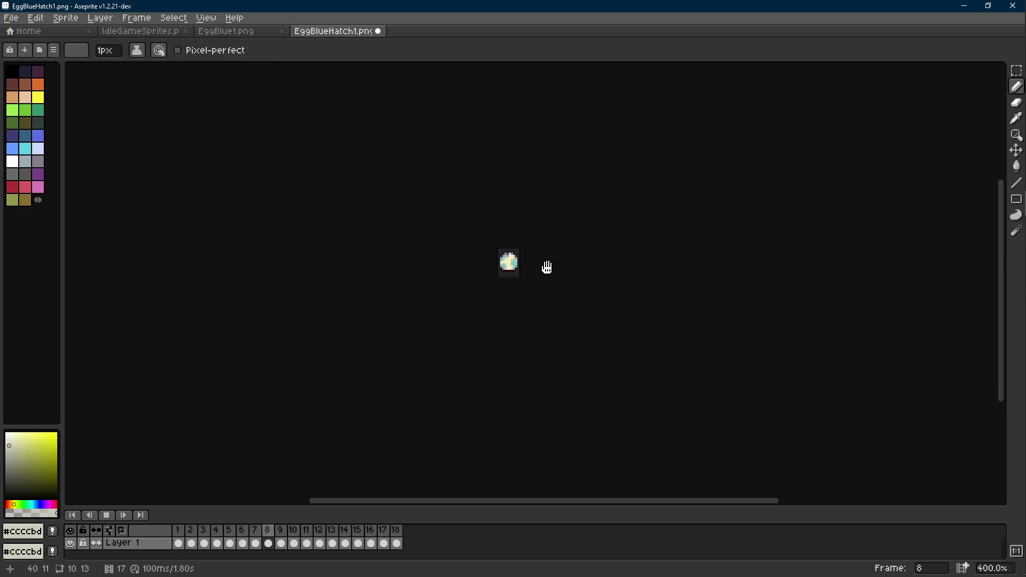
scroll(547, 267, "up", 5)
- Undo the last pencil stroke and paint a cream pixel at the top-right corner on frame 15
key("ctrl+z")
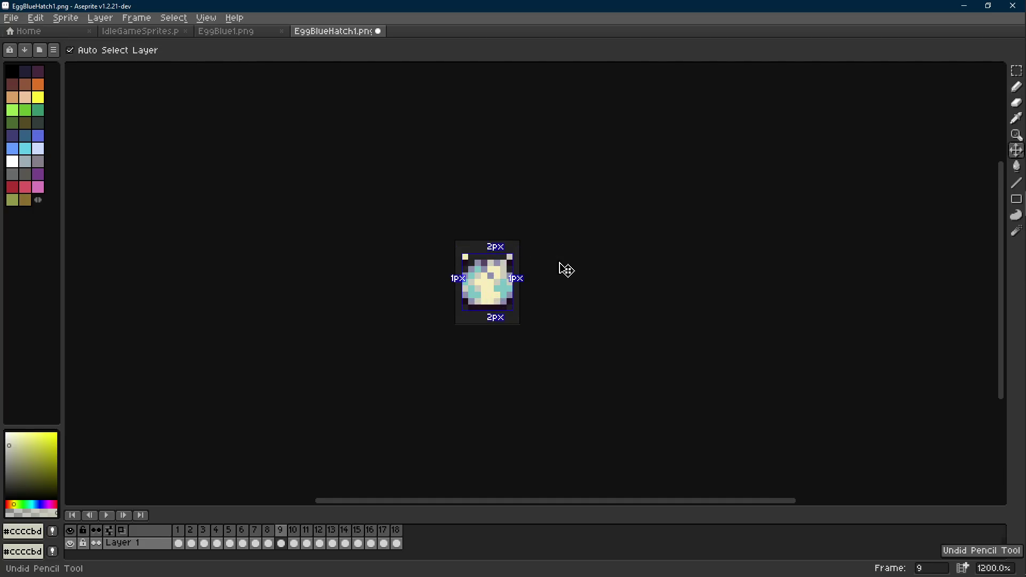
key("r")
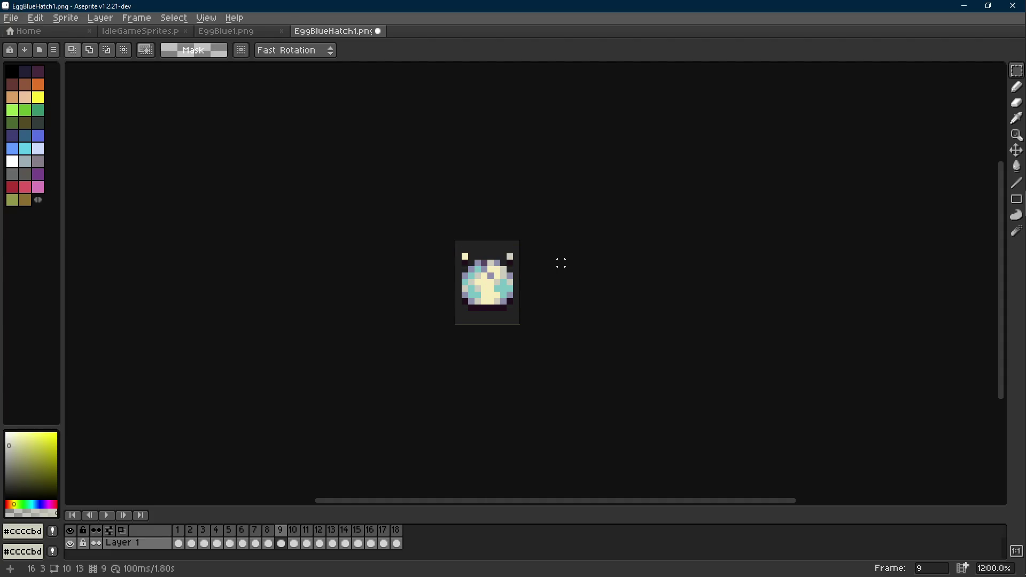
scroll(523, 257, "up", 1)
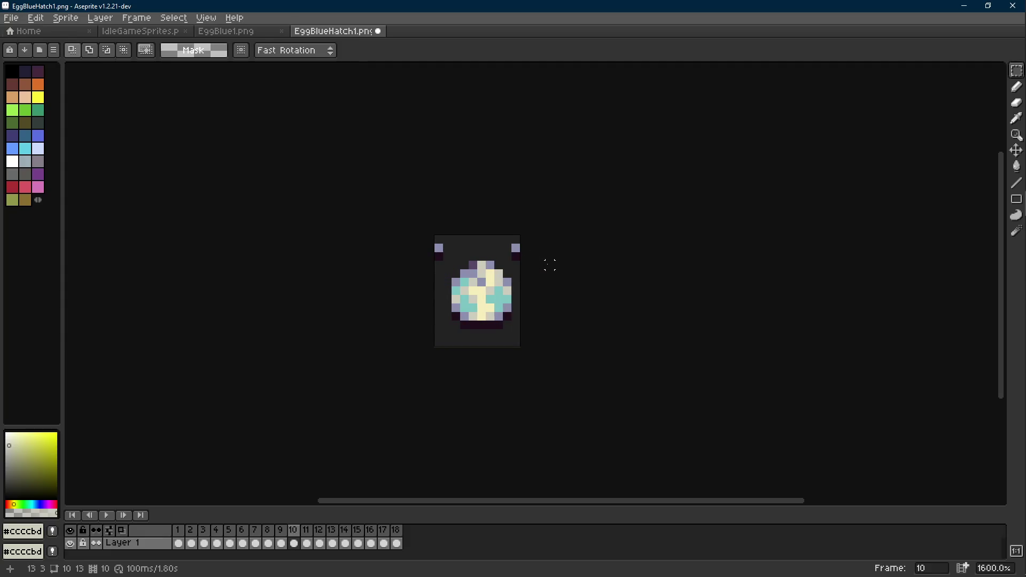
scroll(520, 263, "up", 1)
key("b")
left_click(374, 249, "alt")
key("Right")
key("Right")
key("Right")
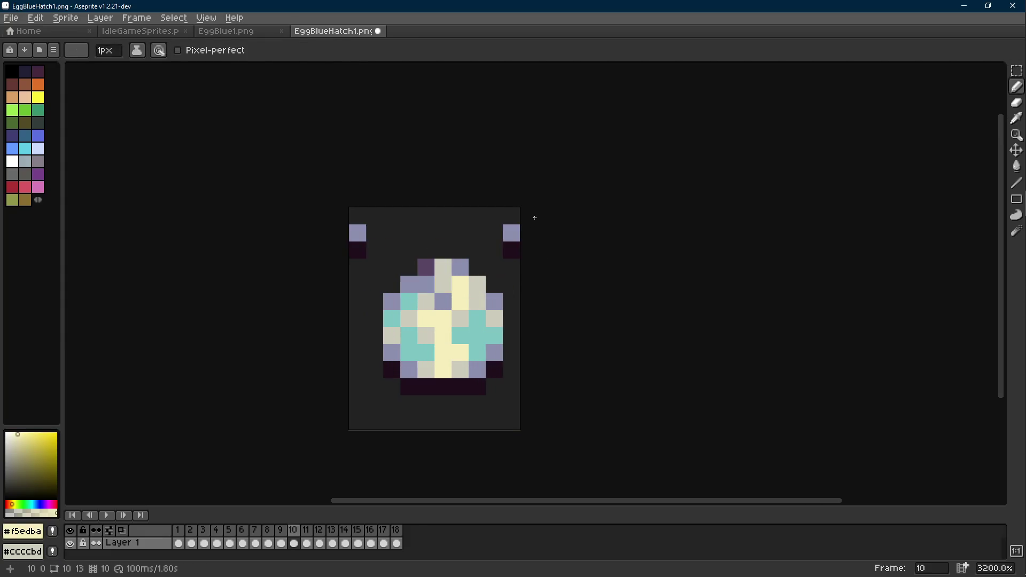
key("Right")
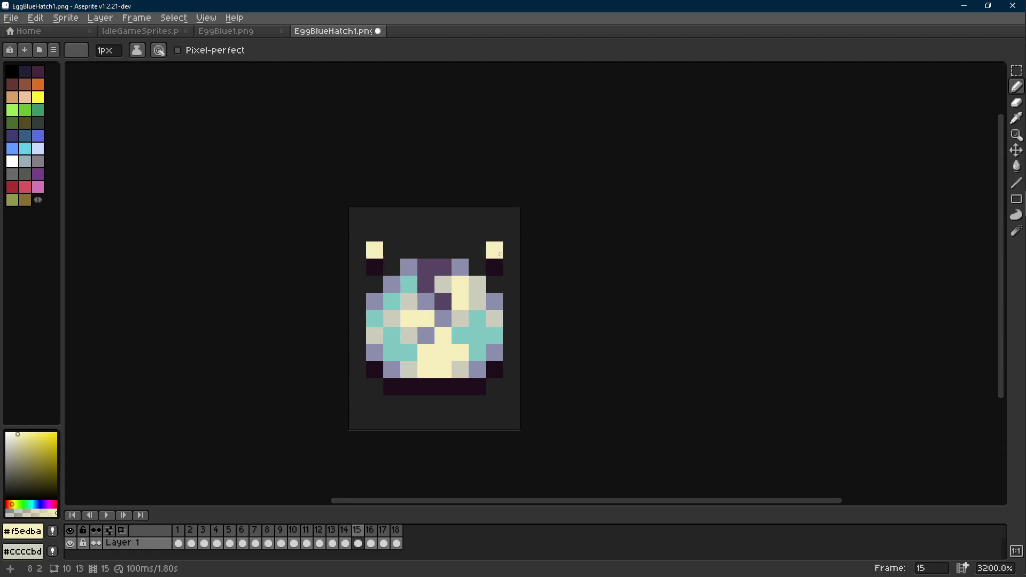
left_click(385, 254)
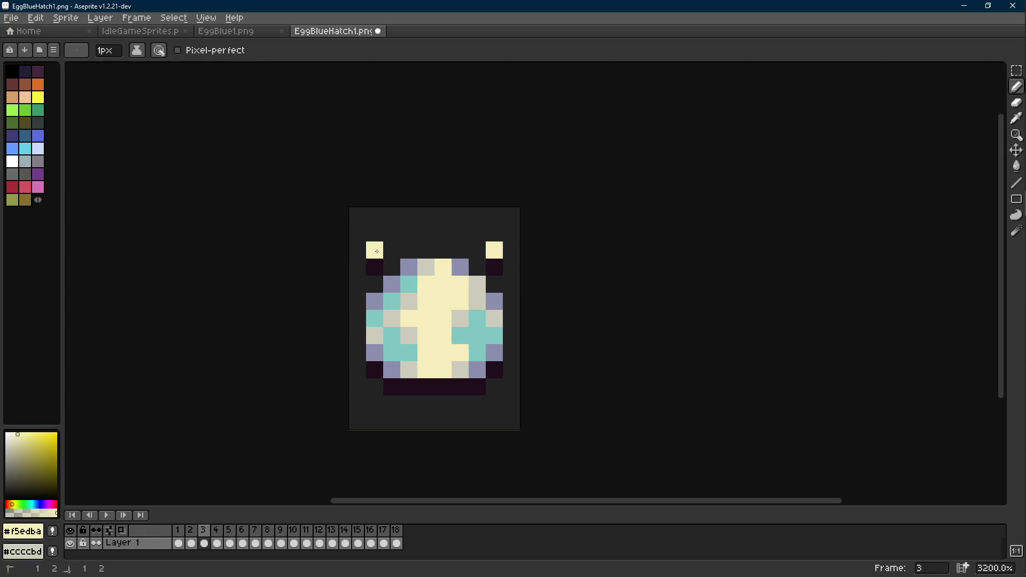
- Zoom out to the whole sprite, stop playback, and save EggBlueHatch1.png
scroll(635, 277, "down", 6)
key("v")
key("b")
scroll(566, 284, "down", 1)
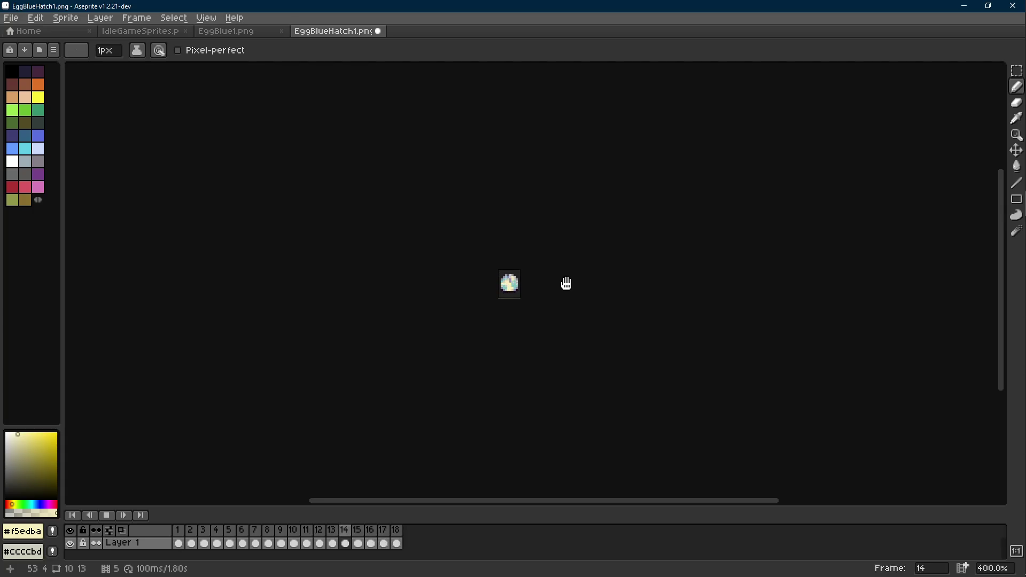
key("Return")
key("ctrl+s")
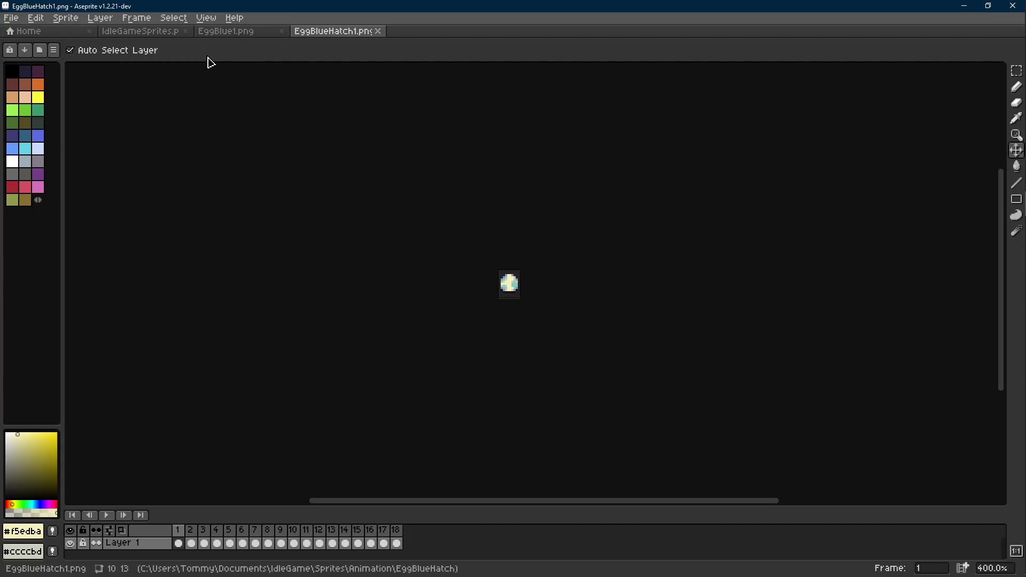
- On EggBlue1.png, replace the egg's yellow-green pixels with pale grey
left_click(224, 32)
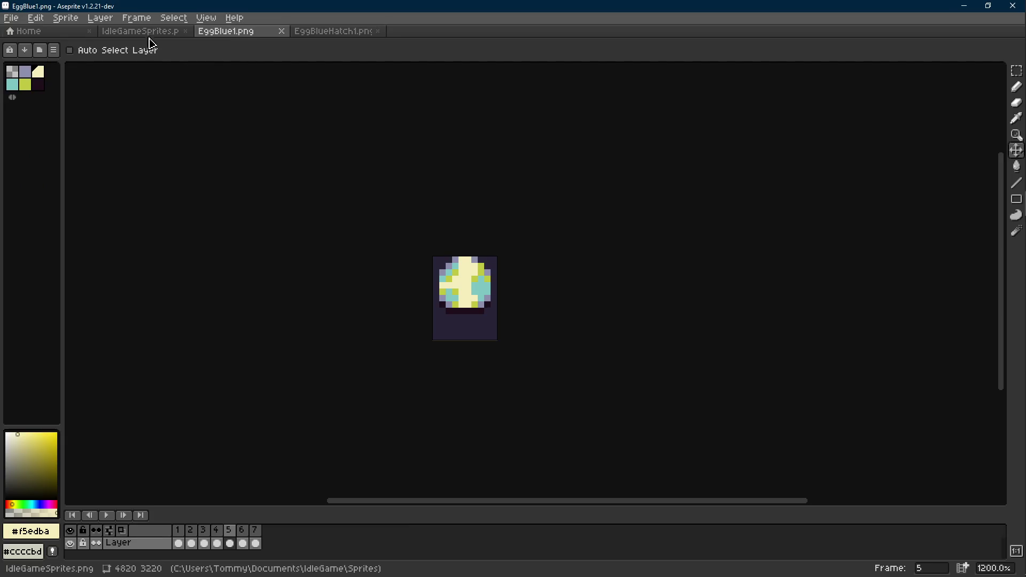
left_click(331, 31)
scroll(499, 261, "up", 8)
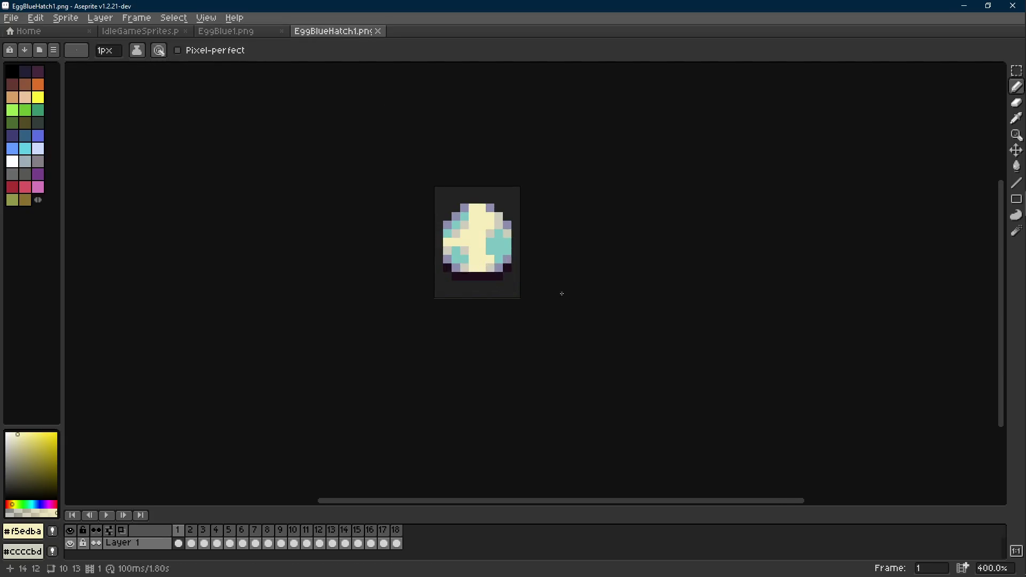
left_click(267, 32)
scroll(425, 265, "up", 2)
key("alt")
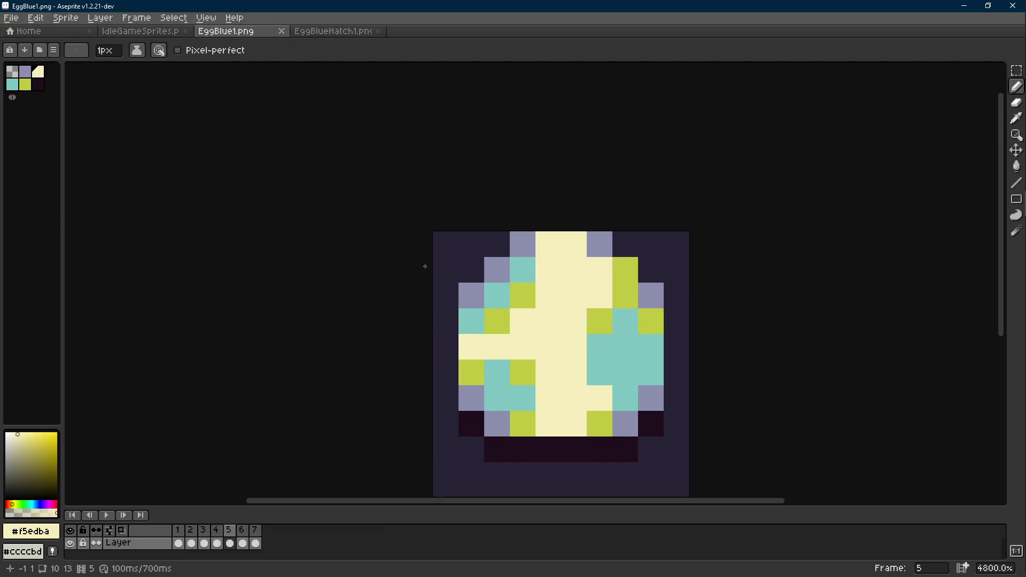
left_click(523, 286)
key("shift+r")
left_click(424, 198)
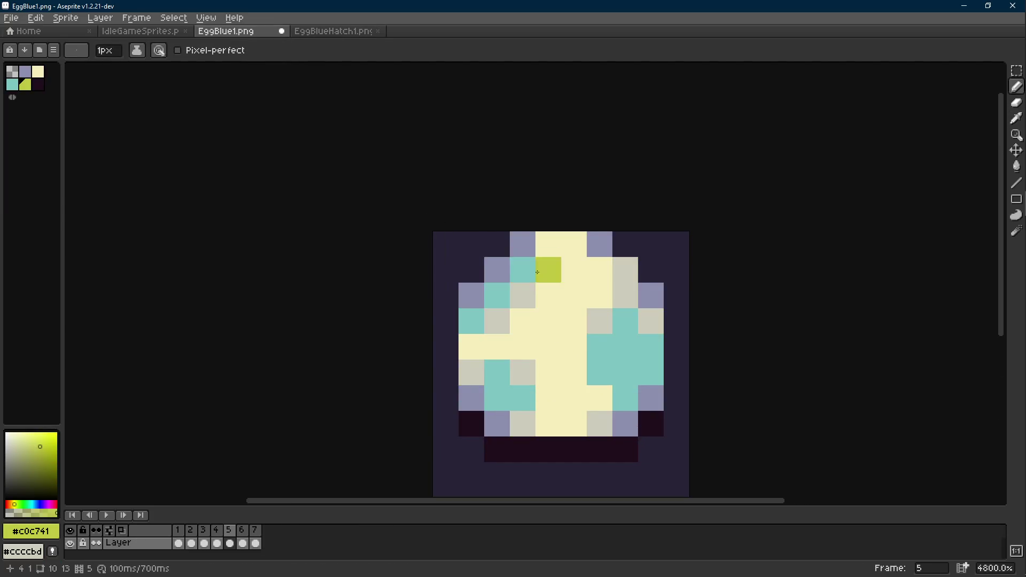
- Save EggBlue1.png and drag EggGreen1.png in from File Explorer
key("ctrl+s")
left_click(1009, 103)
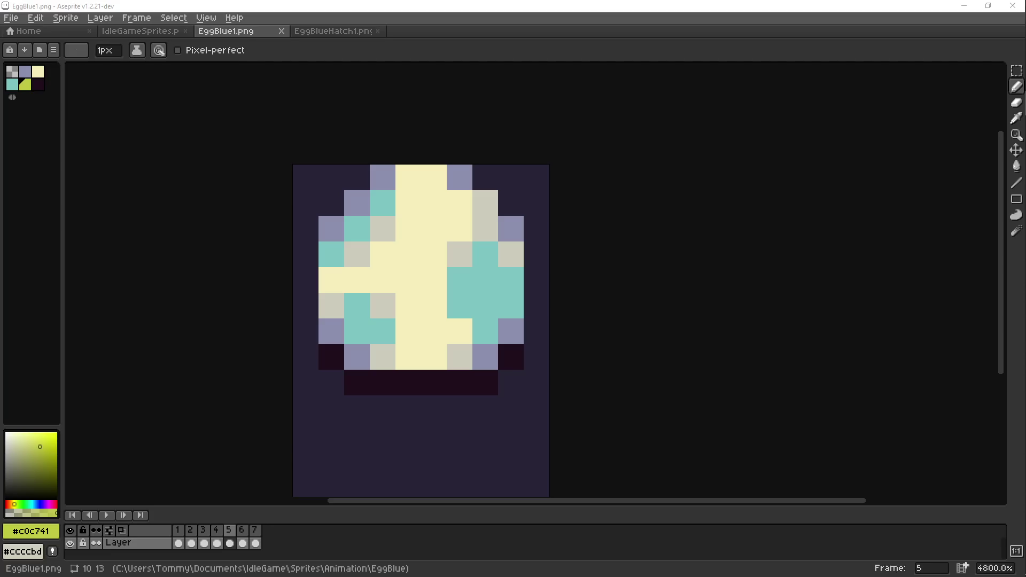
left_click_drag(414, 30, 414, 31)
- Agree to load EggGreen1.png as an animation
left_click(477, 357)
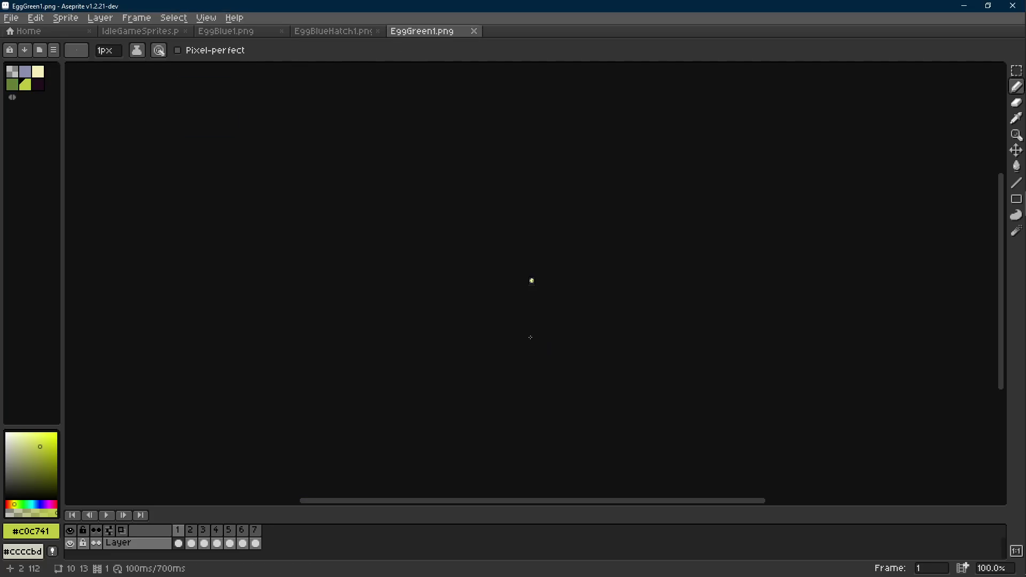
scroll(574, 292, "up", 5)
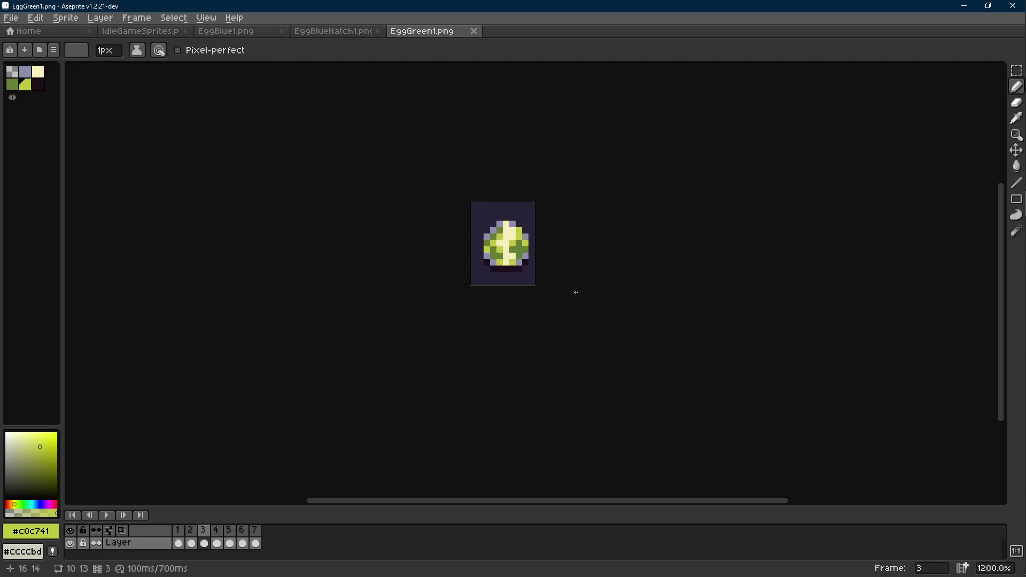
scroll(575, 292, "up", 3)
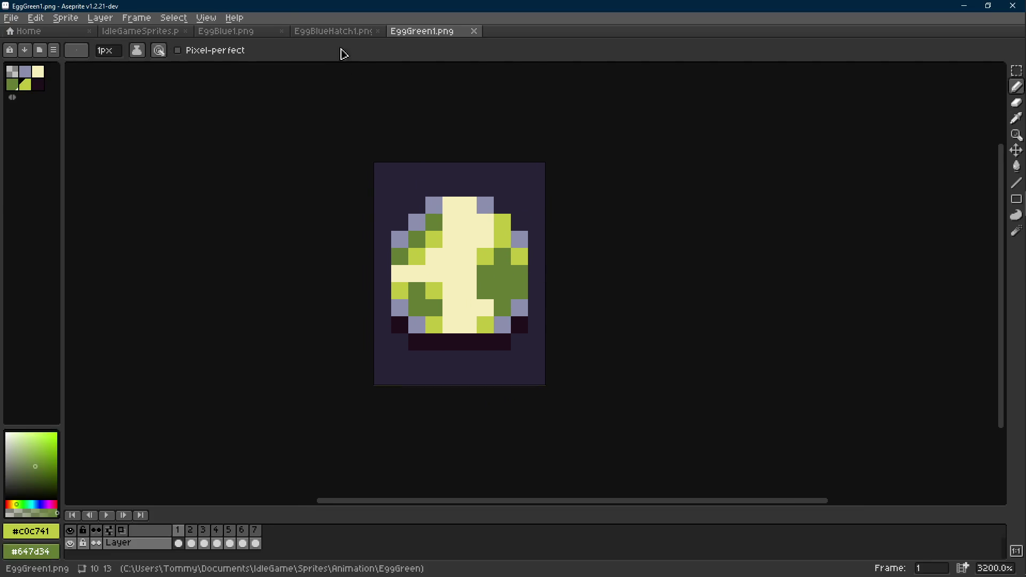
- Save EggBlueHatch1 as EggGreenHatch1.png inside a new EggGreenHatch folder under Animation
left_click(333, 31)
key("ctrl+shift+s")
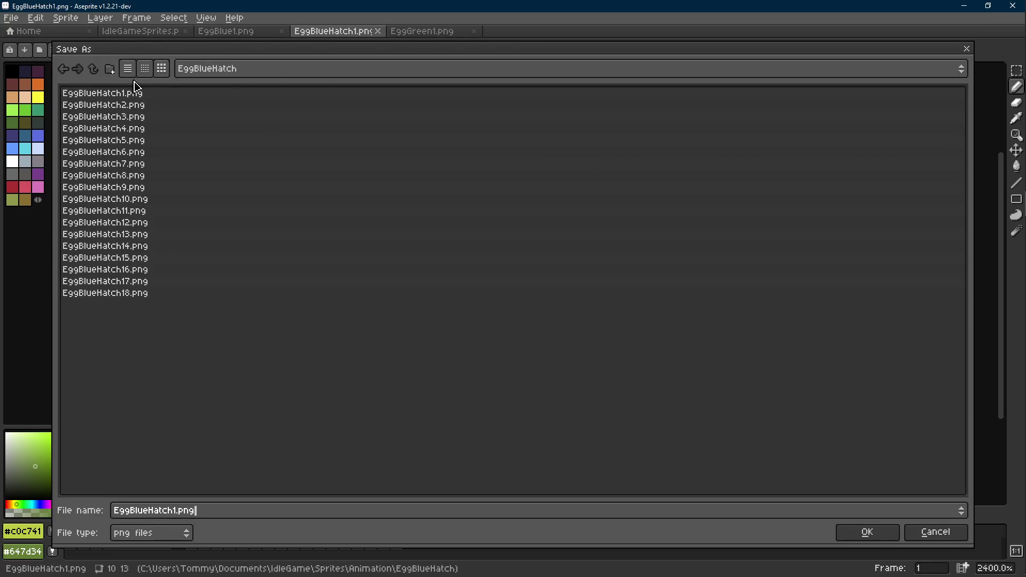
left_click(93, 69)
left_click(109, 69)
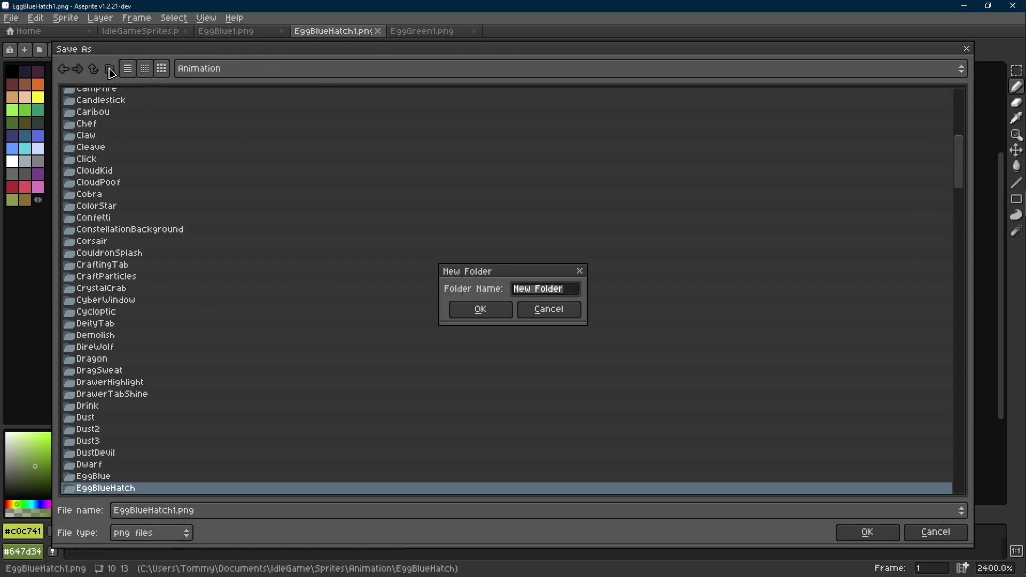
type("Eg")
type("atch")
key("Return")
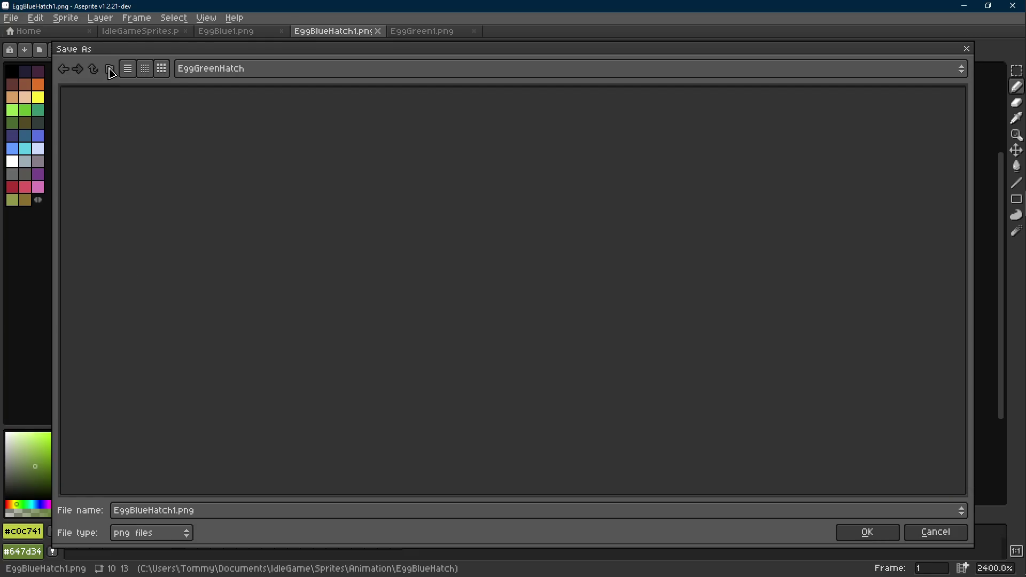
key("ctrl+a")
type("E")
type("ng")
key("Return")
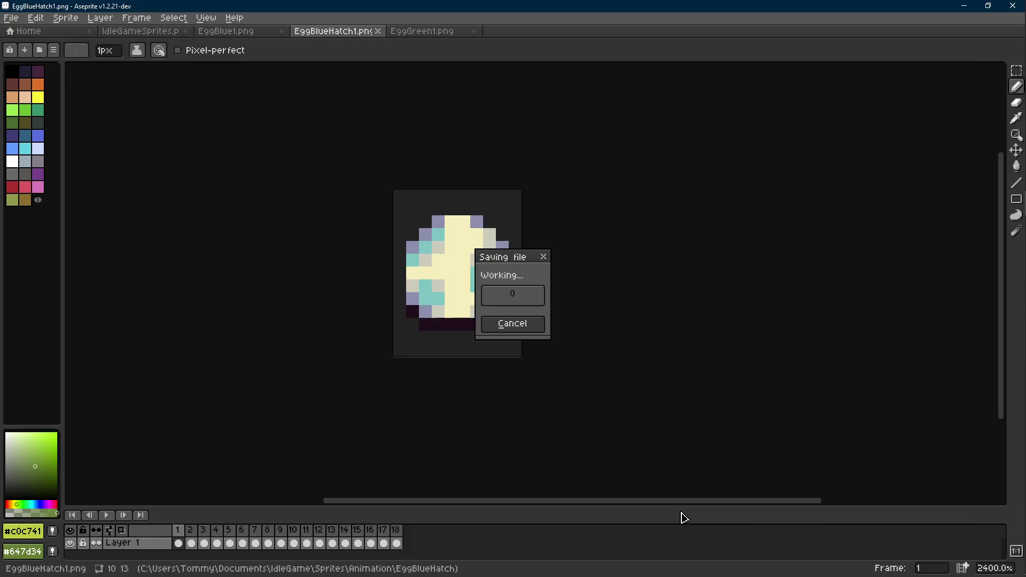
- Replace EggGreenHatch1's teal egg pixels with green from EggGreen1
left_click(430, 33)
scroll(431, 172, "up", 2)
left_click(347, 33)
left_click(502, 274, "alt")
key("shift+r")
key("Return")
scroll(417, 205, "down", 9)
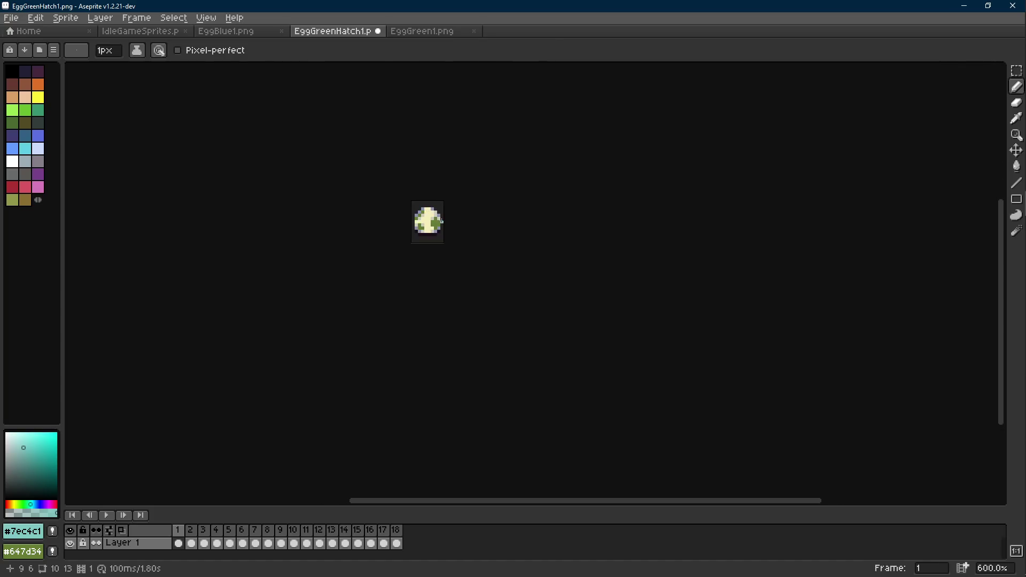
scroll(419, 213, "up", 3)
- Take yellow-green from EggGreen1 and replace EggGreenHatch1's pale grey pixels with it
left_click(444, 33)
key("i")
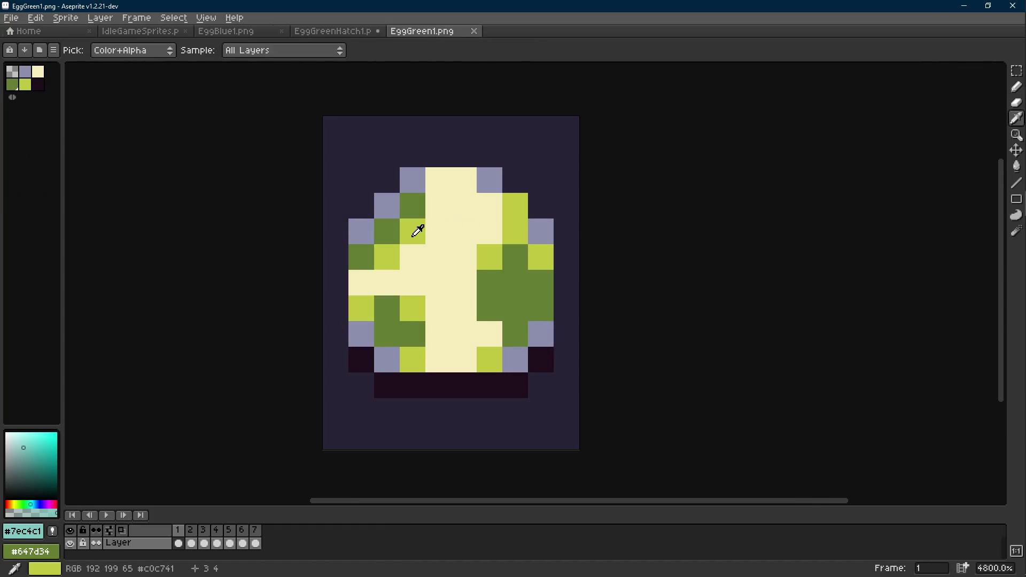
right_click(420, 224, "alt")
left_click(347, 31)
scroll(431, 229, "up", 5)
left_click(431, 229, "alt")
key("shift+r")
key("Return")
scroll(463, 232, "down", 9)
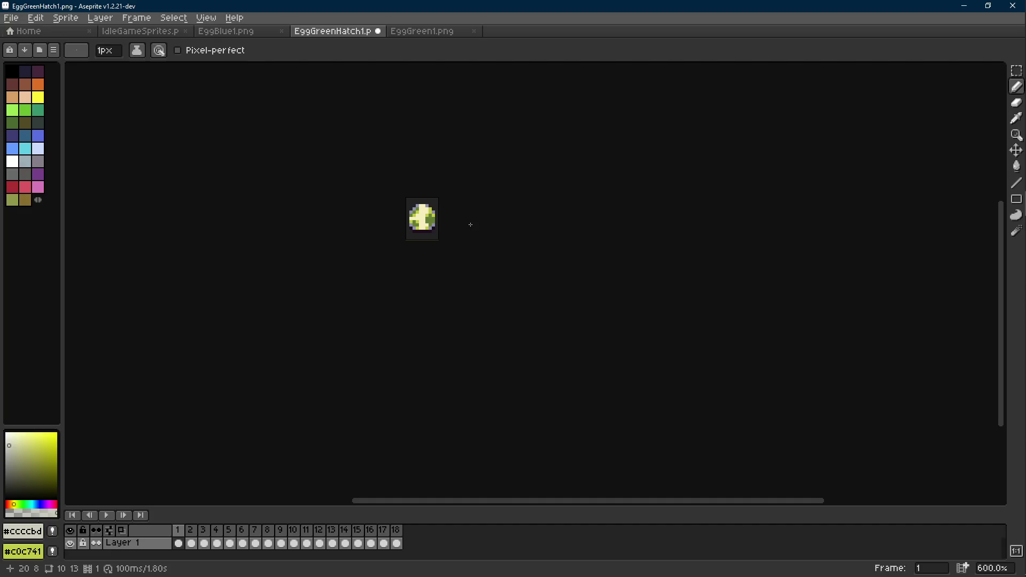
scroll(468, 224, "up", 4)
- Step through the recoloured frames and play the green hatching animation to check it
key("Right")
key("Right")
key("Right")
key("Right")
key("Right")
key("Right")
scroll(492, 312, "down", 6)
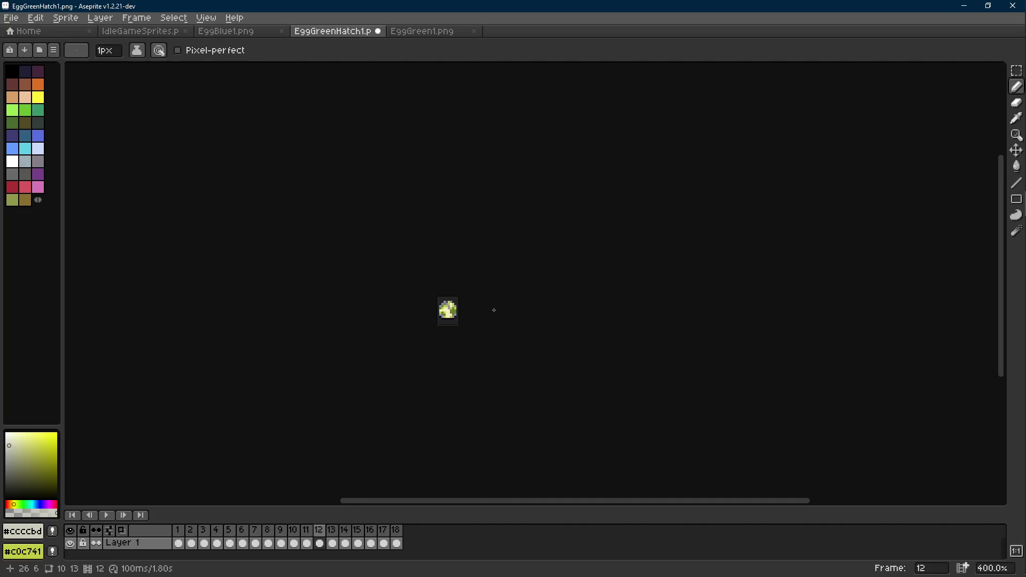
key("Right")
key("Right")
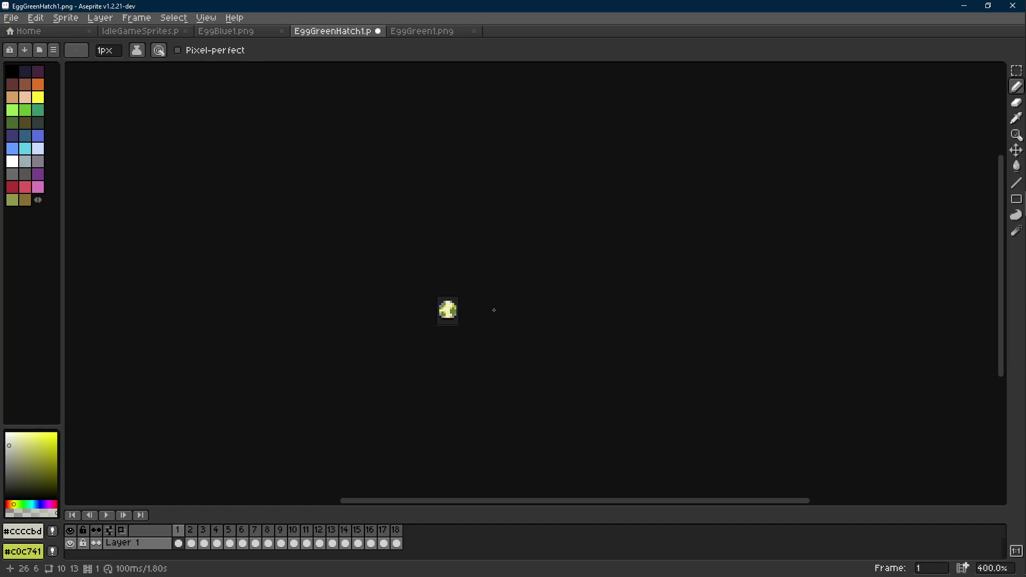
scroll(486, 312, "up", 1)
key("Return")
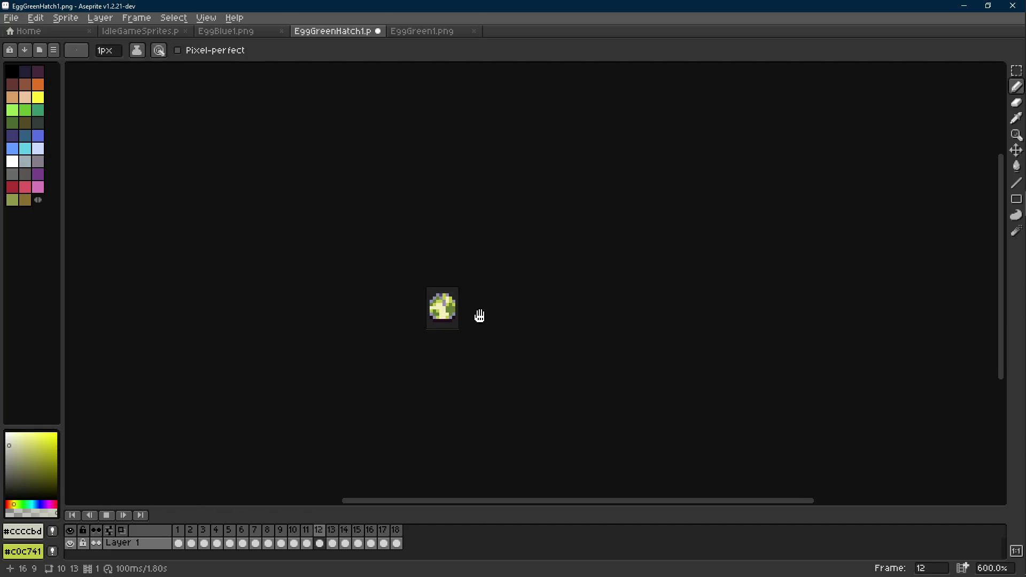
scroll(440, 314, "up", 6)
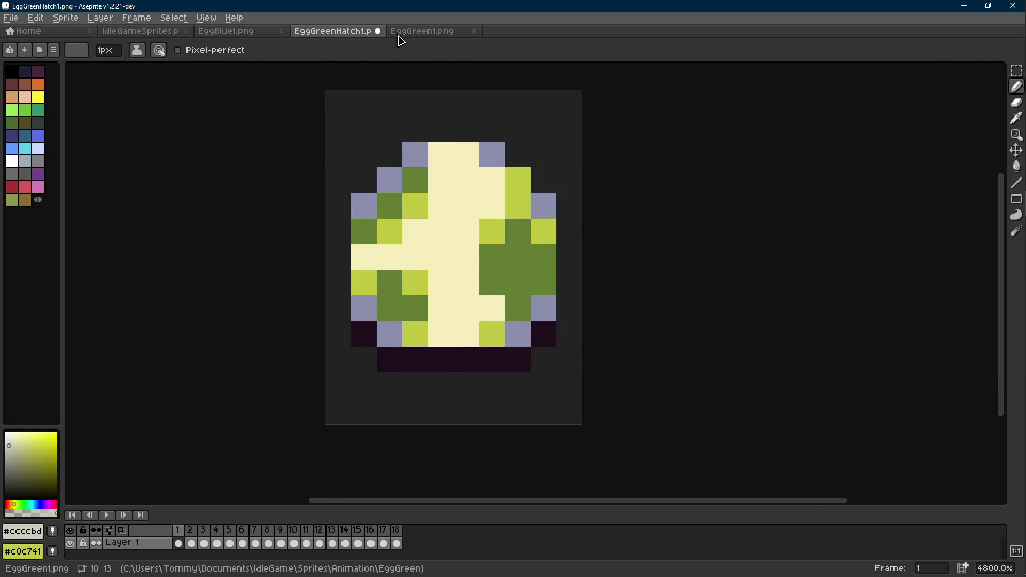
- Reopen EggBlueHatch1.png from the Home recent files as an animation and play it
left_click(30, 31)
left_click(78, 168)
left_click(479, 346)
key("Return")
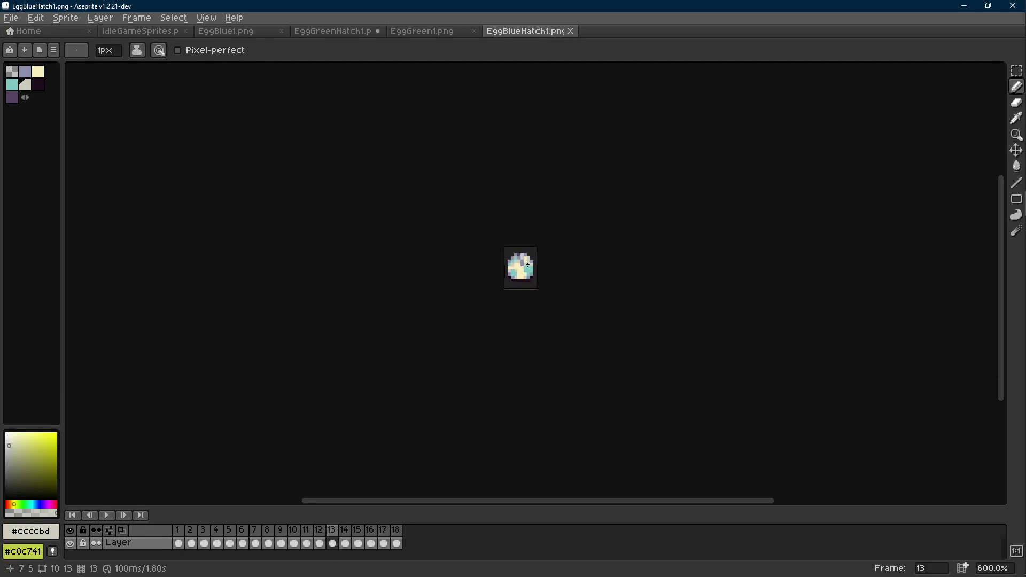
- On the cracked egg frames, repaint pixels on the egg's upper shell with lavender and the secondary colour
scroll(528, 264, "up", 7)
left_click(492, 238, "alt")
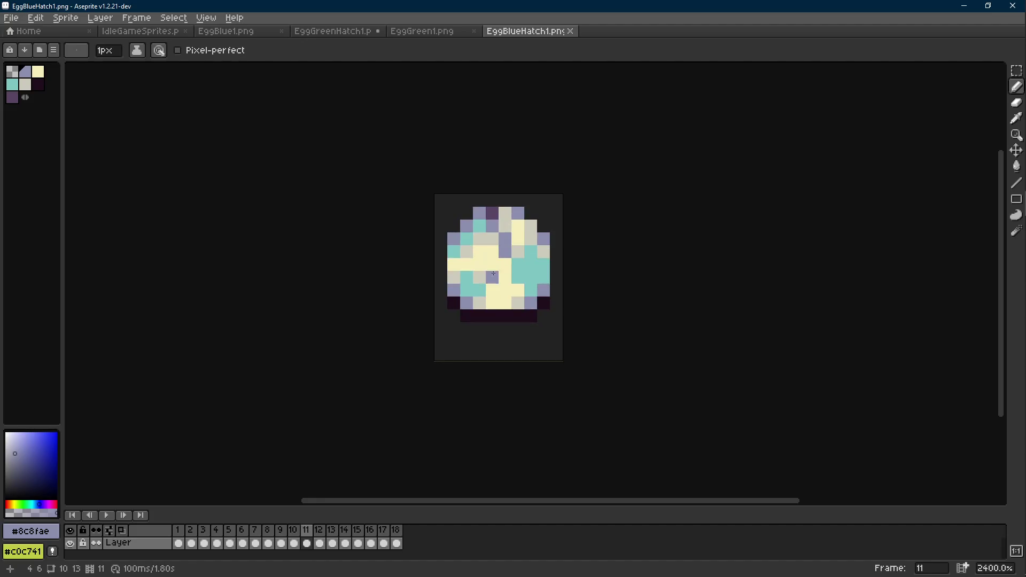
key("Right")
key("Right")
key("Right")
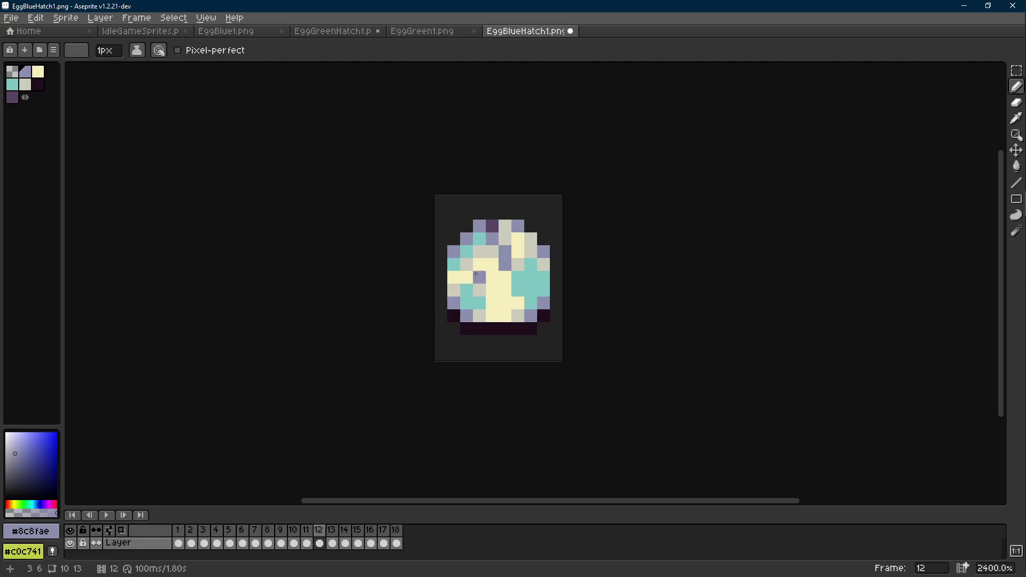
key("Right")
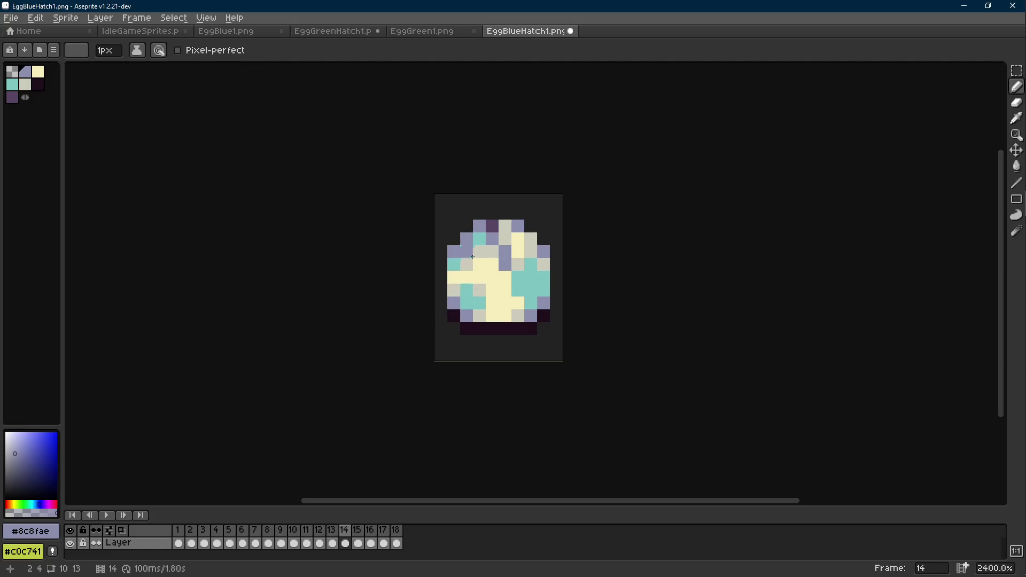
key("Right")
right_click(473, 275)
left_click(475, 262)
key("alt")
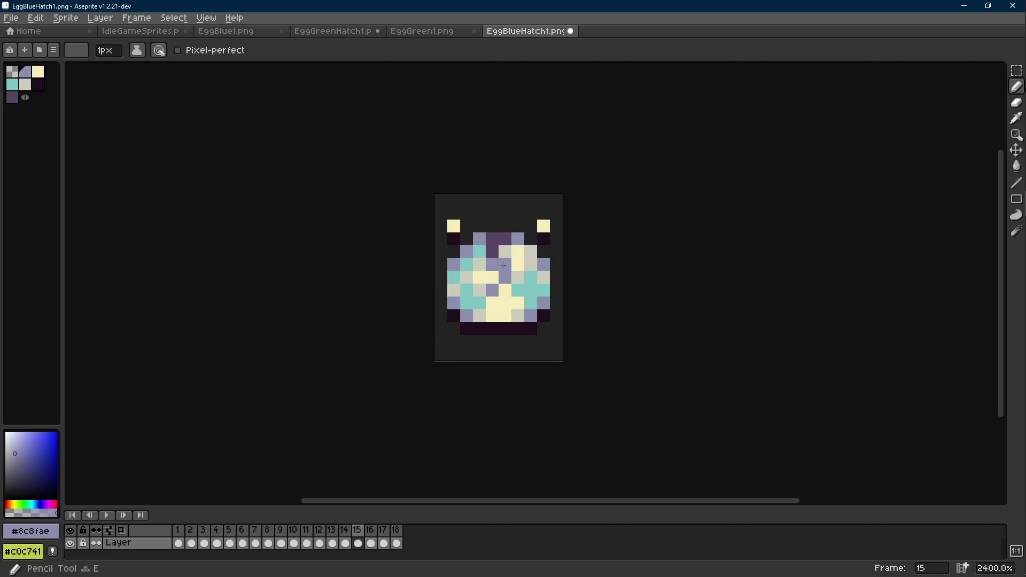
- Sample light grey #ccccbd on frame 17 and compare neighbouring frames 14 to 18
key("Right")
key("Right")
key("alt")
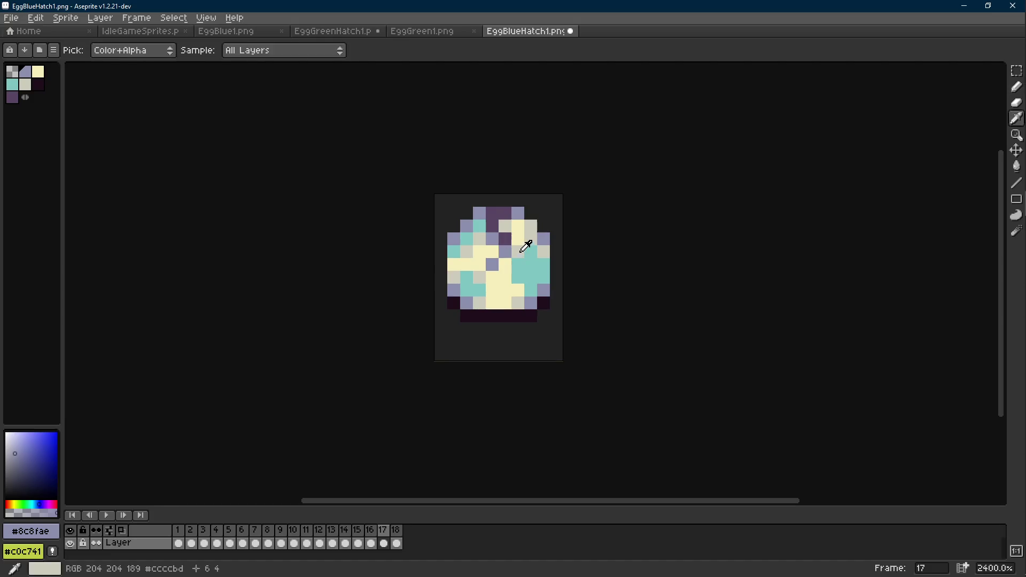
left_click(525, 246, "alt")
key("Left")
key("Left")
key("Left")
key("Right")
key("Right")
key("Left")
key("Left")
key("Right")
key("Right")
key("Right")
key("Right")
key("Left")
key("Left")
key("Right")
key("Right")
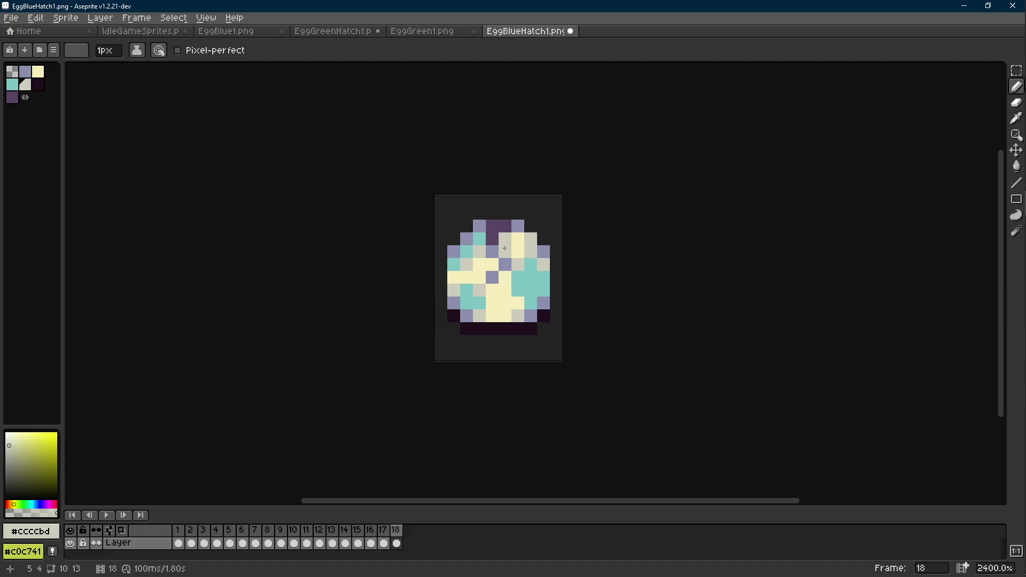
key("Right")
key("Left")
key("Left")
key("Left")
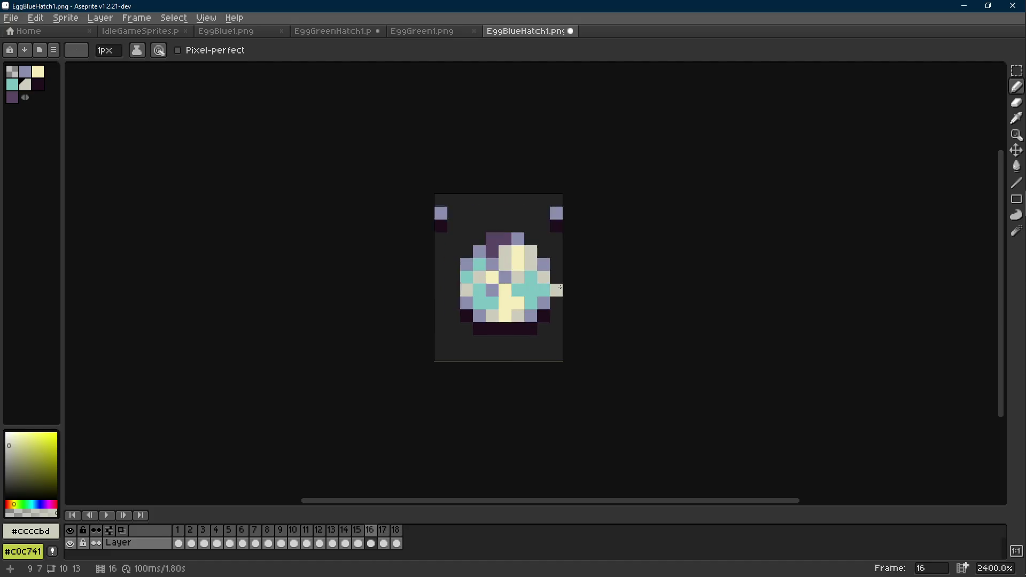
key("Right")
- Paint a lavender #8c8fae pixel on the egg's left side on frame 15, then check frame 16's colours
left_click(499, 272, "alt")
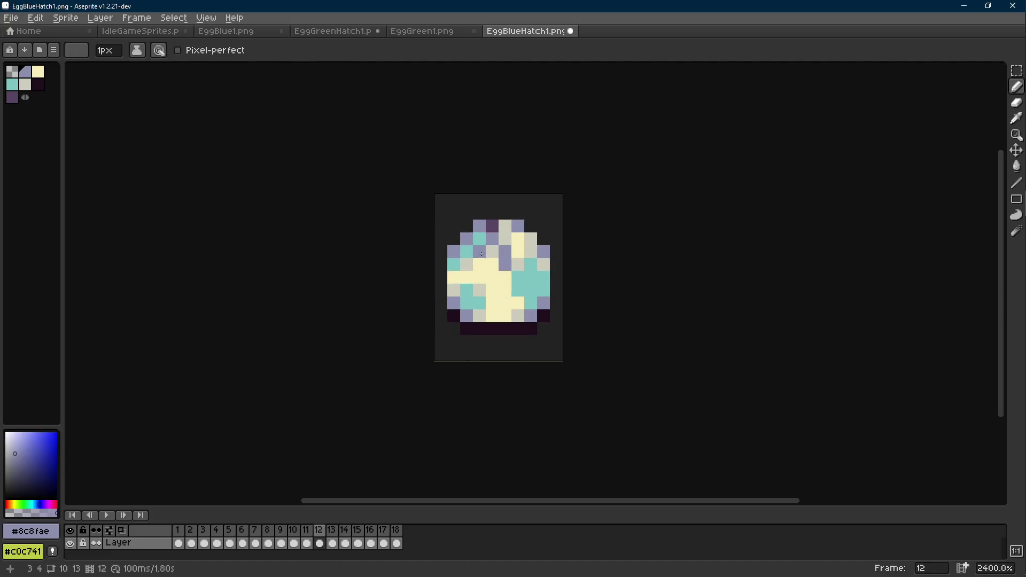
key("Right")
key("Right")
key("Right")
key("Left")
key("Right")
left_click(471, 272)
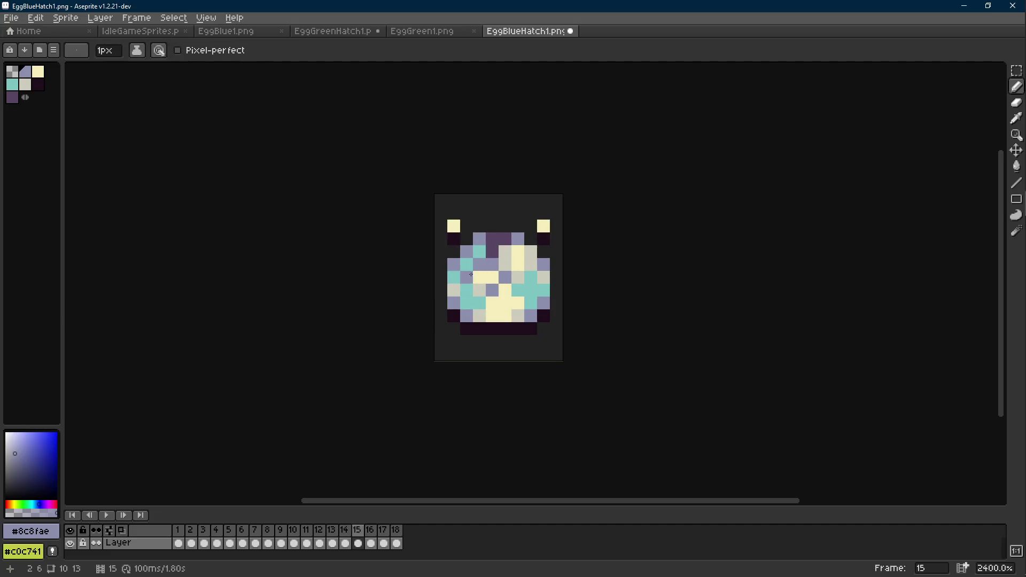
key("Right")
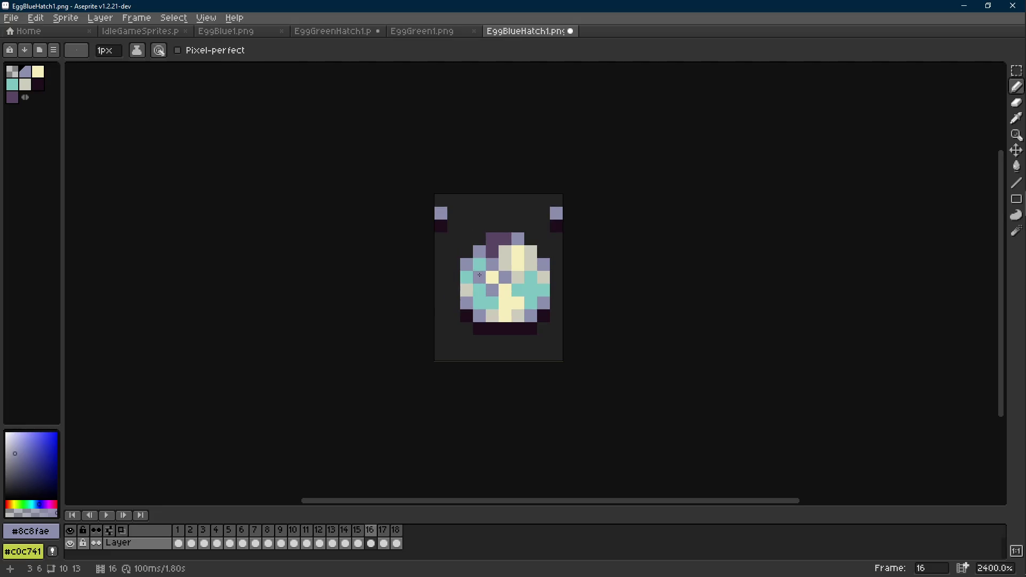
left_click(508, 257, "alt")
left_click(476, 312, "alt")
- Review frames 17 and 18, then play and stop the hatching animation
key("Right")
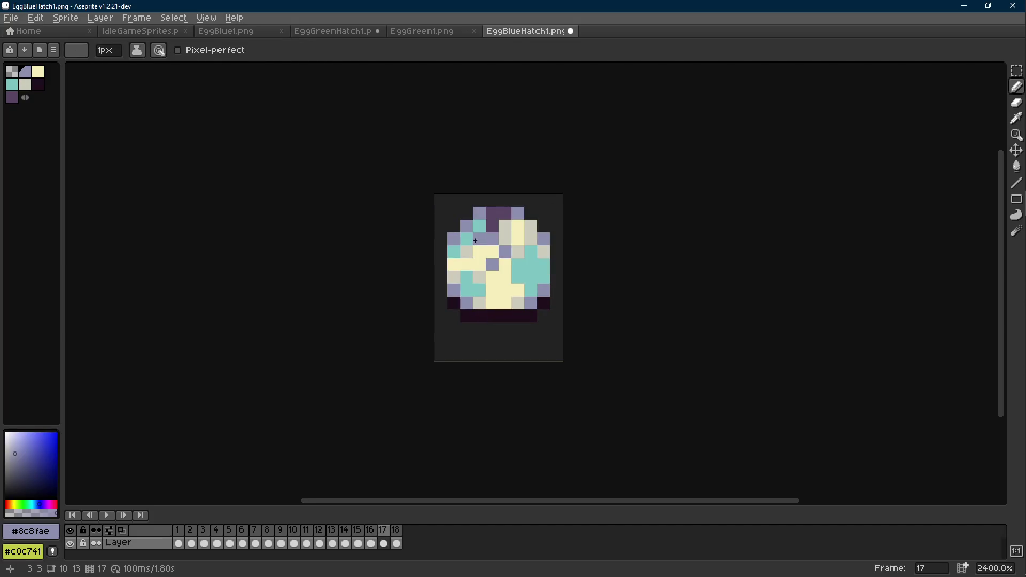
scroll(479, 312, "down", 5)
scroll(482, 311, "down", 3)
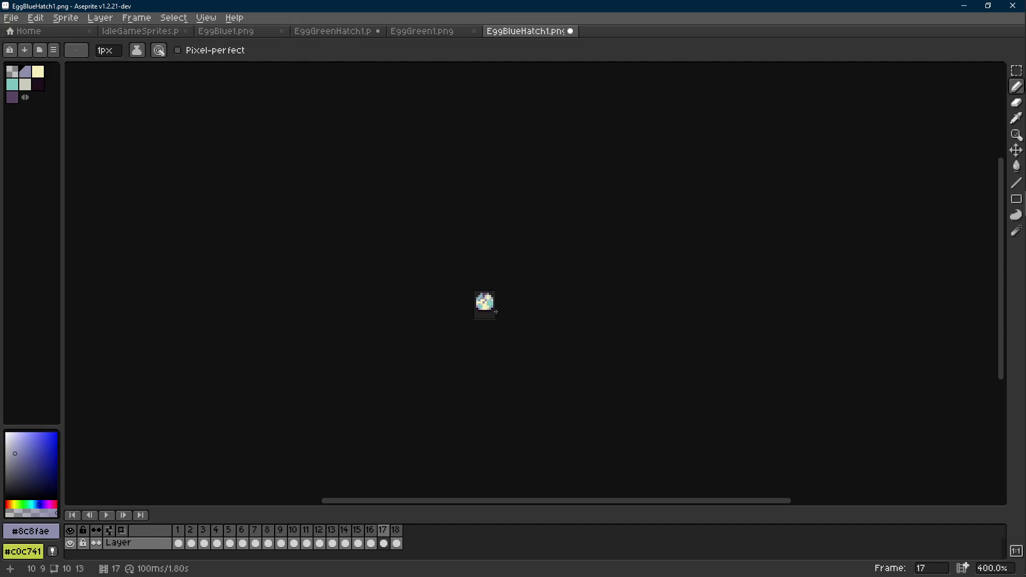
scroll(484, 306, "up", 6)
key("Right")
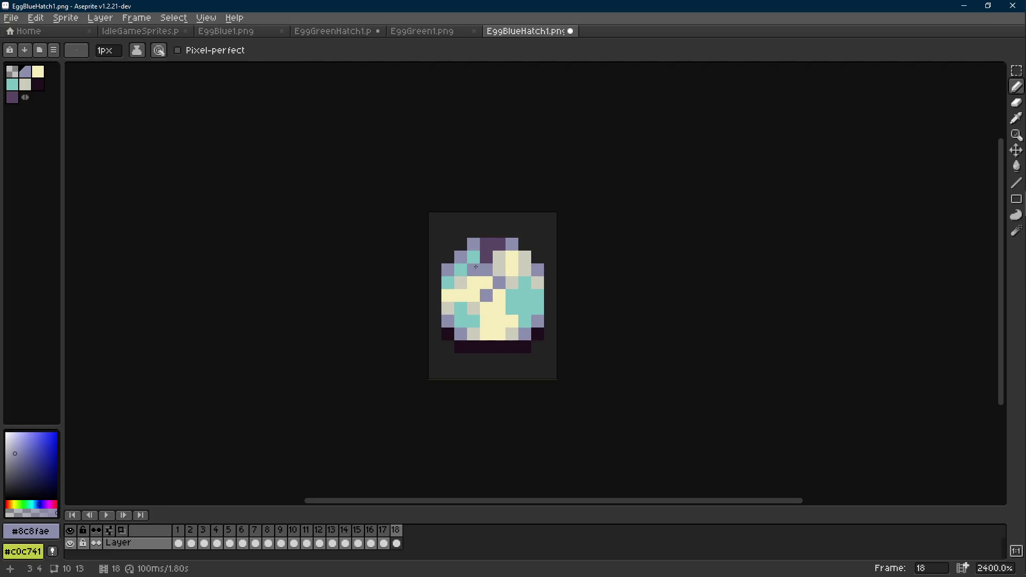
scroll(507, 299, "down", 9)
key("Return")
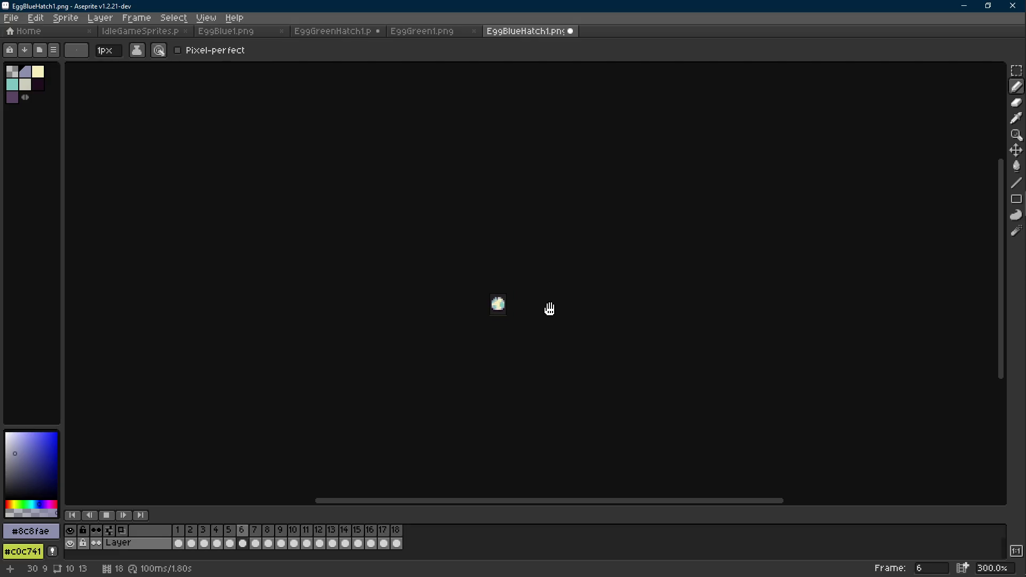
key("Return")
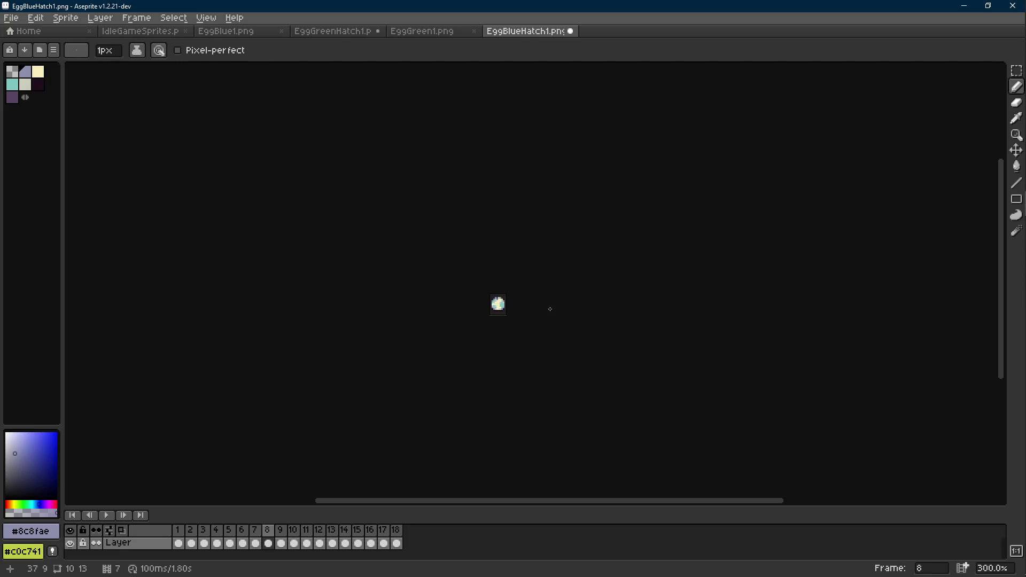
- Undo all the pencil edits on the blue egg and play the hatching animation
scroll(550, 309, "up", 6)
key("ctrl+z")
key("ctrl+z")
key("ctrl+z")
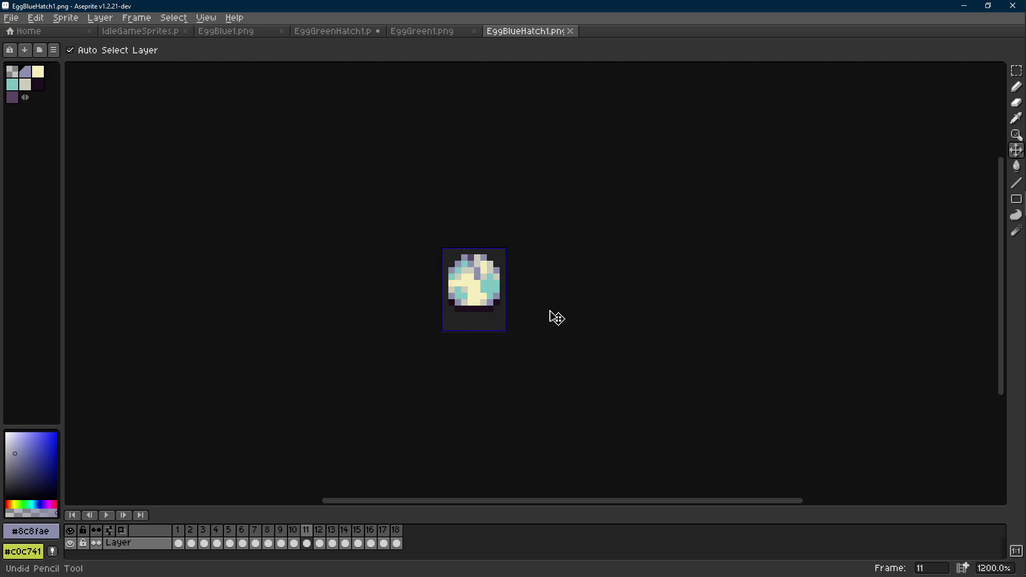
key("ctrl+z")
key("ctrl+z")
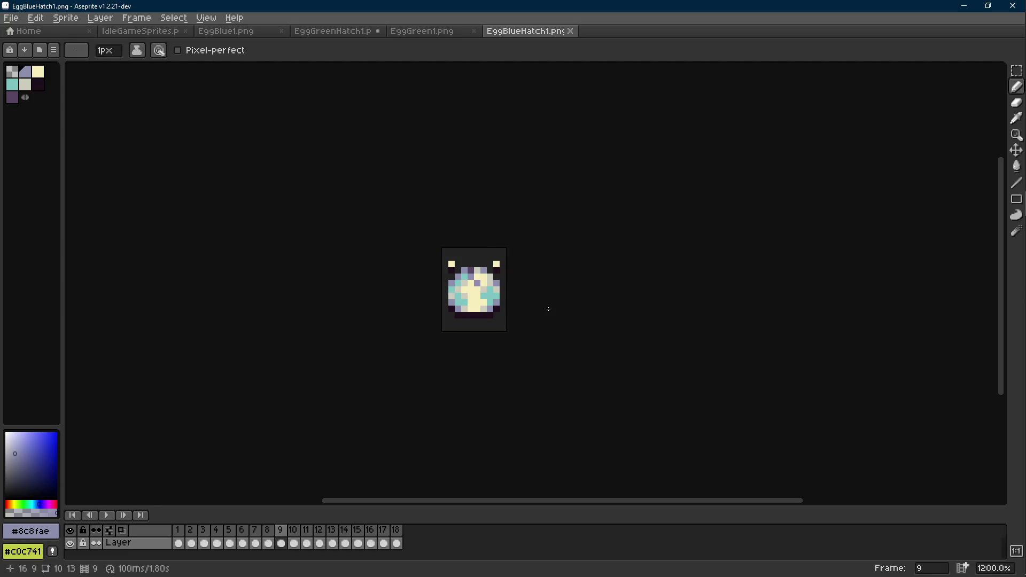
key("Return")
scroll(547, 309, "down", 5)
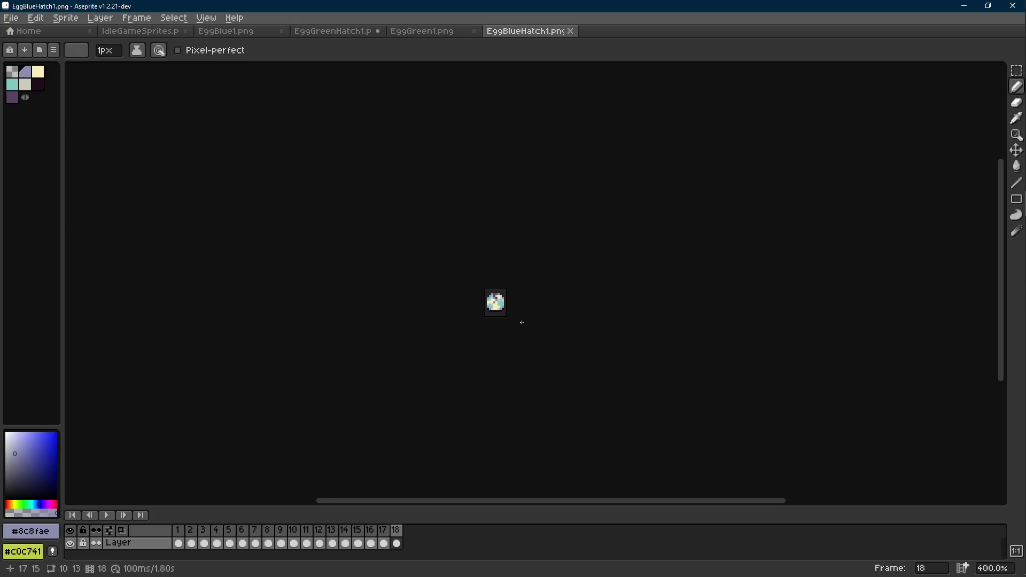
- Step back through frames 17 and 15 to inspect the restored blue egg
scroll(523, 320, "up", 7)
key("comma")
key("comma")
key("comma")
key("comma")
key("period")
scroll(461, 279, "up", 1)
key("i")
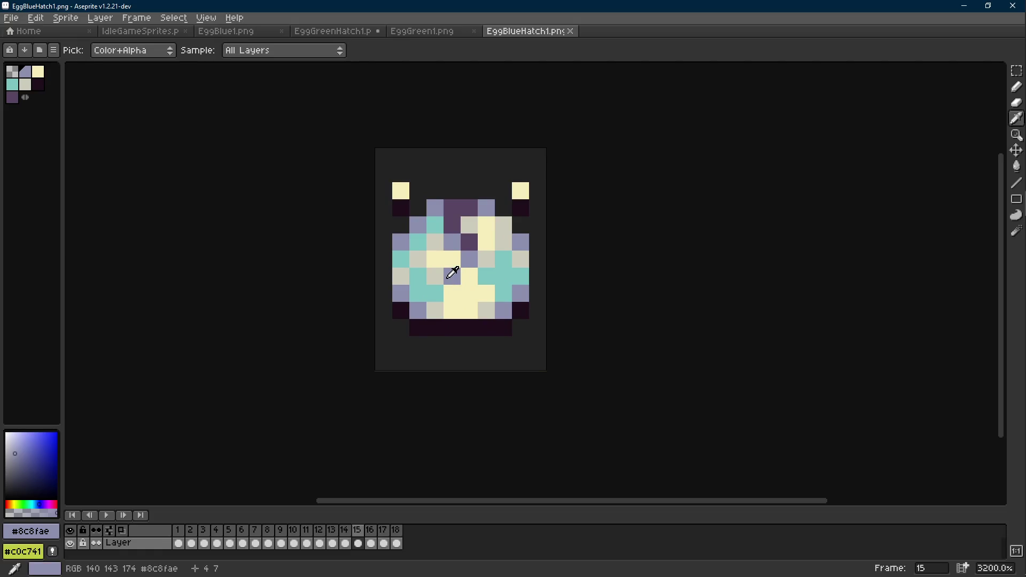
key("b")
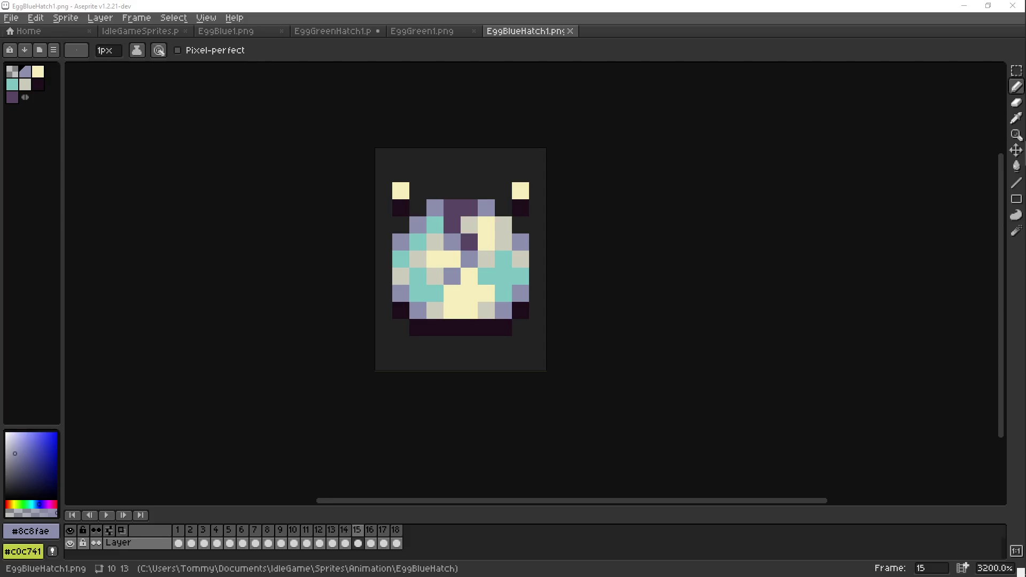
- Replay the animation, stop it on the first frame, and switch to EggGreen1.png
key("Return")
scroll(550, 242, "down", 5)
scroll(555, 243, "down", 4)
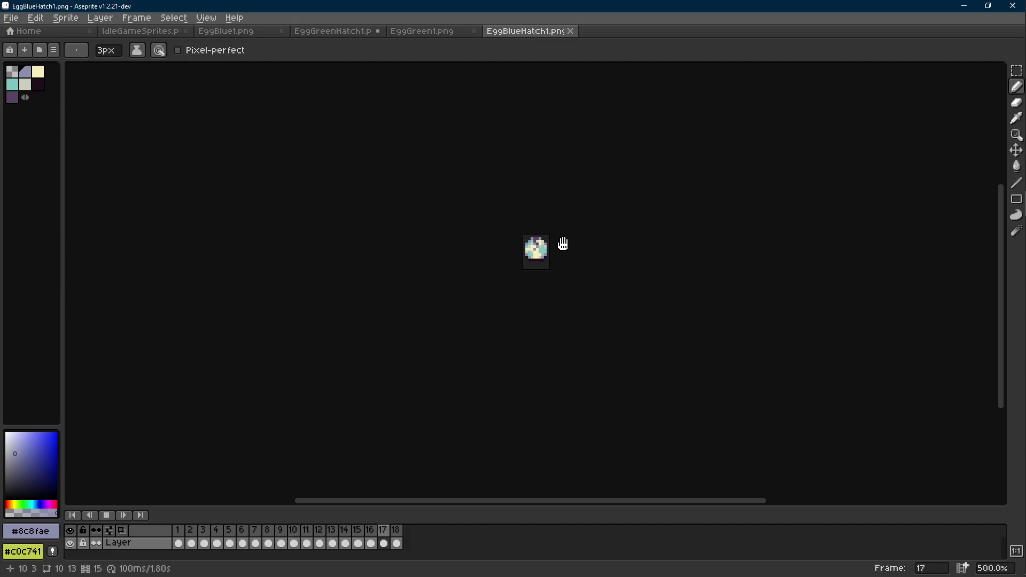
key("Return")
key("Left")
key("Left")
key("Left")
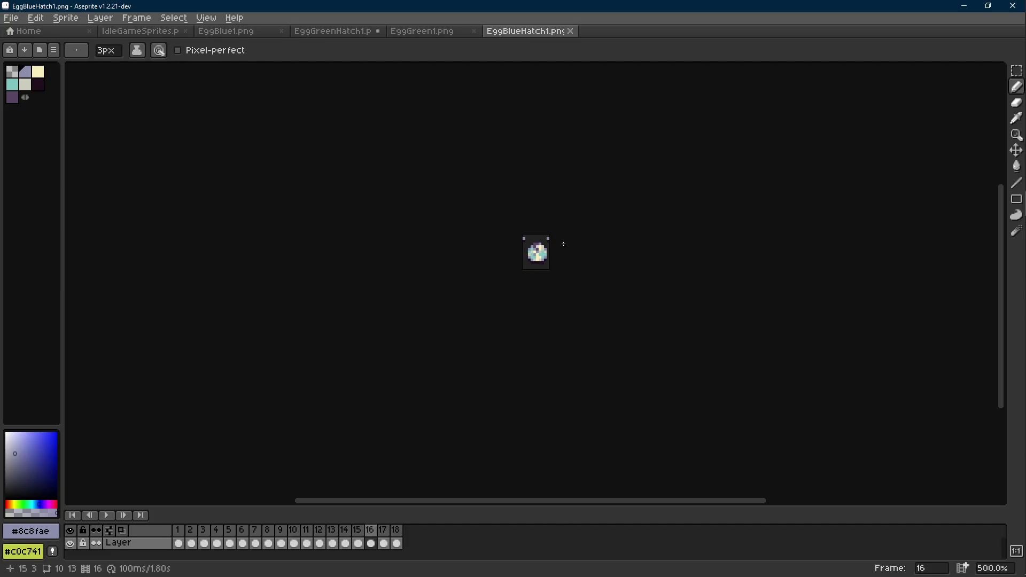
key("Left")
key("Left")
key("Left")
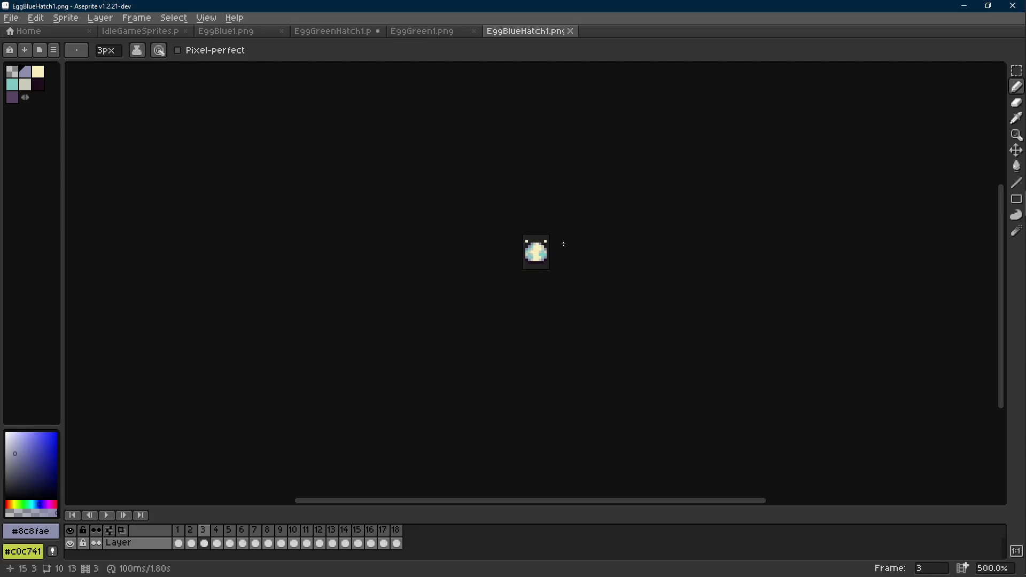
left_click(424, 33)
- Play the EggGreen1 animation, then play the EggGreenHatch1 hatching animation
scroll(491, 228, "up", 5)
scroll(491, 228, "down", 6)
key("Return")
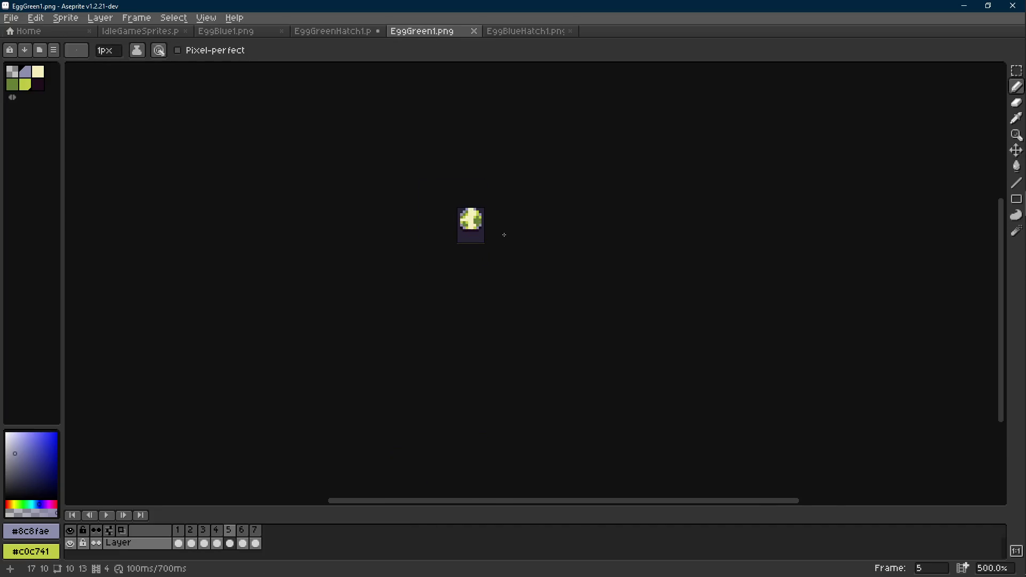
left_click(321, 32)
scroll(588, 249, "down", 3)
key("Return")
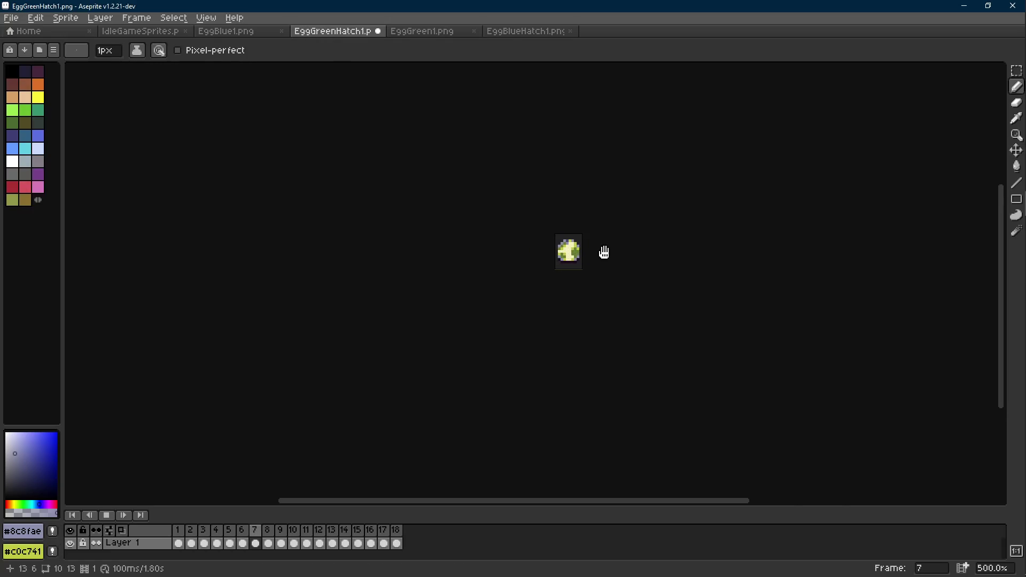
key("Return")
key("Return")
- Step through EggGreenHatch1 to frame 18 and check its loop back to frame 1
key("Right")
key("Right")
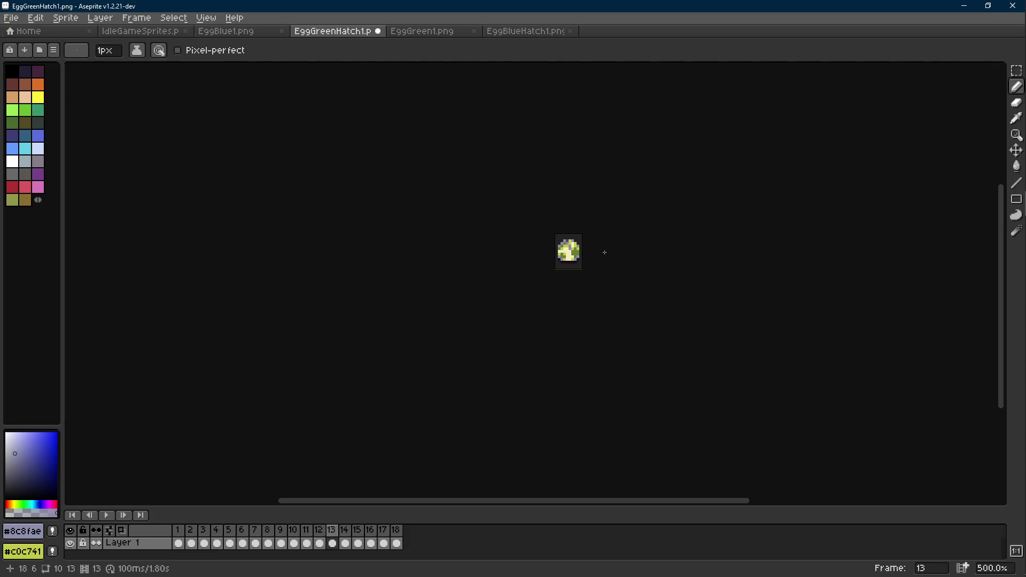
key("Right")
key("Right")
key("Right")
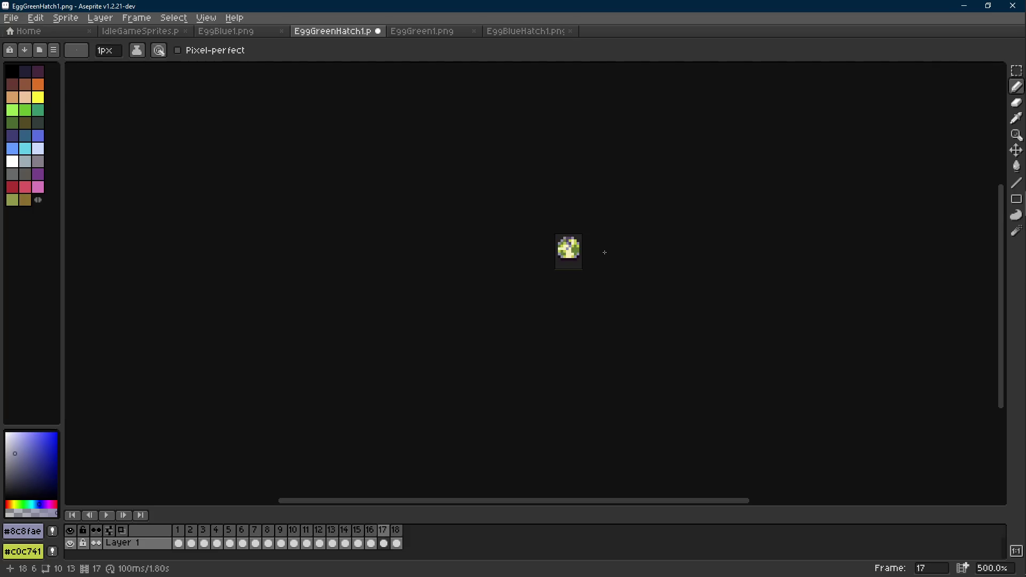
key("Right")
key("Left")
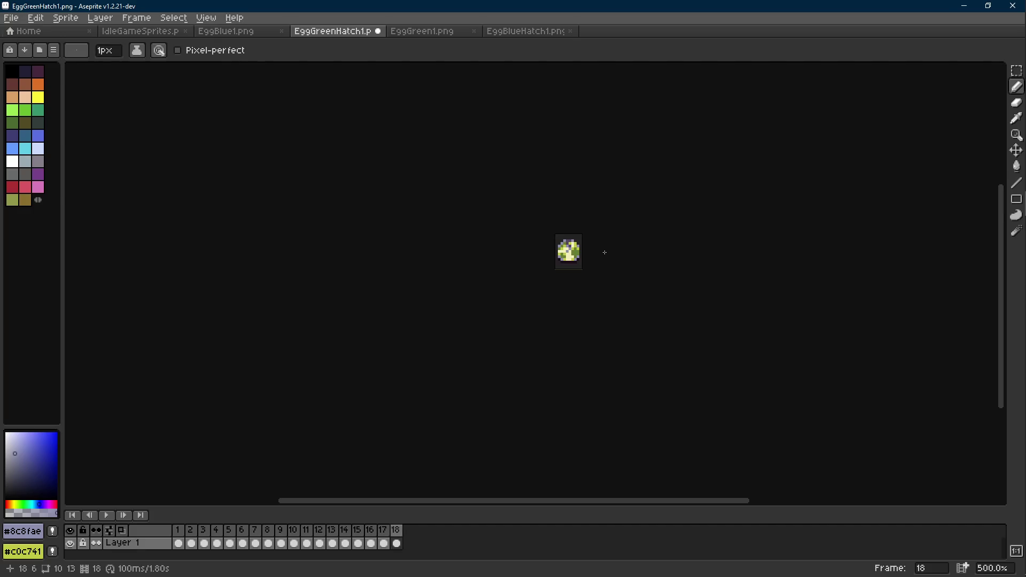
- Play EggBlueHatch1 for comparison, then save EggGreenHatch1.png
left_click(521, 32)
key("Return")
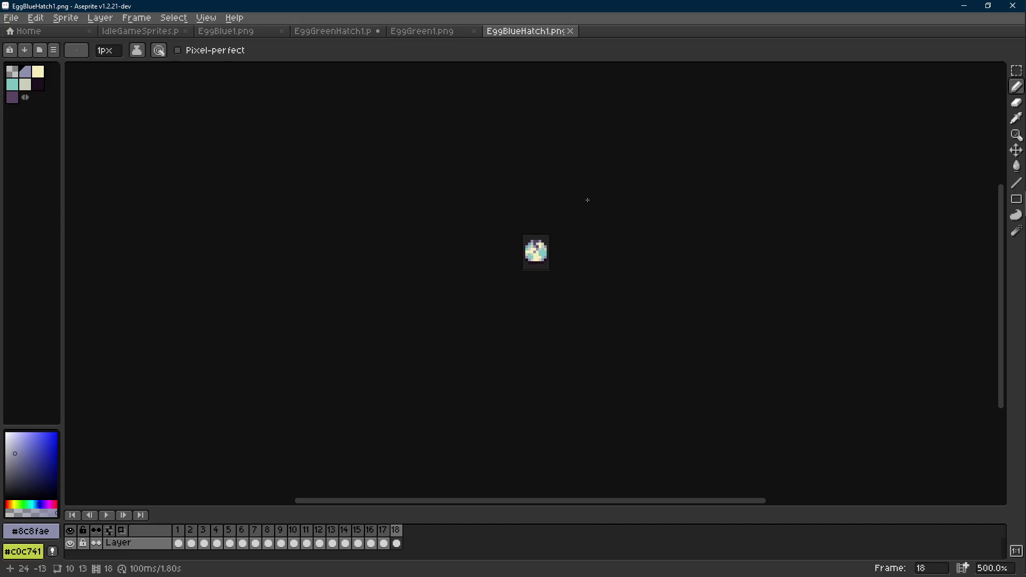
left_click(339, 32)
key("m")
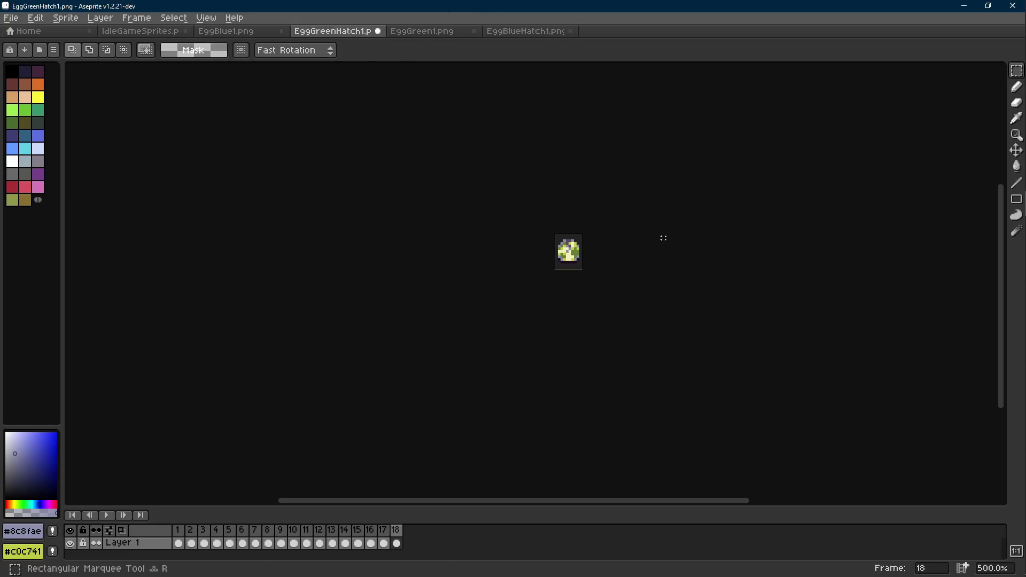
key("ctrl+s")
scroll(418, 255, "up", 1)
left_click_drag(417, 255, 493, 280)
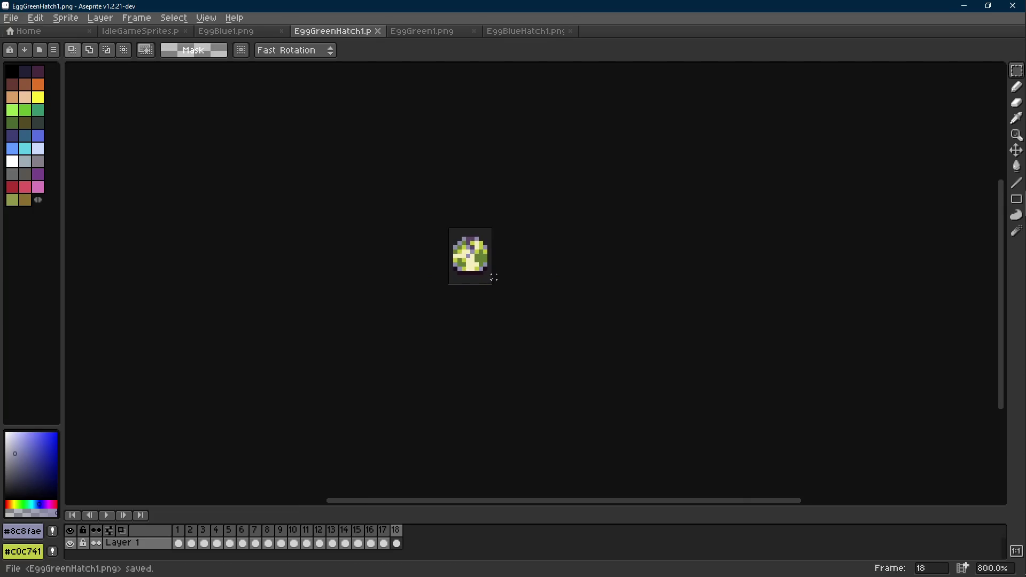
- In Save As, create folder EggPurpleHatch under Animation and save EggPurpleHatch1.png there
key("ctrl+shift+s")
left_click(93, 70)
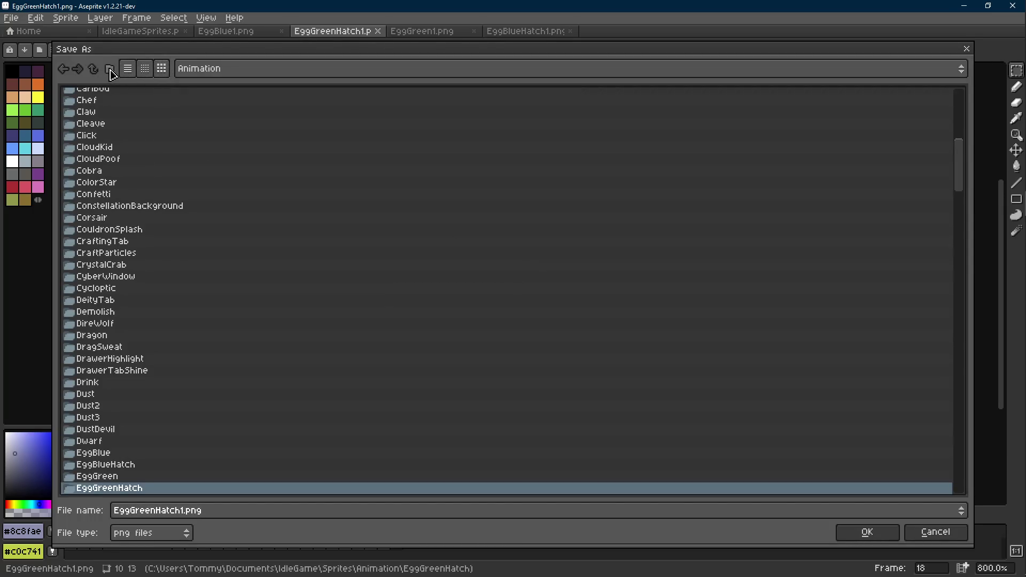
scroll(190, 259, "down", 5)
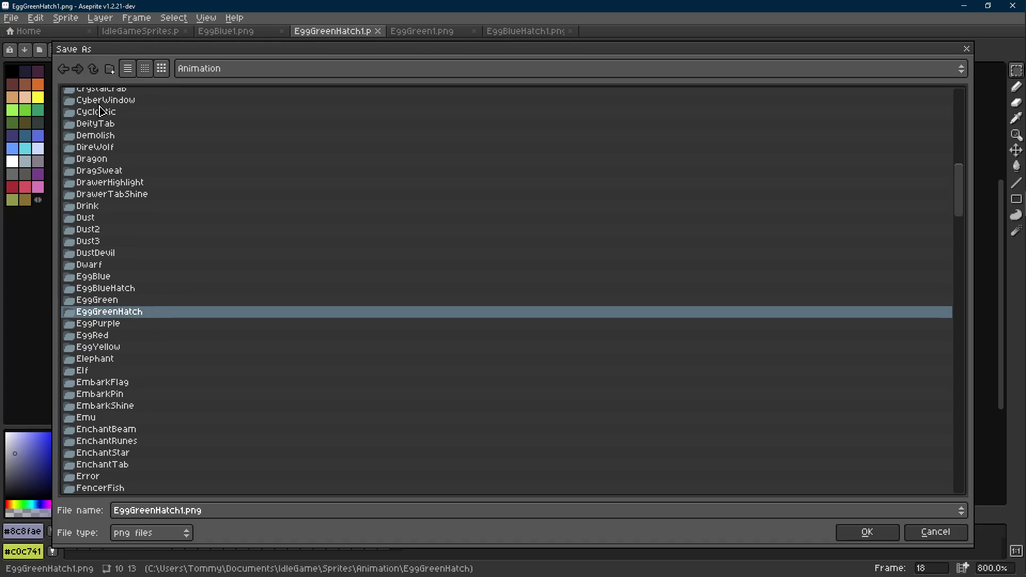
left_click(112, 73)
type("EggGreen")
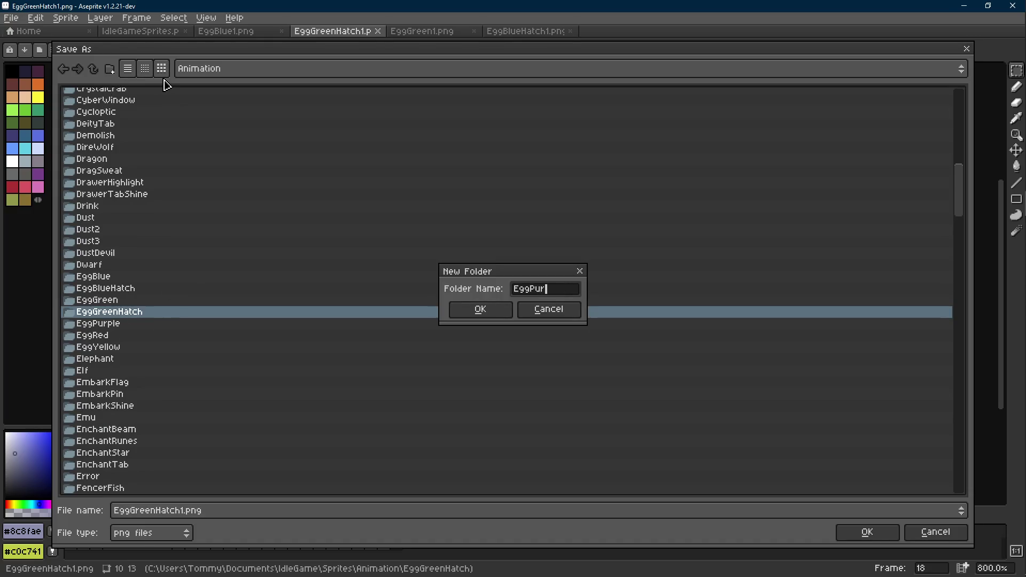
type("Hatch")
key("Return")
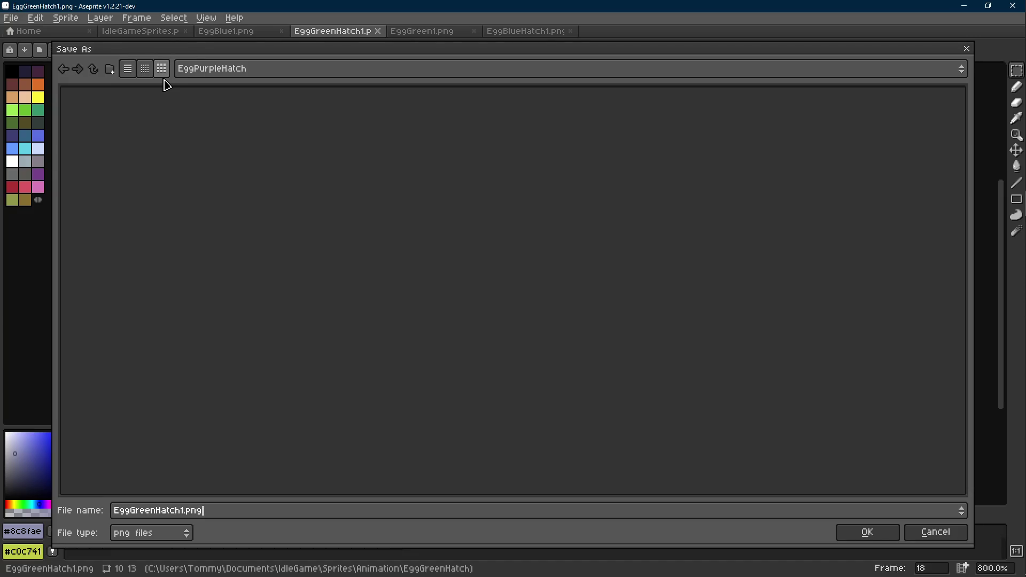
type("Egg")
key("Return")
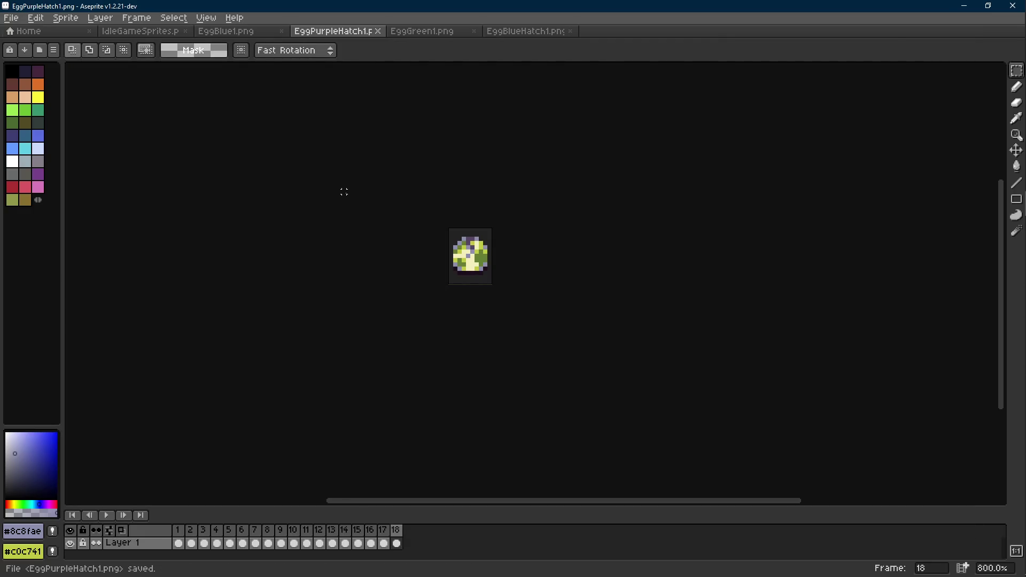
scroll(549, 286, "up", 3)
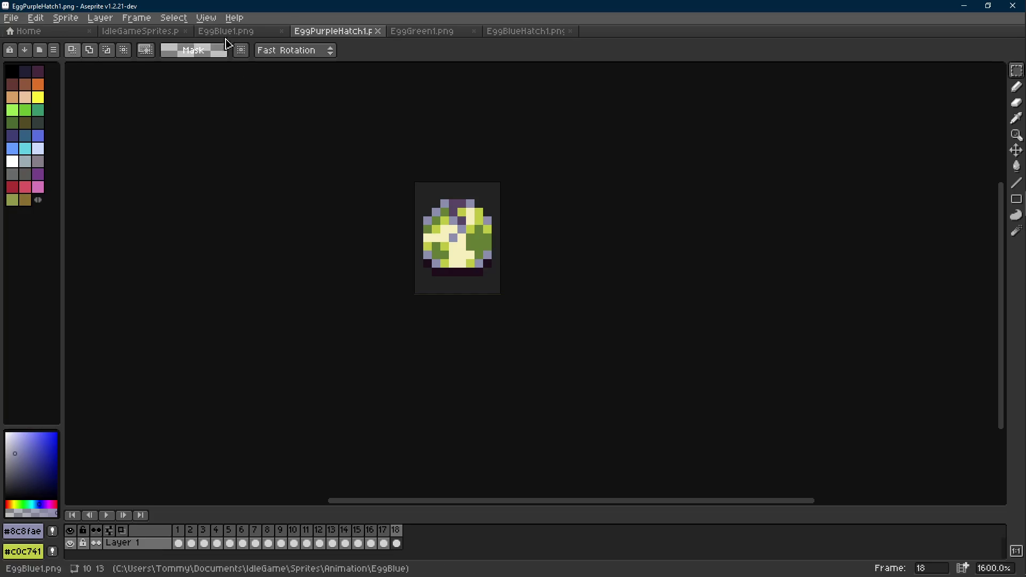
- Drop EggPurple1.png into Aseprite and load its frames as an animation
mouse_move(1017, 104)
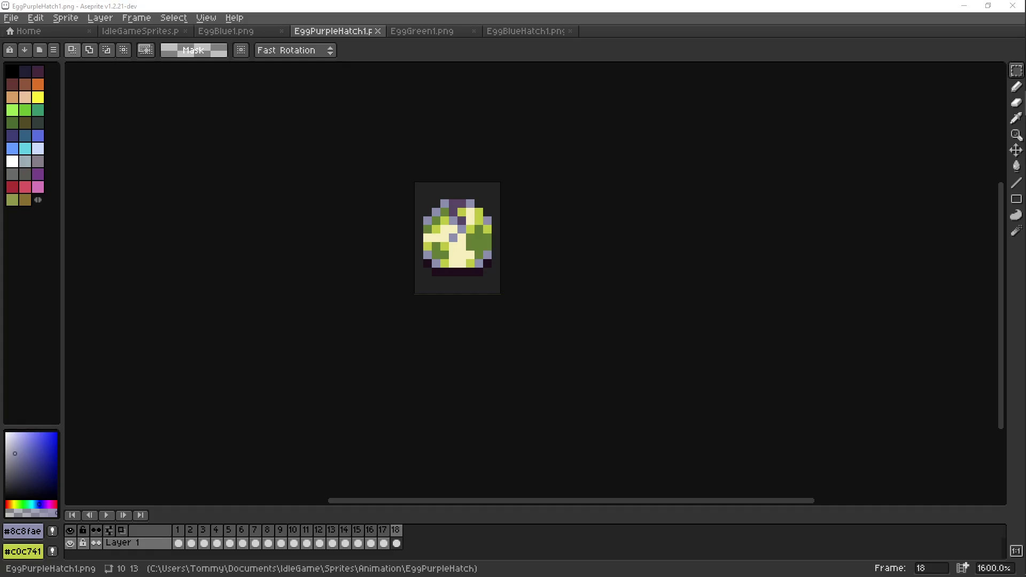
left_click_drag(615, 37, 609, 56)
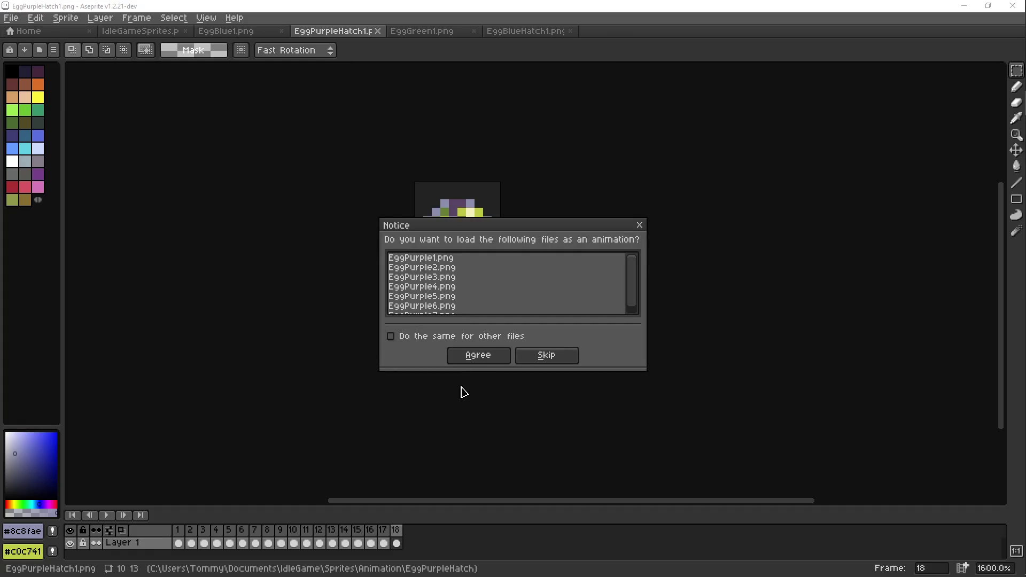
left_click(478, 355)
- Replace the egg's yellow-green #c0c741 with pale grey #ccccbd taken from IdleGameSprites
right_click(502, 264, "alt")
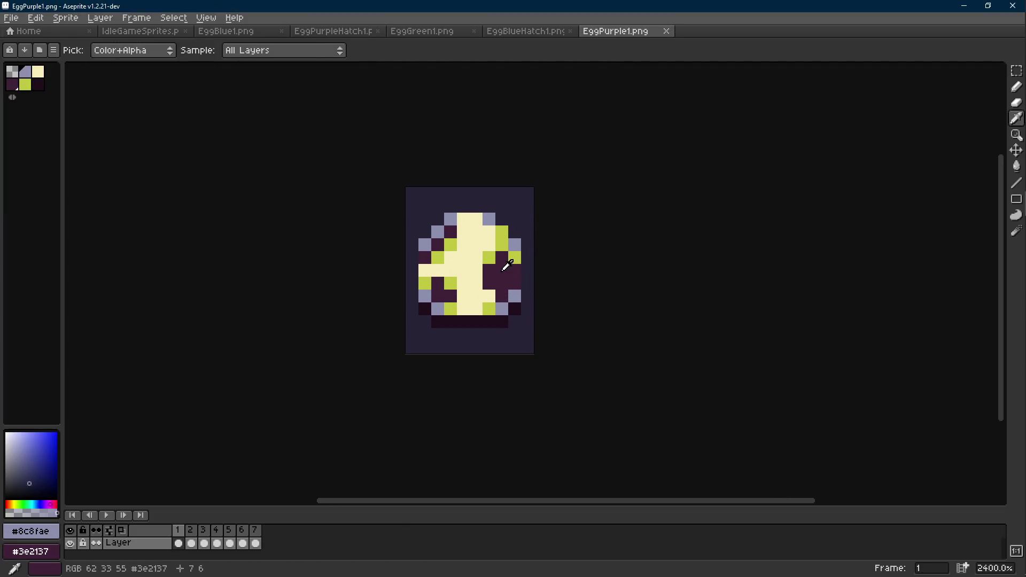
left_click(142, 31)
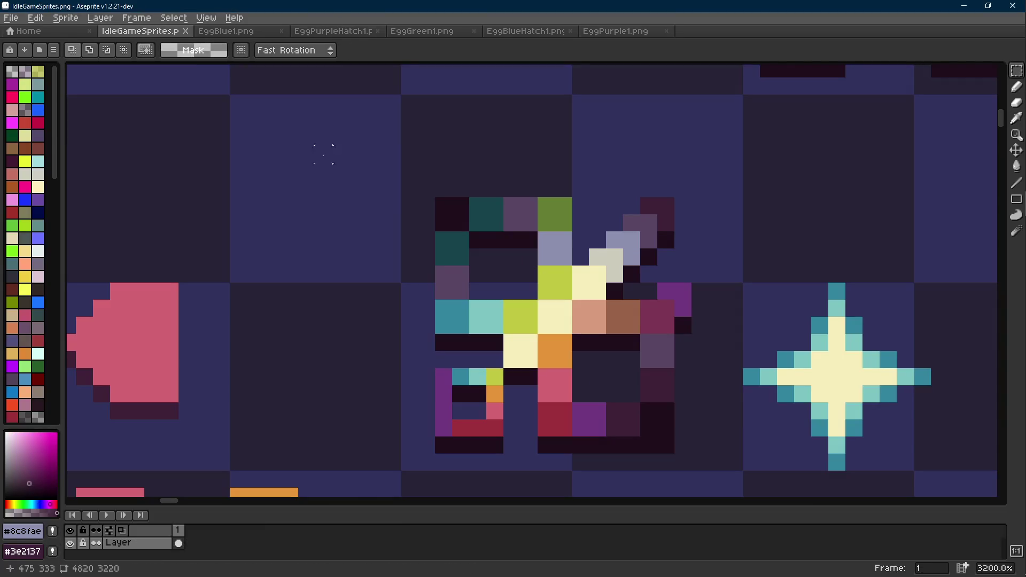
scroll(522, 229, "up", 2)
right_click(512, 224, "alt")
left_click(604, 33)
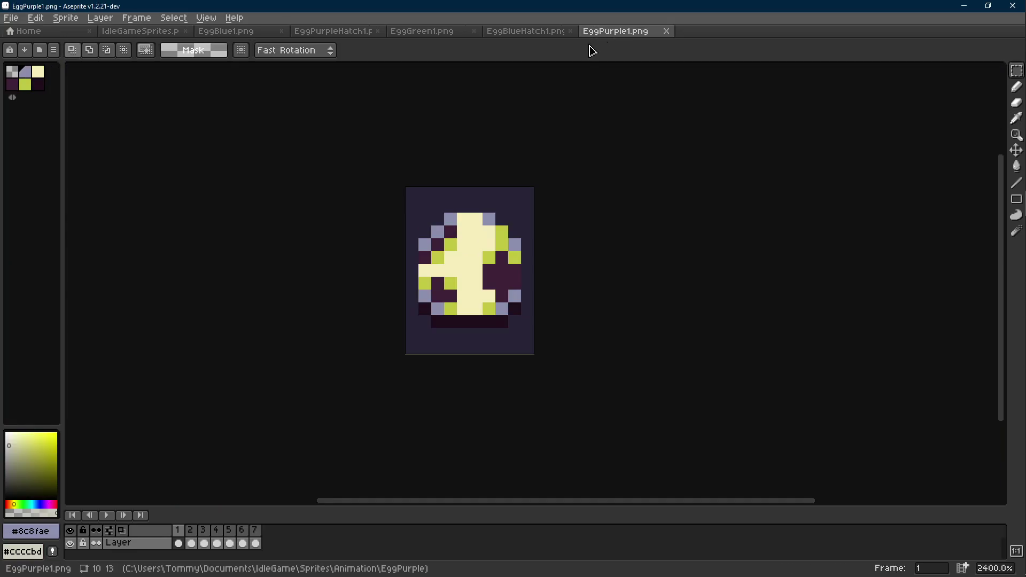
scroll(508, 245, "up", 3)
left_click(523, 267)
key("shift+r")
left_click(410, 195)
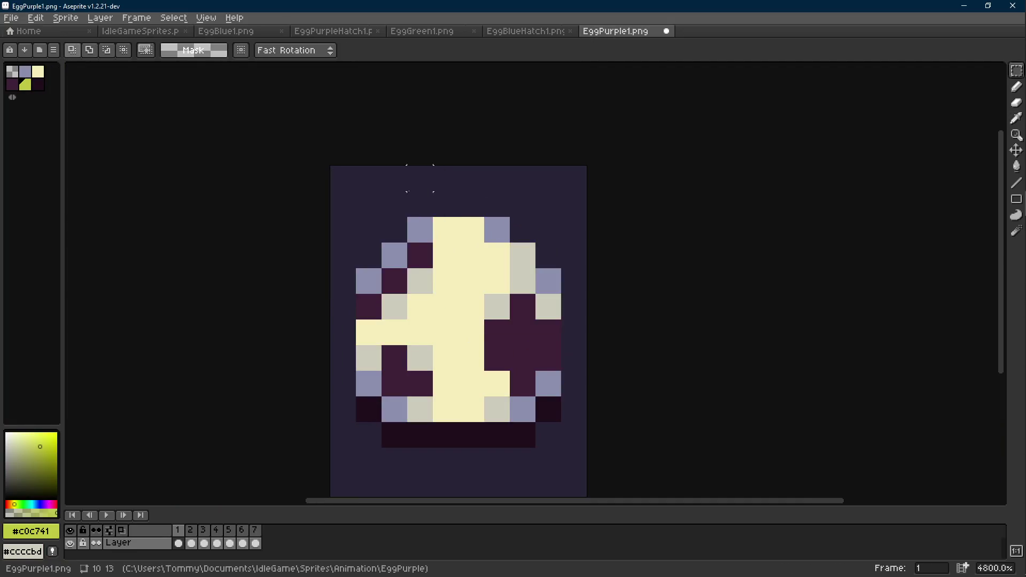
- Check a later frame and eyedrop dark purple #3e2137 as main and secondary colour
scroll(409, 195, "down", 6)
key("Right")
key("Right")
key("Right")
scroll(453, 233, "up", 4)
key("i")
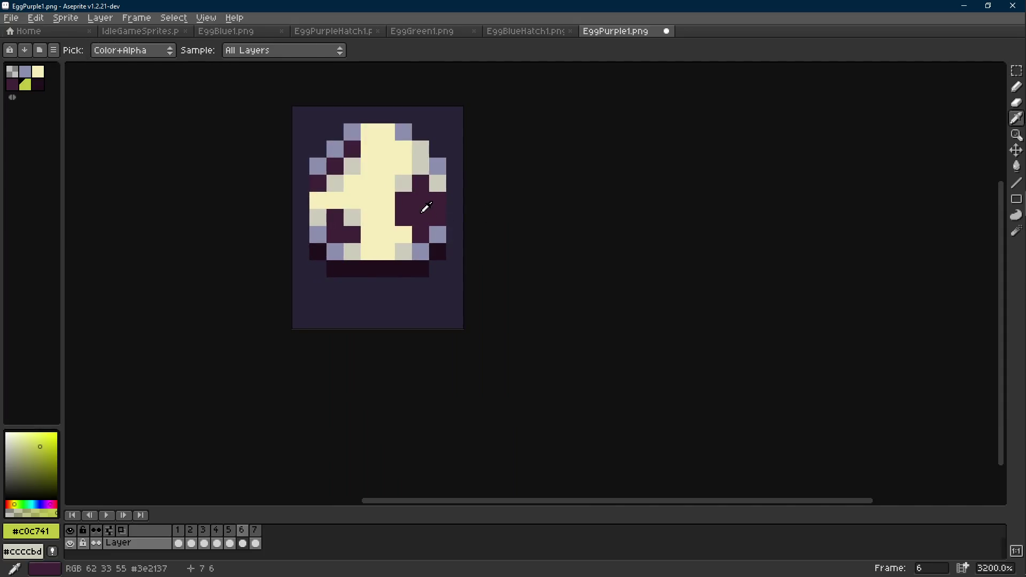
left_click(424, 211)
right_click(424, 200)
- Replace EggBlueHatch1's teal with dark purple #3e2137 and play the result
key("b")
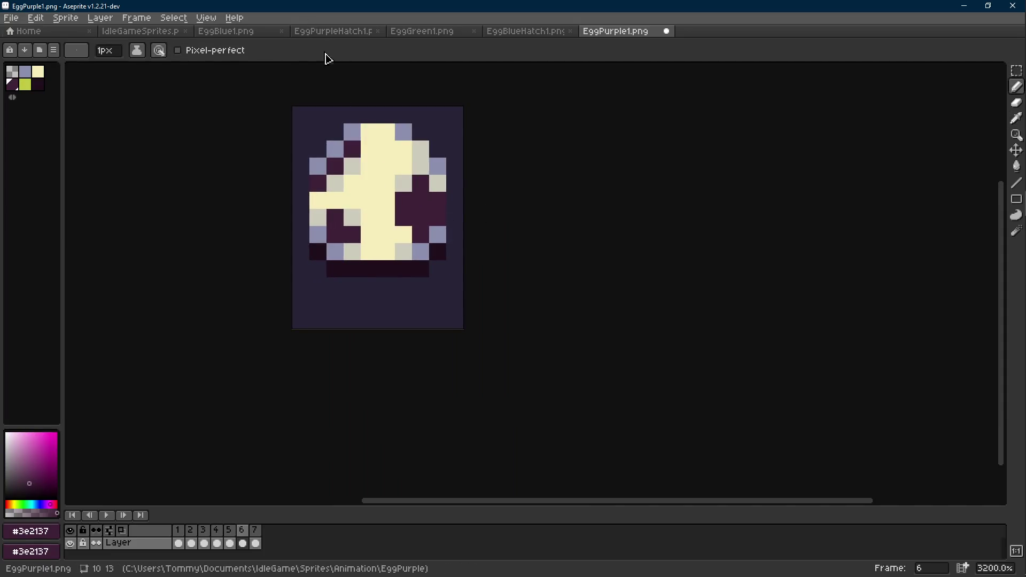
left_click(334, 31)
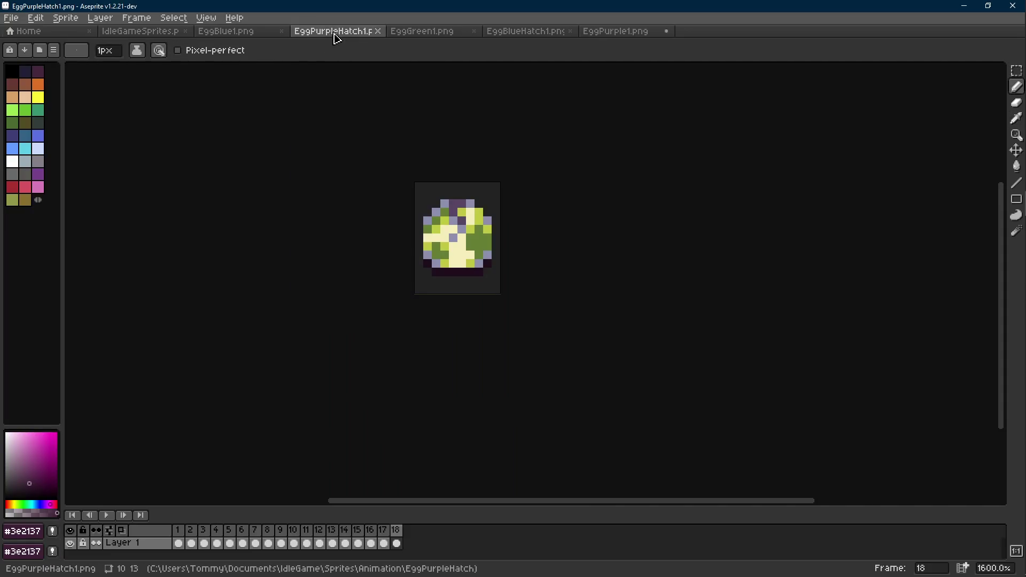
left_click(520, 33)
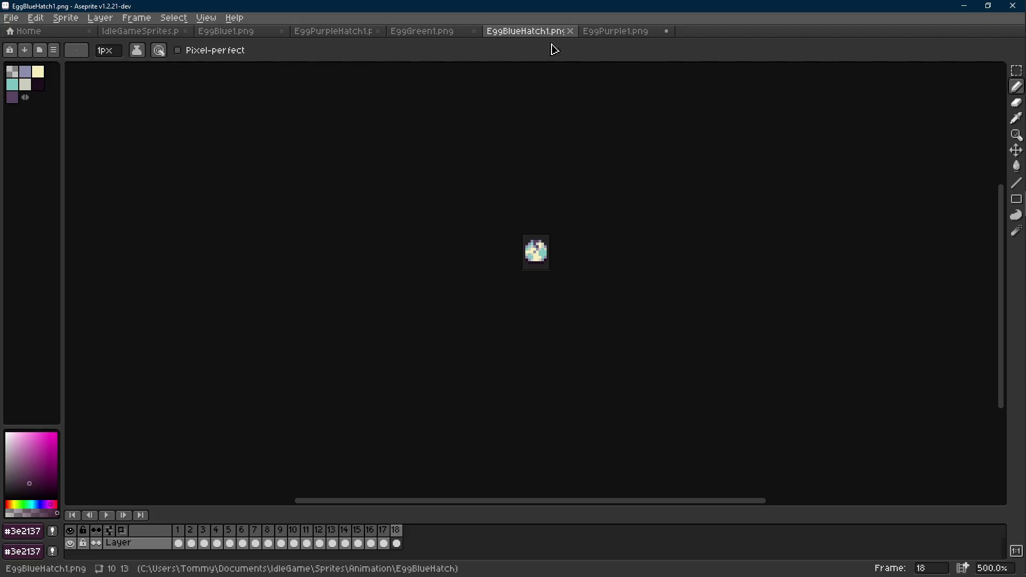
scroll(545, 272, "up", 7)
scroll(546, 272, "up", 3)
left_click(515, 280, "alt")
key("shift+r")
left_click(416, 202)
scroll(497, 238, "down", 8)
key("Return")
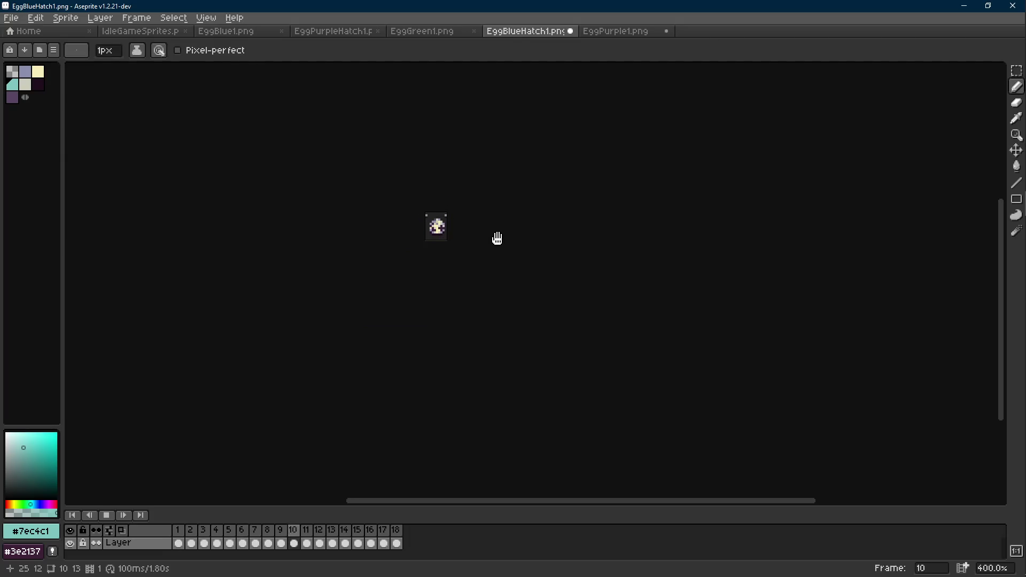
key("Return")
key("Right")
key("Right")
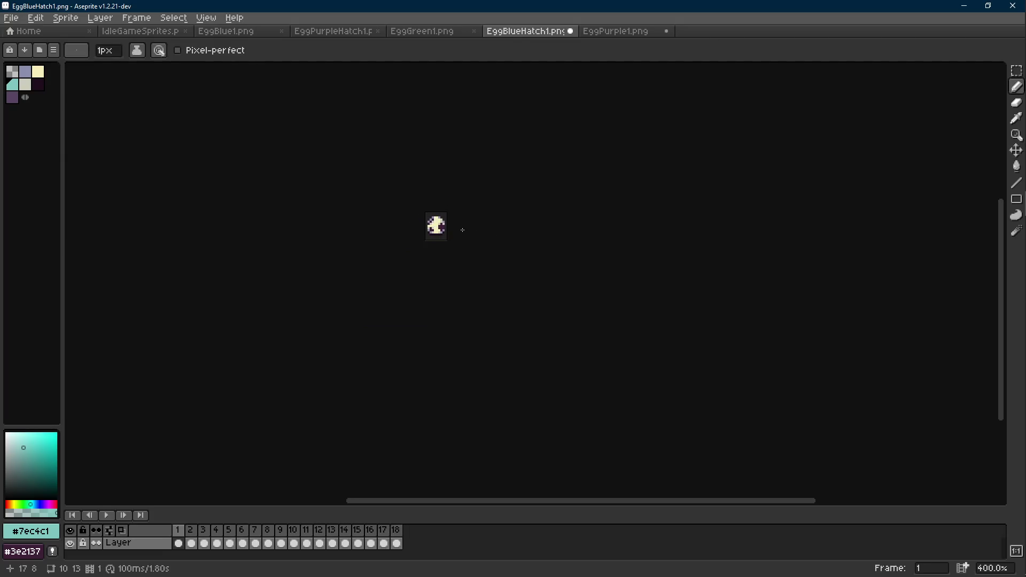
- Cancel saving the blue egg, undo the teal recolour, and return to EggPurpleHatch1
key("ctrl+shift+s")
left_click(94, 70)
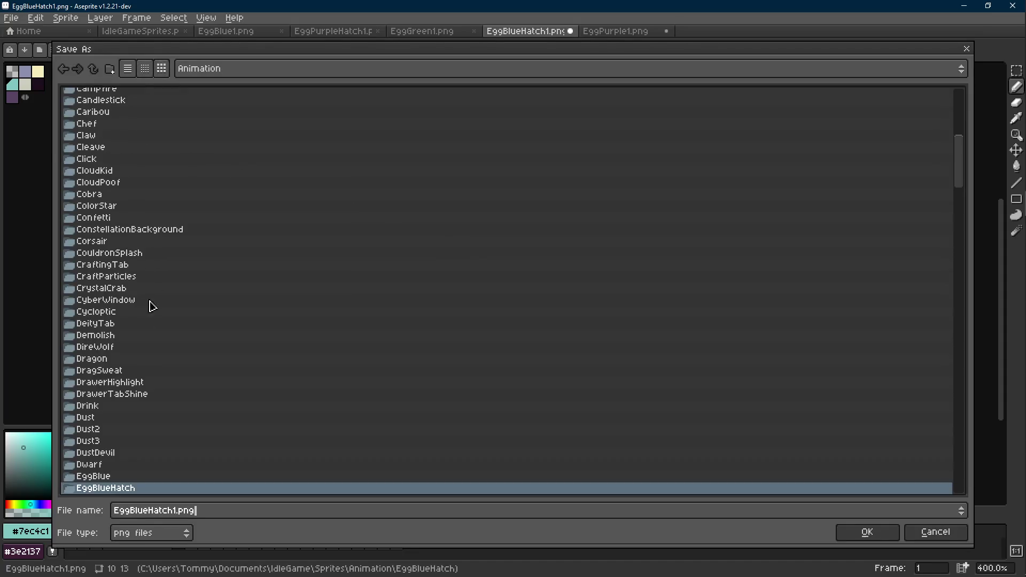
double_click(137, 359)
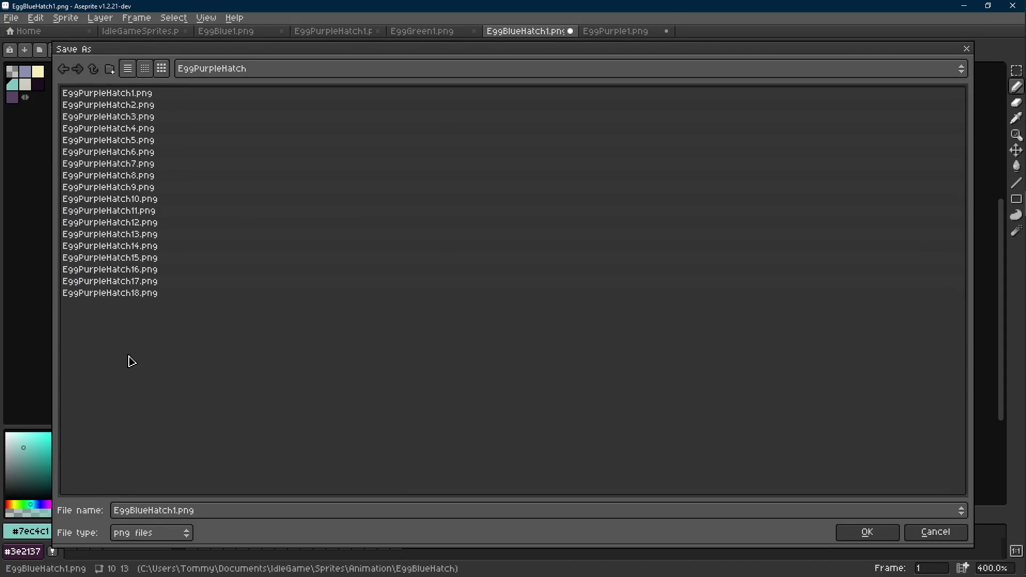
left_click(966, 49)
scroll(458, 203, "up", 5, "ctrl")
key("ctrl+z")
left_click(337, 31)
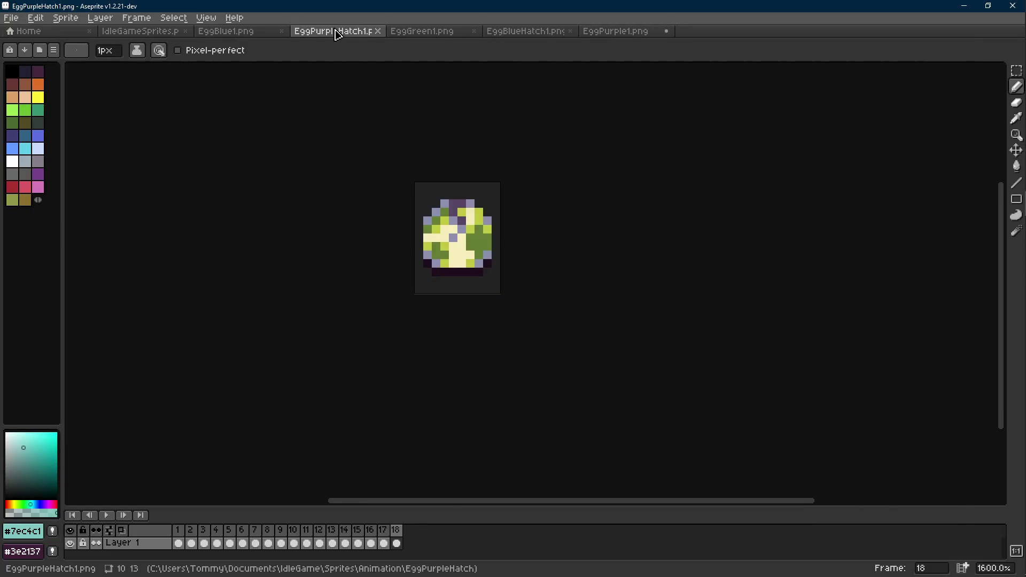
- Save the EggPurple1 animation and go back to EggPurpleHatch1
scroll(464, 221, "up", 3)
key("i")
left_click(615, 31)
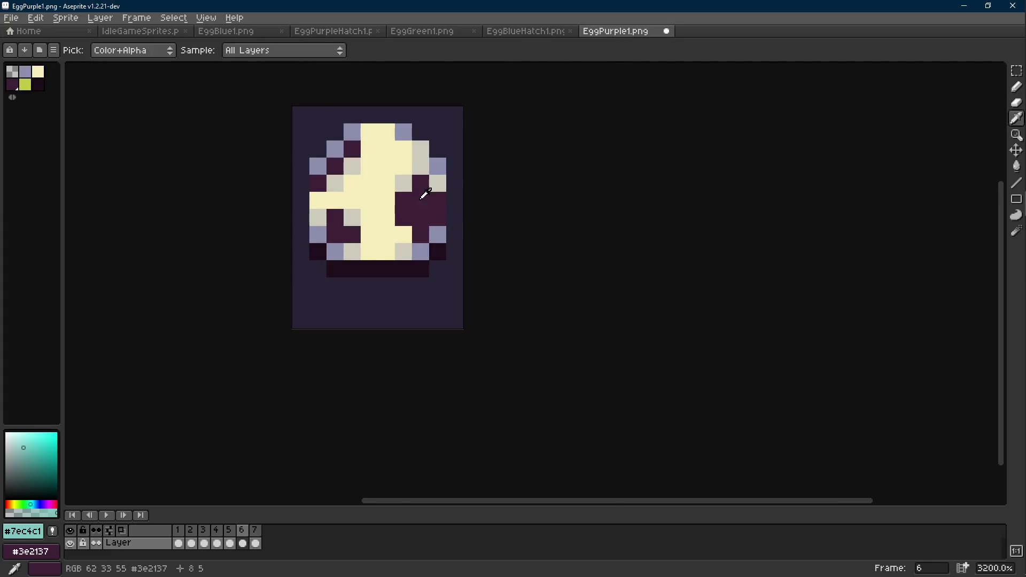
key("v")
key("ctrl+s")
left_click(327, 33)
- Replace the egg's dark green #647d34 with dark purple #3e2137, play it, and save
left_click(470, 240, "alt")
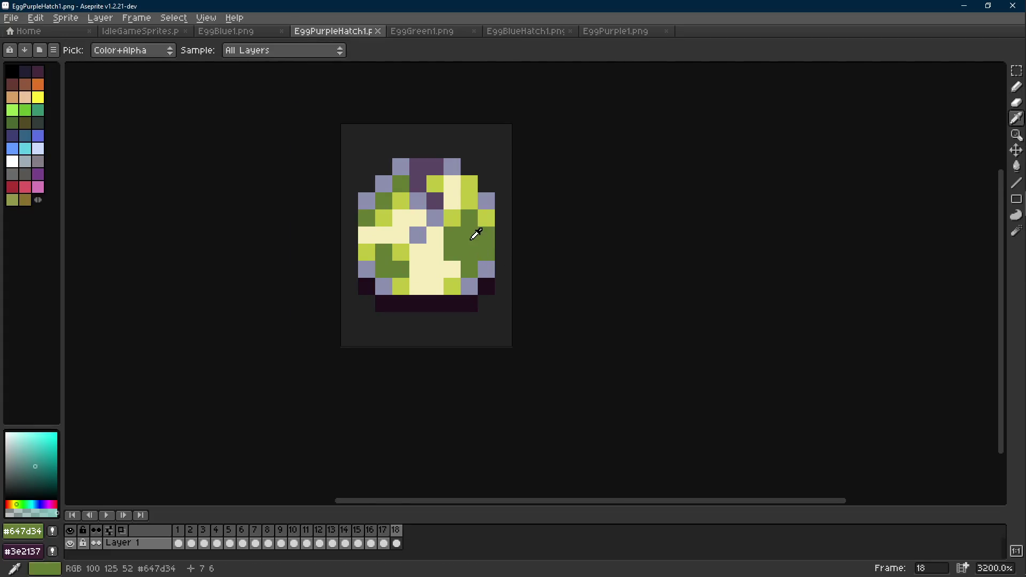
key("shift+r")
left_click(422, 197)
key("Return")
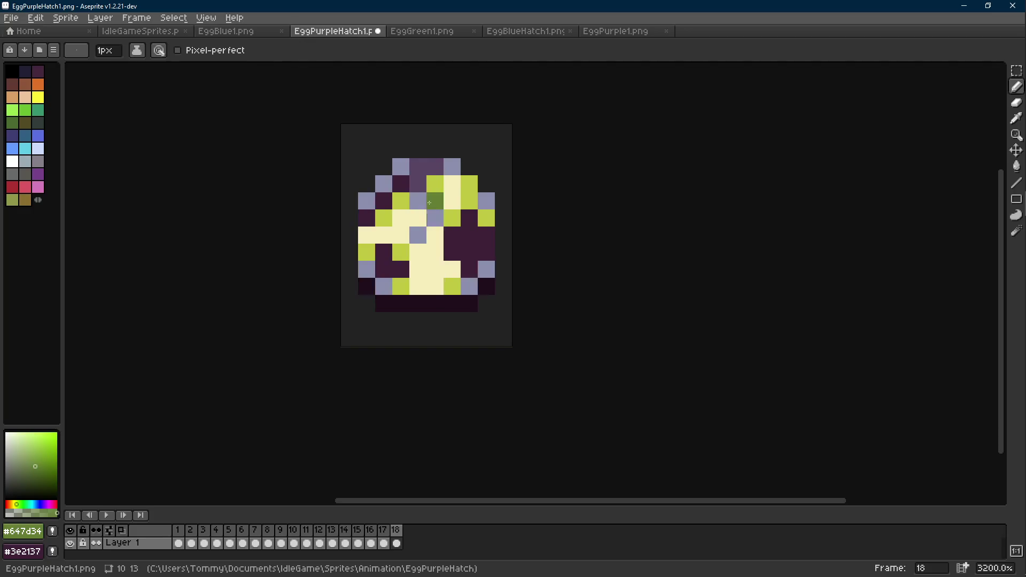
scroll(504, 233, "down", 8)
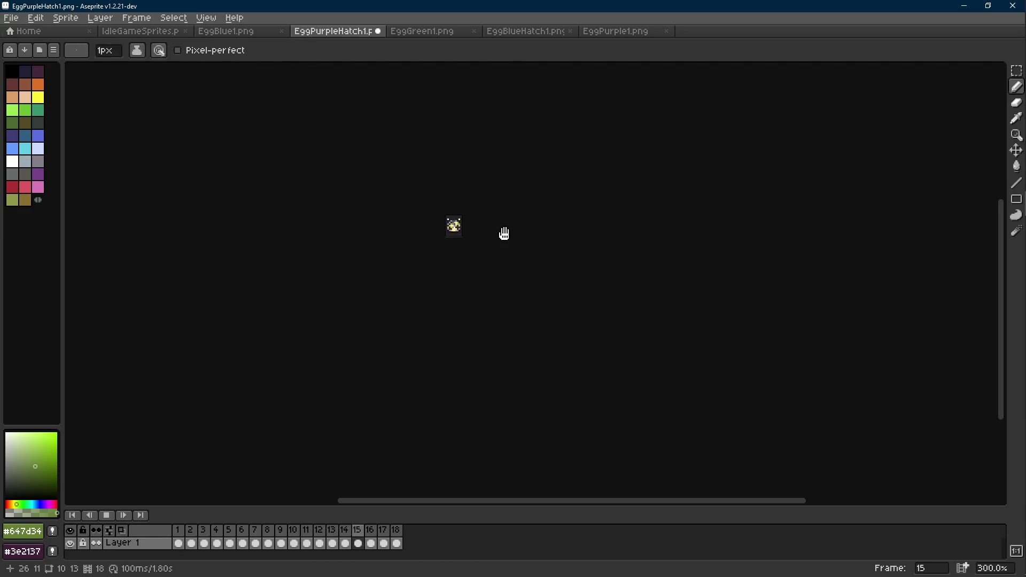
key("ctrl+s")
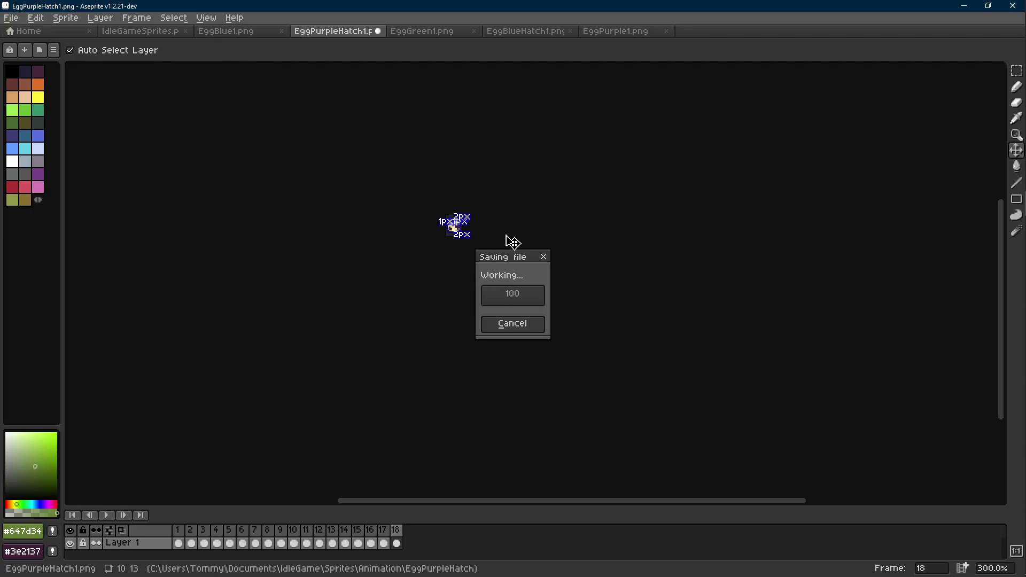
key("ctrl+shift+s")
left_click(93, 70)
- Create an EggRedHatch folder under Animation and save the animation there as EggRedHatch1.png
scroll(172, 216, "down", 9)
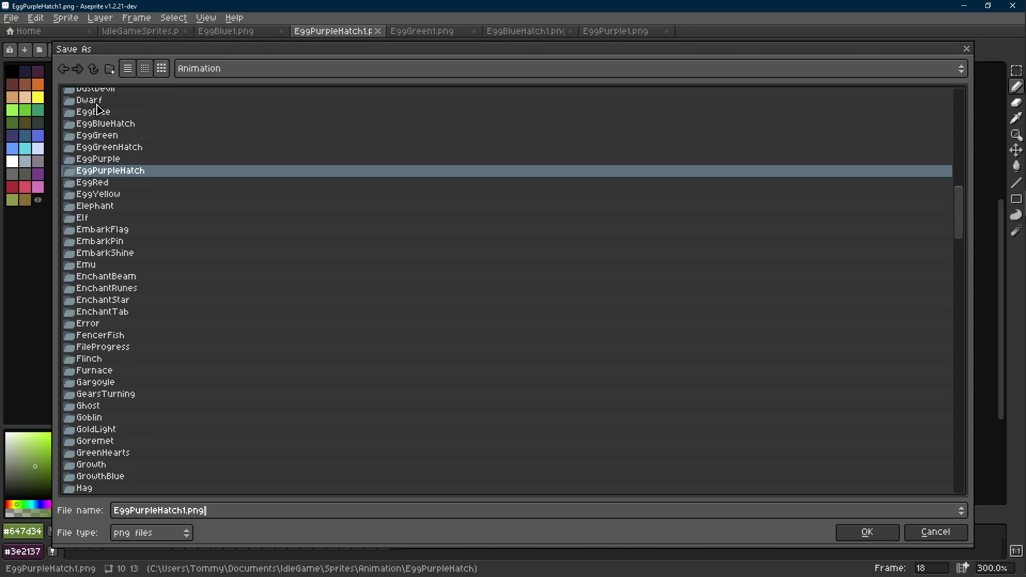
left_click(110, 69)
type("EggRed")
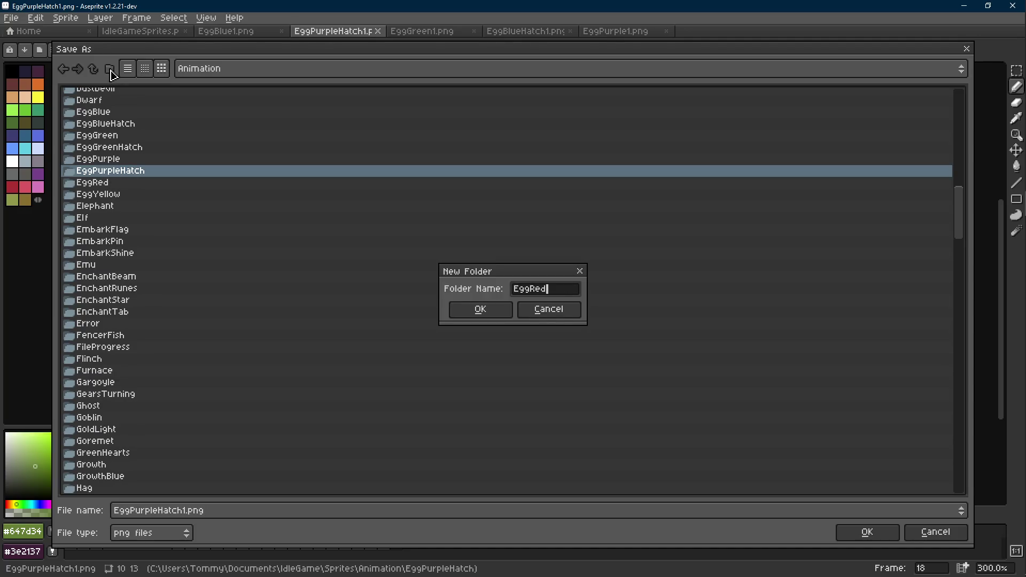
type("ch")
key("Return")
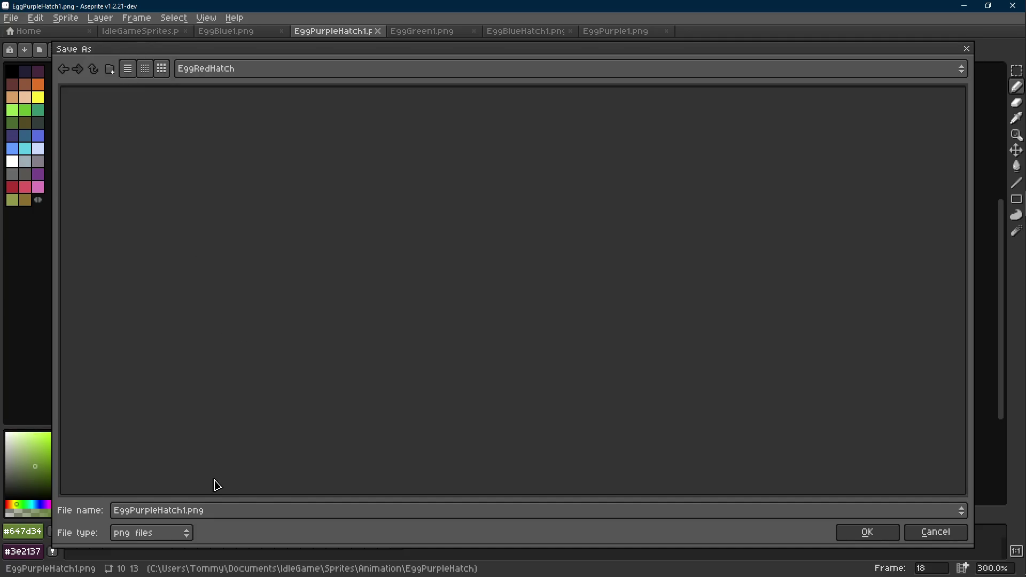
type("E")
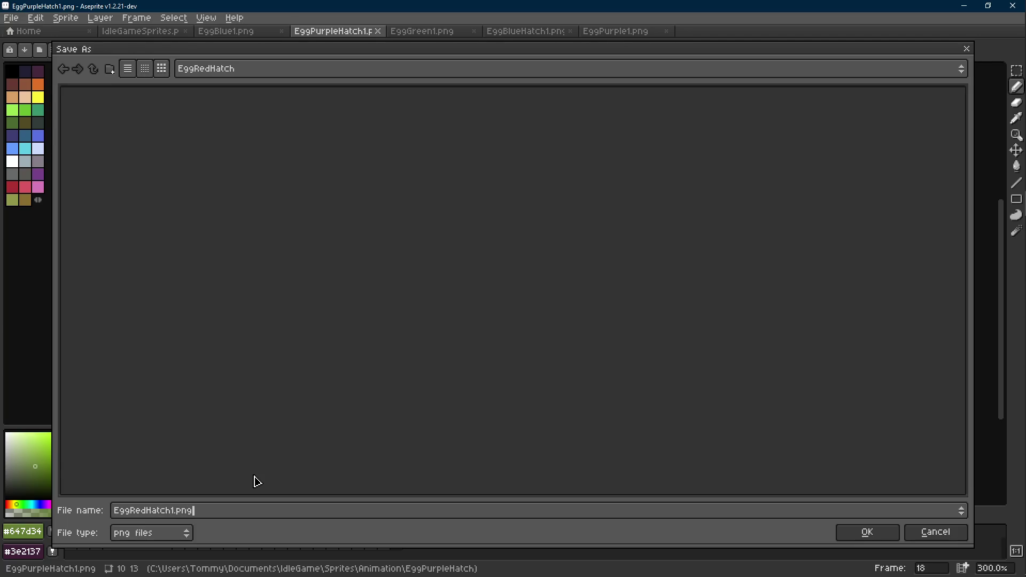
key("Return")
key("Home")
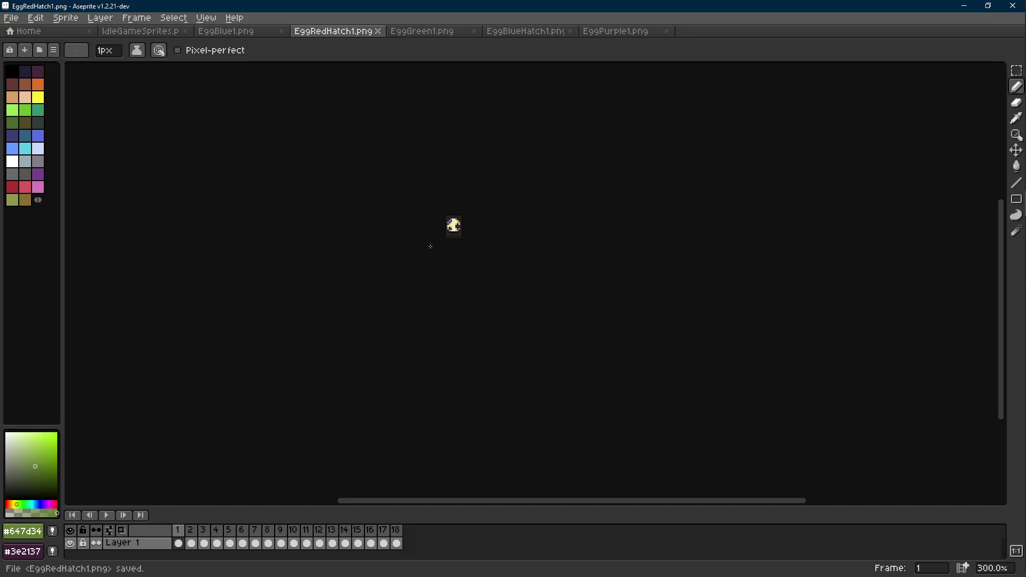
scroll(428, 245, "up", 3)
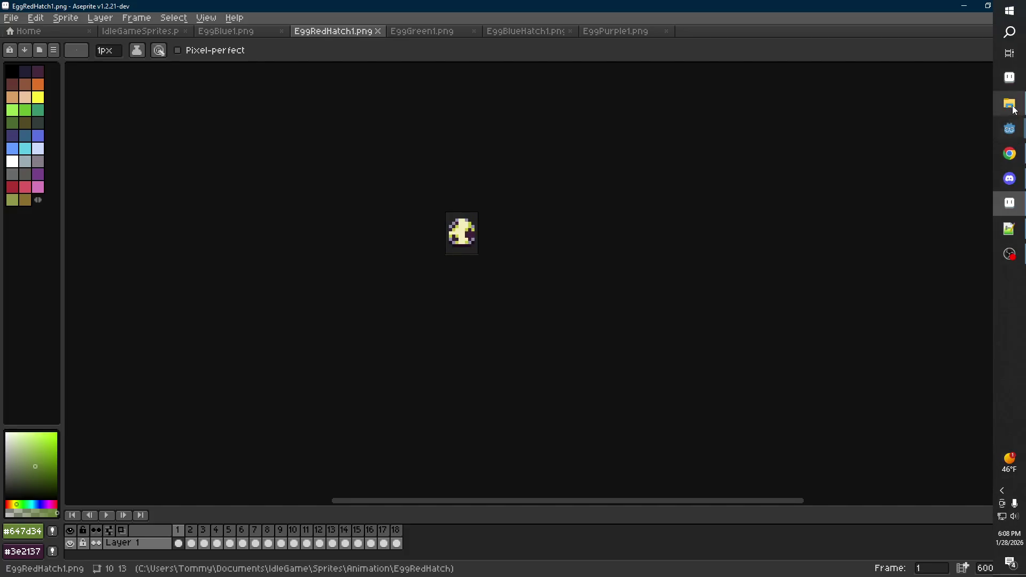
- Drop EggRed1.png from the file explorer and load its frames as an animation
left_click(1009, 104)
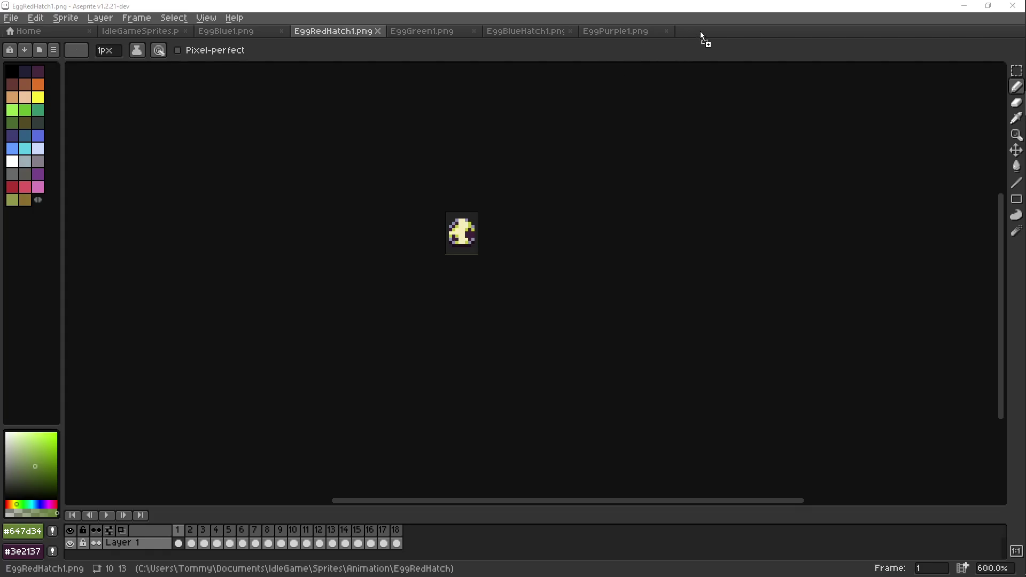
left_click_drag(700, 35, 661, 65)
left_click(481, 355)
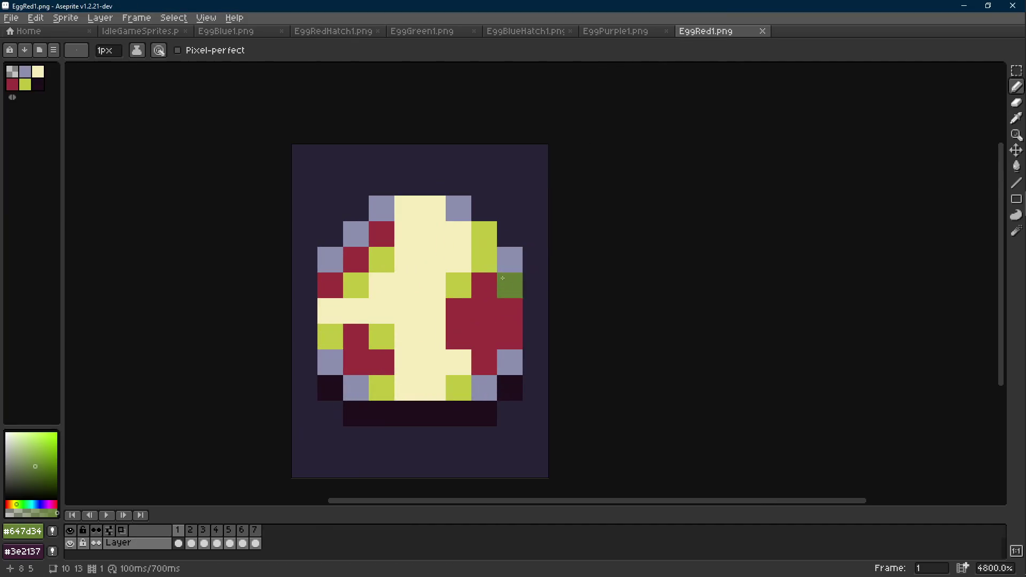
- Replace EggRed1's yellow-green #c0c741 with light grey #ccccbd and save it
left_click(614, 31)
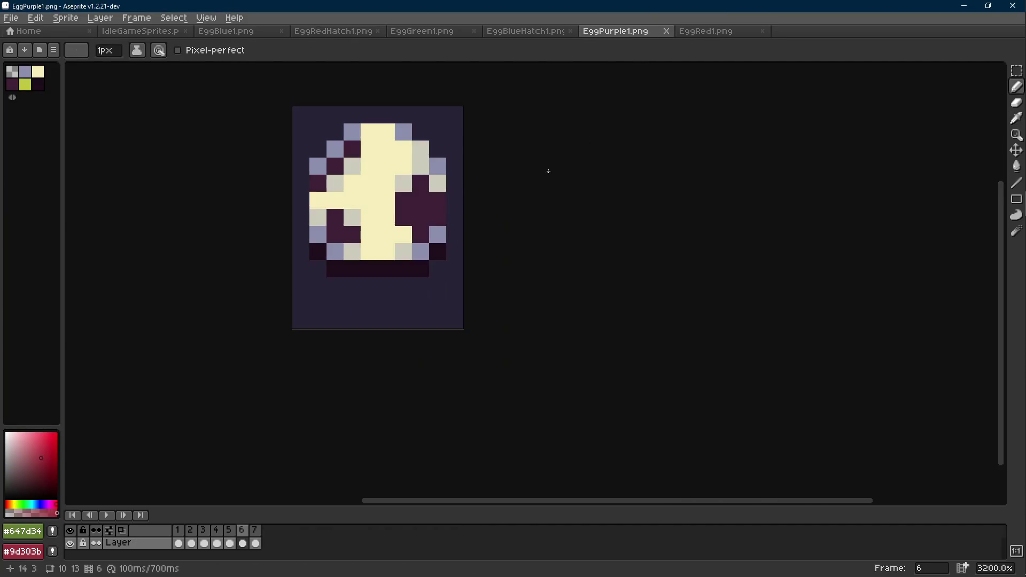
scroll(407, 149, "up", 1)
right_click(408, 149, "alt")
left_click(705, 31)
left_click(461, 233, "alt")
key("shift+r")
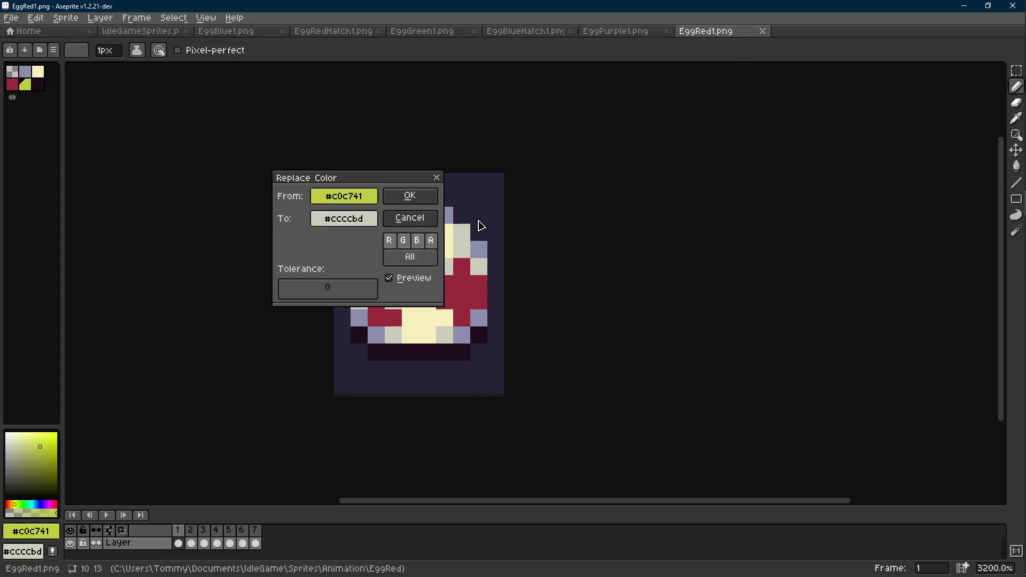
left_click(408, 196)
right_click(459, 283, "alt")
key("ctrl+s")
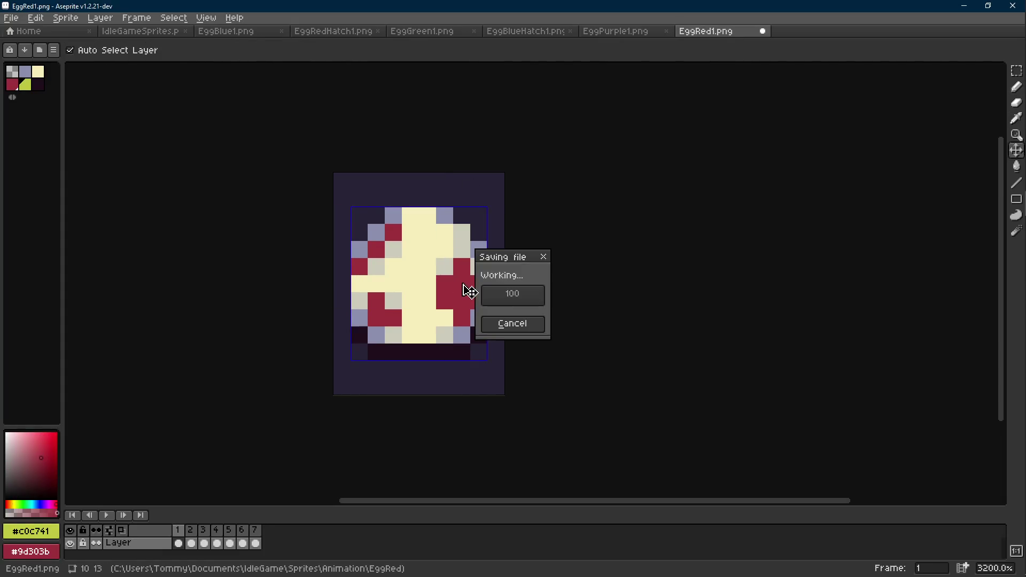
left_click(333, 31)
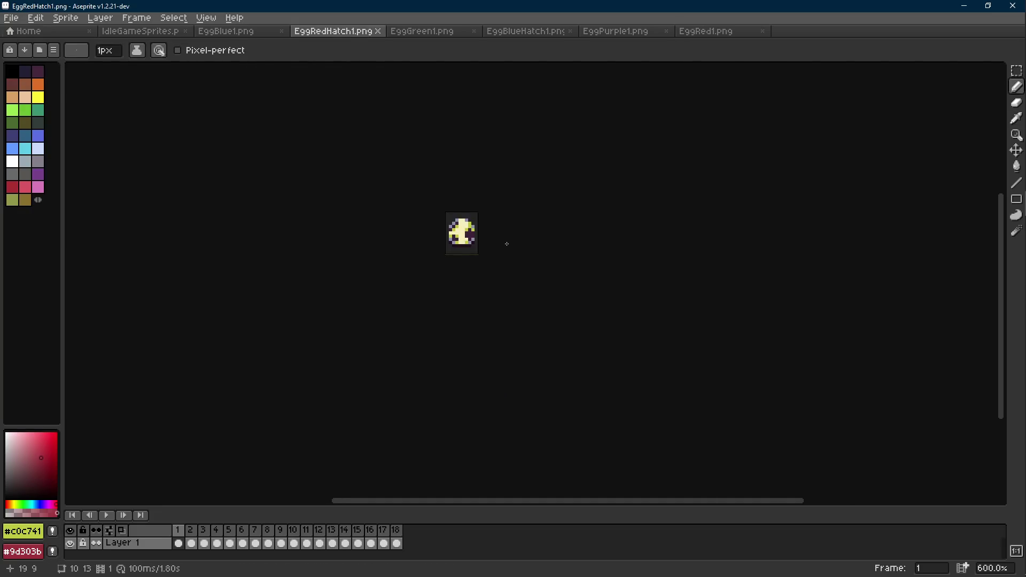
- Turn EggRedHatch1's dark purple #3e2137 spots red #9d303b and play the animation
scroll(474, 226, "up", 5)
left_click(414, 214, "alt")
key("shift+r")
left_click(410, 196)
scroll(500, 275, "down", 5)
key("Return")
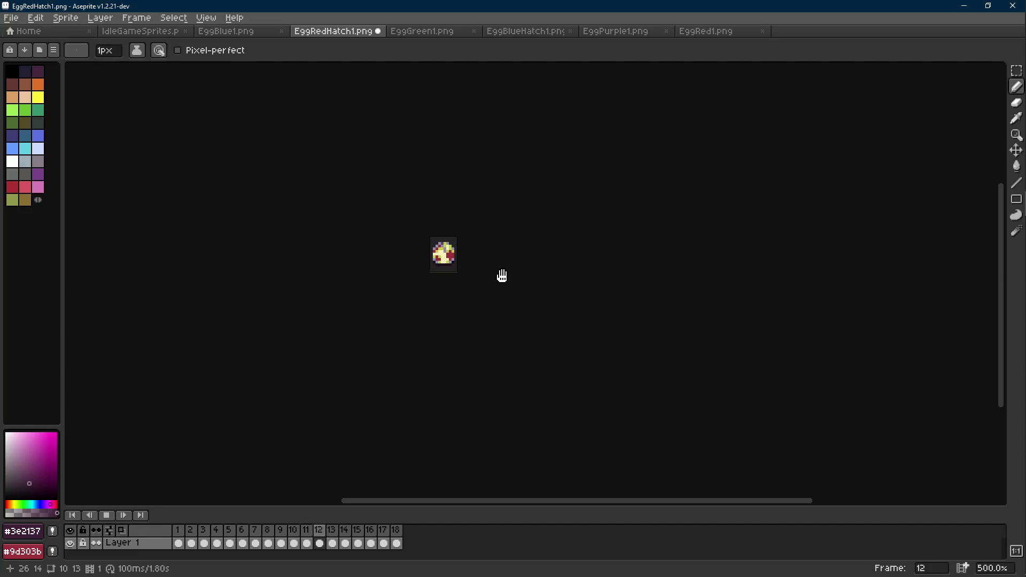
scroll(501, 275, "up", 8)
key("Return")
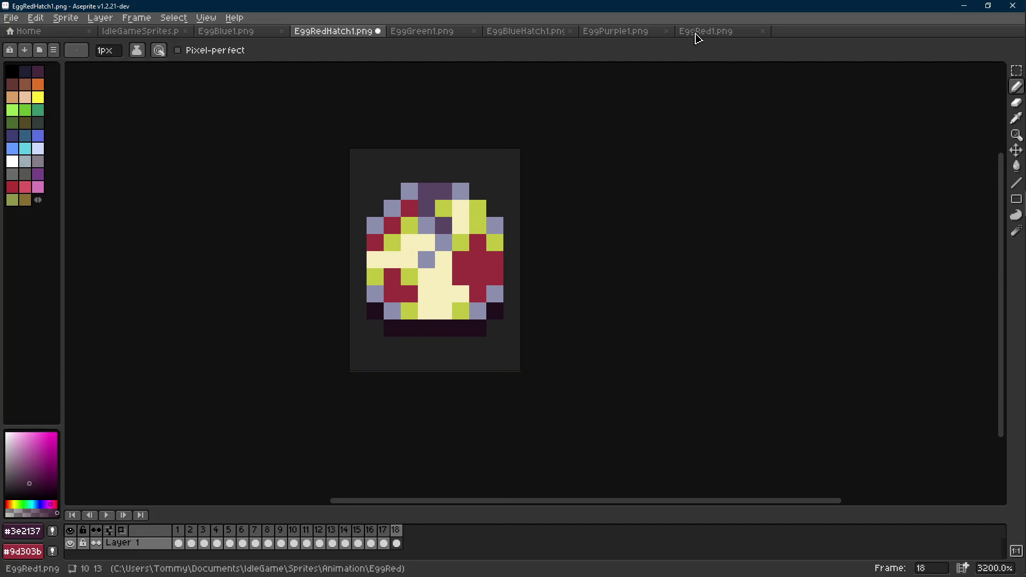
- Replace EggRedHatch1's yellow-green #c0c741 with light grey #ccccbd and save it
left_click(712, 32)
right_click(465, 232, "alt")
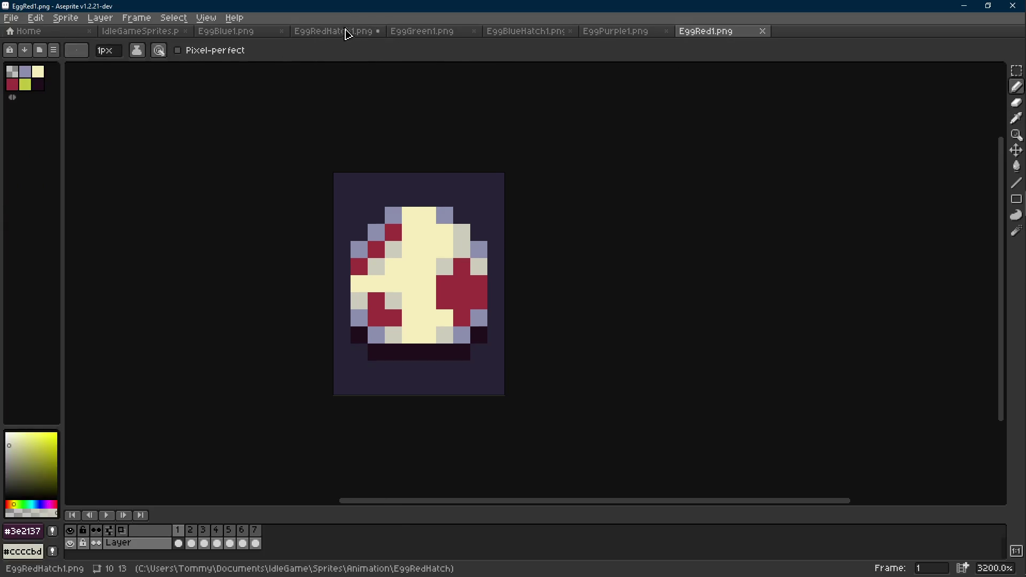
left_click(350, 33)
left_click(477, 222, "alt")
key("shift+r")
key("Return")
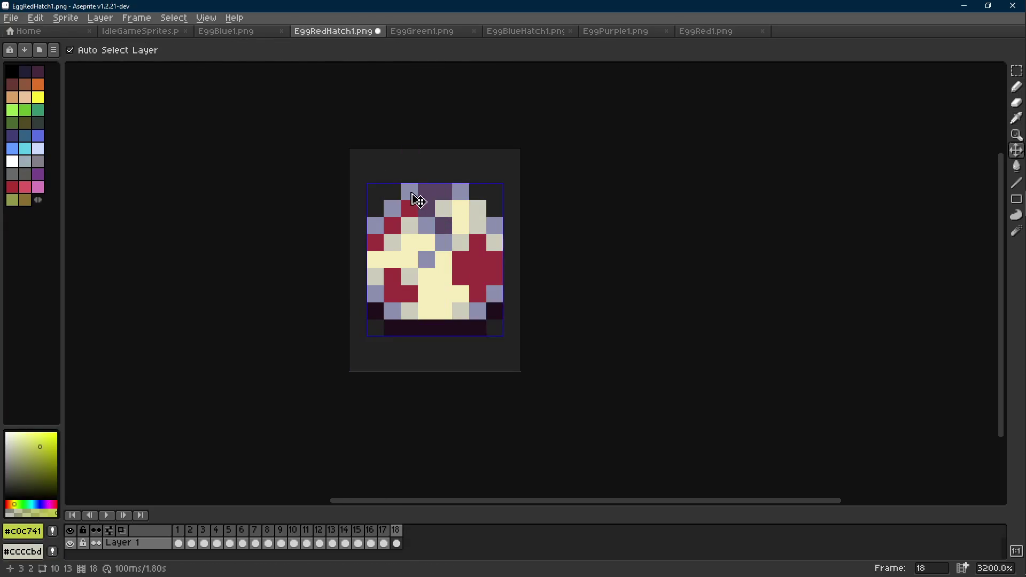
key("ctrl+s")
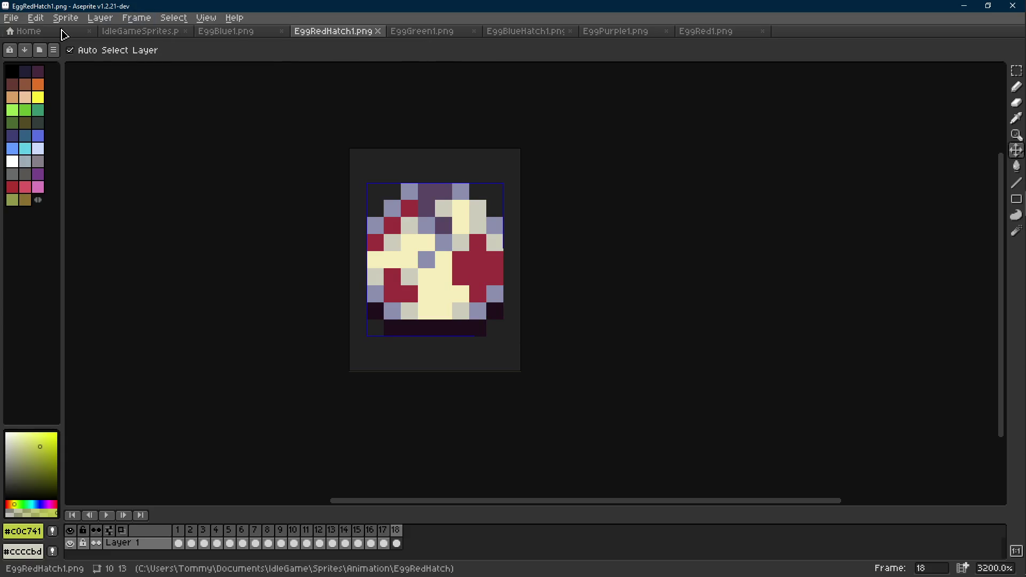
- Reopen EggPurpleHatch1 from recent files, swap its yellow-green for light grey, and save
left_click(63, 32)
left_click(78, 156)
left_click(478, 347)
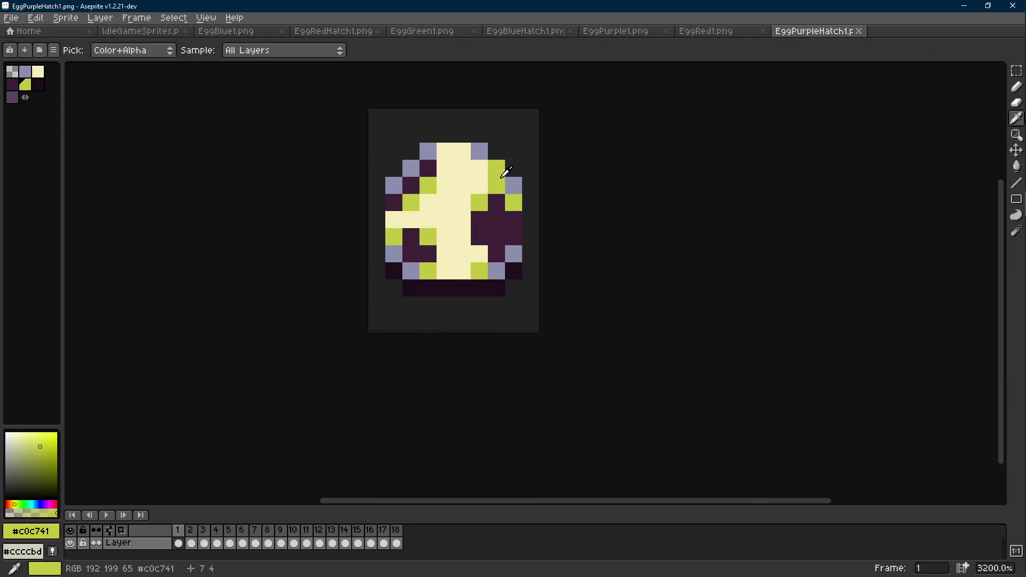
key("shift+r")
key("Return")
key("v")
key("ctrl+s")
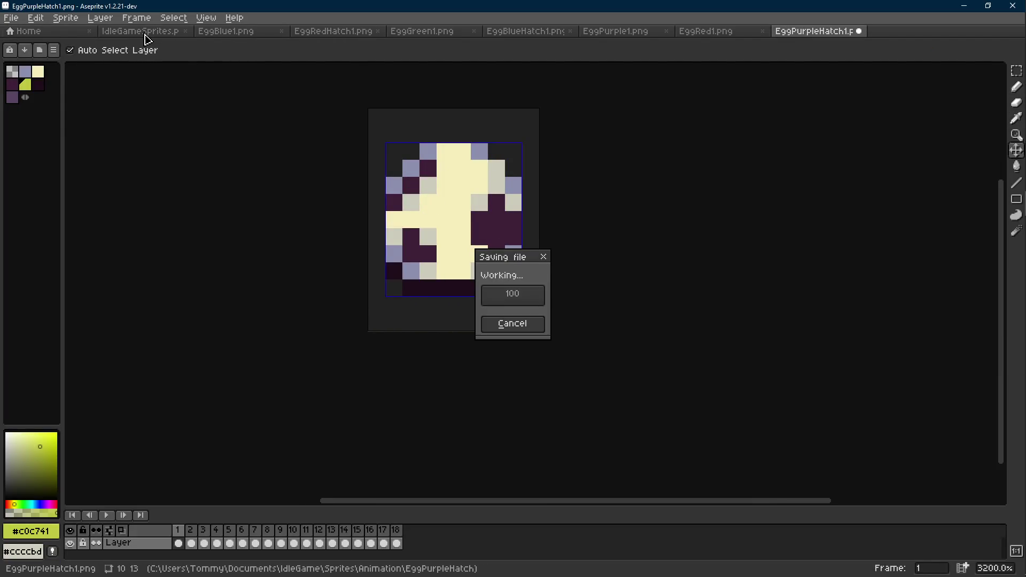
left_click(144, 35)
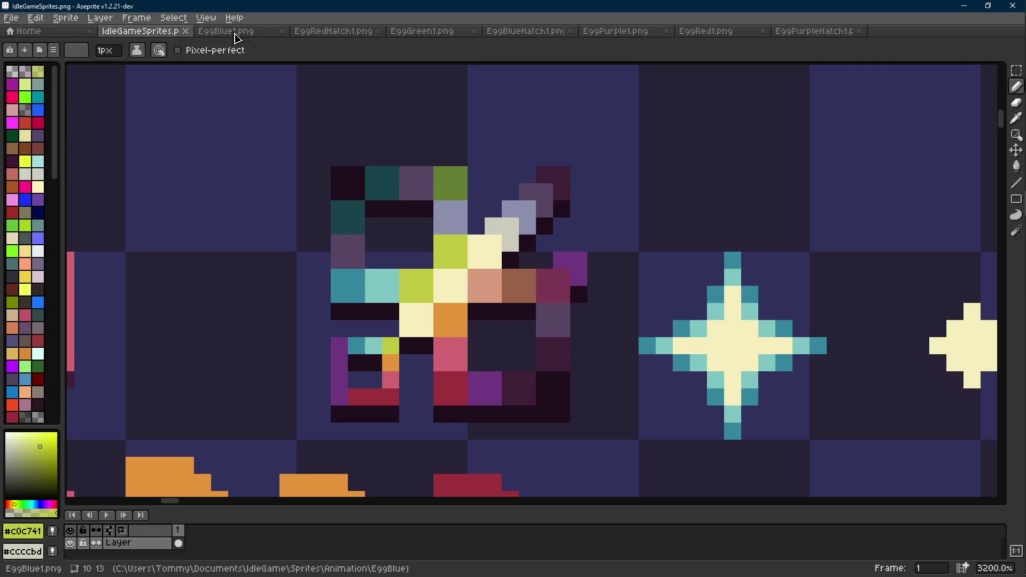
- Reopen EggBlueHatch1 from the recent files as an animation
left_click(32, 31)
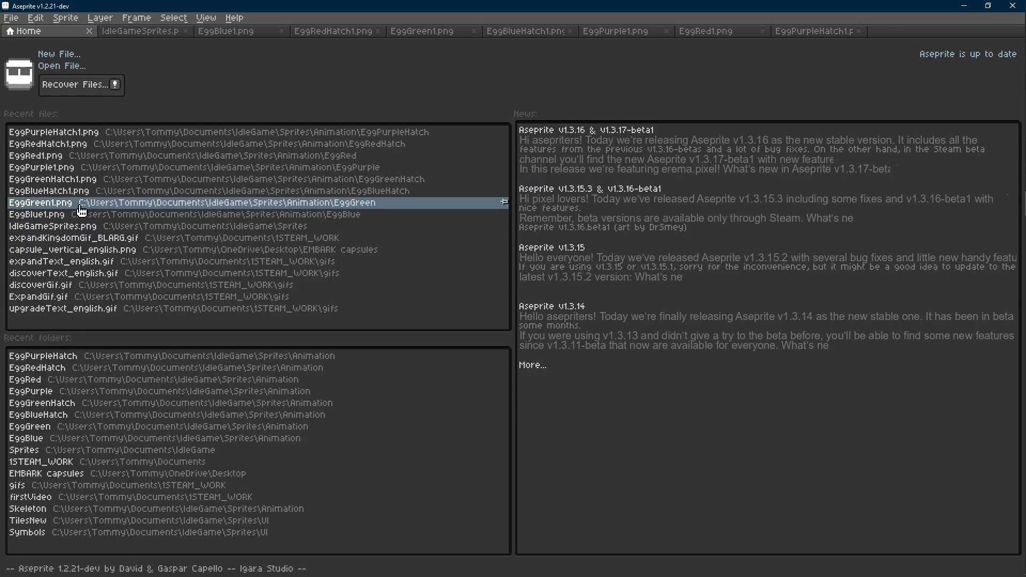
left_click(94, 191)
left_click(469, 347)
scroll(546, 292, "up", 5)
- Close the hatch and coloured egg documents, leaving only IdleGameSprites and EggBlue1.png open
left_click(955, 31)
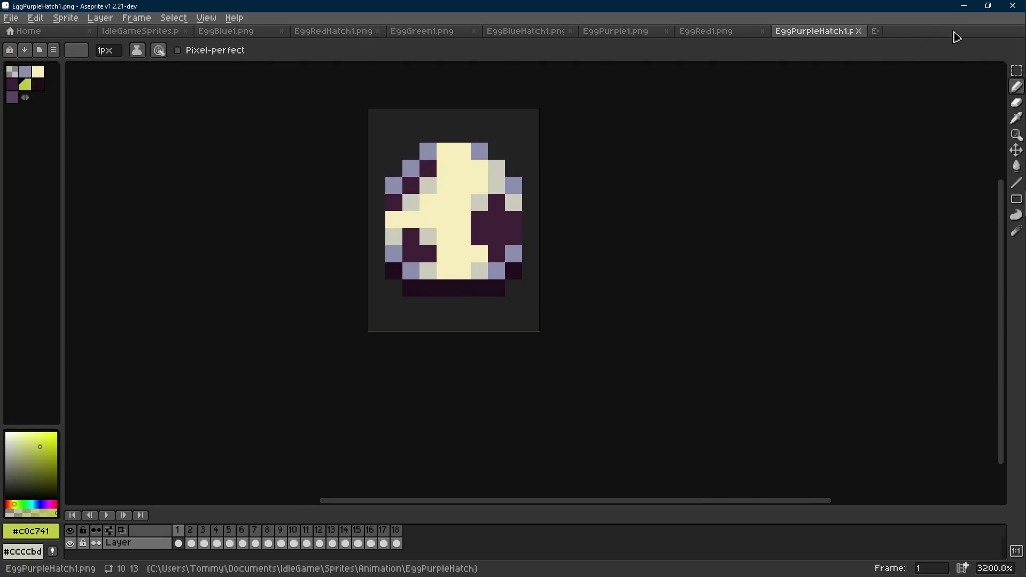
left_click(858, 32)
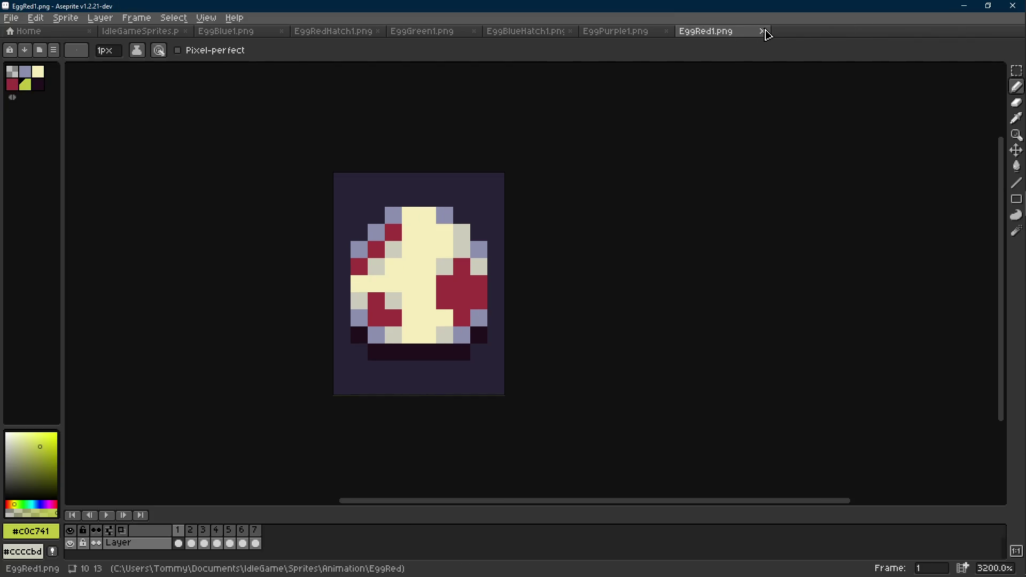
left_click(762, 31)
left_click(666, 32)
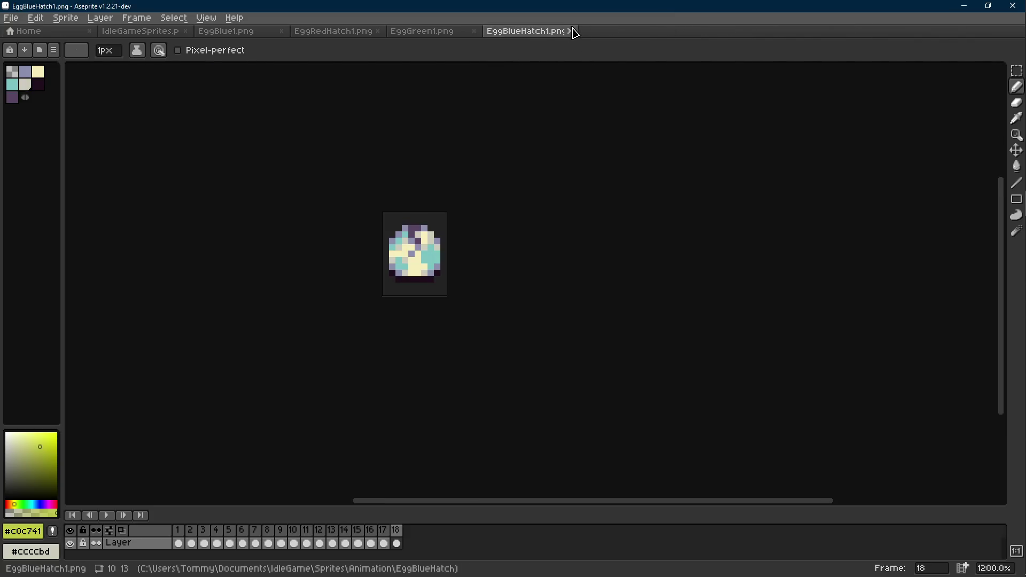
left_click(570, 31)
left_click(474, 32)
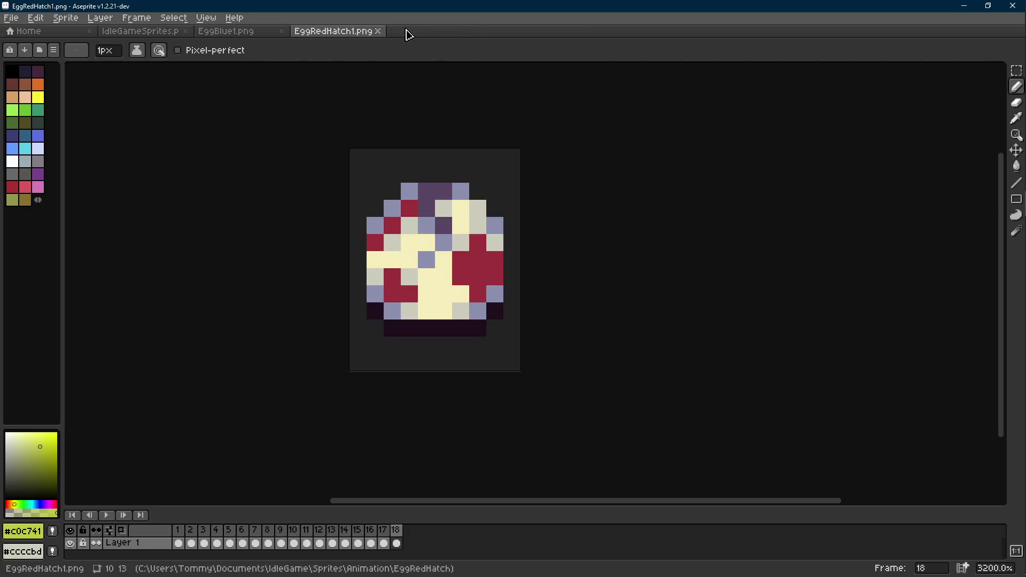
scroll(494, 176, "down", 8)
key("Return")
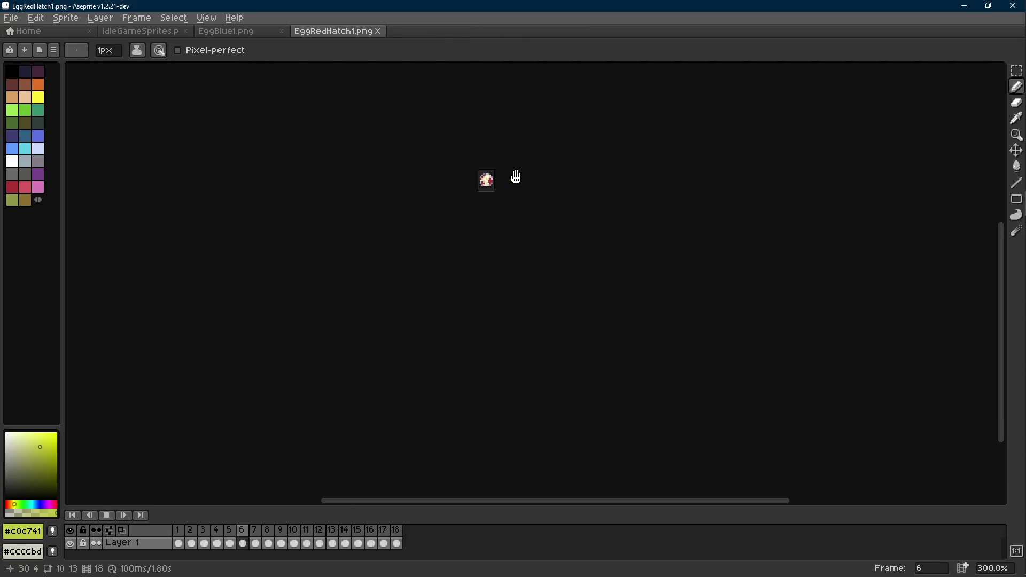
left_click(377, 31)
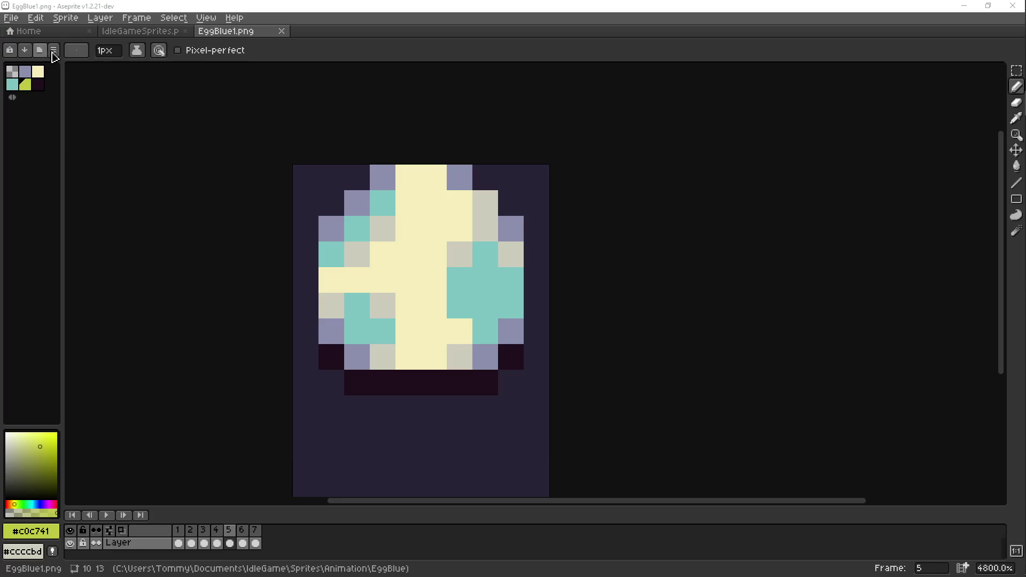
- Open EggPurpleHatch1 from the recent files, loading the frames as an animation
left_click(74, 32)
left_click(96, 143)
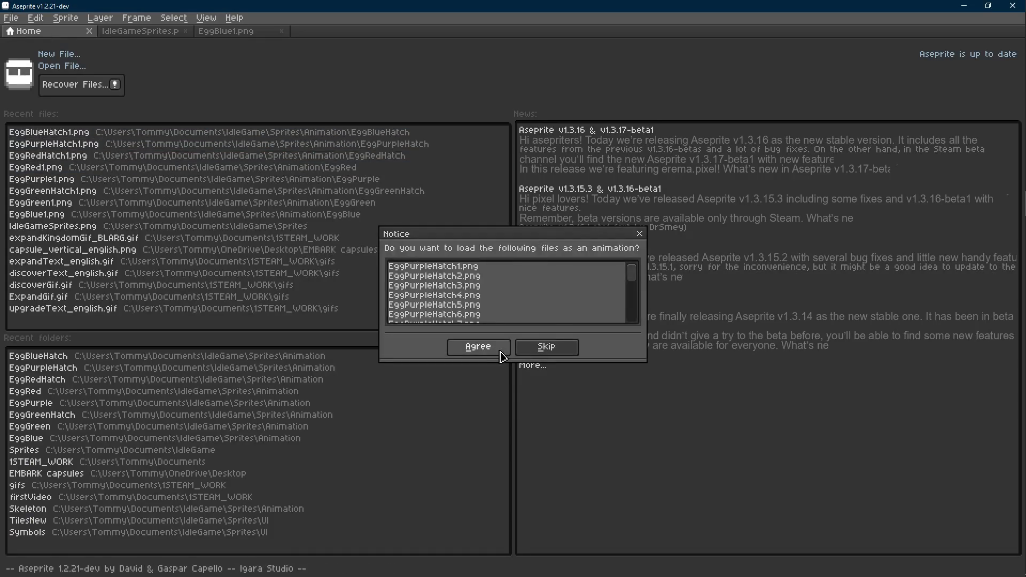
left_click(437, 350)
scroll(550, 296, "up", 2)
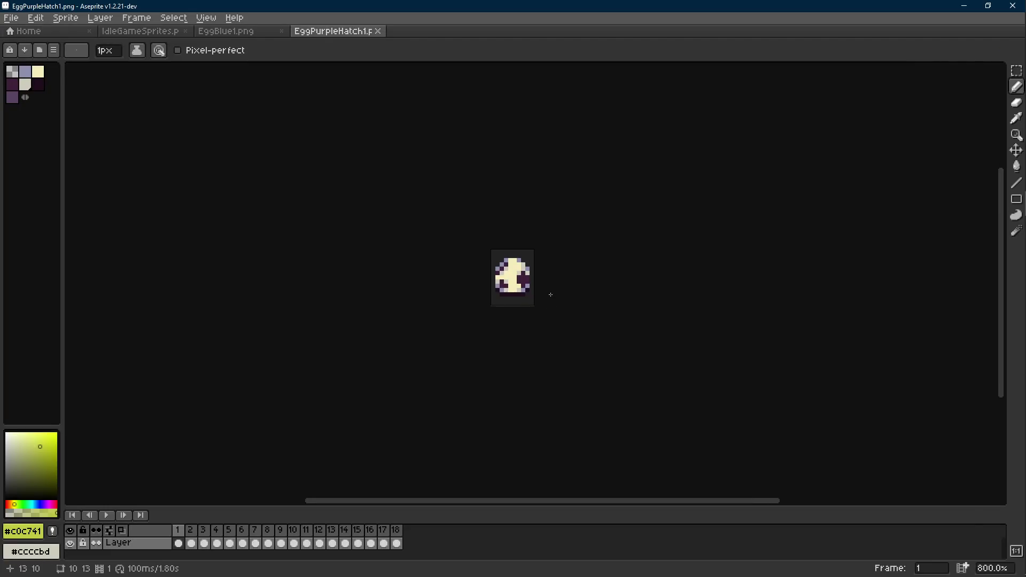
- Save the animation as EggYellowHatch1.png in a new EggYellowHatch folder under Animation
key("ctrl+shift+s")
left_click(93, 69)
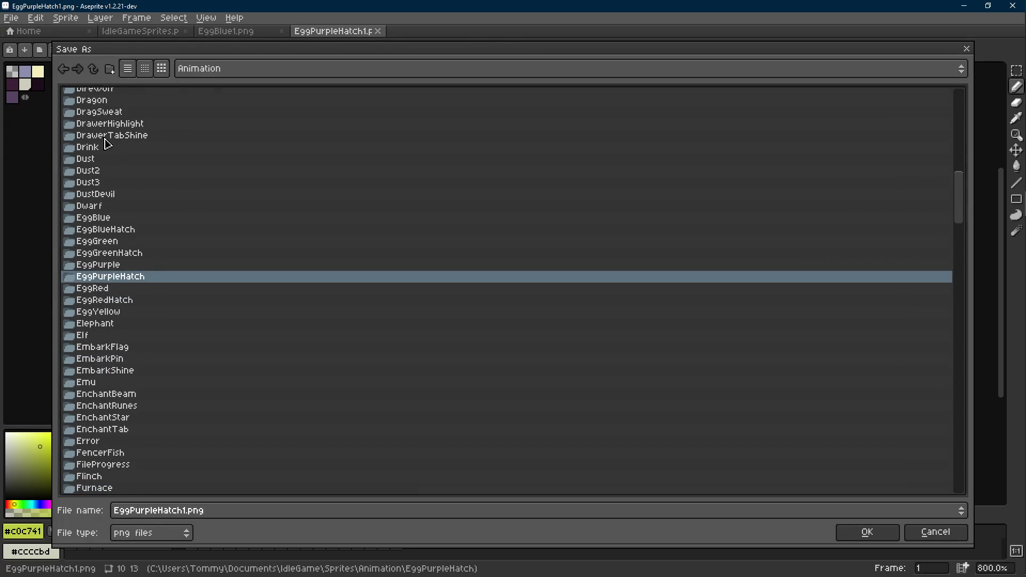
left_click(110, 68)
type("EggYello")
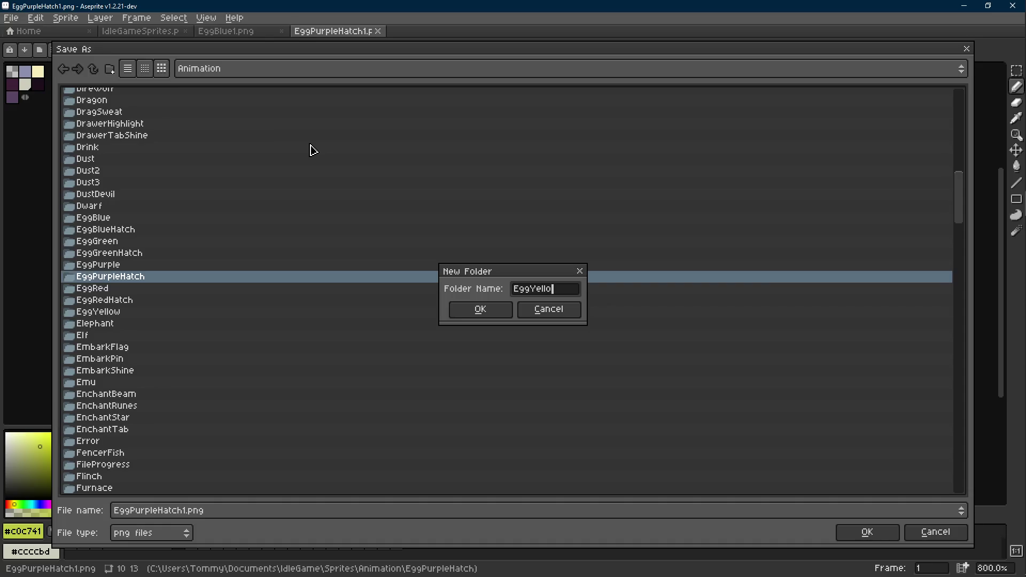
type("wHatch")
key("Return")
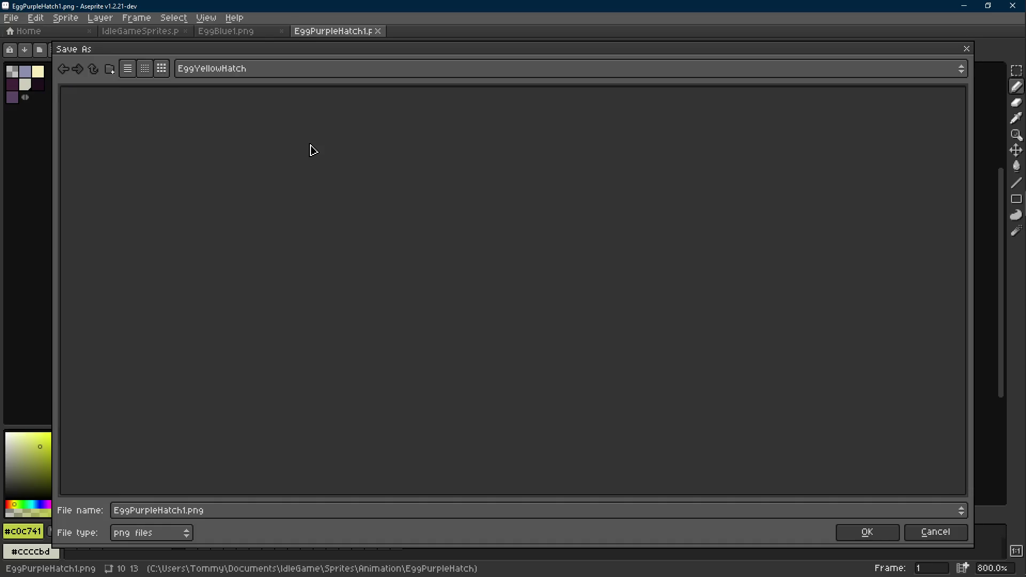
type("E")
type("ng")
key("Return")
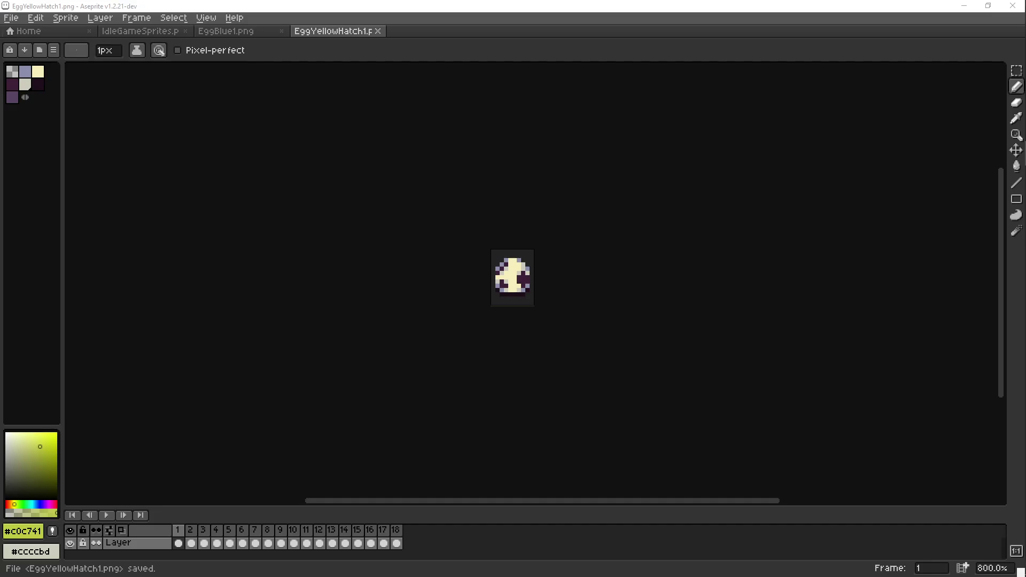
left_click_drag(595, 291, 585, 298)
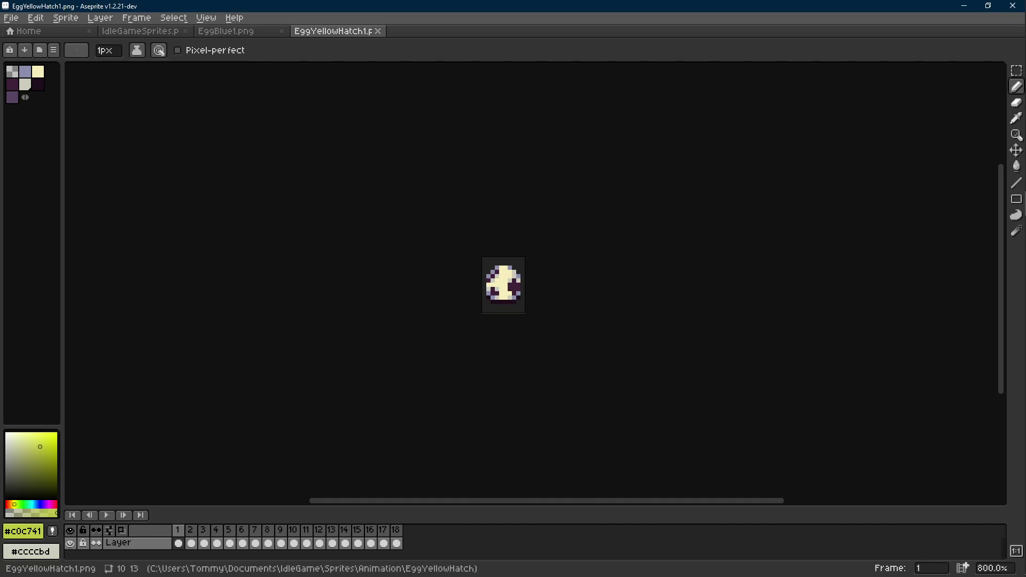
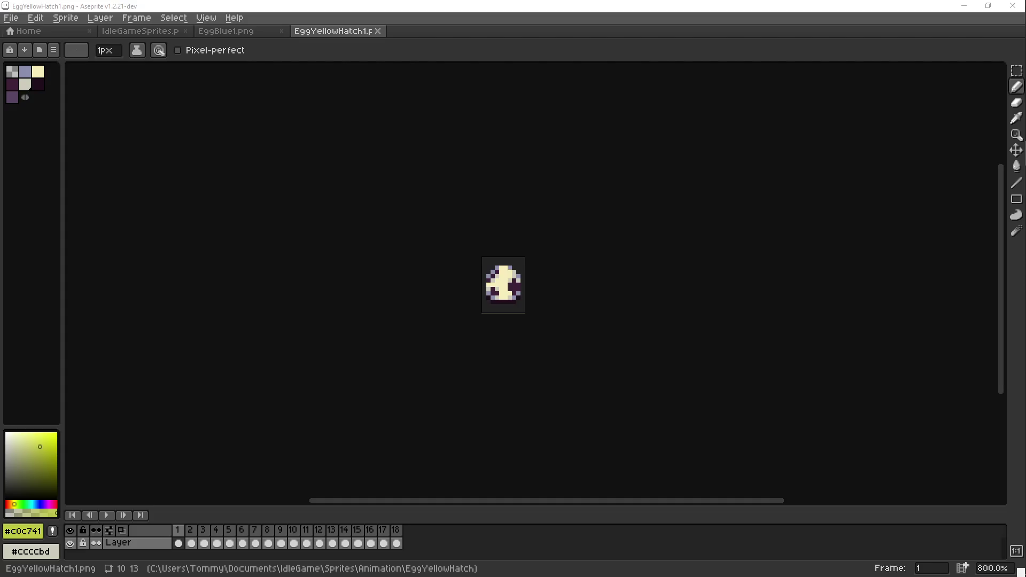
- Take orange #e4943a from the sheet's orange egg as the background colour
left_click(506, 247)
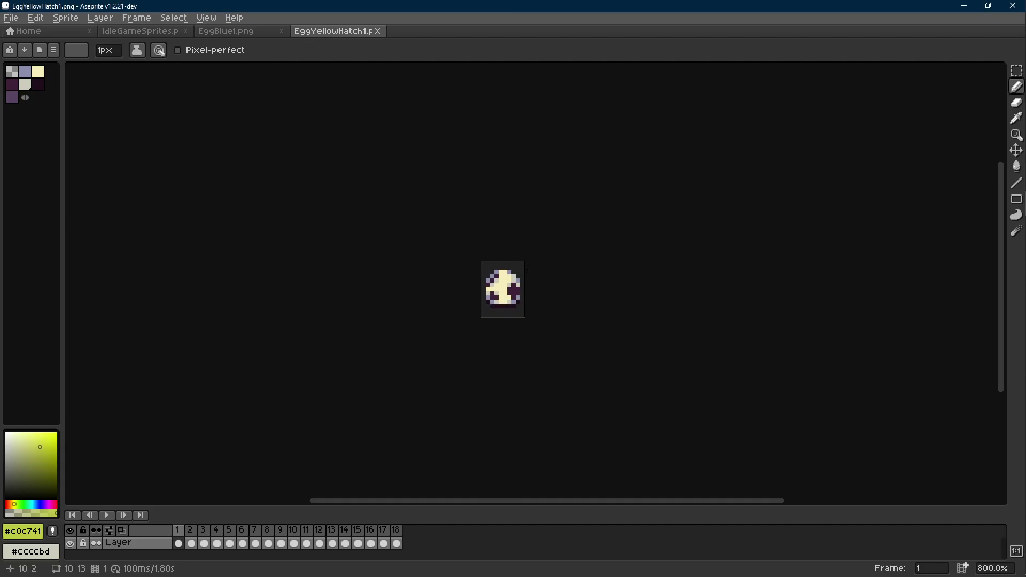
left_click(140, 31)
scroll(339, 192, "down", 3)
scroll(339, 192, "up", 5)
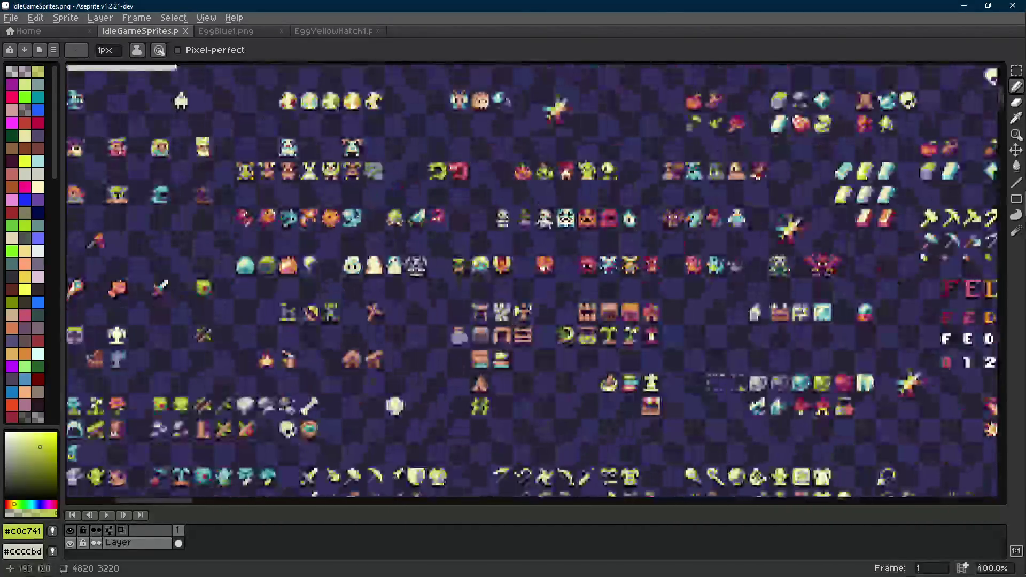
scroll(339, 191, "down", 1)
scroll(613, 323, "up", 8)
right_click(464, 252, "alt")
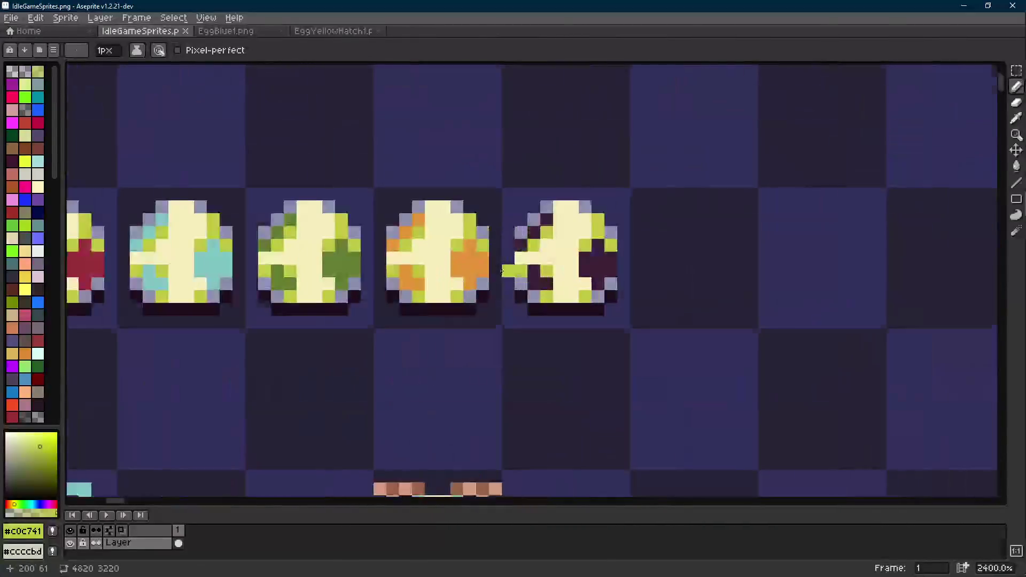
left_click_drag(465, 252, 569, 262)
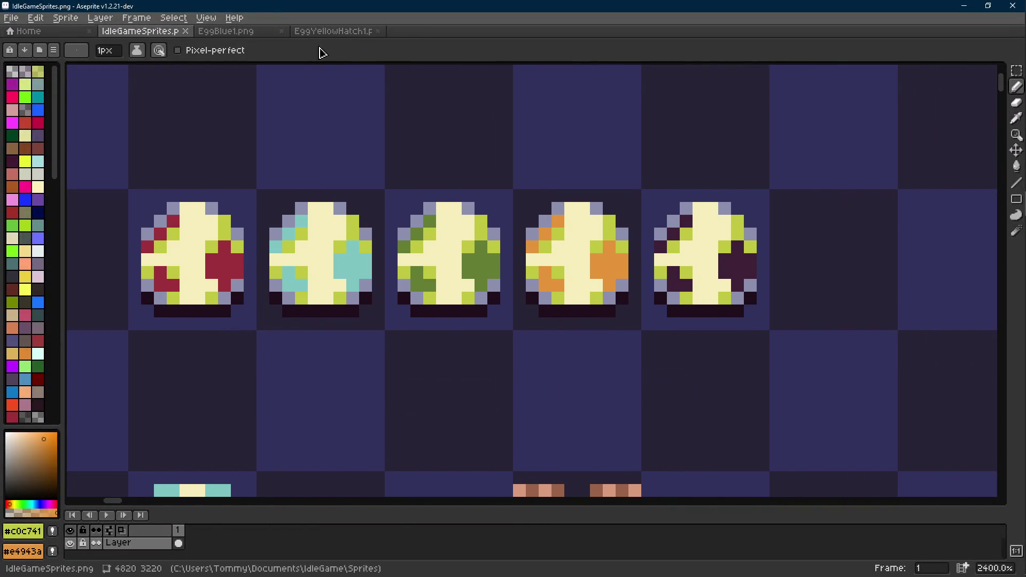
- Replace the EggYellowHatch1 egg's dark purple #3e2137 spots with orange #e4943a
left_click(332, 31)
left_click(576, 341, "alt")
key("shift+r")
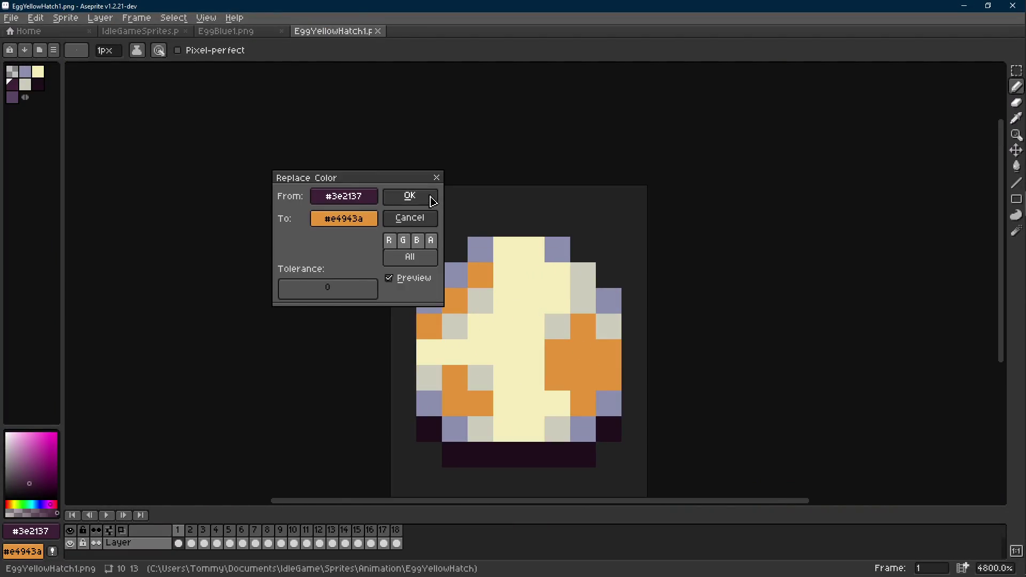
key("Return")
scroll(522, 245, "down", 8)
key("Return")
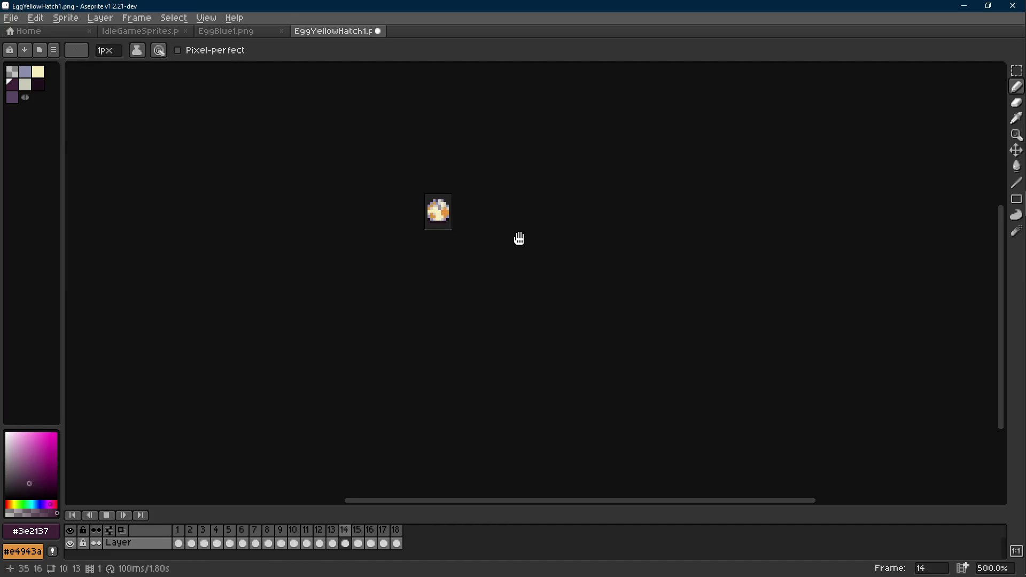
key("Home")
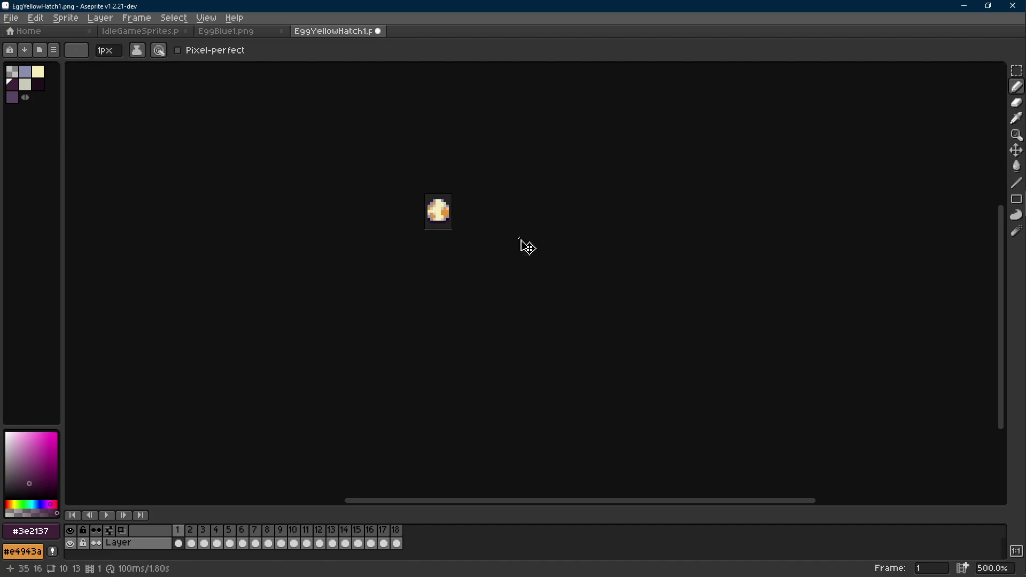
key("ctrl+shift+s")
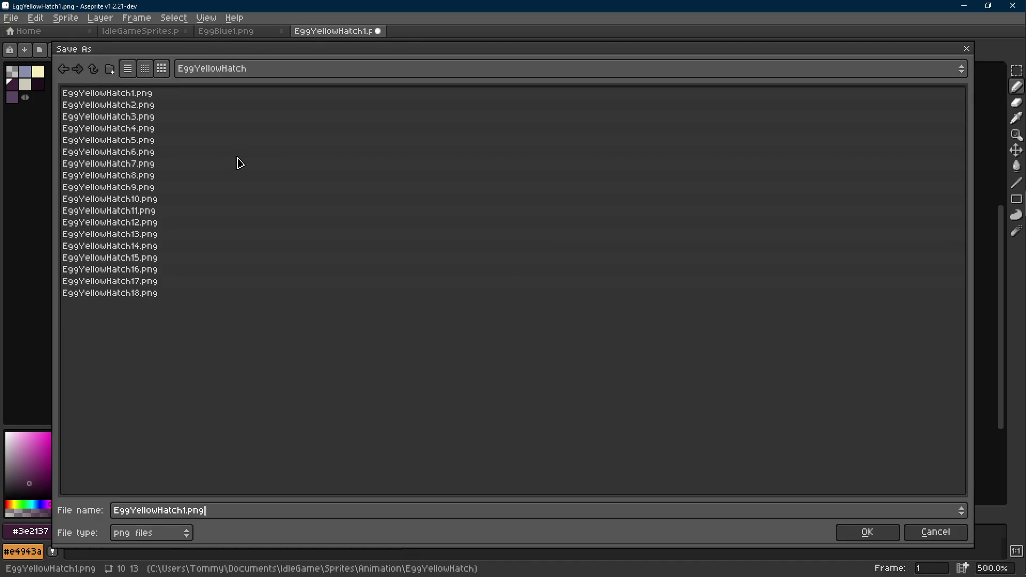
- Overwrite EggYellowHatch1.png with the orange-spotted egg
double_click(112, 95)
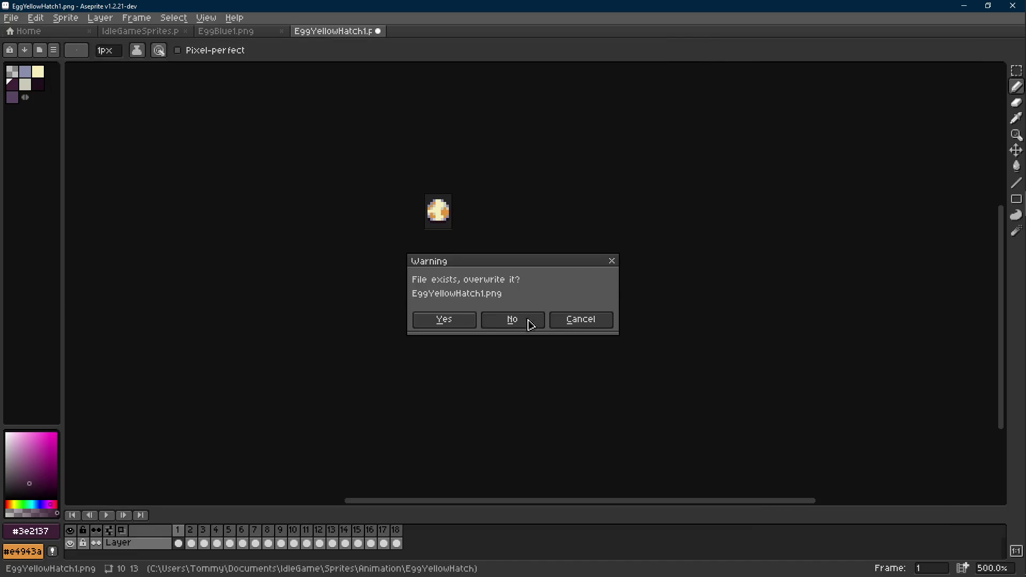
left_click(443, 321)
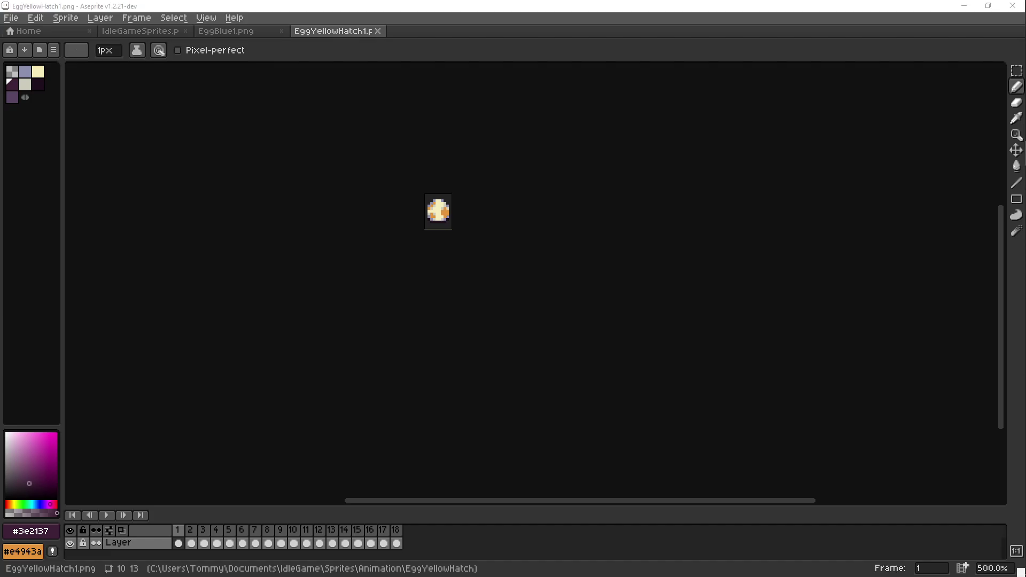
left_click(588, 294)
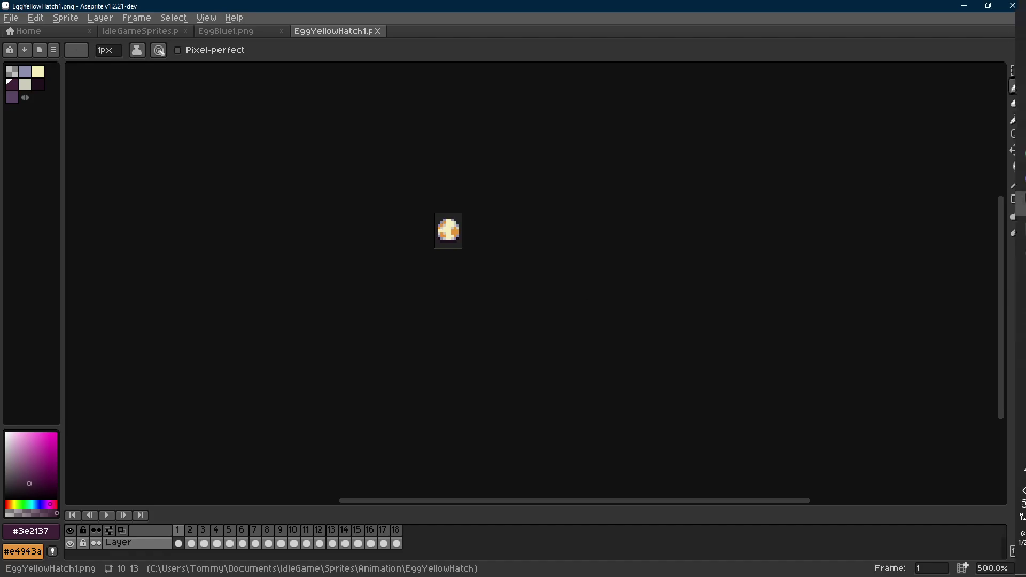
- Return to the IdleGameSprites sheet and zoom out to see the whole sheet
left_click(137, 31)
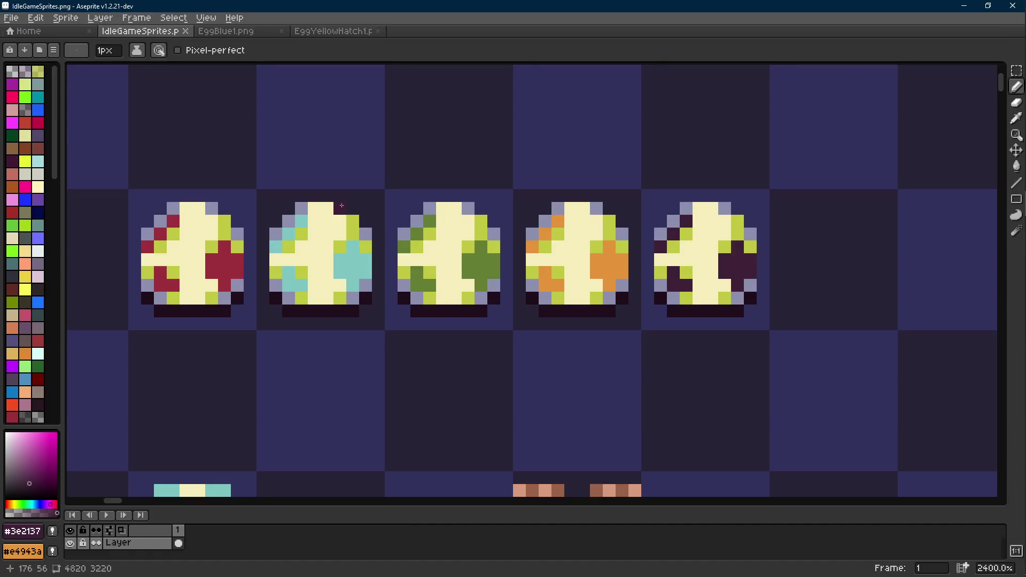
scroll(341, 206, "down", 6)
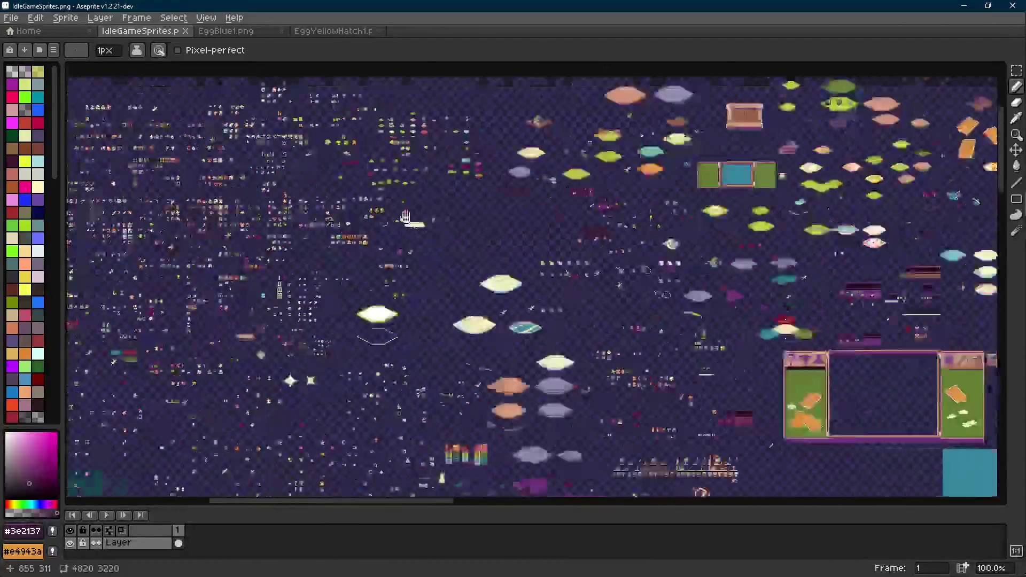
scroll(405, 216, "down", 1)
mouse_move(405, 216)
left_mouse_down()
mouse_move(618, 400)
mouse_move(705, 383)
mouse_move(757, 85)
left_mouse_up()
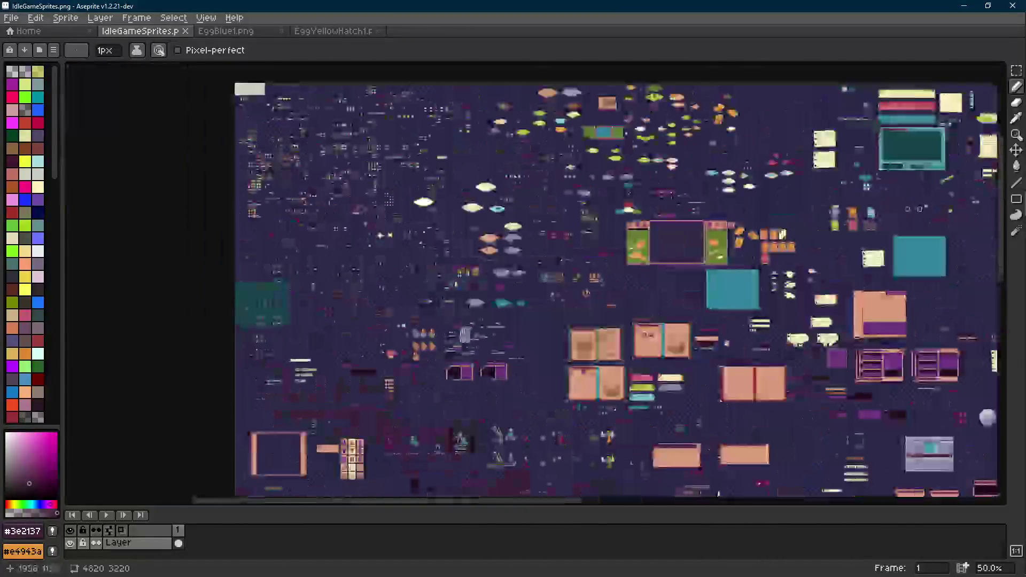
scroll(831, 304, "up", 4)
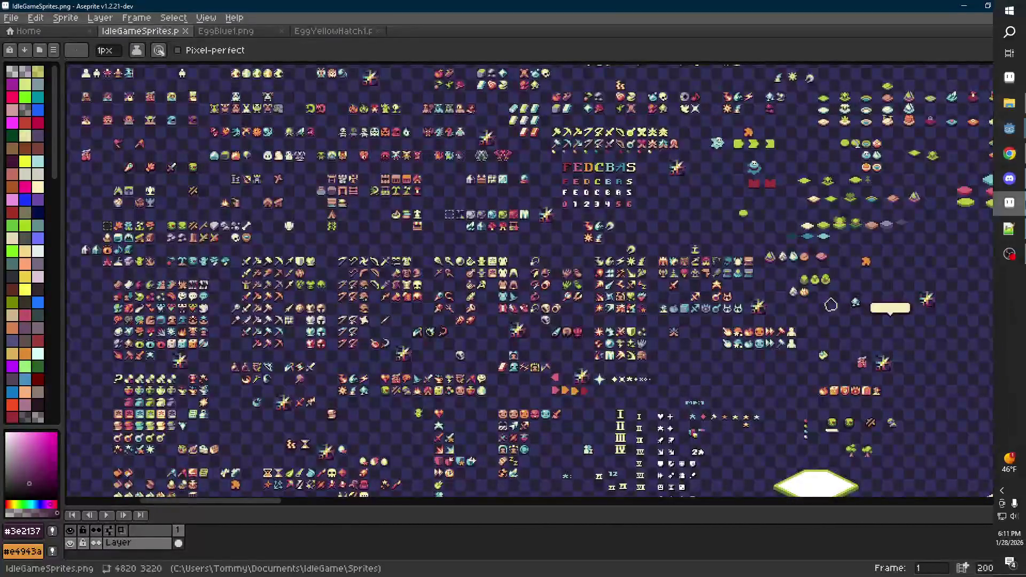
left_click(1009, 229)
- Delete the '-egg hatching animation' line from idle.txt, save it, and go back to the sheet
left_click_drag(455, 224, 455, 211)
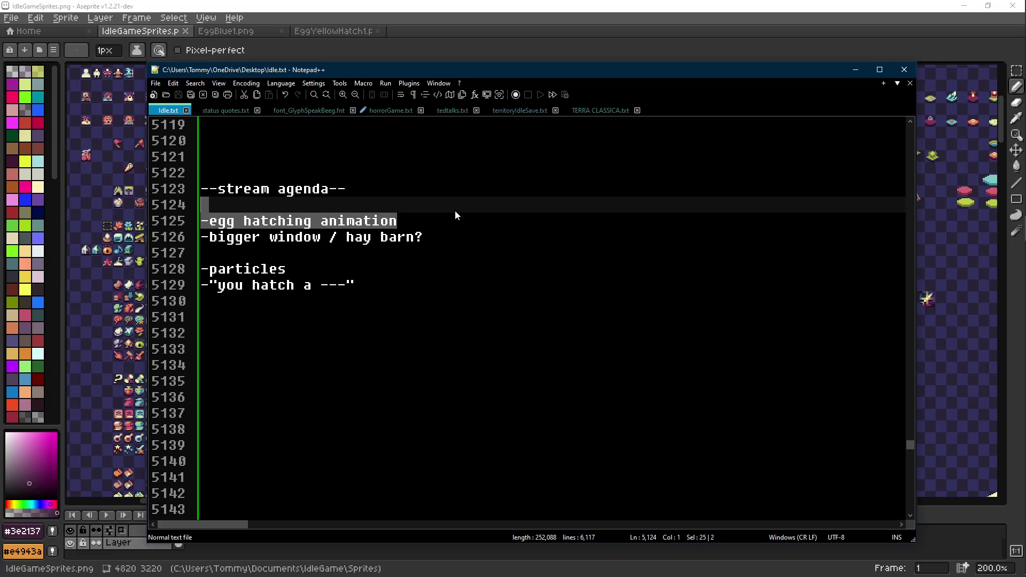
key("Delete")
key("ctrl+s")
key("alt+Tab")
left_click_drag(671, 234, 631, 260)
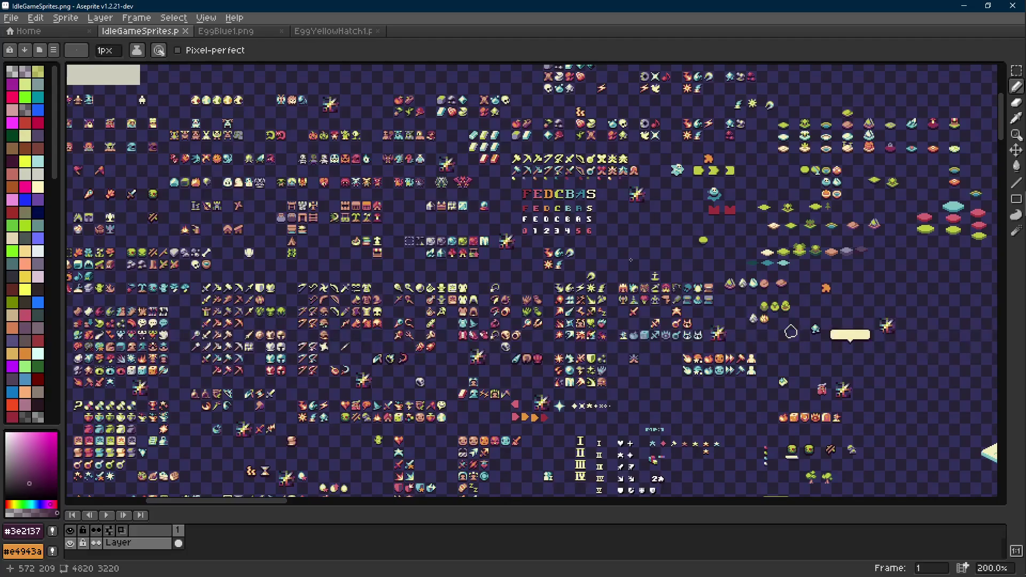
- Select the multicoloured sparkle sprite beside the letters with the Rectangle Marquee and copy it
mouse_move(455, 223)
left_mouse_down()
mouse_move(660, 297)
mouse_move(507, 256)
left_mouse_up()
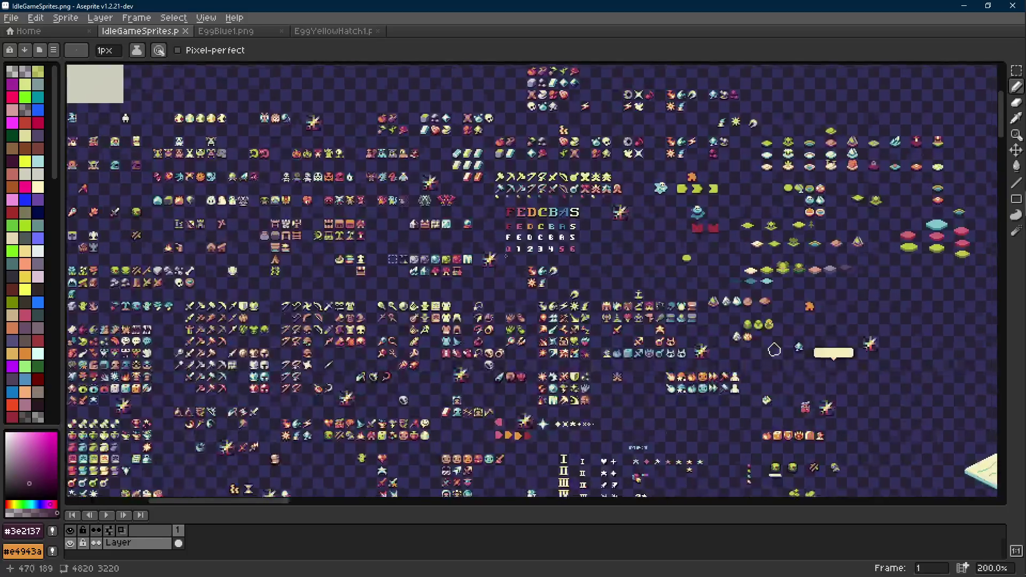
scroll(503, 257, "up", 7)
key("m")
left_click_drag(488, 183, 282, 364)
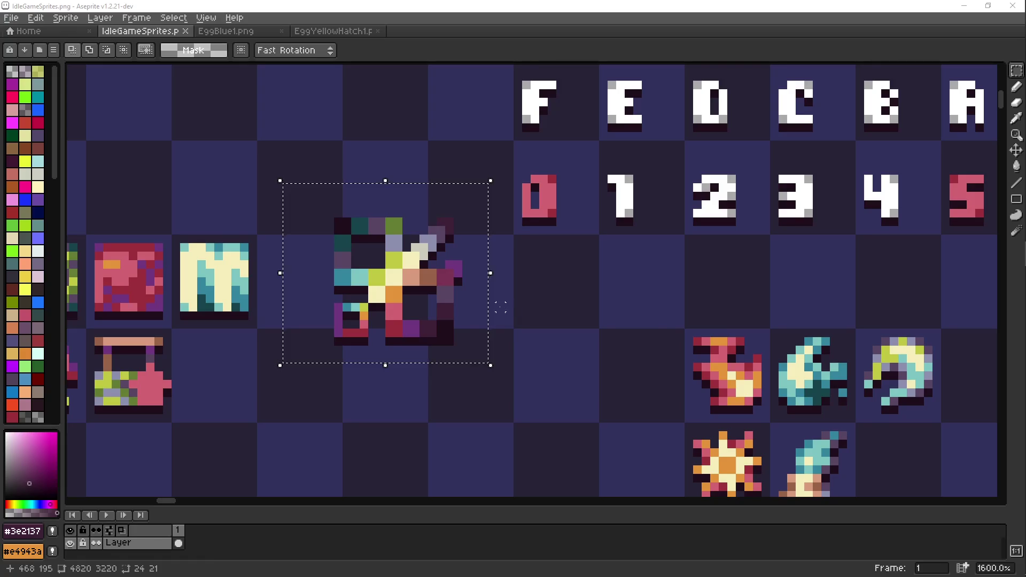
- Paste the sparkle into an empty area above the tan-framed panel
scroll(500, 307, "down", 8)
scroll(500, 307, "down", 2)
mouse_move(335, 222)
left_mouse_down()
mouse_move(409, 187)
mouse_move(75, 70)
mouse_move(168, 492)
left_mouse_up()
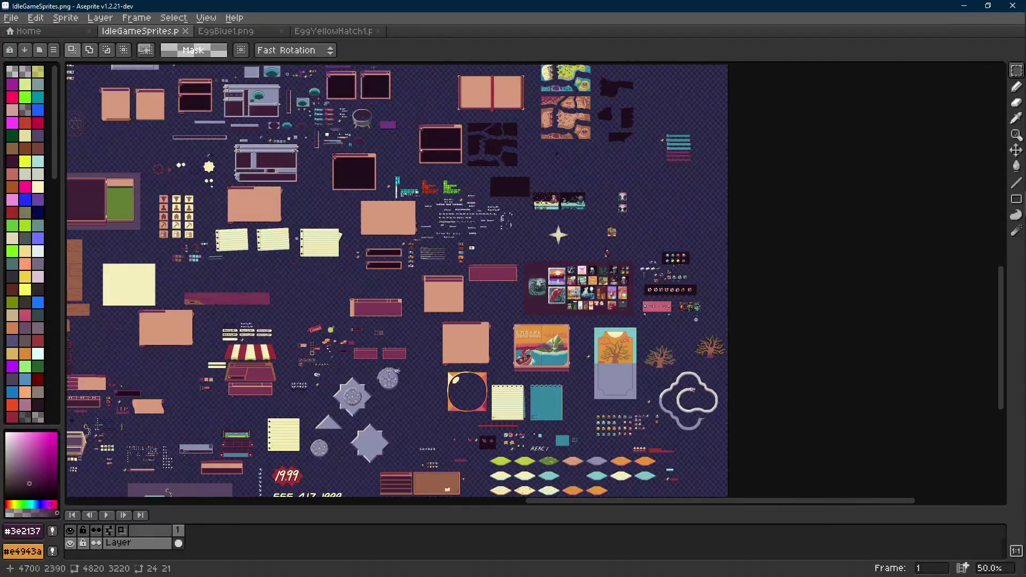
scroll(697, 317, "down", 5)
scroll(555, 238, "up", 3)
scroll(555, 239, "left", 5)
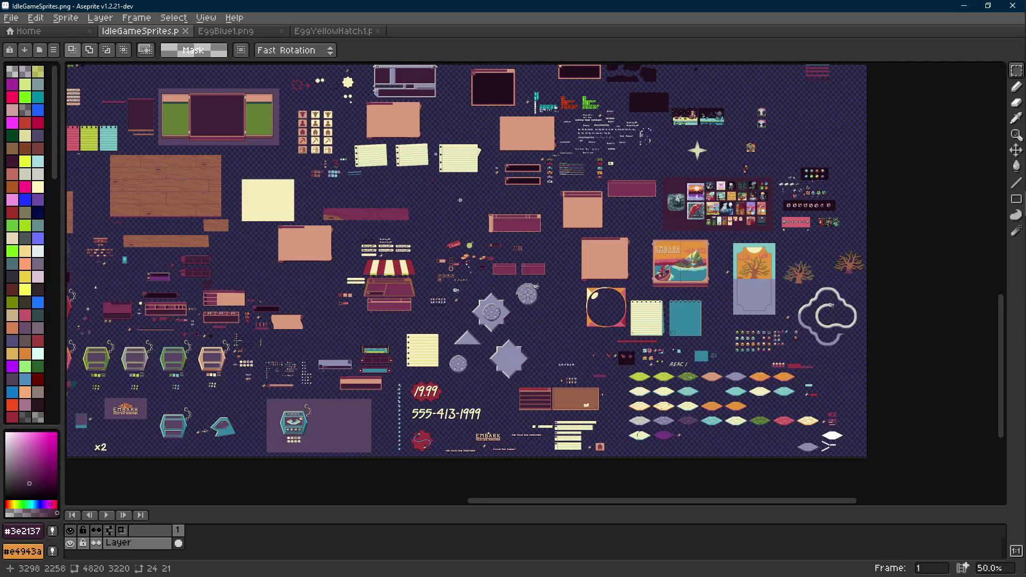
scroll(461, 199, "up", 6)
key("ctrl+v")
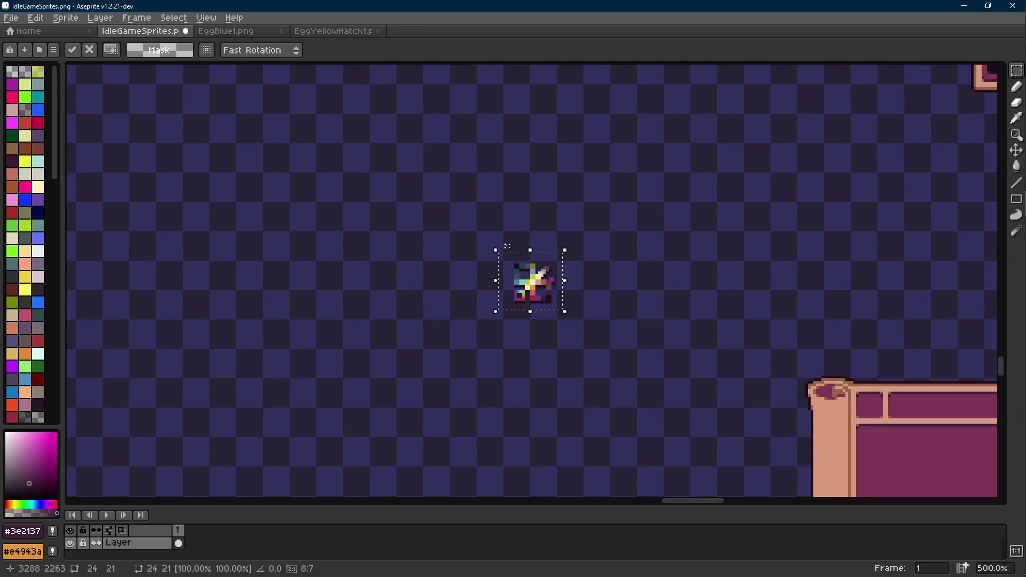
left_click_drag(534, 288, 657, 267)
left_click(474, 215)
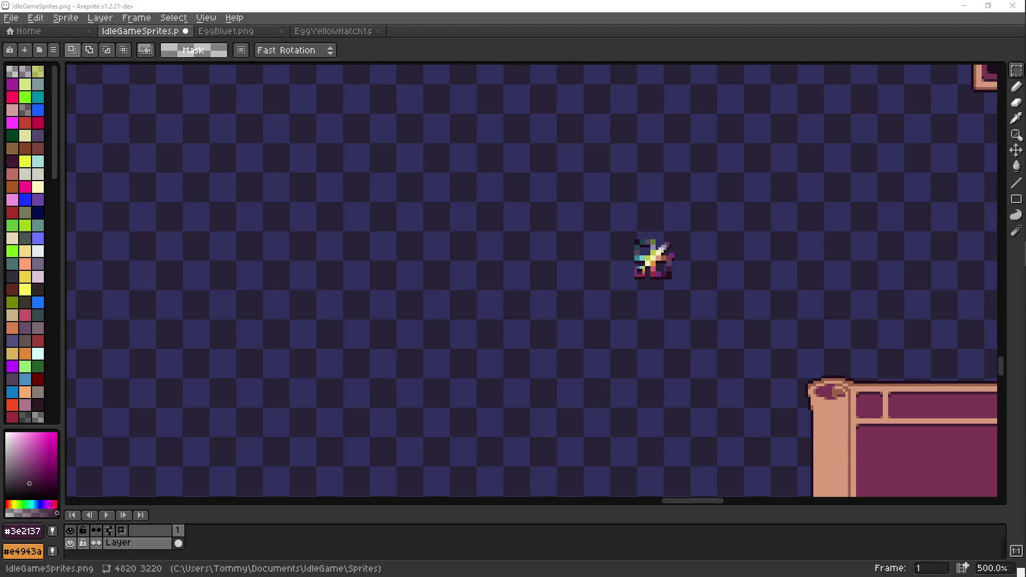
- Save IdleGameSprites.png with the pasted sparkle
scroll(555, 255, "right", 1)
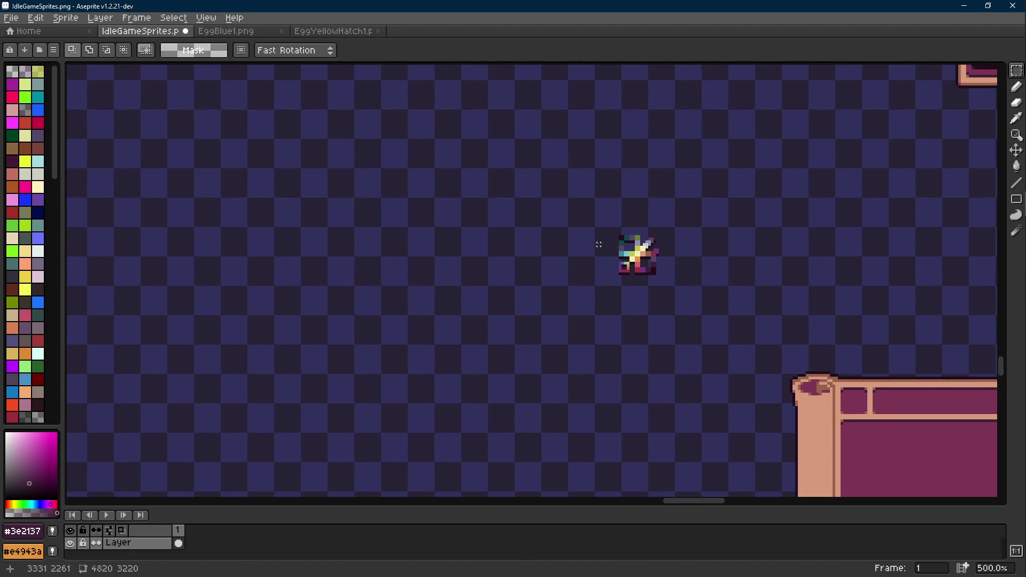
scroll(572, 266, "up", 1)
key("ctrl+s")
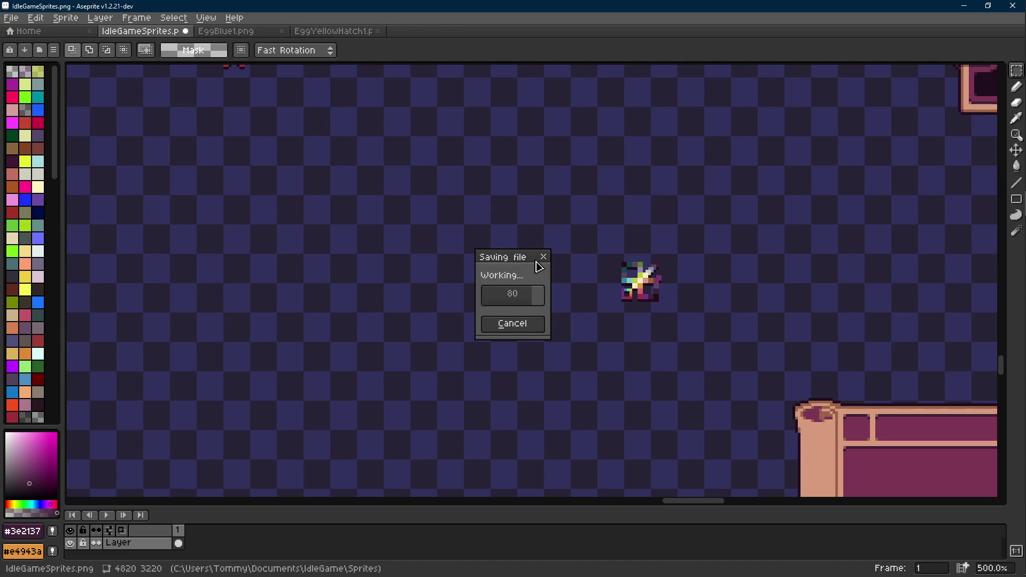
- Pick light tan #d79b7d from the sheet as the drawing colour
scroll(529, 322, "up", 2)
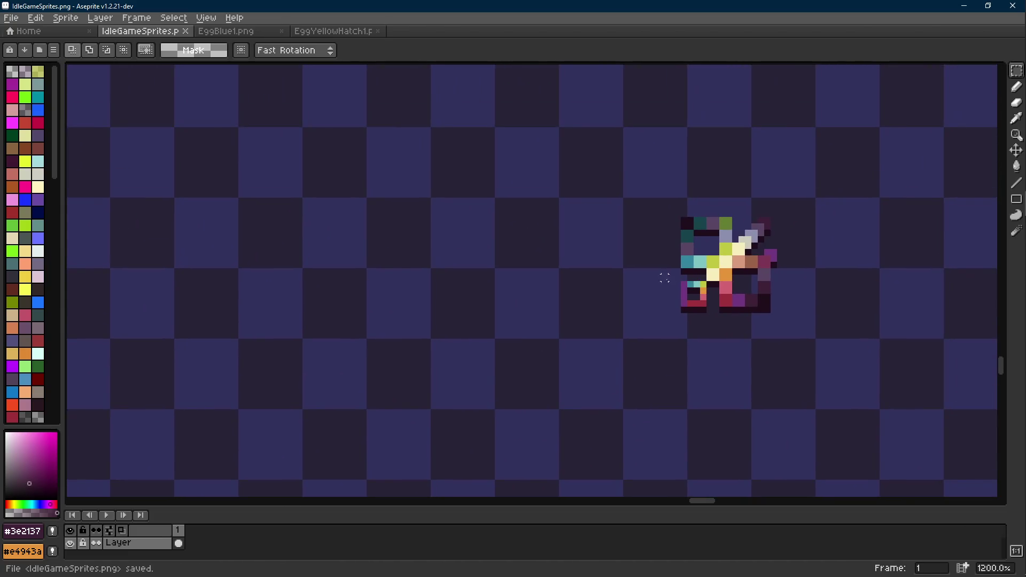
scroll(582, 302, "down", 3)
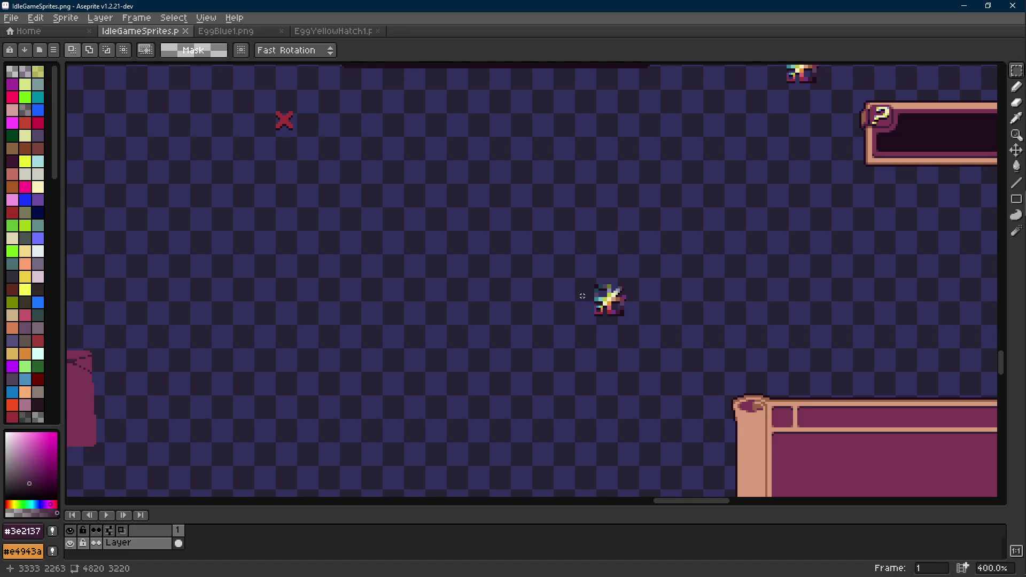
scroll(582, 296, "up", 5)
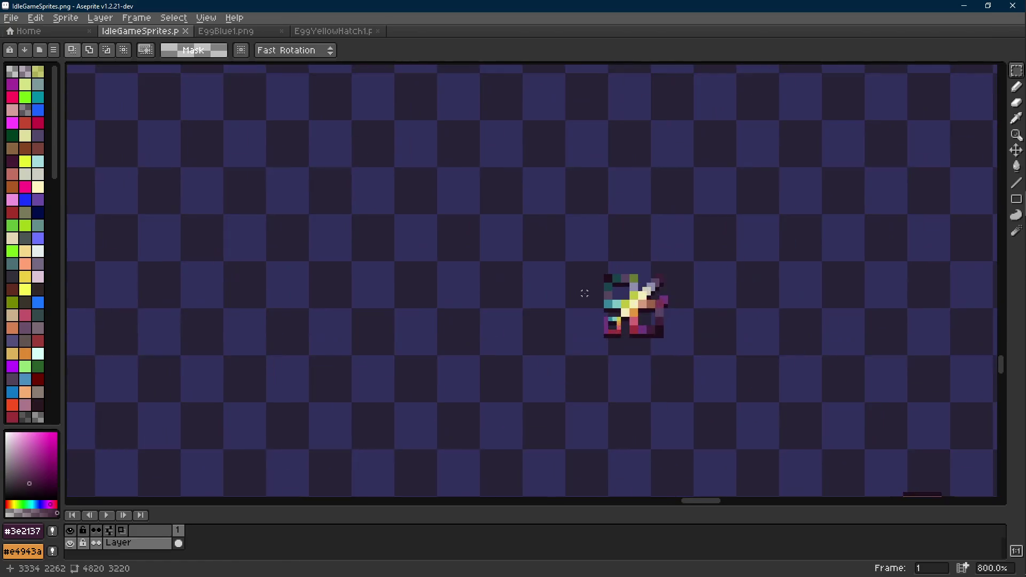
left_click(700, 300, "alt")
left_click(696, 304, "alt")
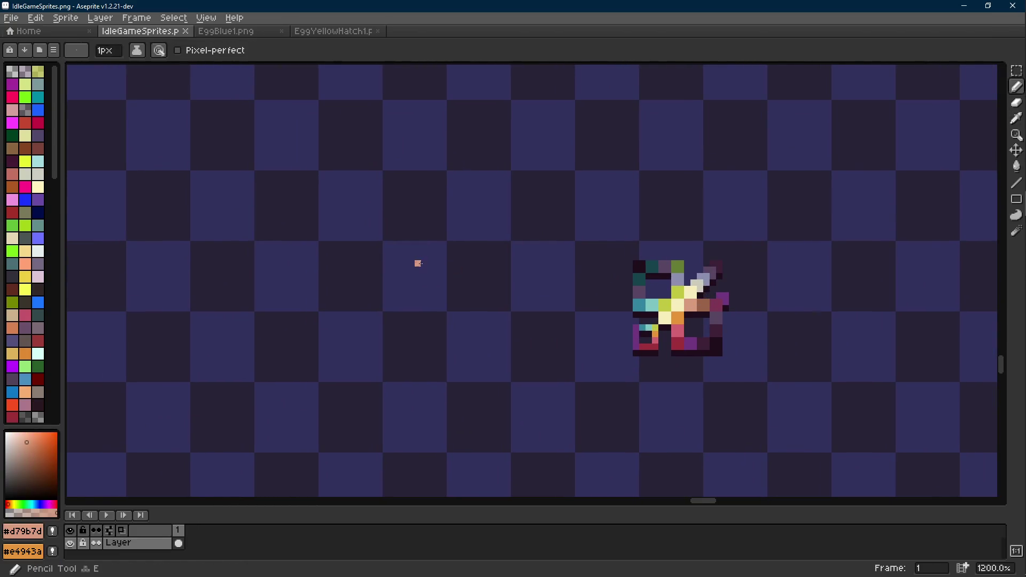
scroll(422, 259, "down", 8)
scroll(532, 262, "down", 3)
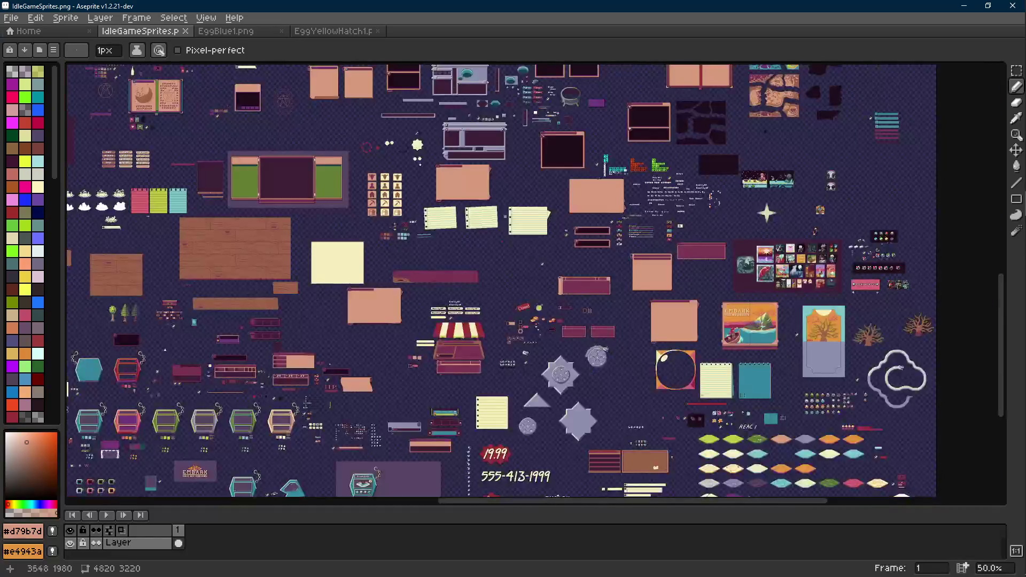
- Select the big cream star with a rectangular marquee
scroll(513, 268, "up", 1)
mouse_move(507, 269)
left_mouse_down()
mouse_move(530, 352)
mouse_move(623, 200)
mouse_move(639, 259)
mouse_move(632, 221)
mouse_move(765, 228)
left_mouse_up()
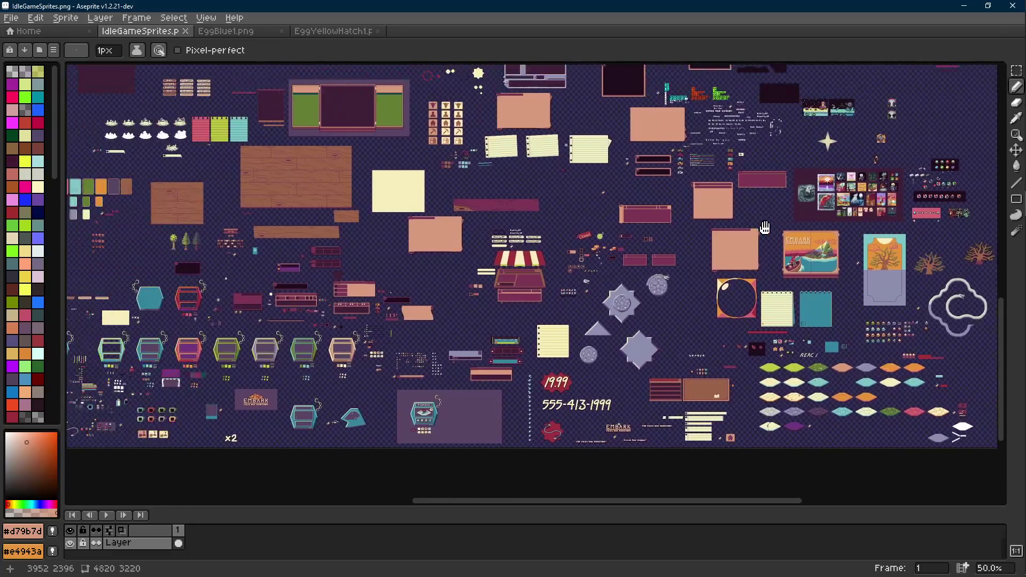
mouse_move(360, 267)
left_mouse_down()
mouse_move(545, 262)
mouse_move(579, 320)
mouse_move(580, 403)
mouse_move(570, 405)
mouse_move(558, 465)
mouse_move(386, 427)
left_mouse_up()
scroll(507, 226, "up", 3)
scroll(504, 220, "up", 2)
key("m")
left_click_drag(508, 172, 334, 325)
left_click_drag(508, 161, 333, 323)
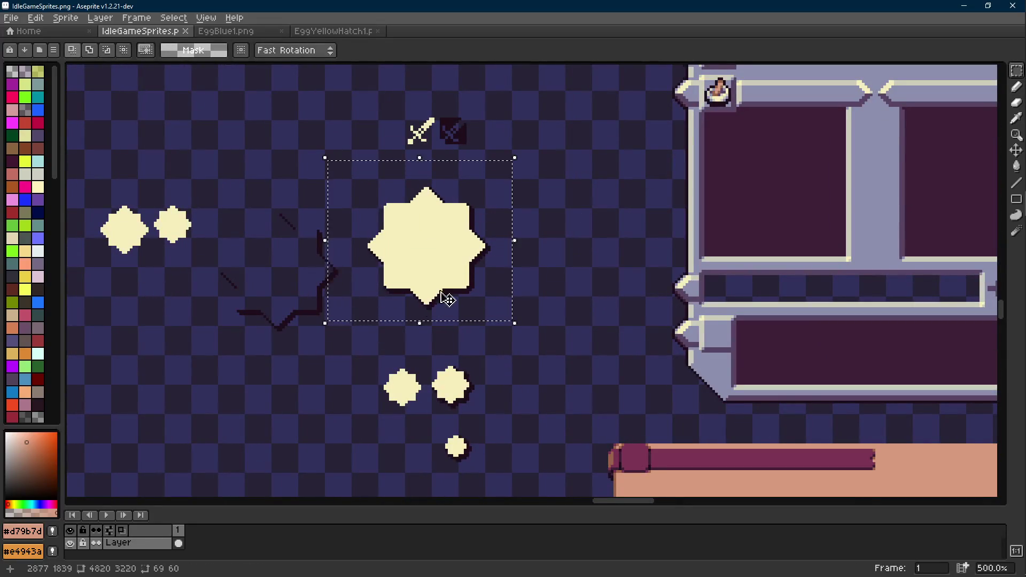
left_click_drag(512, 170, 347, 314)
- Paste the cream star and move it left into place
scroll(481, 271, "down", 6)
mouse_move(481, 270)
left_mouse_down()
mouse_move(582, 277)
mouse_move(575, 235)
mouse_move(591, 226)
left_mouse_up()
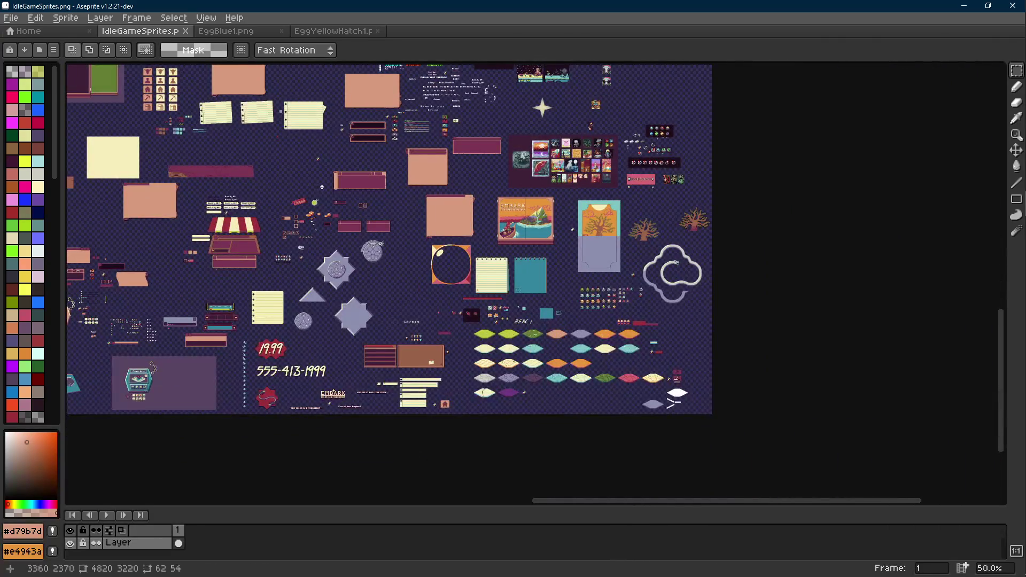
scroll(319, 187, "up", 6)
key("ctrl+v")
mouse_move(407, 222)
left_mouse_down()
mouse_move(564, 310)
mouse_move(343, 251)
left_mouse_up()
left_click(499, 229)
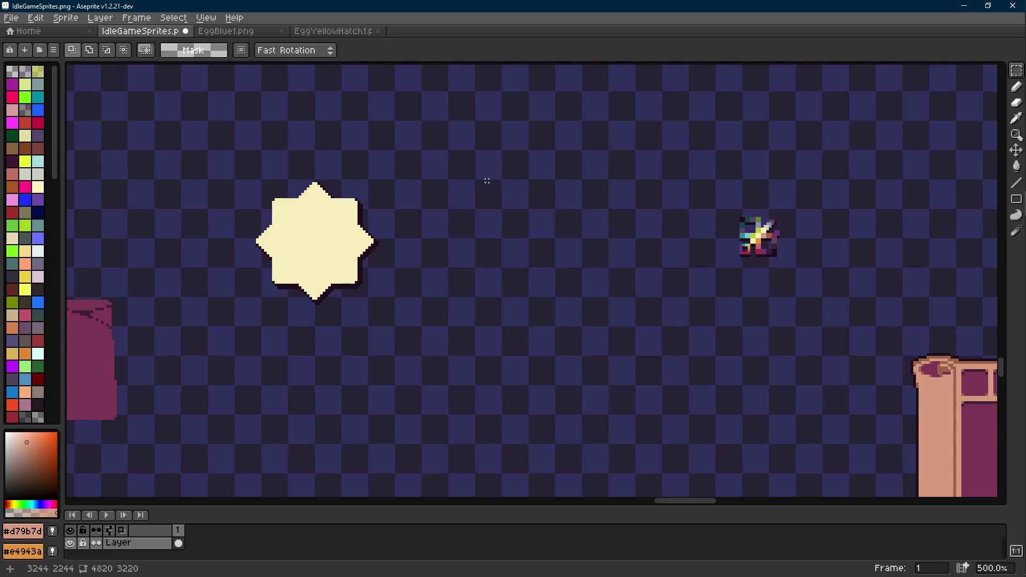
- Select the small sparkle sprite and save IdleGameSprites.png
scroll(464, 199, "right", 2)
scroll(740, 246, "up", 1)
mouse_move(739, 245)
left_mouse_down()
mouse_move(650, 191)
mouse_move(656, 182)
mouse_move(809, 243)
mouse_move(791, 232)
left_mouse_up()
key("ctrl+s")
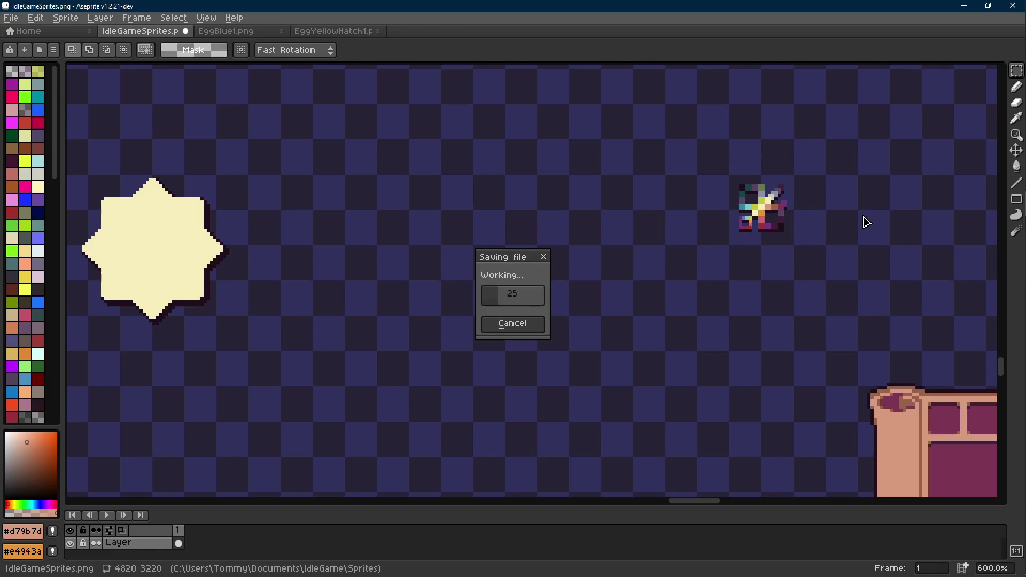
- Pick the sparkle's brown #9a6348 as the drawing colour
scroll(779, 218, "up", 5)
key("i")
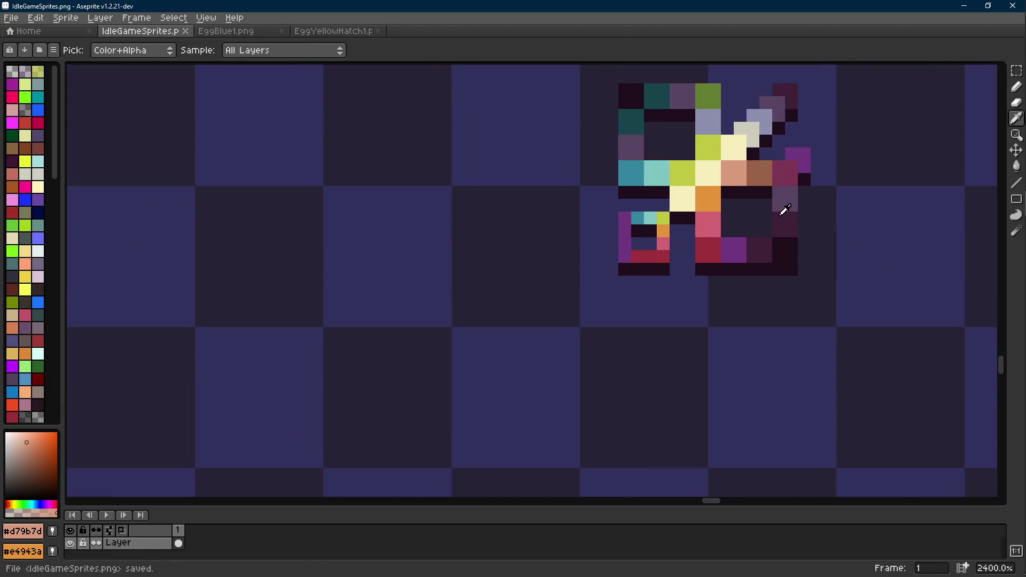
left_click(759, 170)
mouse_move(1021, 144)
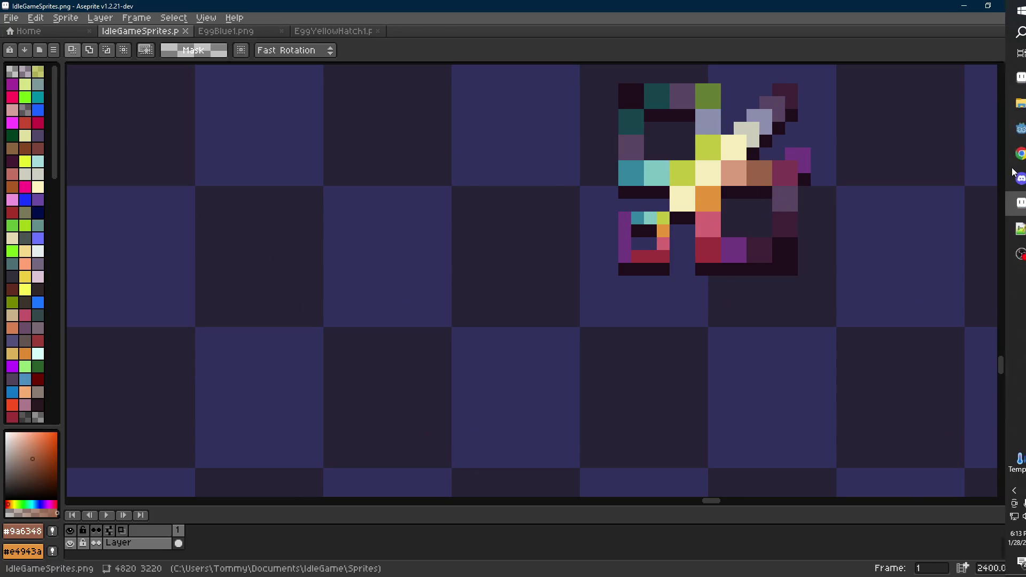
left_click(943, 88)
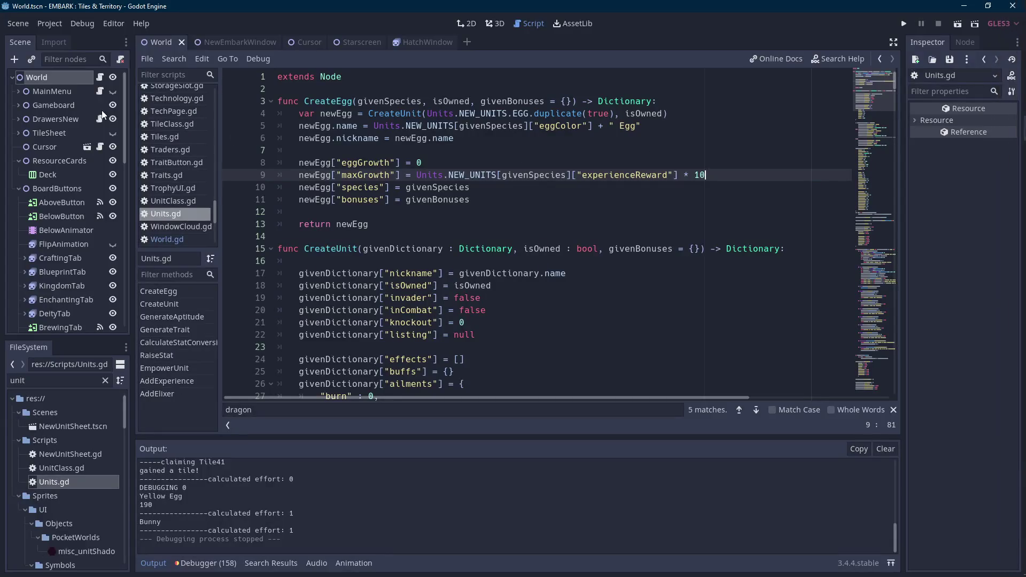
left_click(422, 43)
left_click(61, 78)
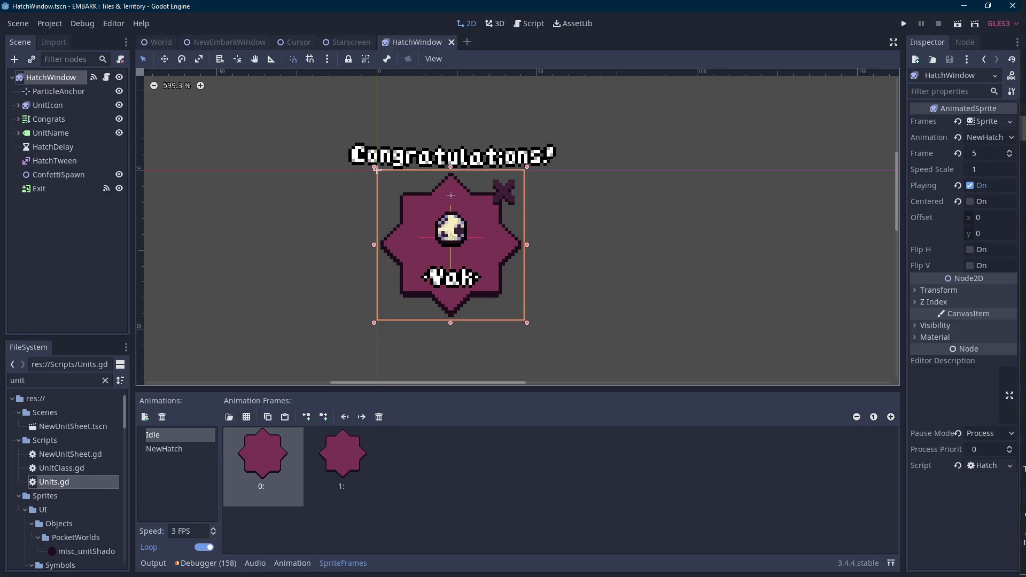
mouse_move(1009, 178)
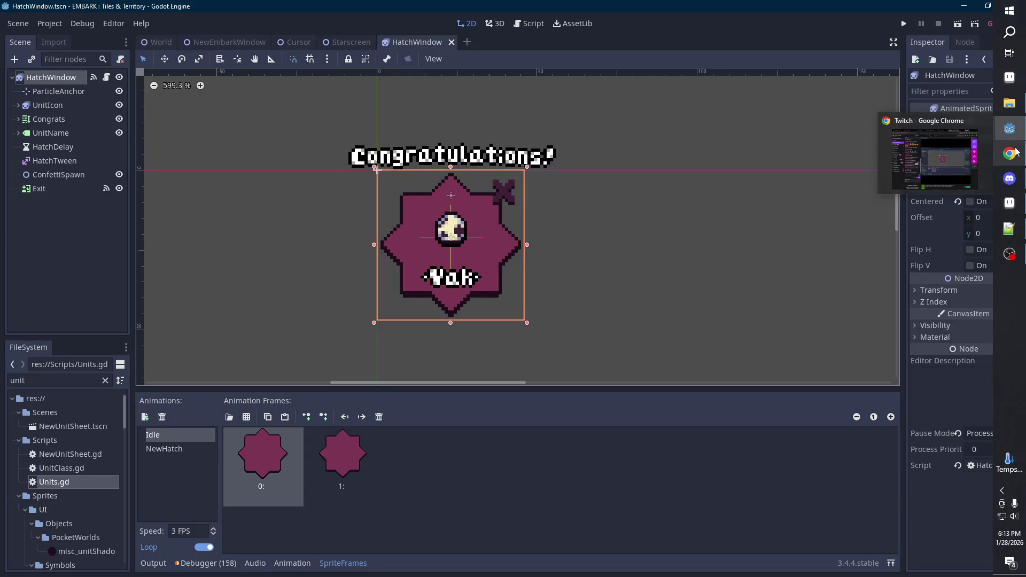
left_click(1015, 202)
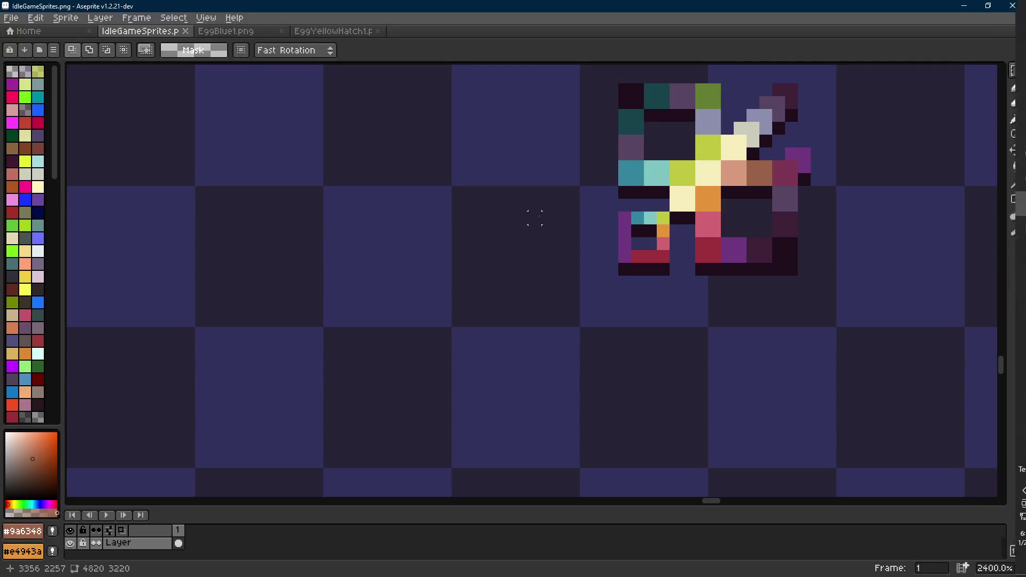
- Draw a long horizontal peach #d79b7d line to the left of the sparkle
left_click_drag(495, 260, 559, 302)
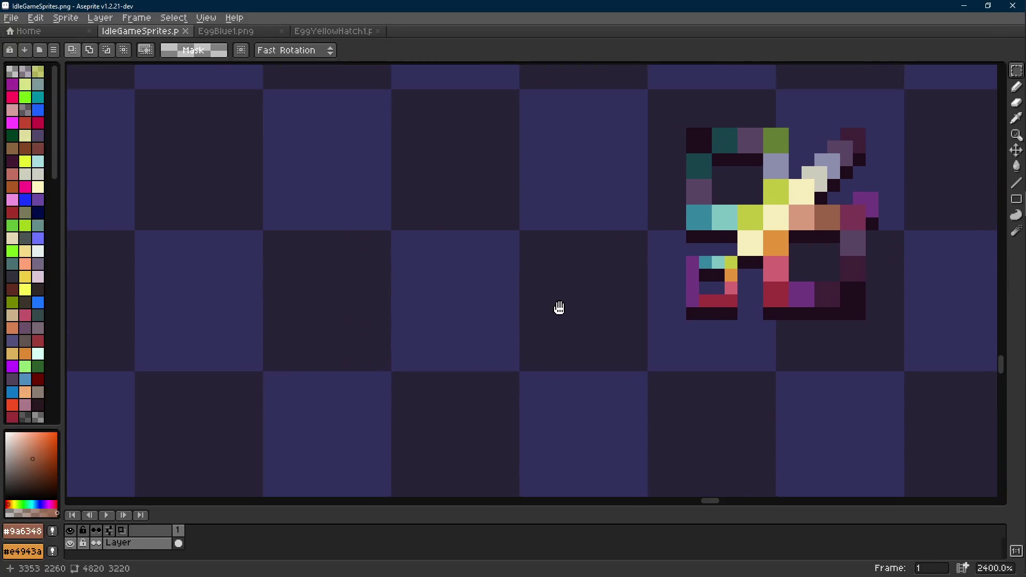
scroll(524, 329, "down", 3)
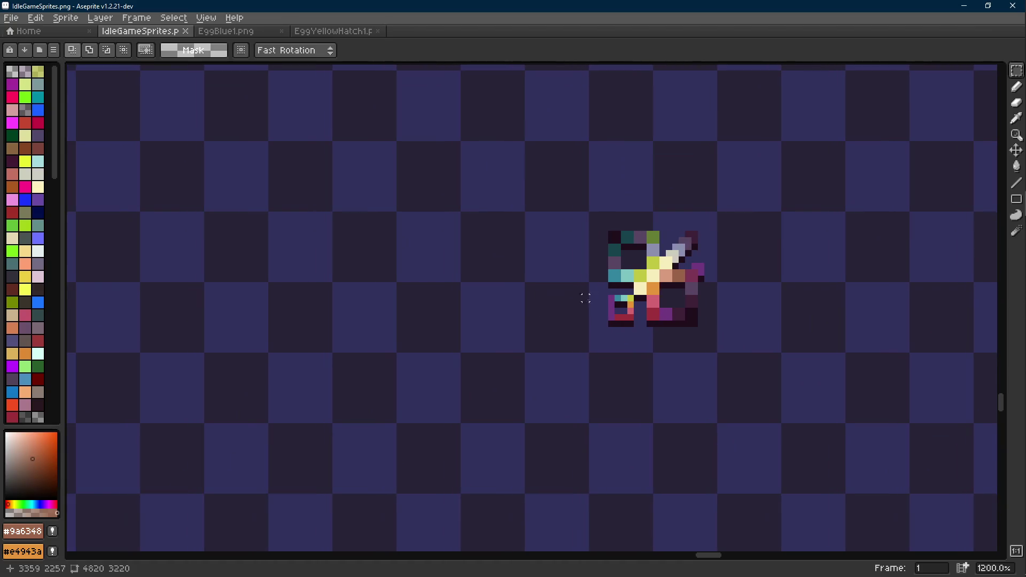
scroll(513, 300, "up", 1)
key("i")
left_click(721, 277)
key("b")
key("l")
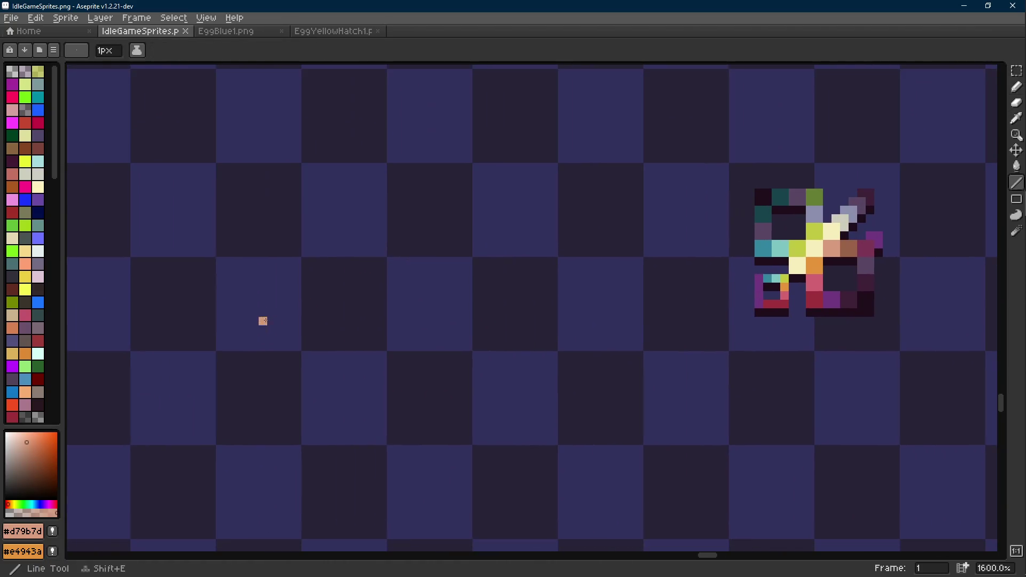
mouse_move(220, 346)
left_mouse_down()
mouse_move(724, 346)
mouse_move(214, 348)
mouse_move(726, 363)
left_mouse_up()
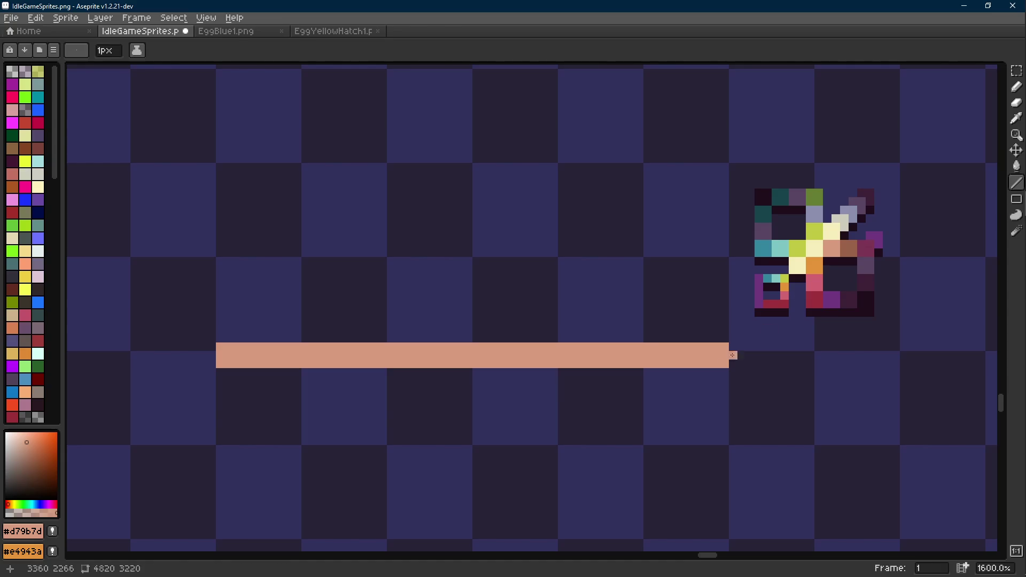
- Sample the sparkle's cream #f5edba and brown #9a6348, paint a brown pixel, then undo it
key("i")
left_click(845, 218)
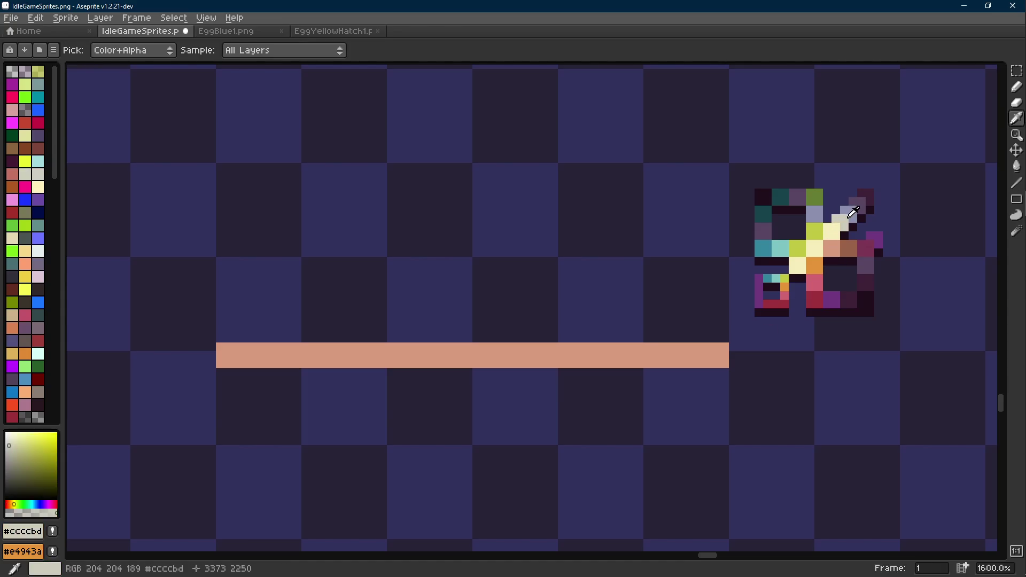
key("b")
key("i")
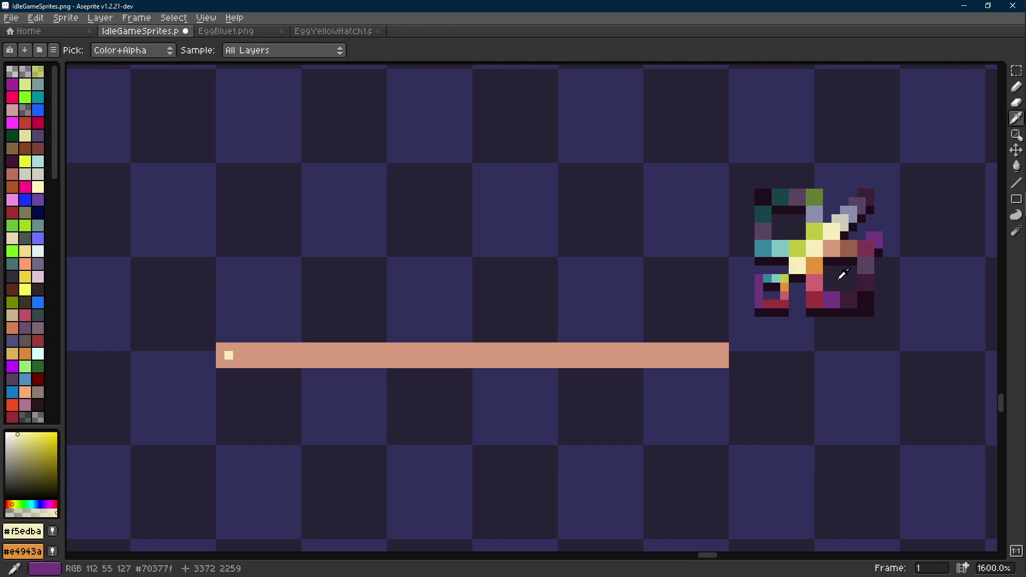
left_click(849, 247)
key("b")
left_click(228, 363)
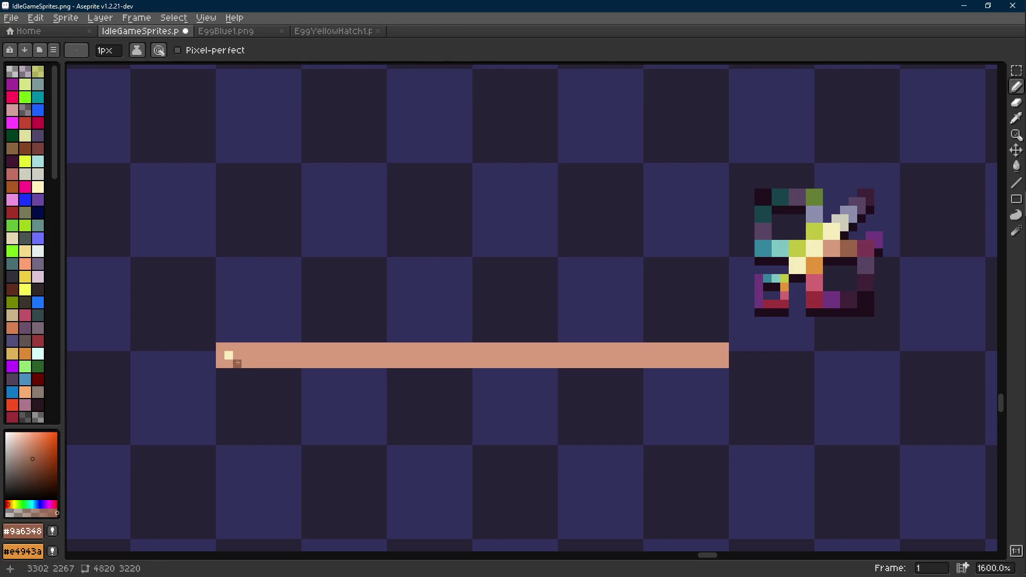
scroll(237, 363, "down", 5)
scroll(230, 353, "up", 9)
key("ctrl+z")
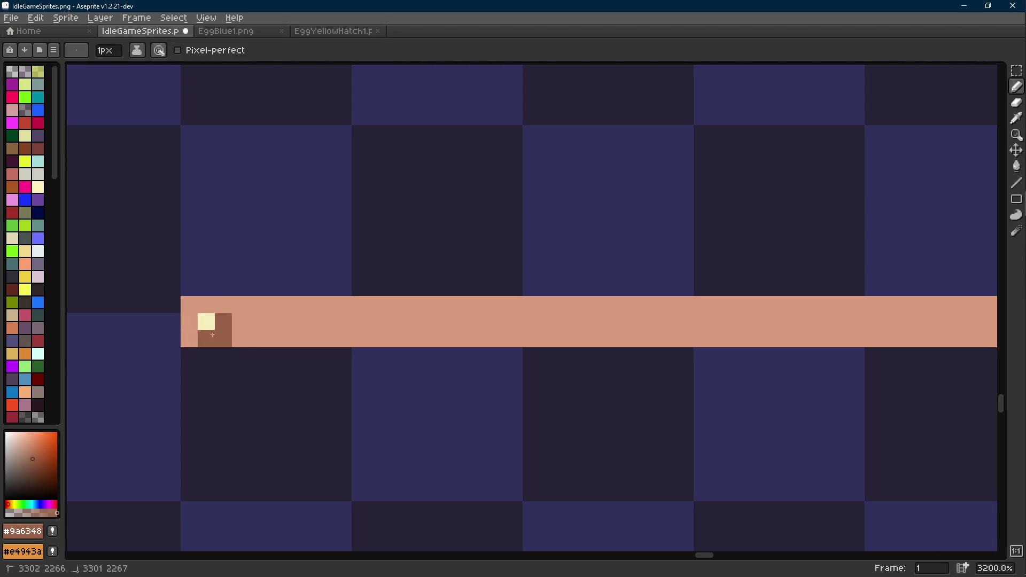
- Draw a second peach line along the bar and pick up the brown end-pixel colour
scroll(267, 342, "down", 9)
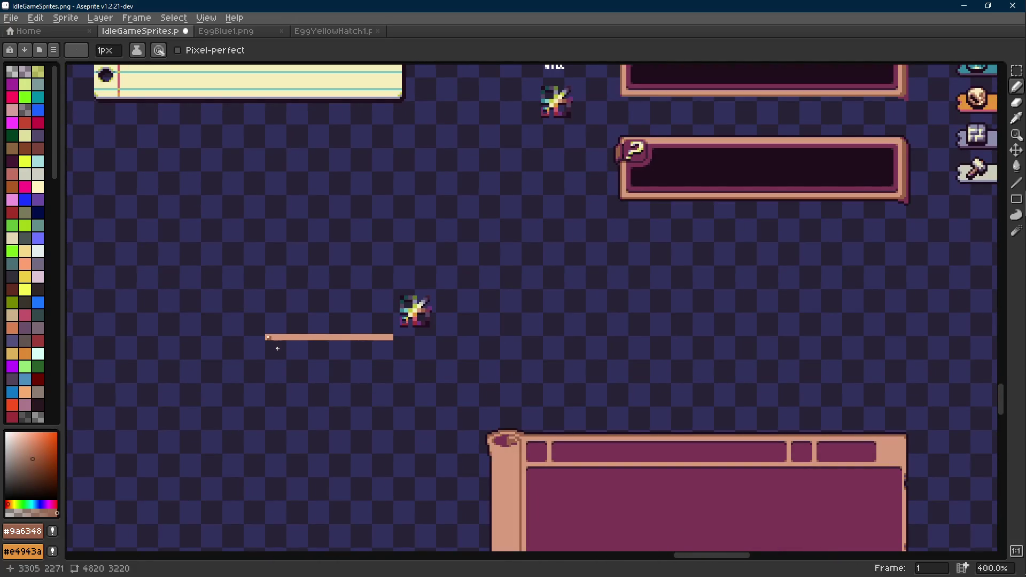
scroll(277, 350, "up", 3)
key("shift+e")
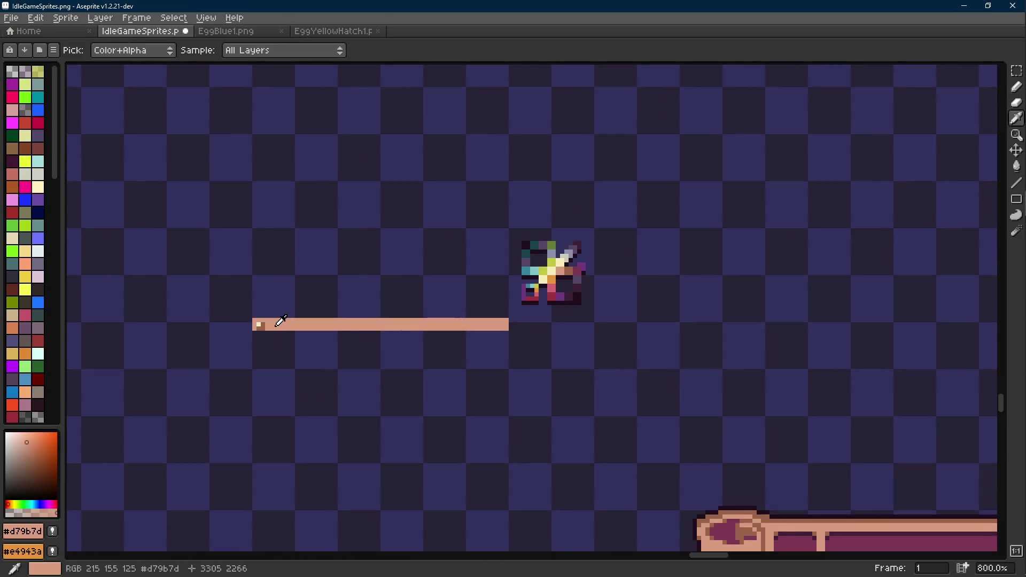
mouse_move(255, 330)
left_mouse_down()
mouse_move(539, 337)
mouse_move(510, 332)
left_mouse_up()
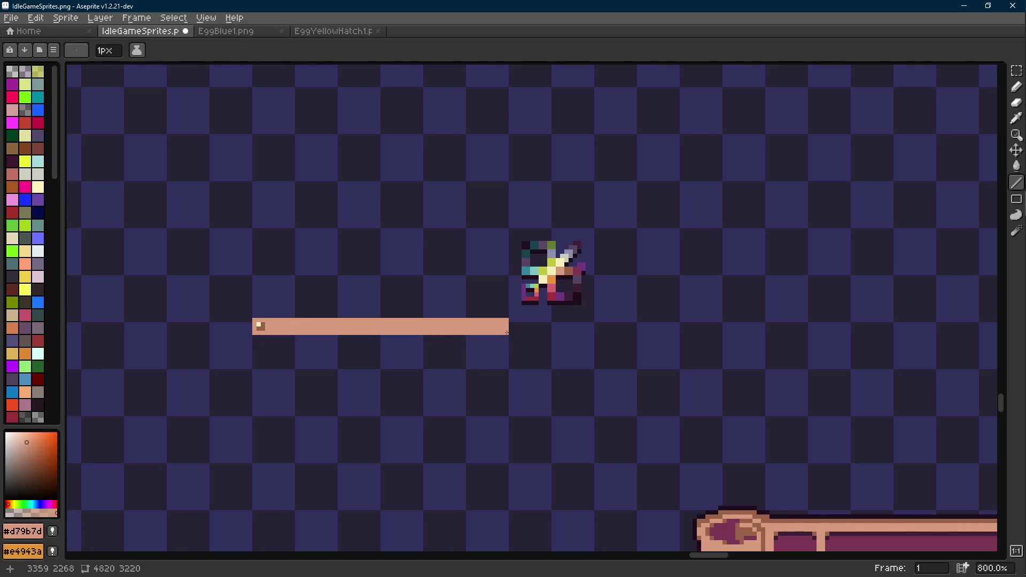
scroll(506, 332, "down", 3)
scroll(504, 332, "up", 1)
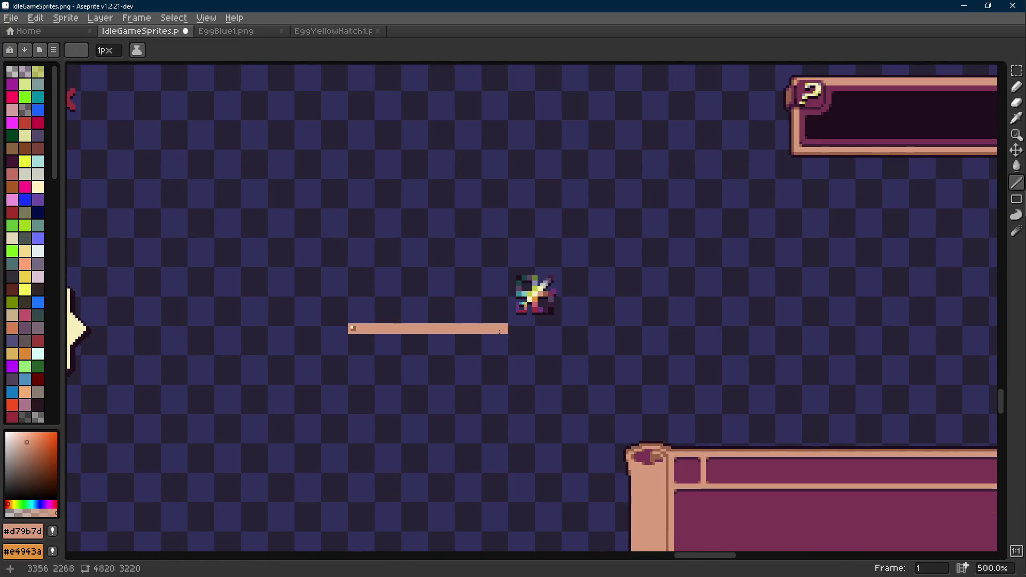
scroll(397, 335, "up", 5)
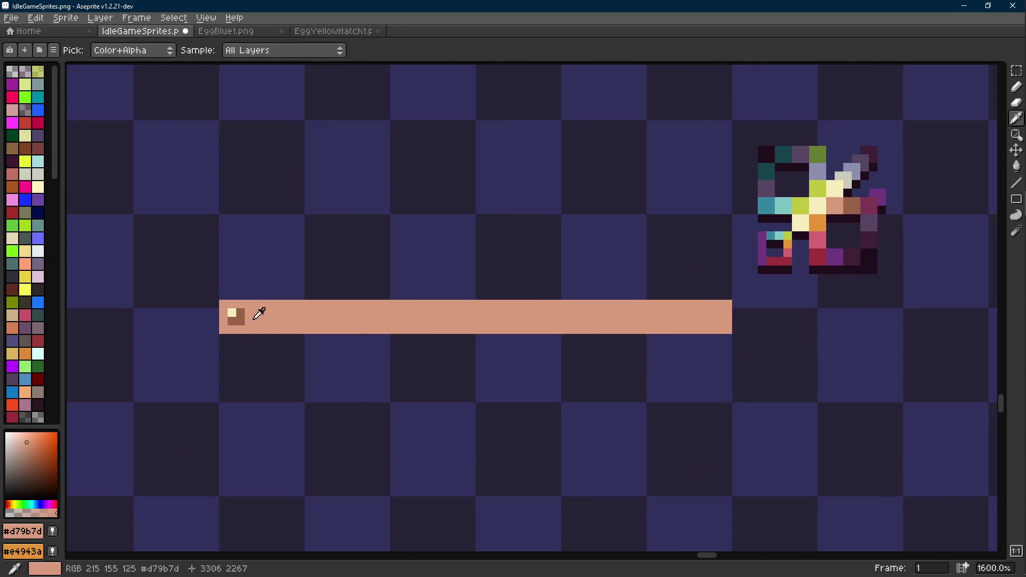
left_click(236, 317, "alt")
key("e")
key("shift+e")
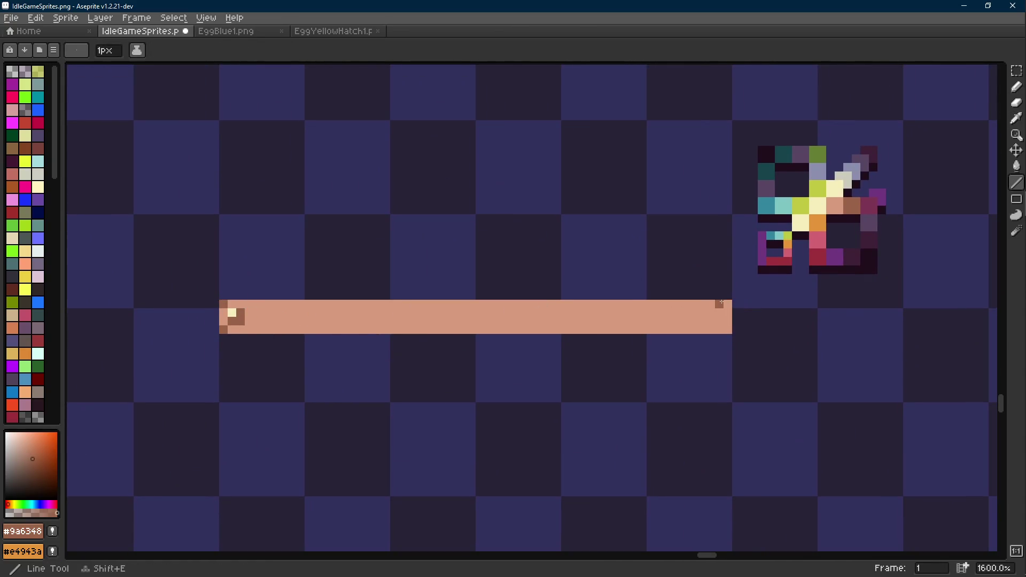
key("e")
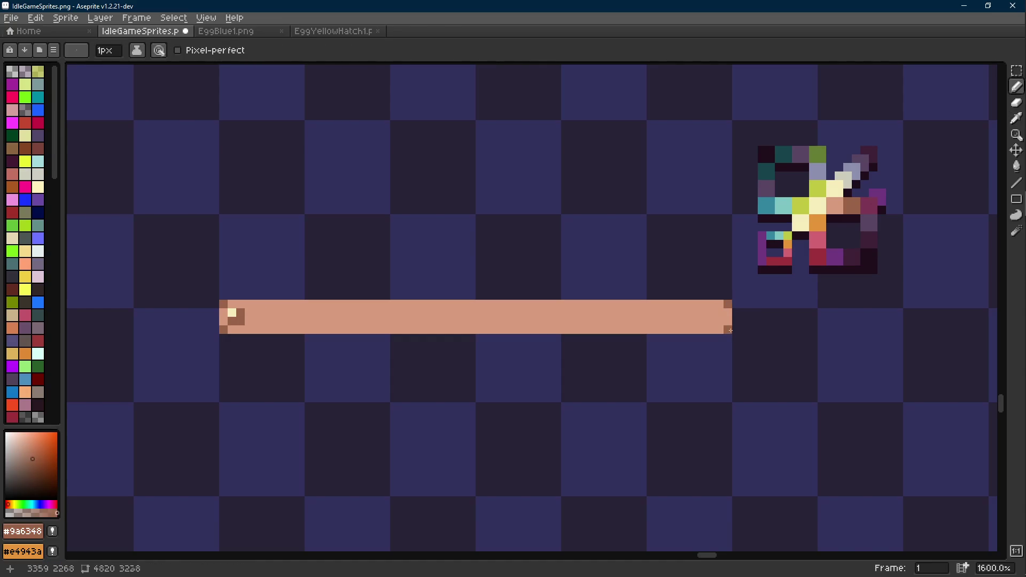
scroll(730, 330, "down", 5)
mouse_move(730, 330)
left_mouse_down()
mouse_move(525, 289)
mouse_move(527, 343)
mouse_move(454, 366)
left_mouse_up()
scroll(540, 288, "down", 2)
- Select the star, peach bar and sparkle together and move them to the right
key("m")
mouse_move(511, 314)
left_mouse_down()
mouse_move(299, 399)
mouse_move(112, 430)
left_mouse_up()
left_click_drag(366, 371, 676, 361)
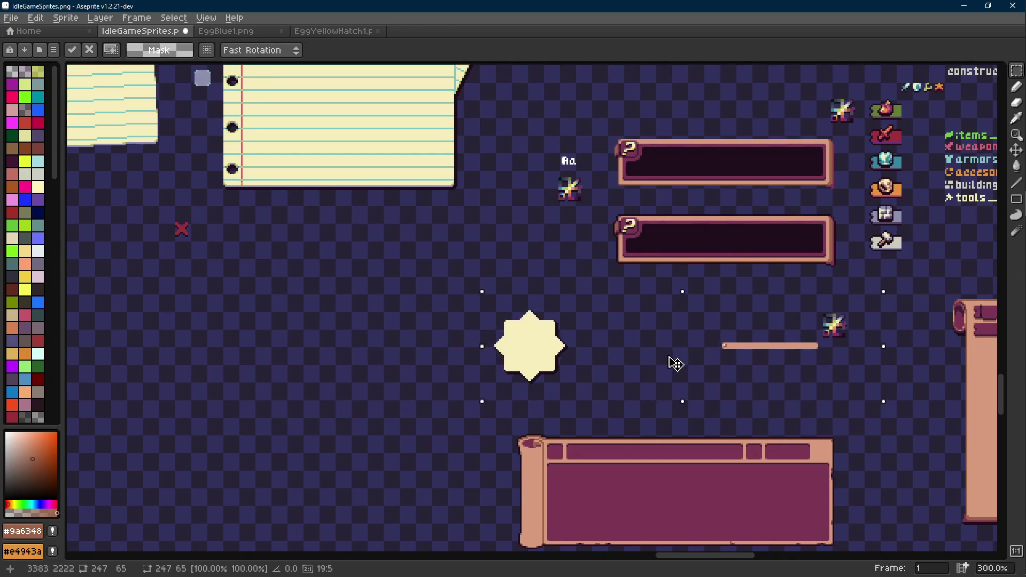
key("Return")
scroll(711, 346, "up", 2)
scroll(739, 310, "up", 1)
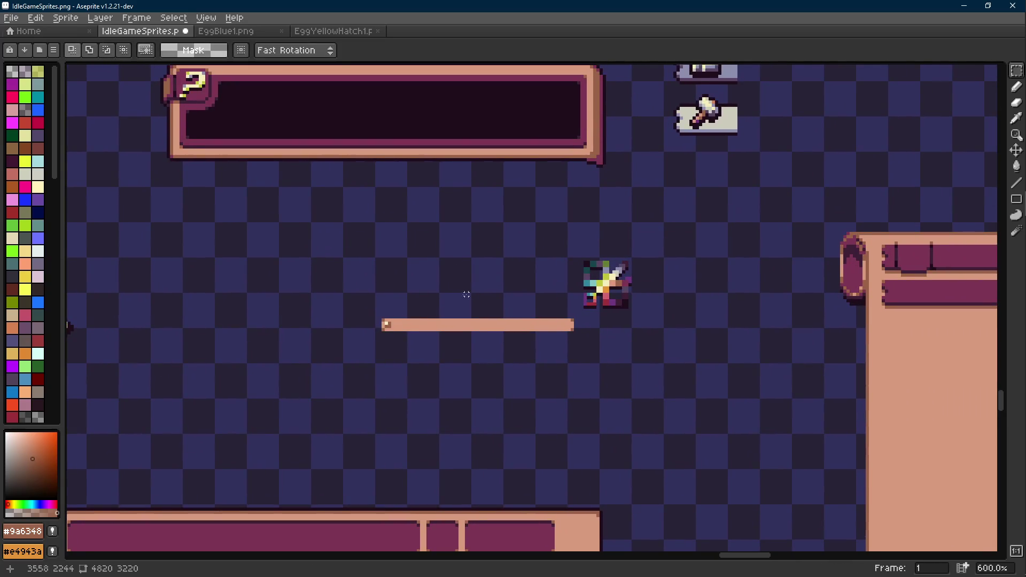
- Select just the peach bar, then marquee a rectangular area to its right
left_click_drag(531, 305, 510, 323)
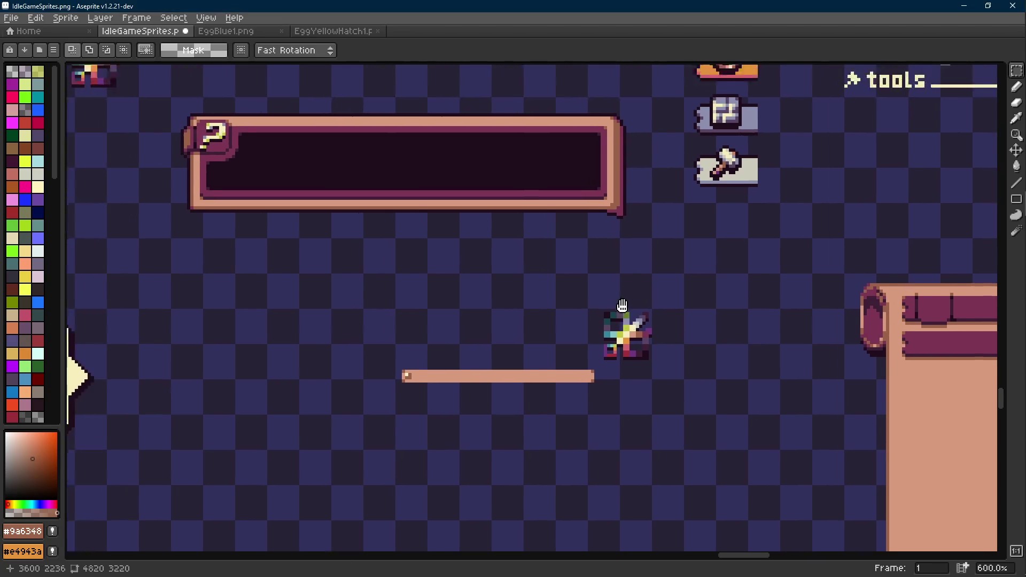
scroll(592, 324, "up", 1)
left_click_drag(717, 277, 289, 422)
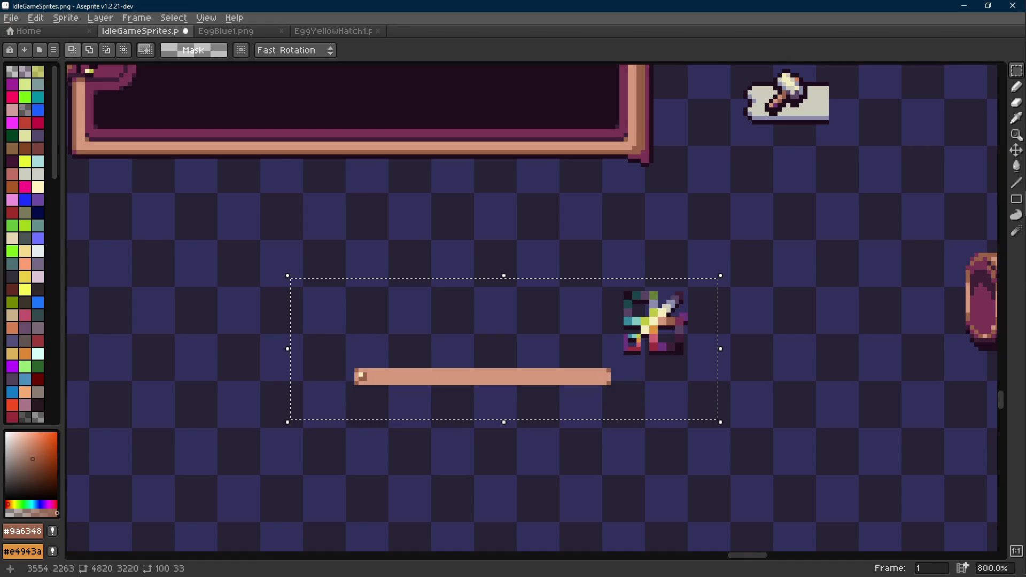
scroll(467, 427, "down", 3)
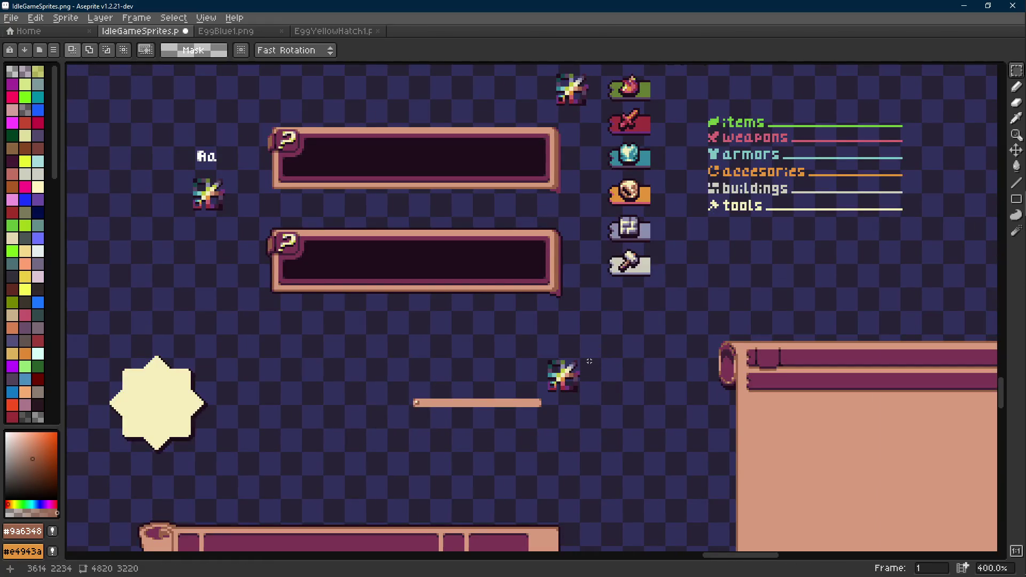
scroll(578, 363, "up", 1)
mouse_move(416, 339)
left_mouse_down()
mouse_move(600, 364)
mouse_move(340, 370)
mouse_move(364, 386)
left_mouse_up()
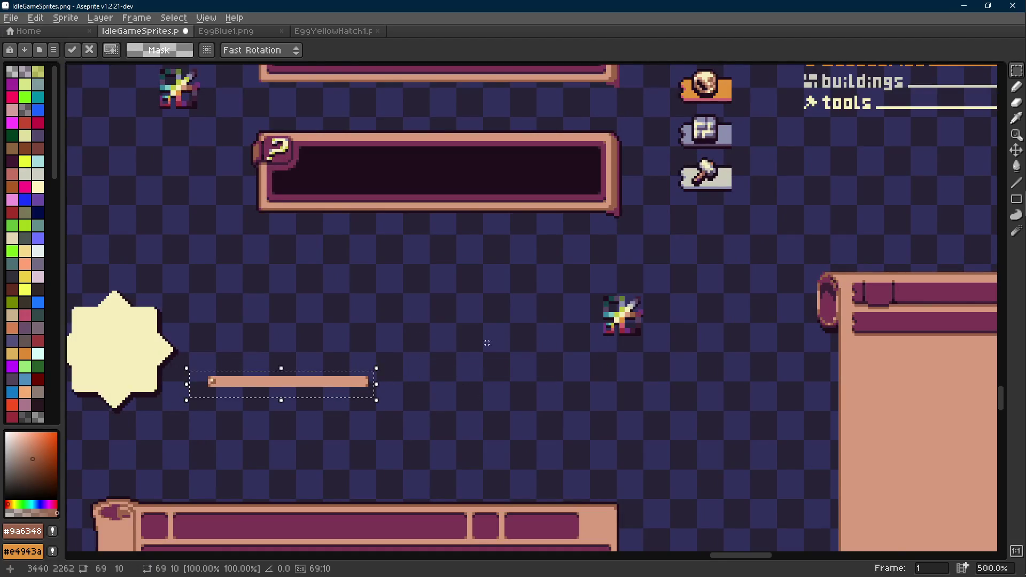
scroll(592, 330, "up", 2)
mouse_move(566, 270)
left_mouse_down()
mouse_move(357, 407)
mouse_move(397, 409)
left_mouse_up()
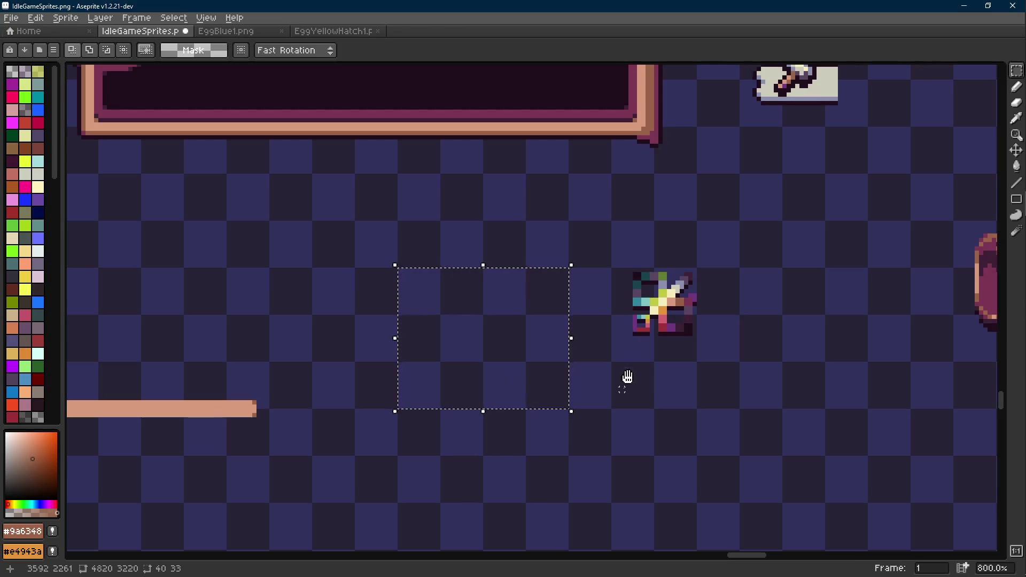
- Flood-fill the pink placeholder rectangle with dark maroon #3e2137
scroll(661, 300, "up", 3)
scroll(756, 245, "down", 3)
key("i")
left_click(755, 247)
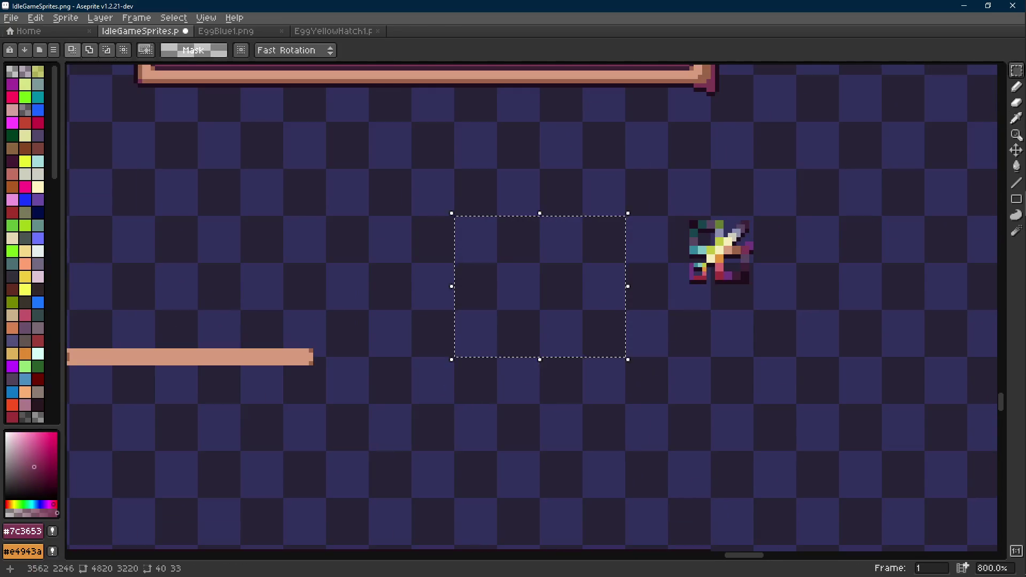
key("f")
scroll(663, 281, "up", 2)
left_click(681, 285)
key("b")
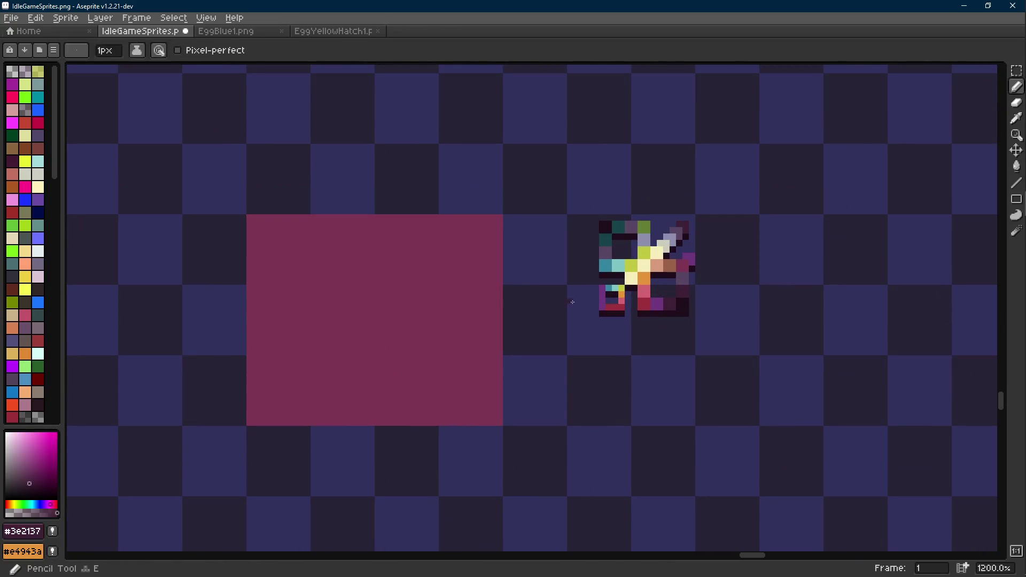
key("g")
left_click(456, 305)
- Re-pick pink #7c3653 as the drawing colour and pan to the neighbouring sprites
key("i")
left_click(685, 260)
key("b")
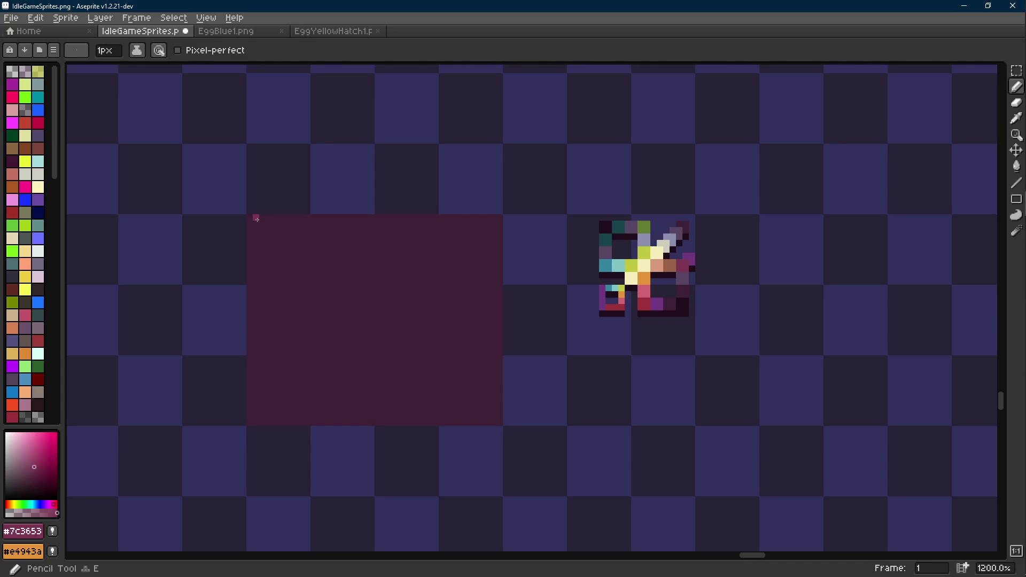
scroll(256, 219, "down", 1)
left_click_drag(256, 217, 316, 215)
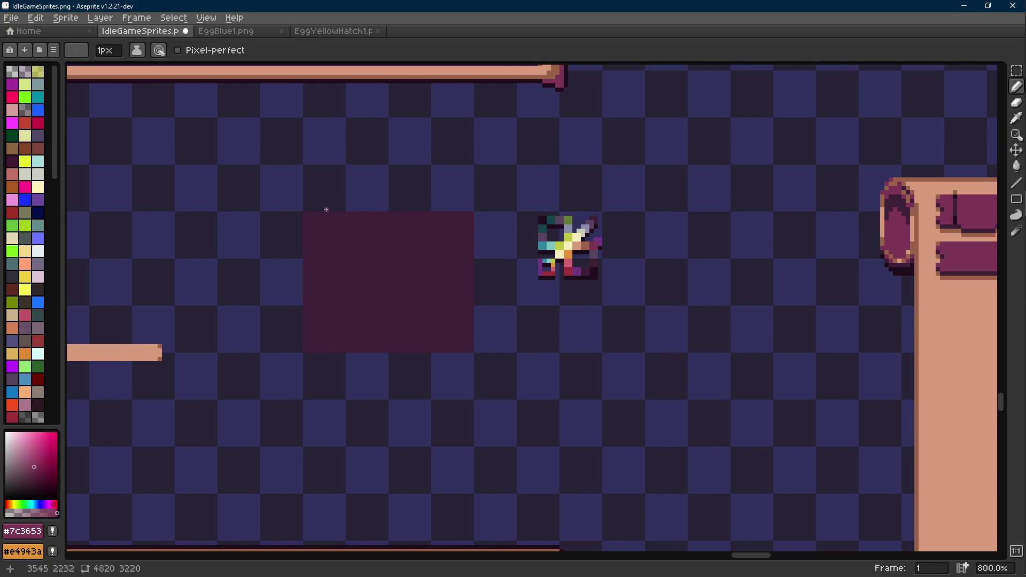
scroll(327, 217, "down", 4)
scroll(481, 231, "up", 2)
scroll(482, 231, "down", 1)
scroll(482, 231, "up", 1)
key("m")
scroll(583, 249, "down", 3)
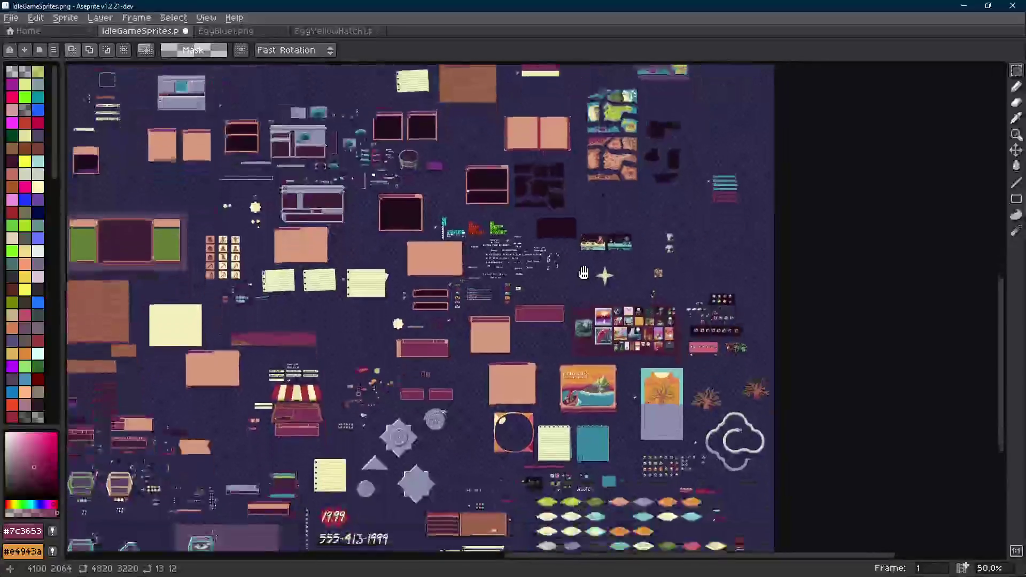
- Paste the crate sprite up-left of the rectangle and sample its dark outline colour
scroll(568, 256, "up", 7)
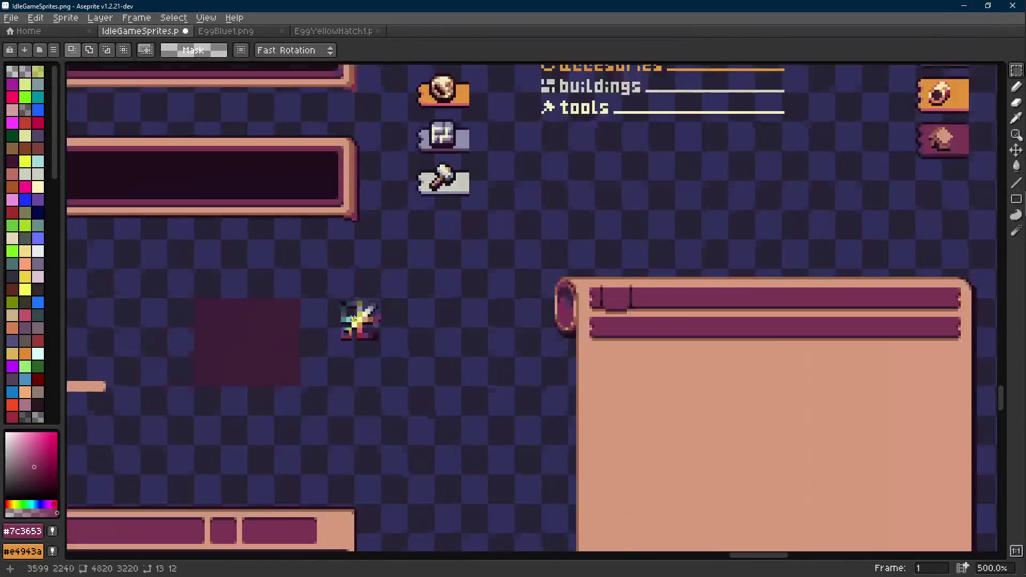
key("ctrl+v")
left_click_drag(542, 314, 357, 221)
key("i")
scroll(355, 214, "up", 4)
left_click(351, 201)
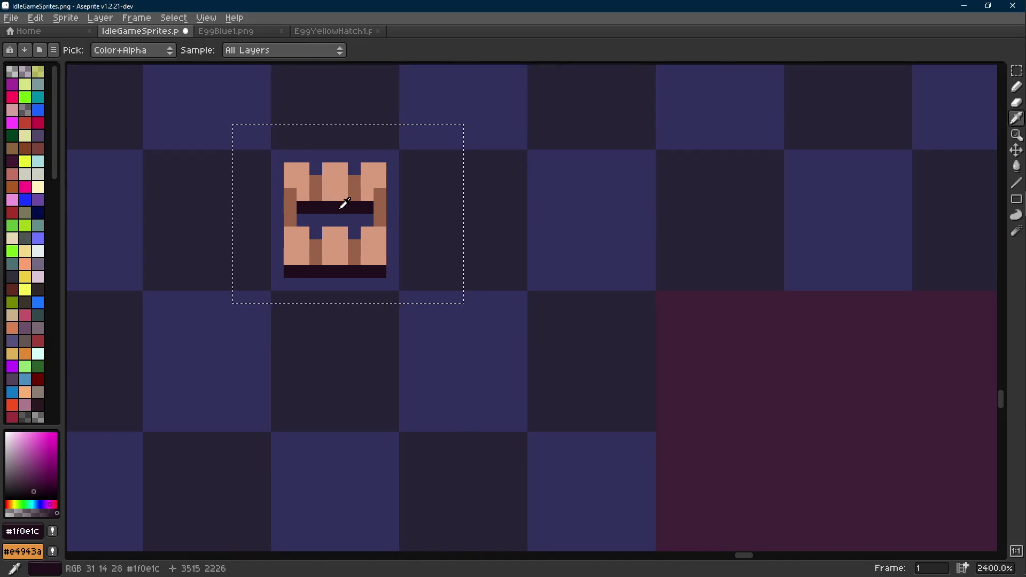
key("m")
- Apply a dark #1f0e1c outline to the crate and clear the selection
key("shift+o")
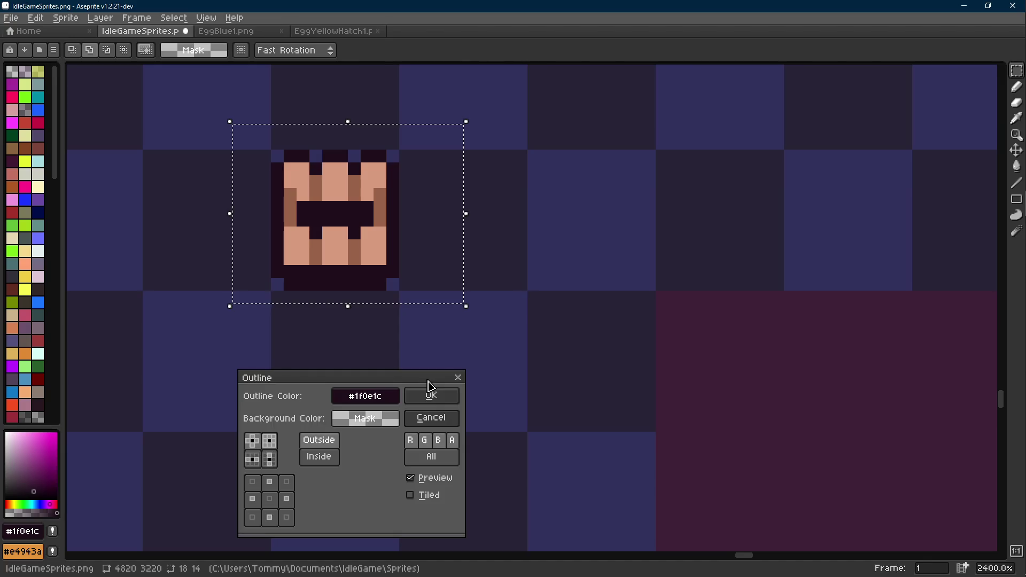
left_click_drag(426, 377, 692, 206)
left_click(697, 224)
scroll(634, 238, "down", 6)
left_click(516, 239)
scroll(472, 245, "up", 1)
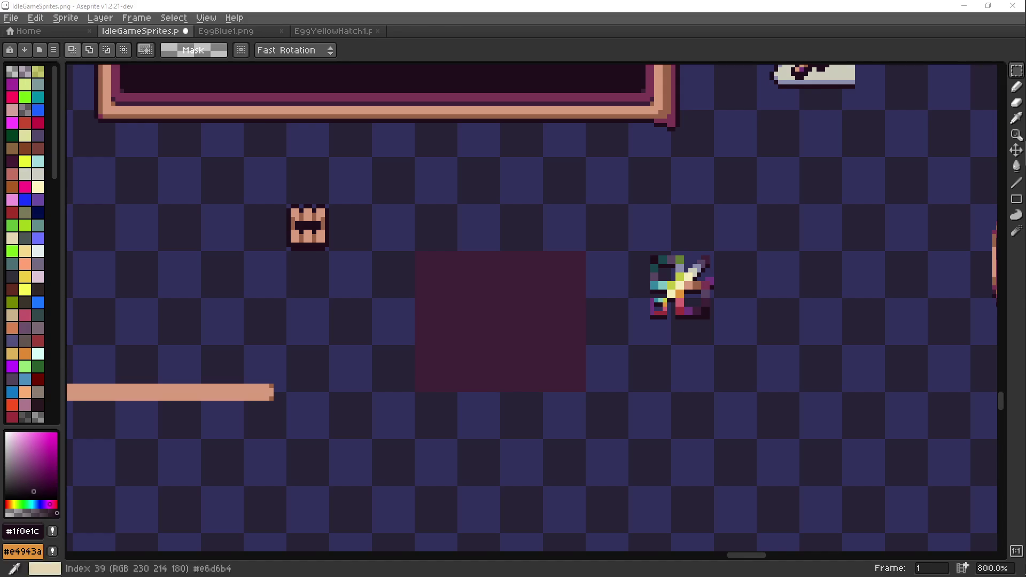
- Eyedrop light tan #d79b7d as the single-pixel drawing colour
left_click(96, 249)
scroll(293, 200, "up", 1)
key("i")
left_click(256, 175)
key("e")
scroll(440, 190, "down", 1)
scroll(414, 213, "up", 2)
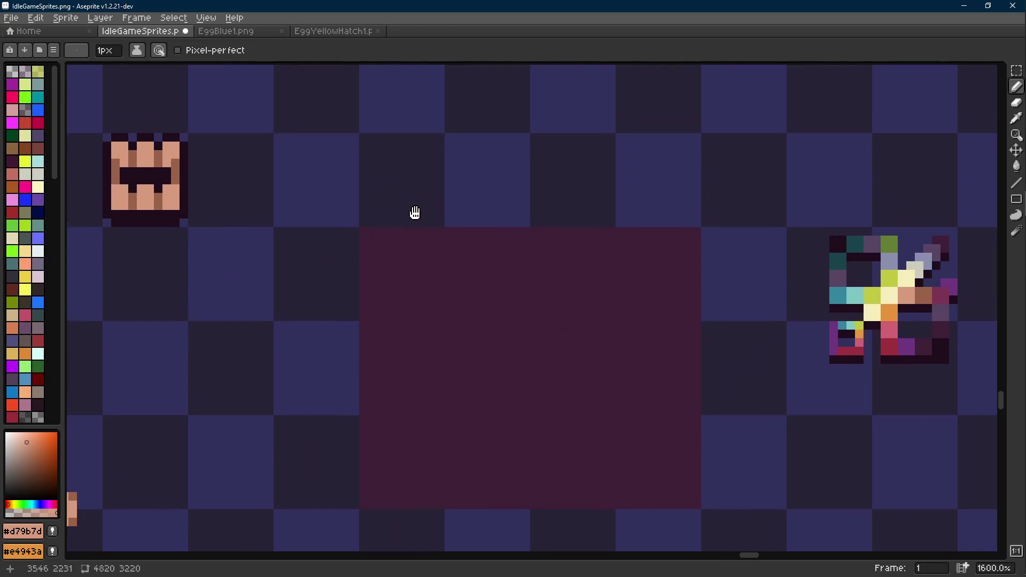
scroll(412, 215, "down", 1)
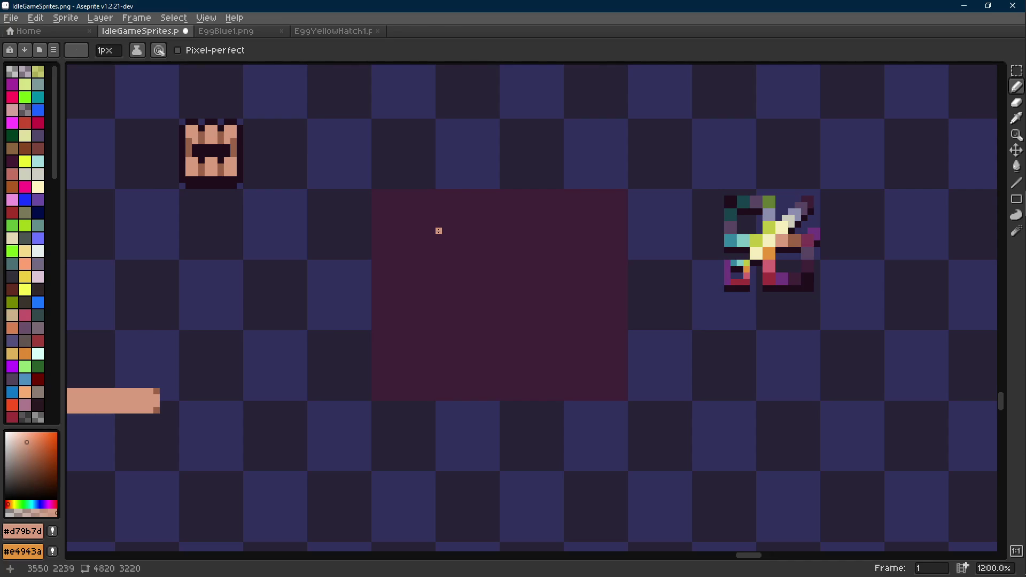
left_click_drag(515, 293, 488, 270)
- Pan to the item icons and marquee-select the cream-topped mound sprite
scroll(488, 271, "down", 8)
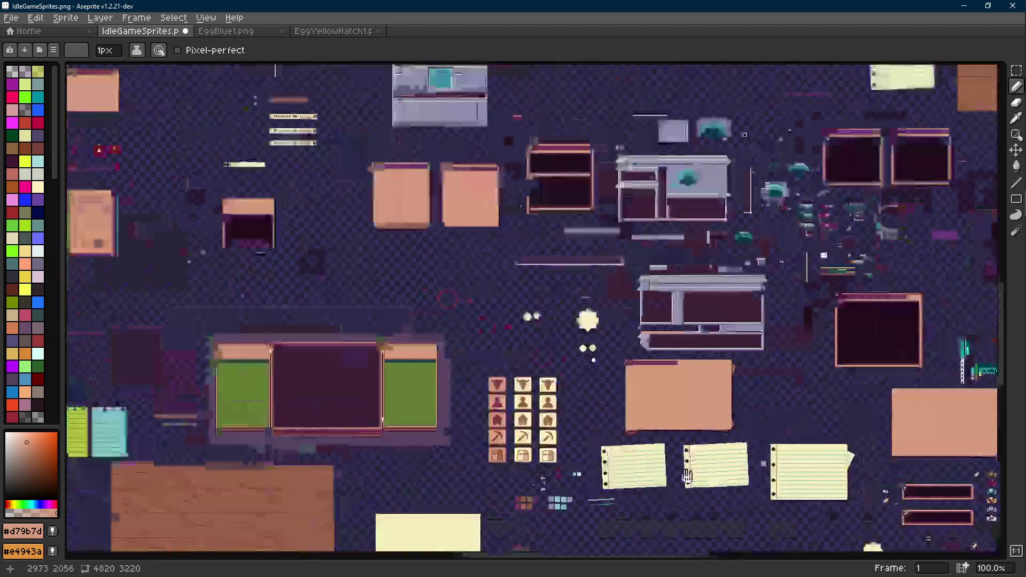
scroll(487, 419, "up", 4)
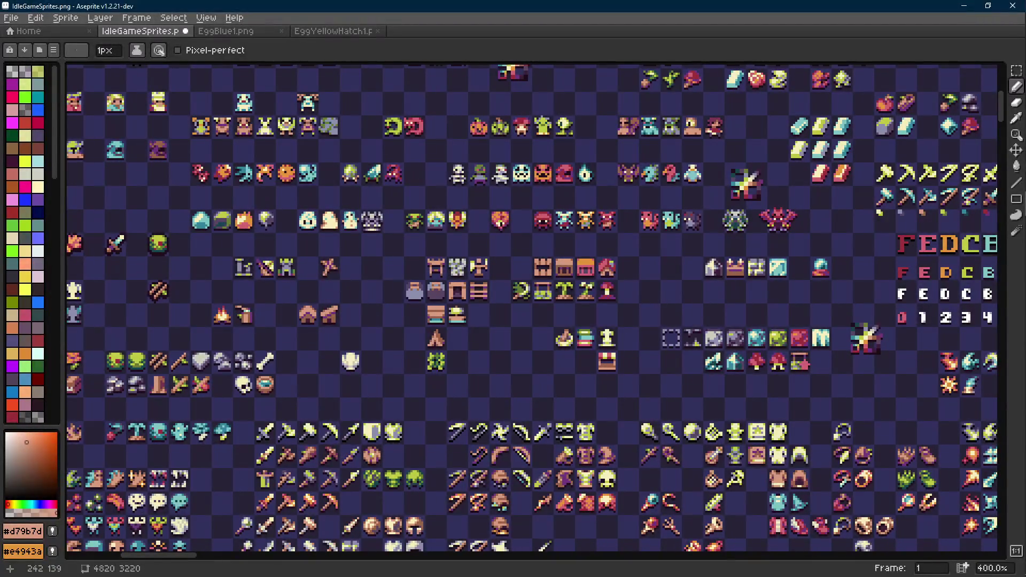
mouse_move(442, 326)
left_mouse_down()
mouse_move(652, 300)
mouse_move(470, 282)
mouse_move(469, 246)
mouse_move(801, 205)
left_mouse_up()
left_click_drag(496, 268, 555, 250)
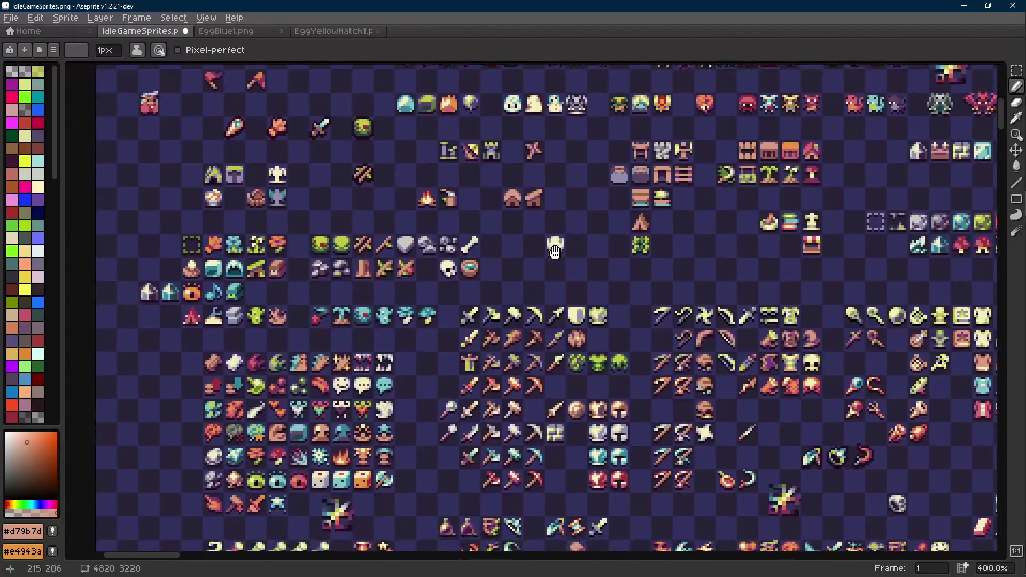
scroll(170, 265, "up", 5)
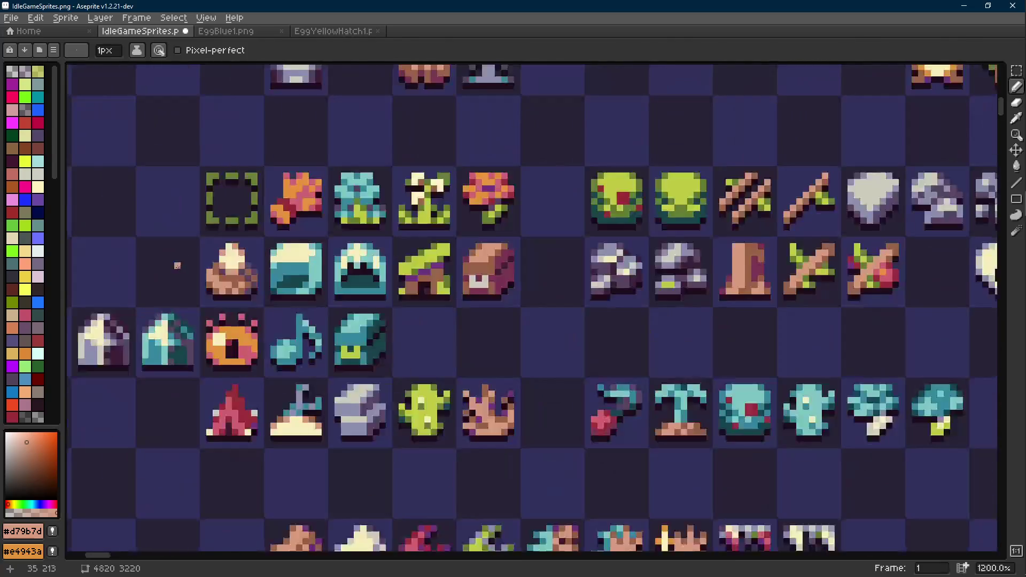
key("r")
left_click_drag(260, 240, 203, 310)
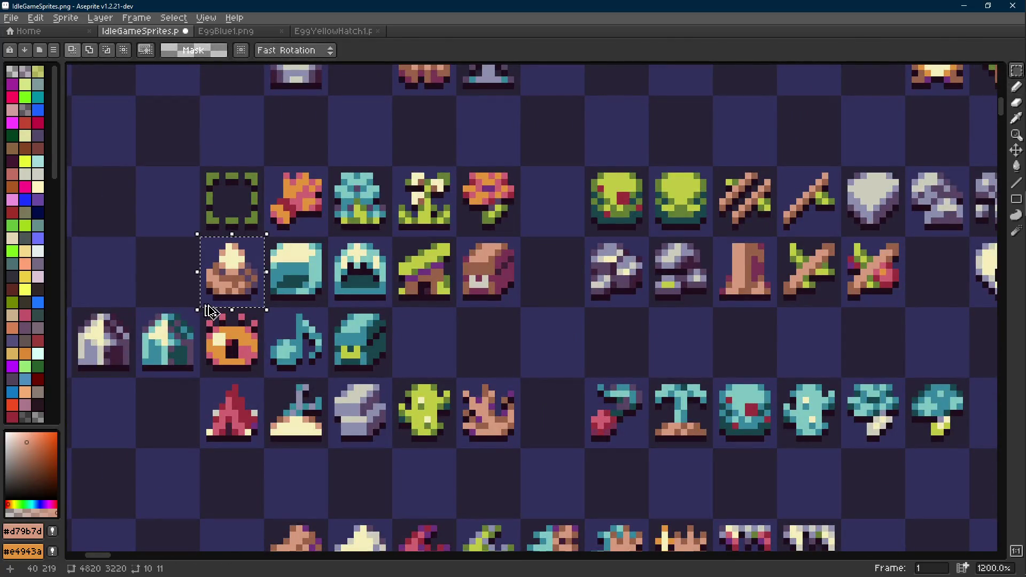
- Place the mound sprite to the left of the crate
scroll(208, 307, "down", 10)
scroll(419, 305, "down", 10)
scroll(420, 305, "right", 10)
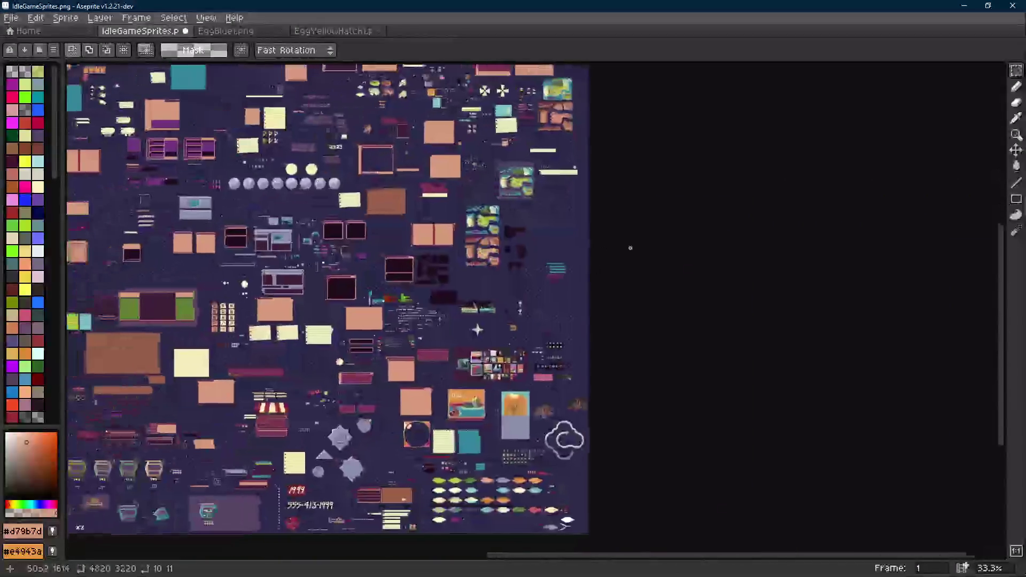
scroll(420, 305, "up", 10)
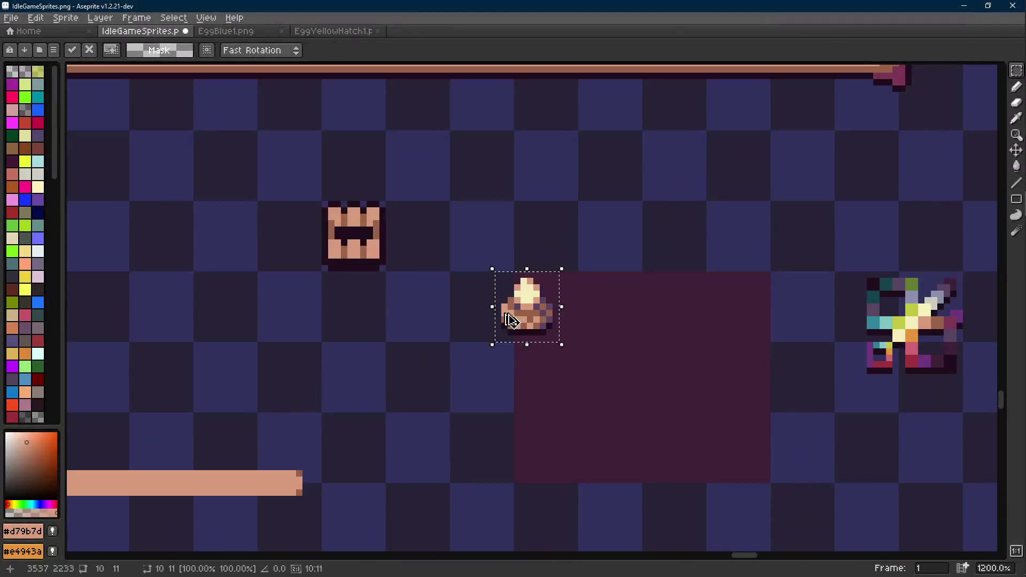
mouse_move(513, 318)
left_mouse_down()
mouse_move(234, 236)
mouse_move(169, 239)
left_mouse_up()
key("Return")
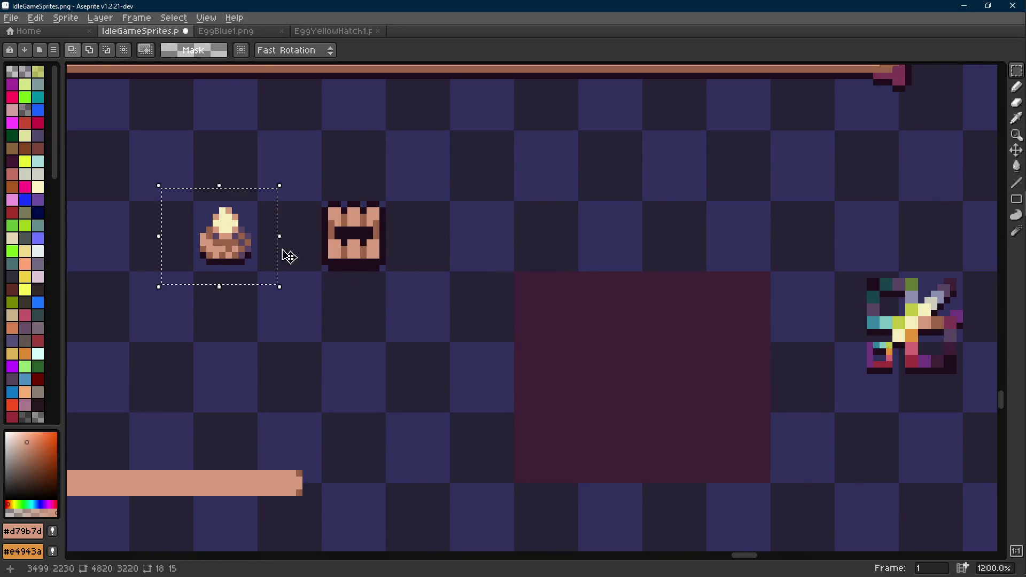
- Outline the mound in dark #1f0e1c and save the sprite sheet
key("i")
left_click(328, 214)
key("m")
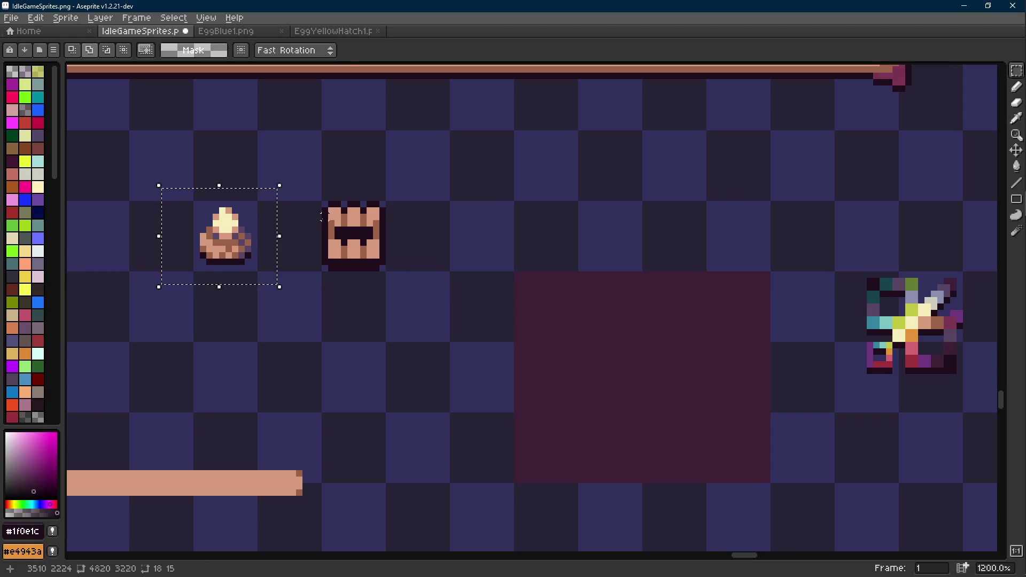
key("shift+o")
left_click(703, 227)
scroll(451, 237, "down", 3)
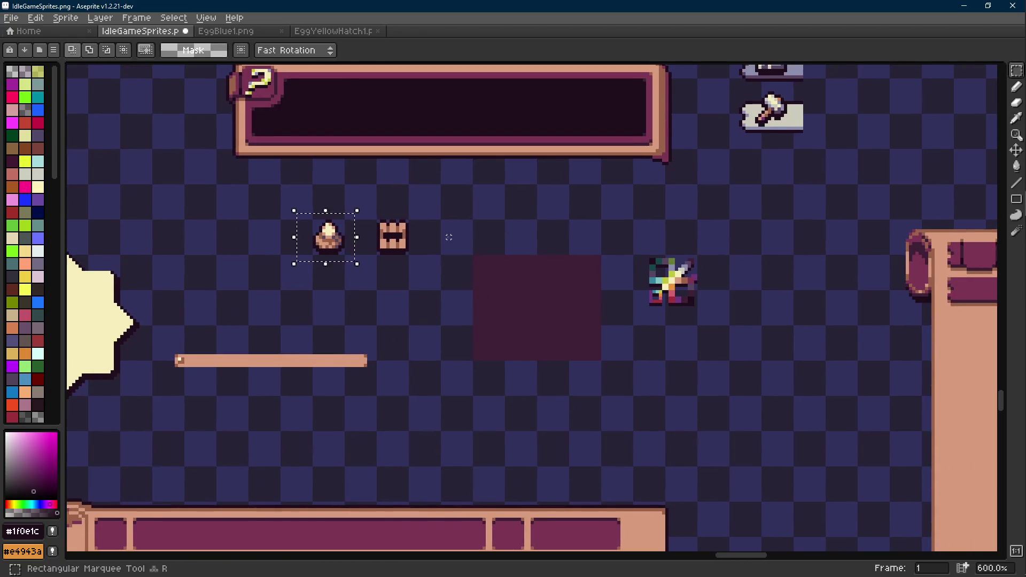
key("ctrl+s")
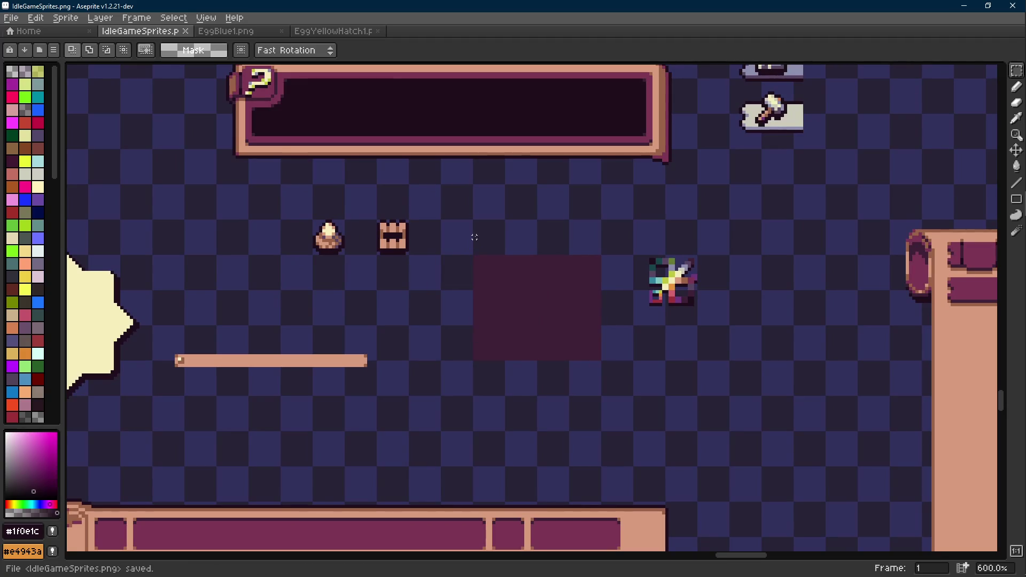
scroll(474, 237, "up", 3)
scroll(501, 306, "down", 2)
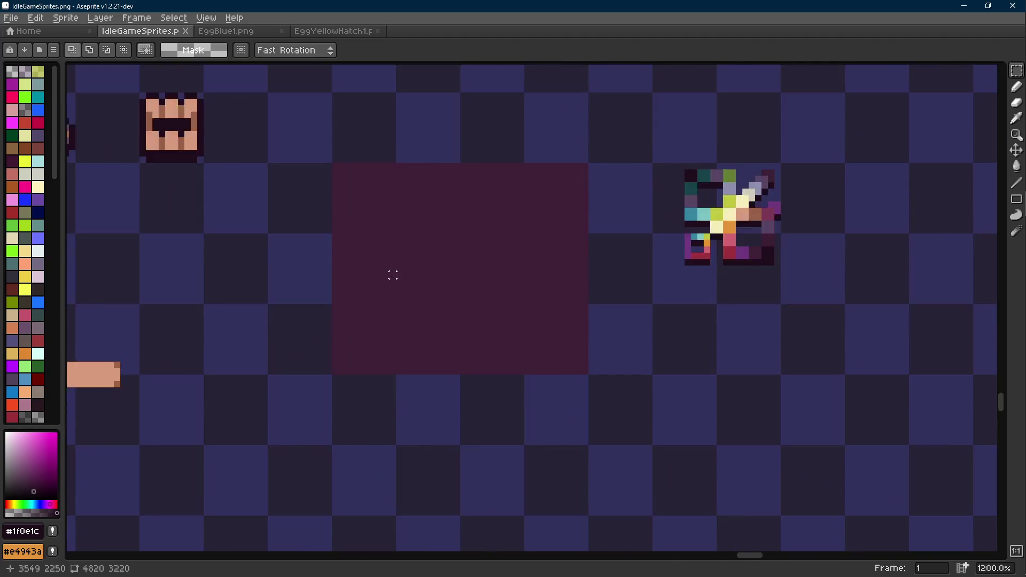
- Replace the maroon rectangle with transparency and deselect
left_click_drag(329, 177, 564, 366)
left_click(513, 299, "alt")
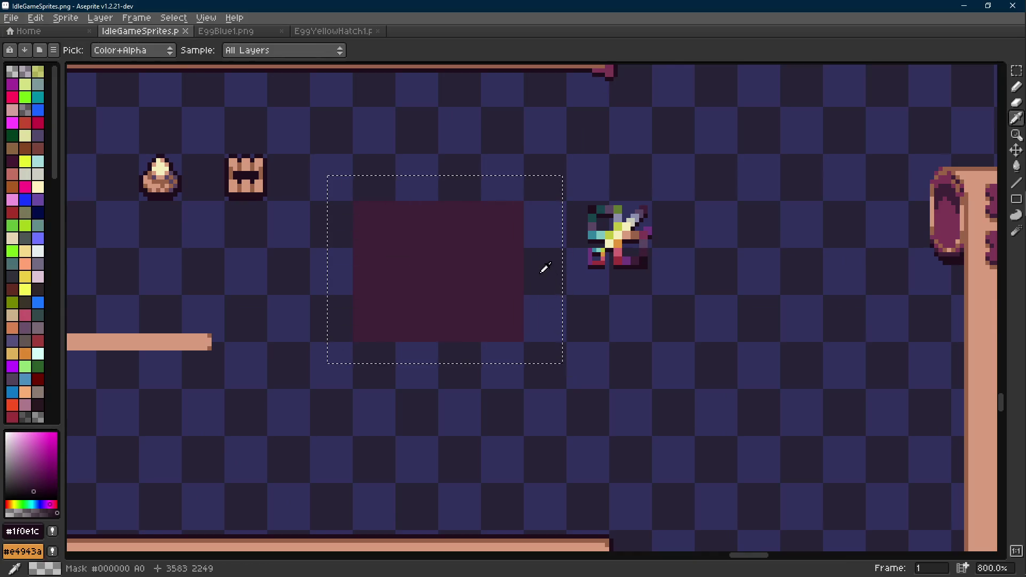
right_click(543, 268, "alt")
key("shift+r")
left_click(409, 196)
key("ctrl+d")
- Sample orange #e4943a from a sprite as the drawing colour
key("i")
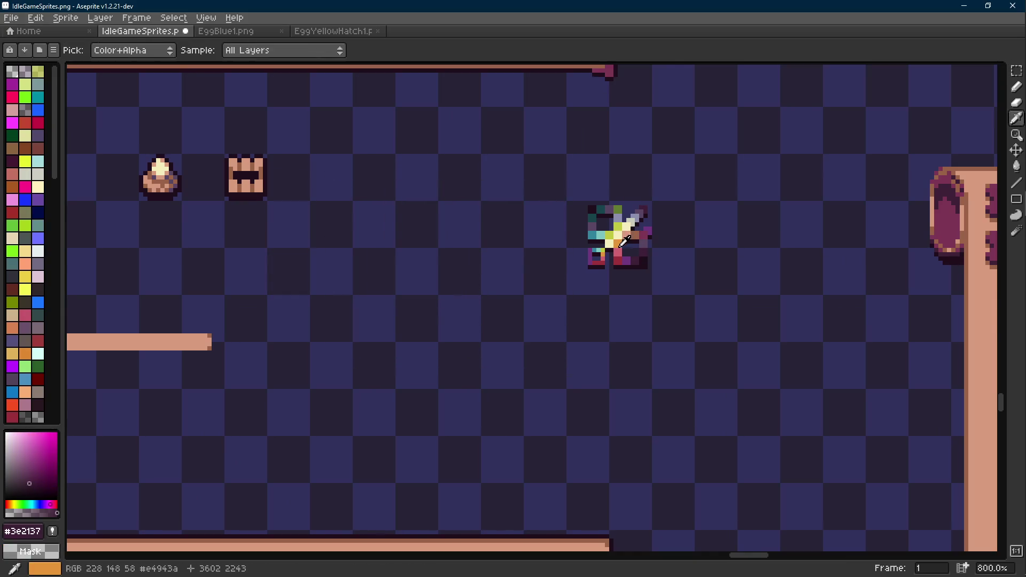
left_click(617, 242)
key("e")
scroll(406, 262, "up", 2)
scroll(378, 291, "down", 2)
key("shift+e")
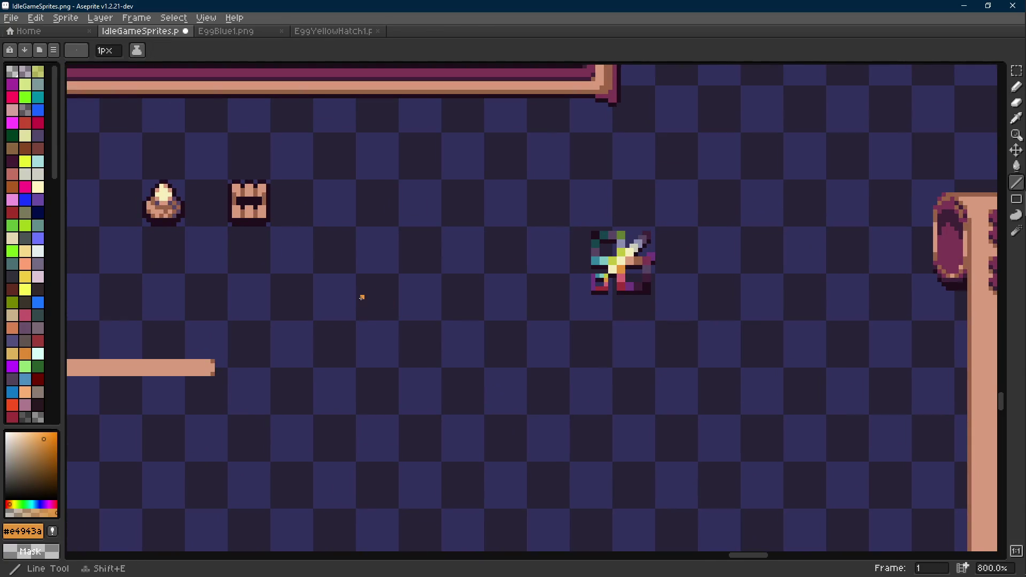
key("e")
scroll(363, 297, "up", 1)
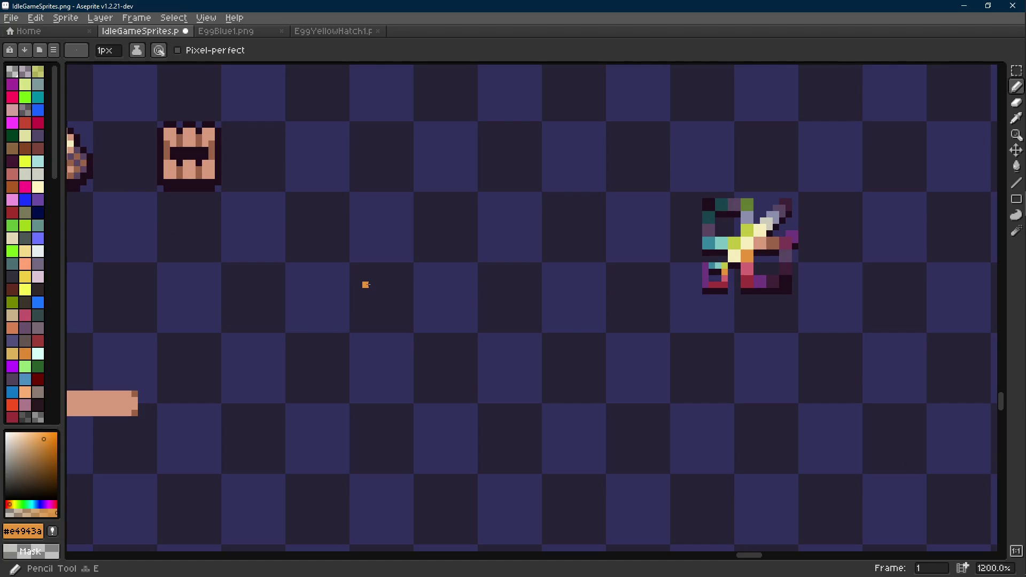
left_click_drag(404, 256, 407, 279)
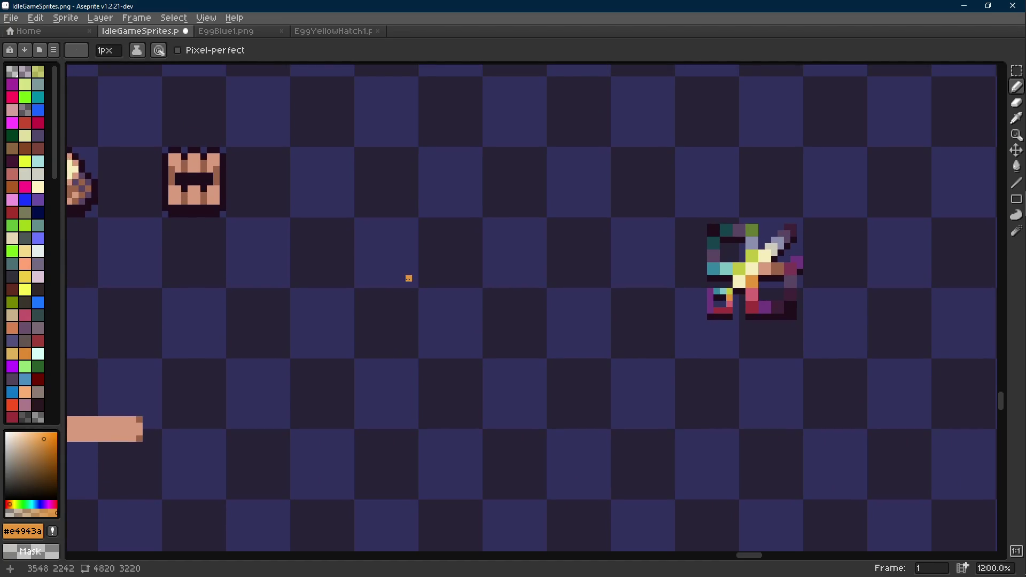
- Draw a short dark #1f0e1c horizontal line where the rectangle was
left_click(792, 298, "alt")
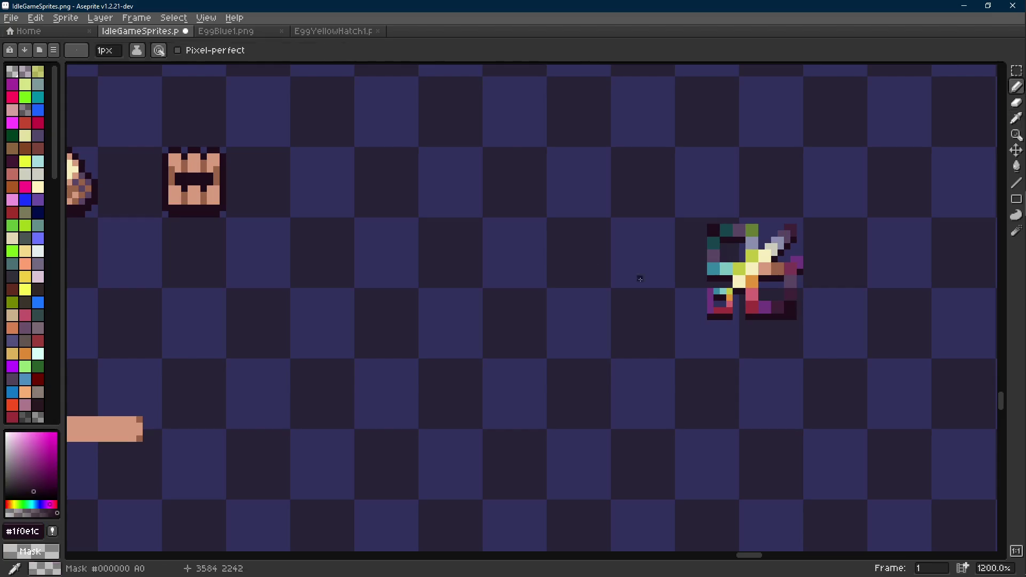
scroll(438, 278, "up", 2)
key("shift+e")
left_click_drag(385, 286, 464, 284)
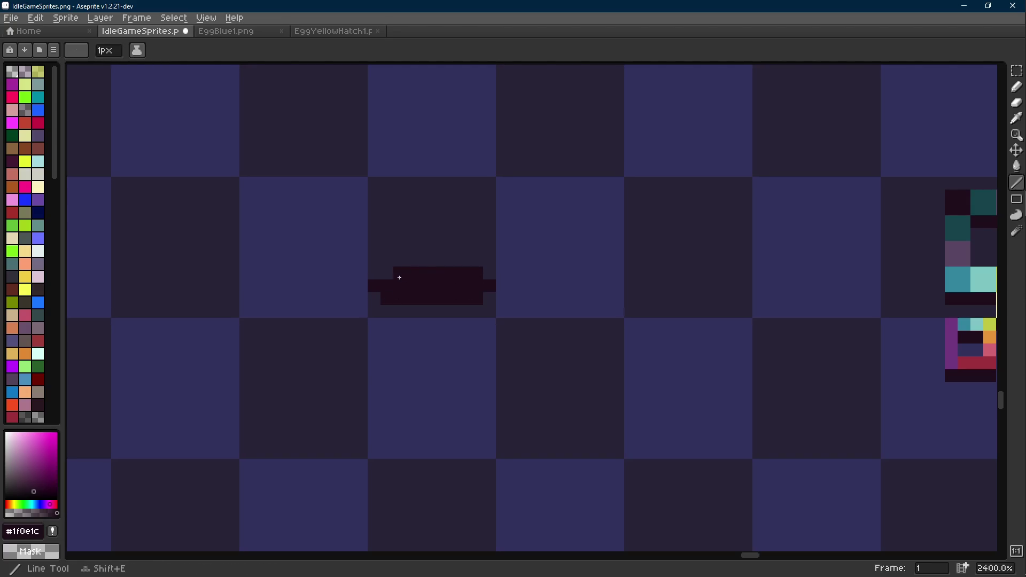
left_click_drag(389, 278, 389, 278)
- Marquee-select the first egg sprite and pan to the sheet's right edge
scroll(469, 280, "down", 2)
scroll(470, 280, "down", 7)
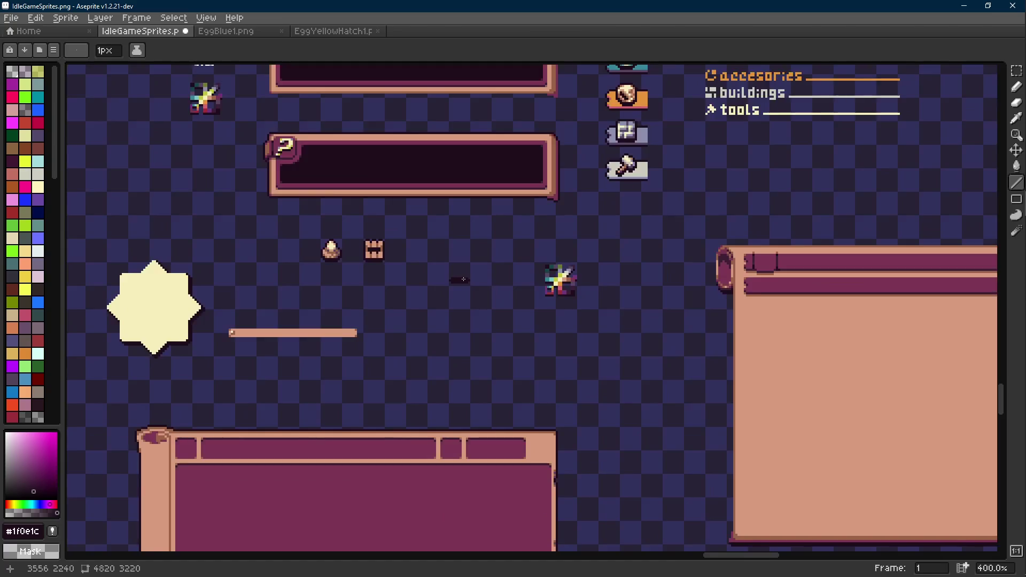
mouse_move(469, 283)
left_mouse_down()
mouse_move(365, 300)
mouse_move(377, 231)
left_mouse_up()
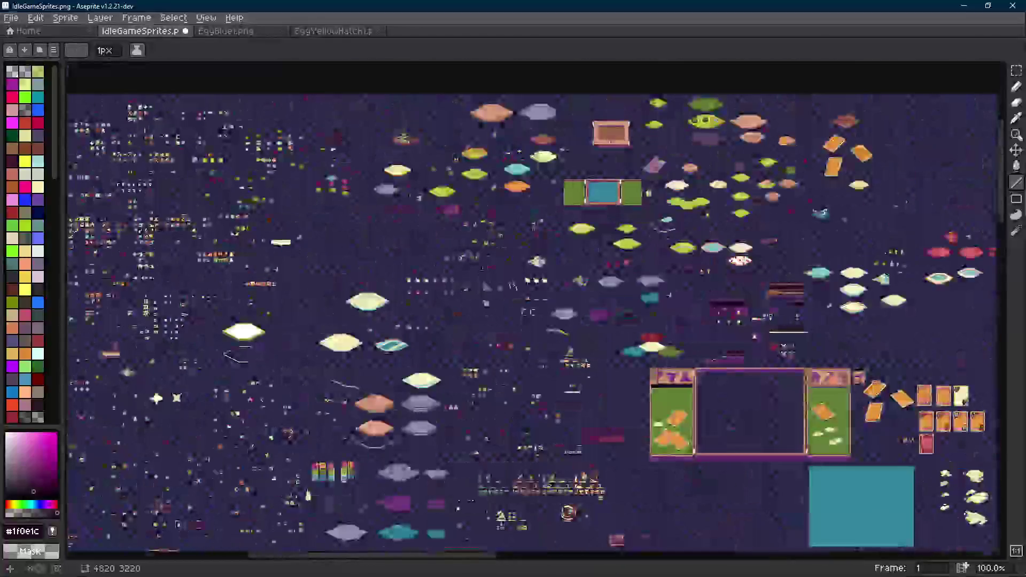
scroll(377, 230, "up", 5)
key("r")
left_click_drag(359, 195, 412, 268)
scroll(417, 273, "down", 6)
left_click_drag(641, 454, 437, 305)
left_click_drag(748, 451, 436, 305)
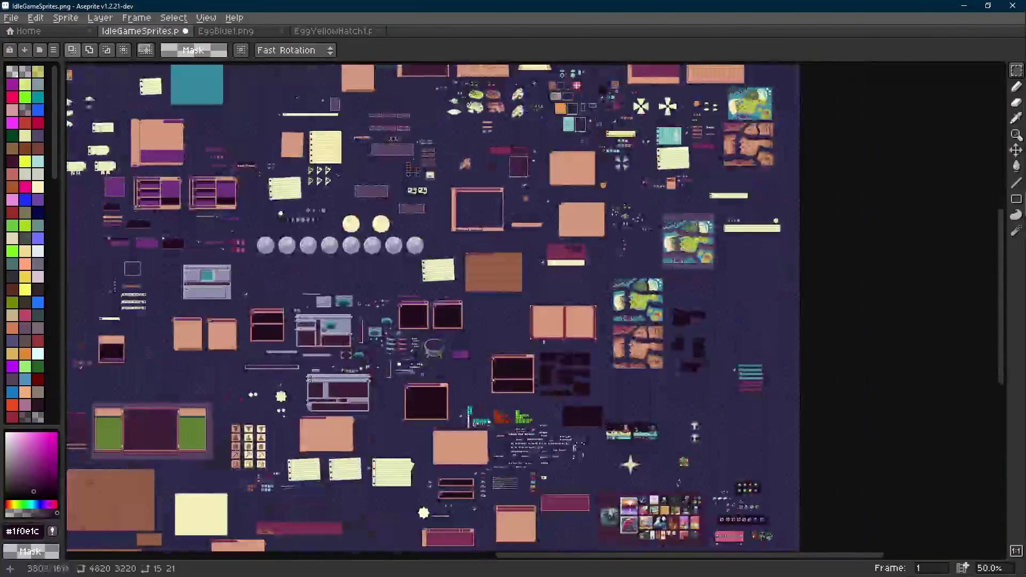
left_click_drag(508, 320, 438, 305)
mouse_move(481, 444)
left_mouse_down()
mouse_move(458, 329)
mouse_move(497, 203)
left_mouse_up()
- Paste the copied egg and move it up and to the right
scroll(453, 235, "up", 6)
scroll(453, 235, "up", 4)
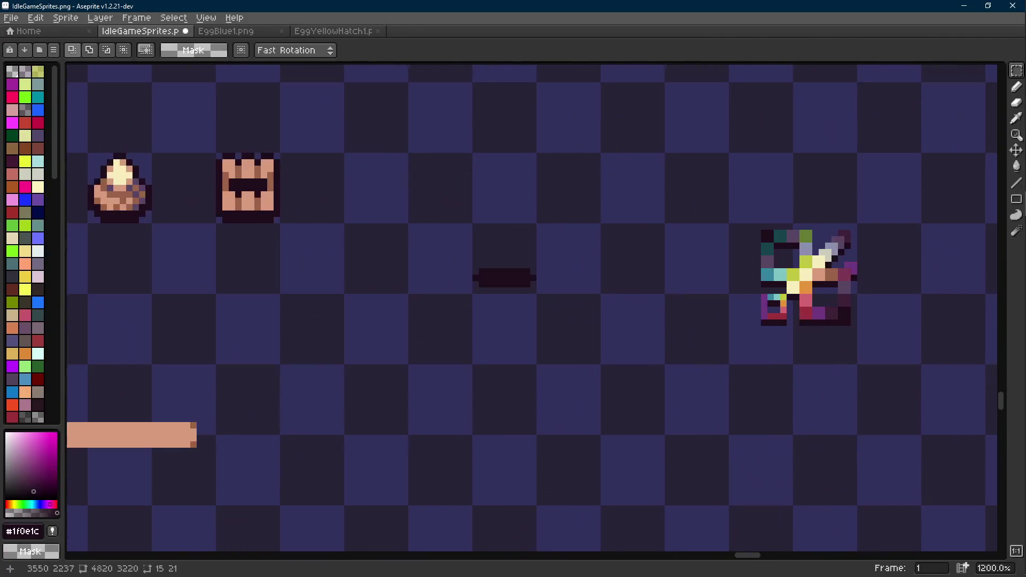
key("ctrl+v")
left_click_drag(537, 308, 660, 228)
key("i")
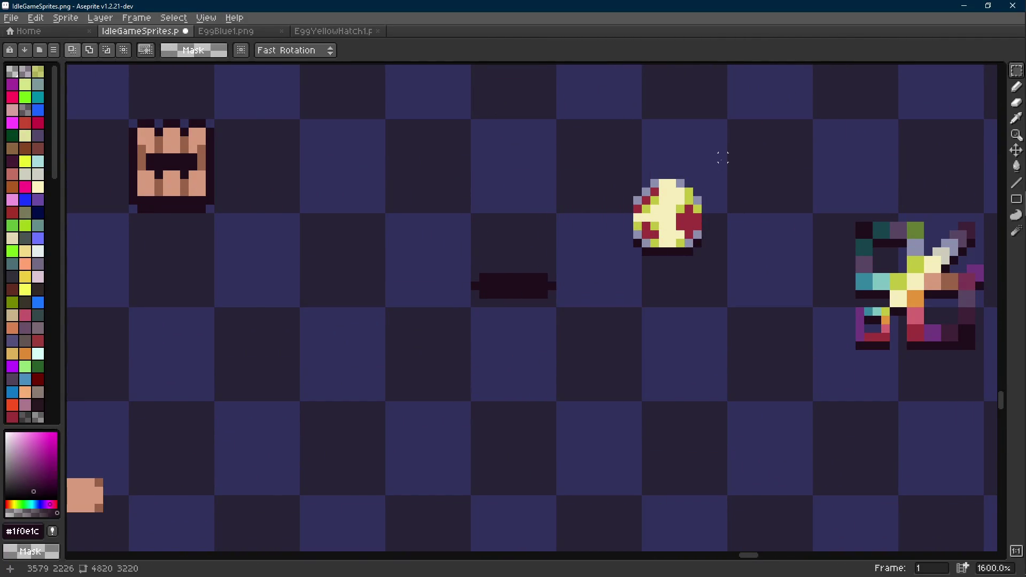
scroll(648, 277, "up", 1)
scroll(680, 300, "right", 5)
- Give the egg a near-black outline and save the sprite sheet
right_click(797, 282)
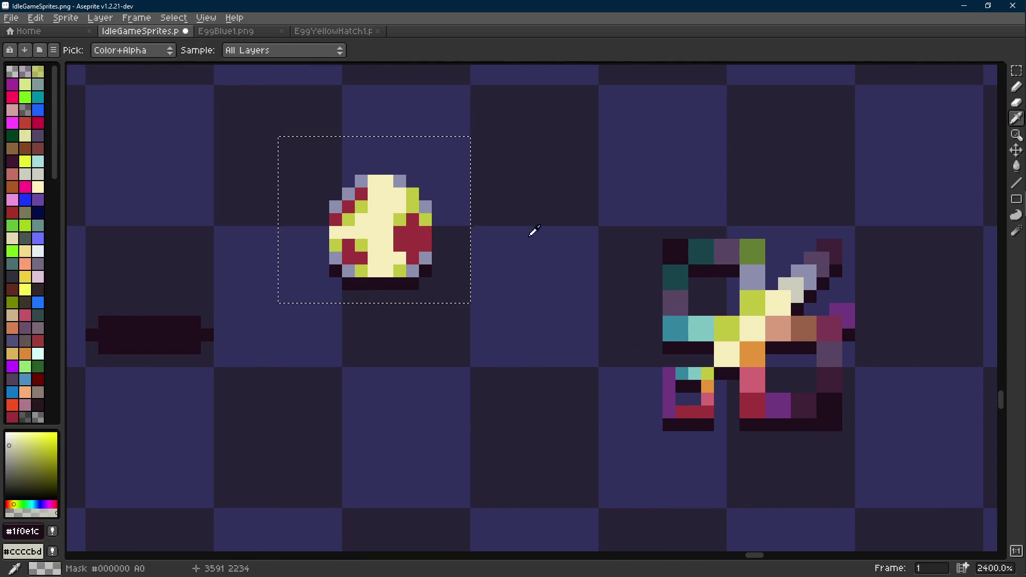
left_click(412, 193)
key("m")
scroll(528, 229, "down", 2)
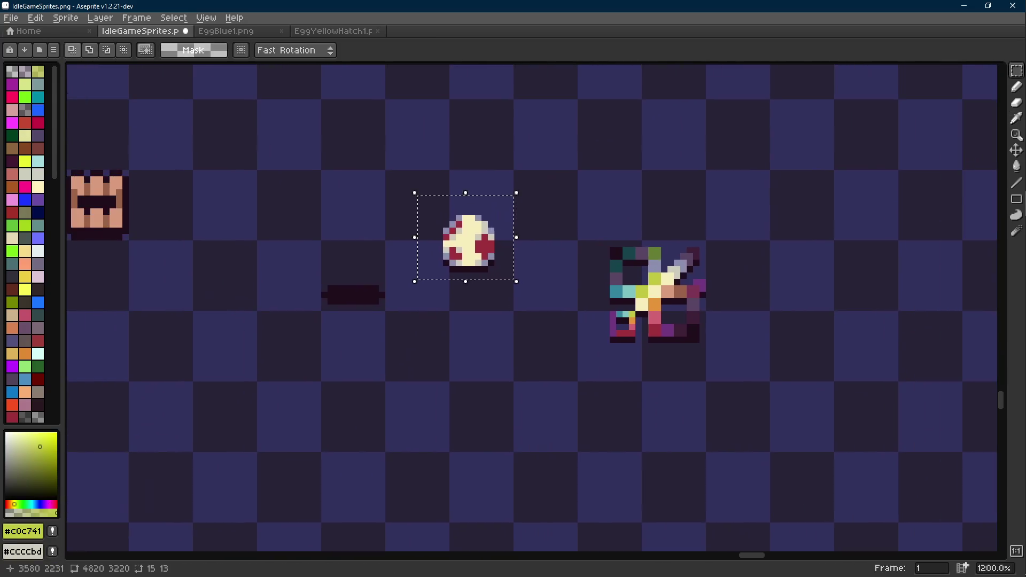
scroll(457, 270, "up", 1)
left_click(457, 269, "alt")
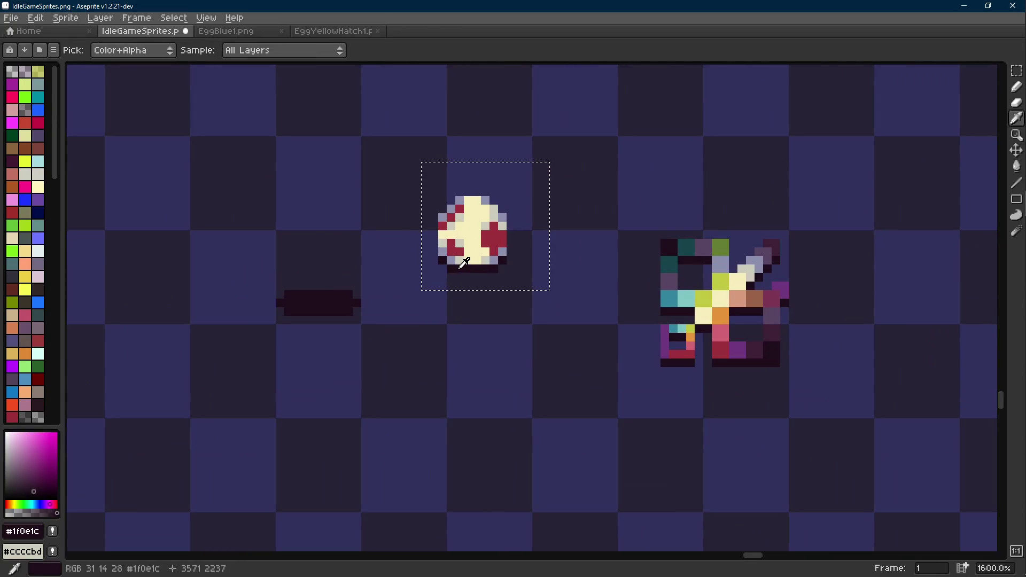
key("shift+o")
key("Return")
scroll(584, 230, "down", 1)
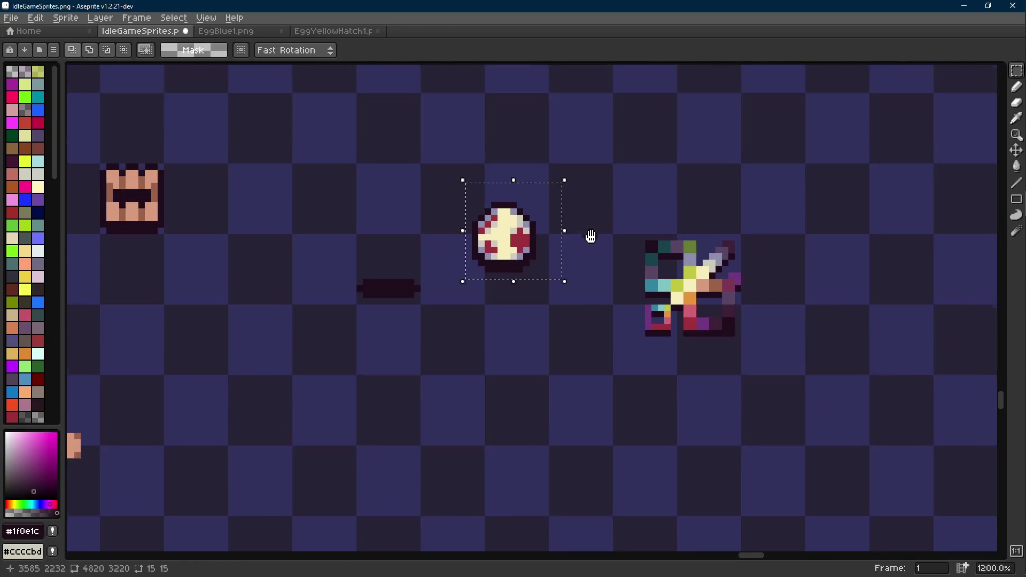
key("ctrl+s")
- Try moving the egg left, then undo back to its earlier position
mouse_move(547, 270)
left_mouse_down()
mouse_move(431, 290)
mouse_move(442, 286)
left_mouse_up()
left_click(508, 274)
key("ctrl+z")
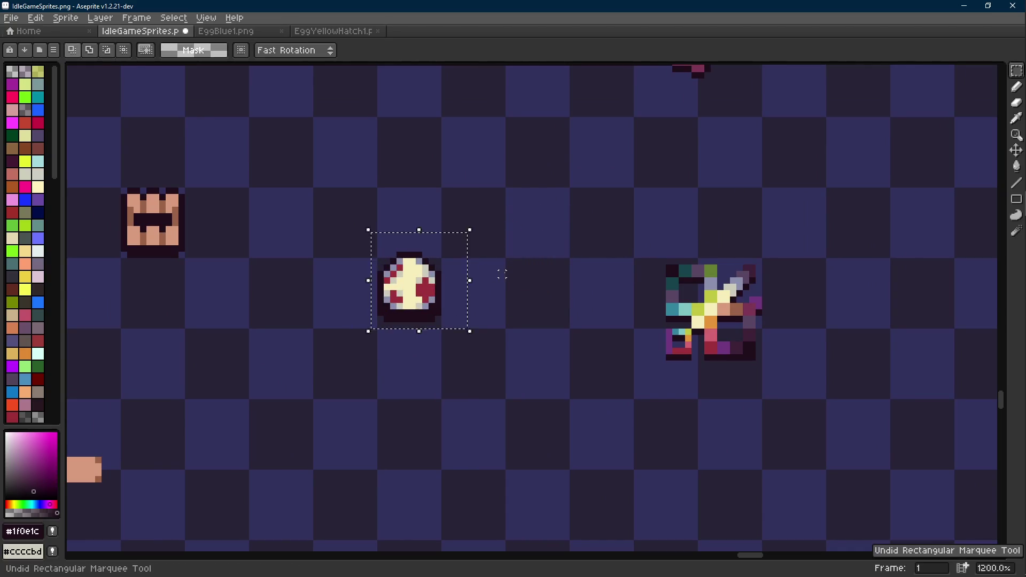
key("ctrl+z")
- Widen the shadow blob with dark top and bottom rows drawn as lines
key("i")
scroll(423, 317, "up", 3)
key("b")
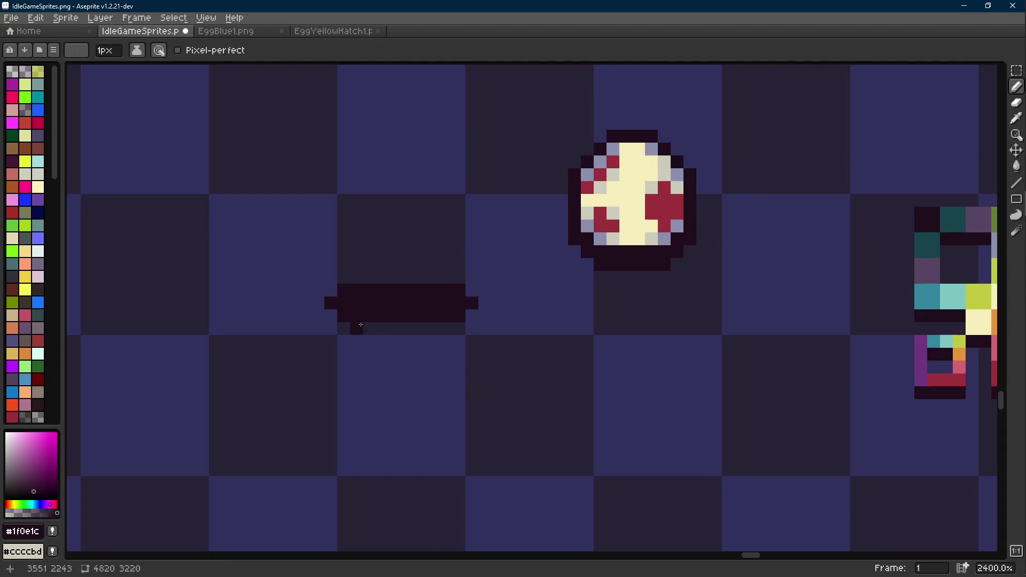
key("l")
left_click_drag(369, 328, 442, 328)
key("b")
key("l")
left_click_drag(433, 278, 369, 277)
- Select the egg and move it down onto the shadow blob
scroll(368, 279, "down", 3)
key("r")
left_click_drag(576, 189, 465, 298)
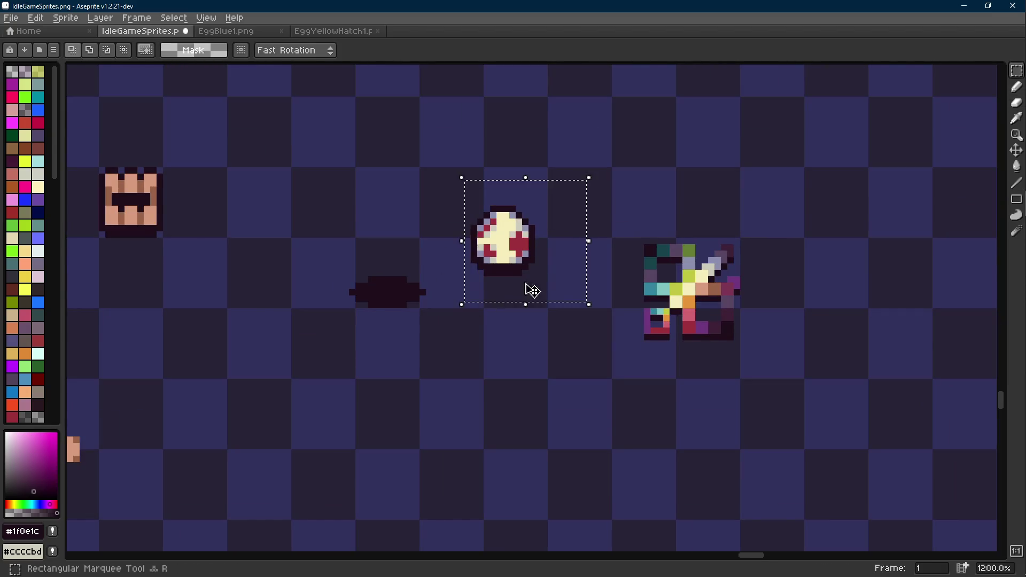
left_click_drag(527, 291, 533, 284)
left_click_drag(446, 257, 317, 335)
key("i")
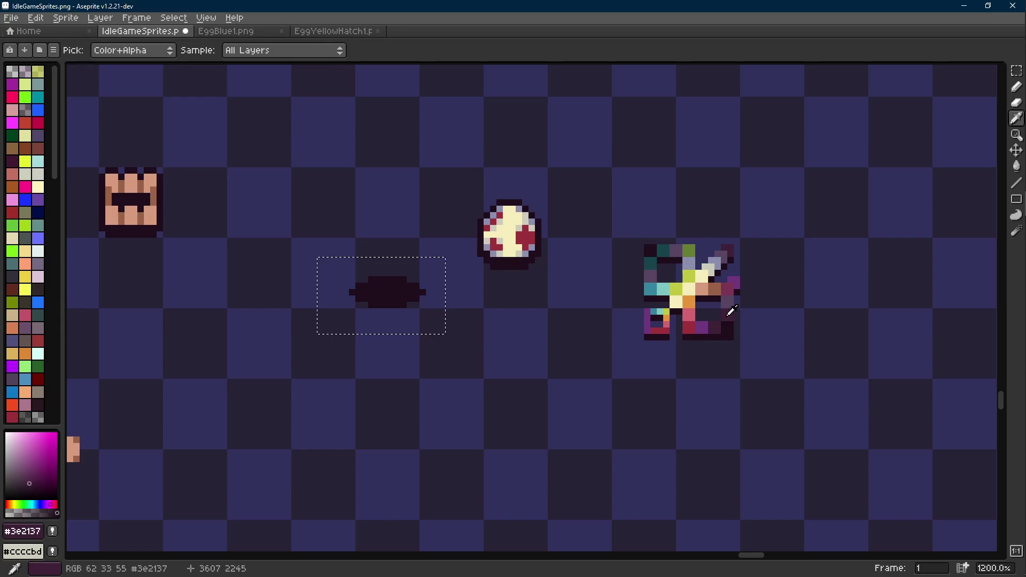
key("m")
left_click_drag(511, 270, 390, 300)
- Undo placing the egg on the shadow blob and cancel a retry of that move
left_click(469, 269)
scroll(470, 269, "down", 3)
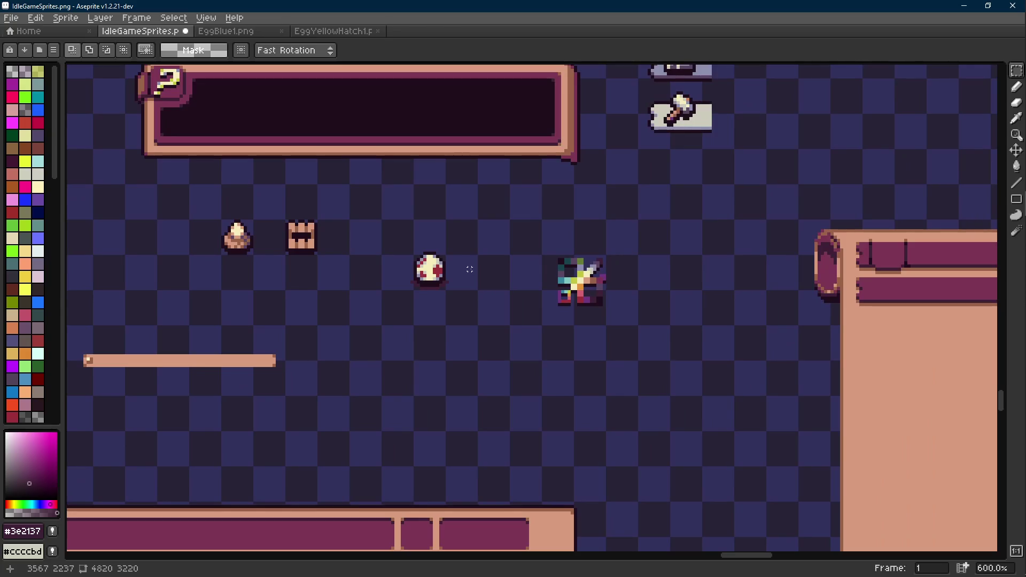
key("ctrl+z")
key("ctrl+d")
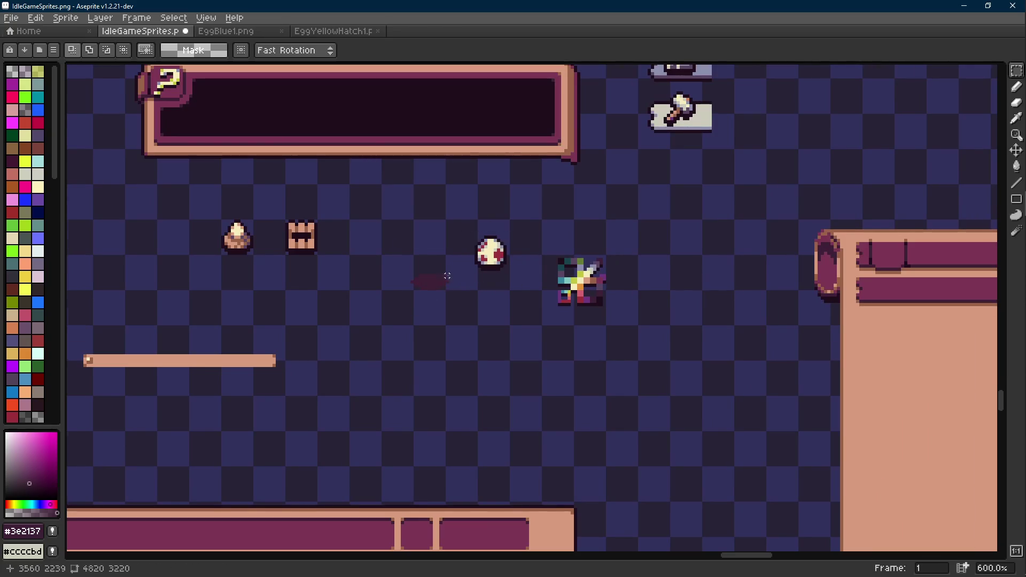
scroll(453, 272, "up", 4)
scroll(453, 272, "down", 2)
mouse_move(448, 193)
left_mouse_down()
mouse_move(513, 261)
mouse_move(531, 301)
left_mouse_up()
left_click_drag(469, 285, 443, 294)
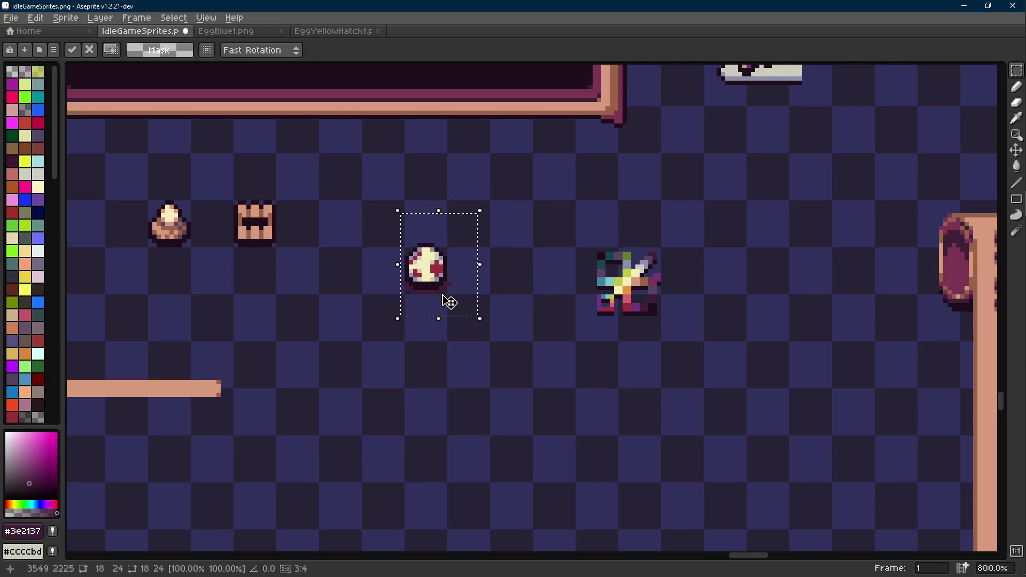
key("Escape")
- Select the shadow blob, then cancel another attempt to drag the egg down-left
scroll(429, 264, "up", 5)
left_click_drag(494, 234, 297, 393)
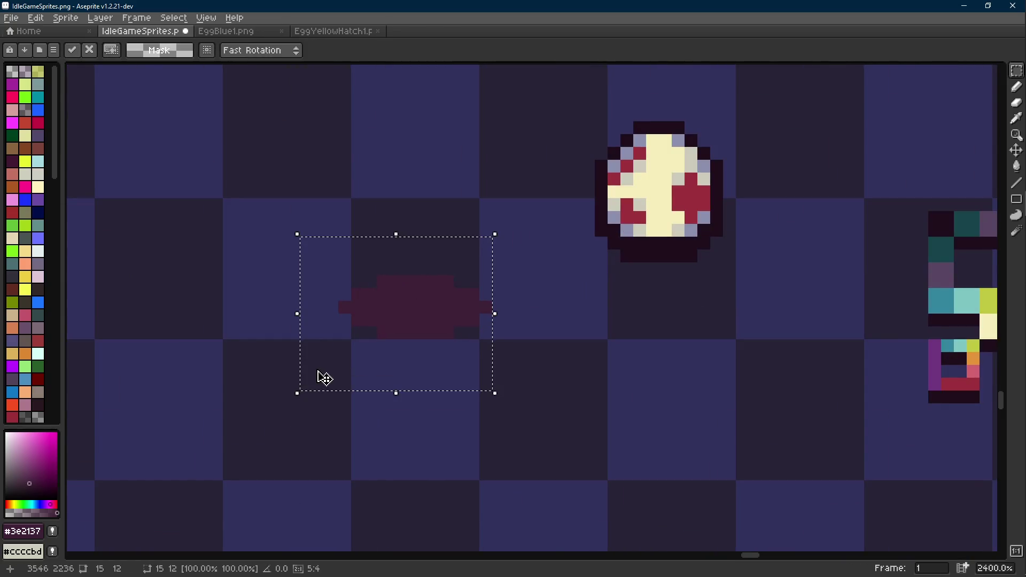
key("Return")
scroll(407, 364, "down", 3)
left_click_drag(590, 211, 488, 344)
left_click_drag(544, 319, 416, 351)
key("Escape")
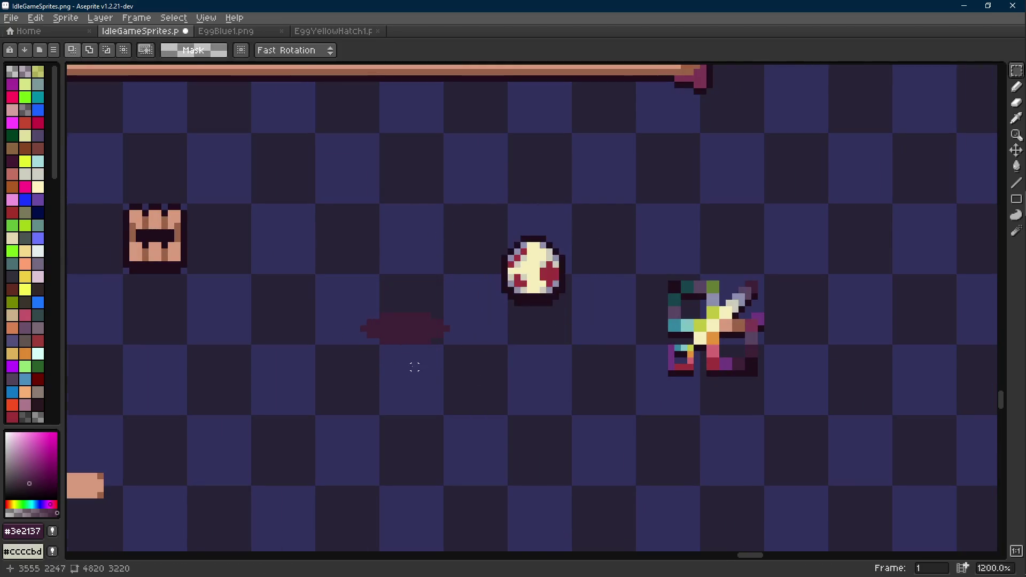
scroll(412, 331, "up", 2)
- Nudge the dark shadow blob one pixel right and save the sprite sheet
key("e")
key("m")
left_click_drag(330, 266, 488, 360)
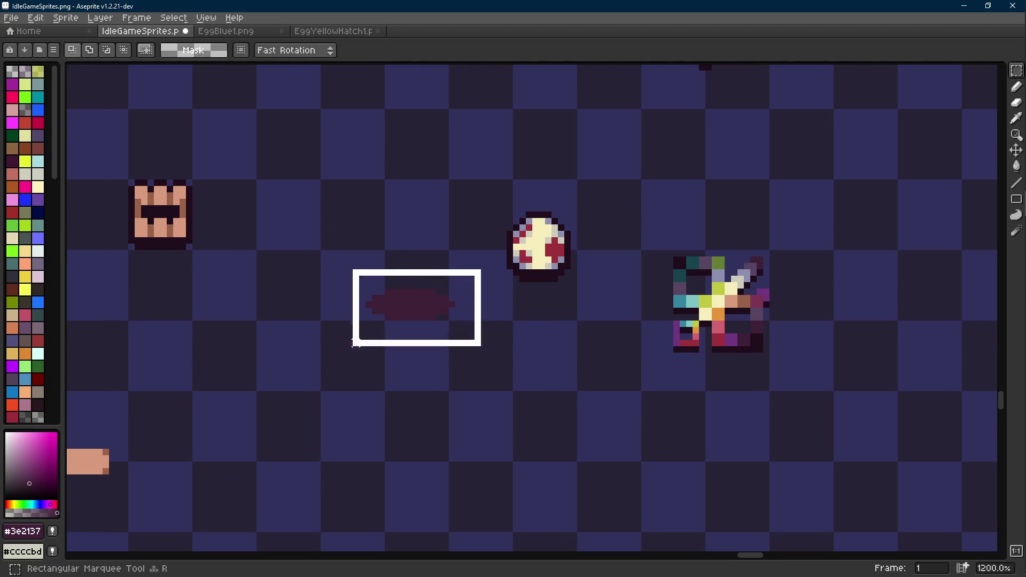
key("Right")
key("ctrl+d")
key("ctrl+s")
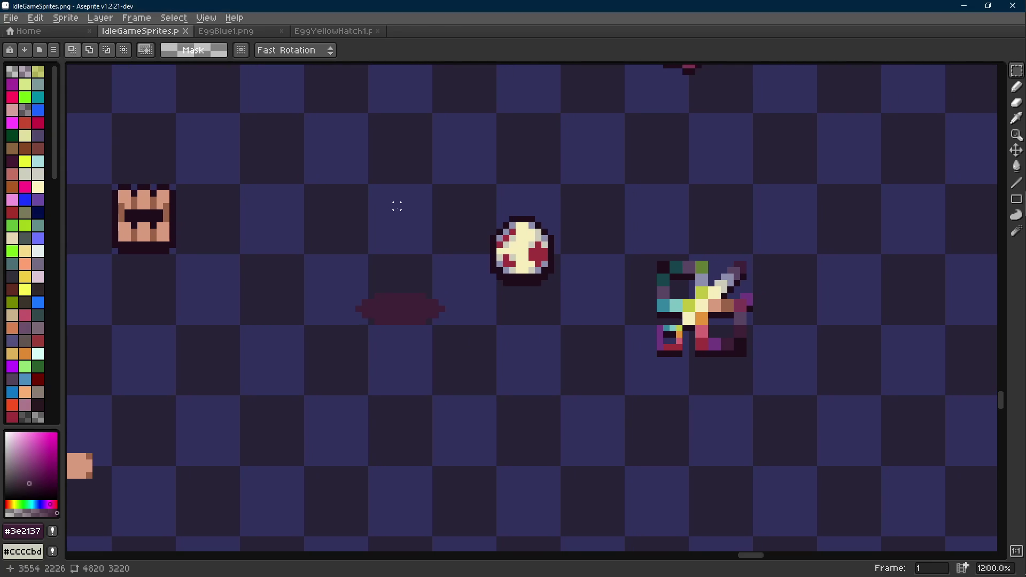
- Move the egg sprite up and to the right
left_click_drag(513, 310, 554, 294)
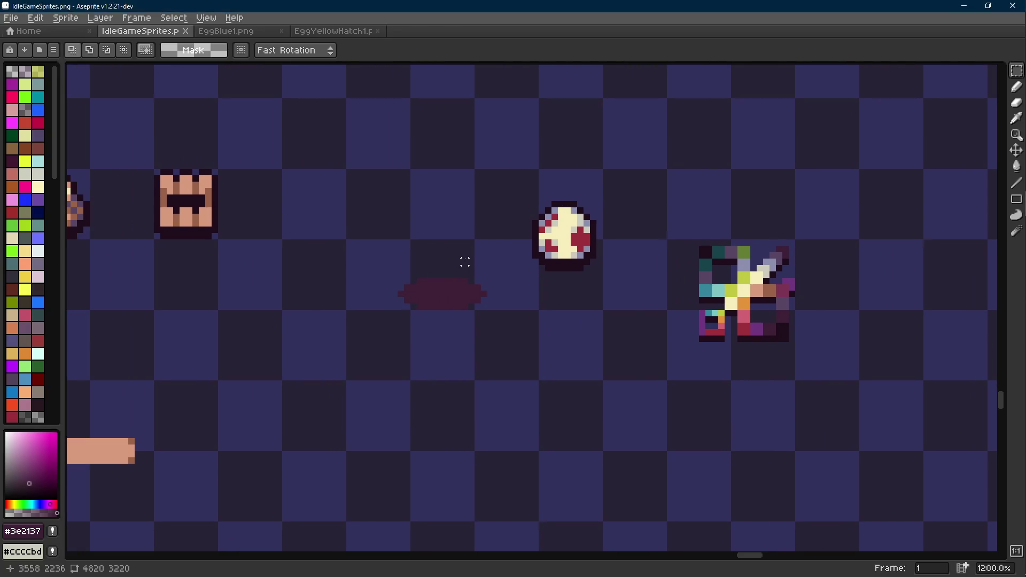
left_click_drag(617, 173, 525, 290)
left_click_drag(582, 271, 652, 219)
key("ctrl+d")
- Sample the orange colour from the sprite for pixel drawing
key("i")
left_click(756, 304)
key("e")
scroll(412, 297, "up", 1)
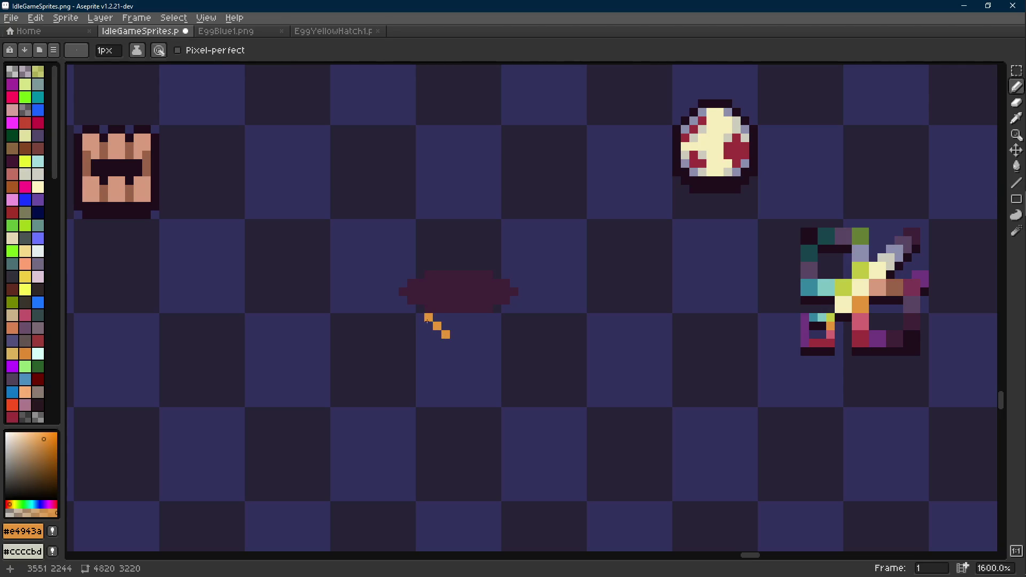
- Shift the orange pixels one pixel right and extend the orange diagonal up-left
key("m")
mouse_move(417, 314)
left_mouse_down()
mouse_move(464, 352)
mouse_move(448, 339)
mouse_move(455, 344)
left_mouse_up()
key("ctrl+d")
key("b")
left_click(394, 299, "shift")
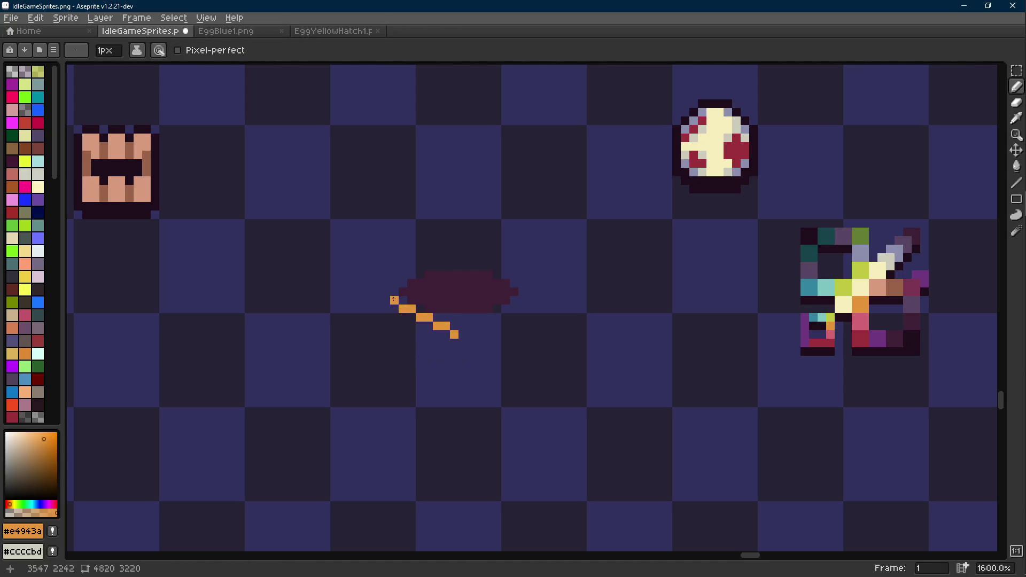
left_click(369, 292)
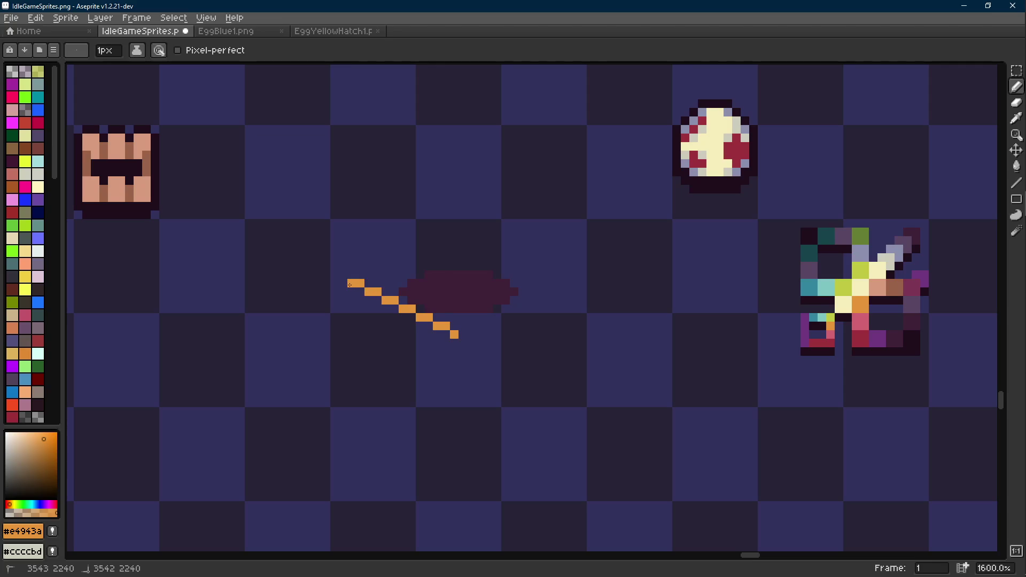
- Rework the line's top-left end, extending its top row two pixels leftward
key("e")
left_click(351, 283)
left_click(360, 283)
key("b")
left_click(358, 292)
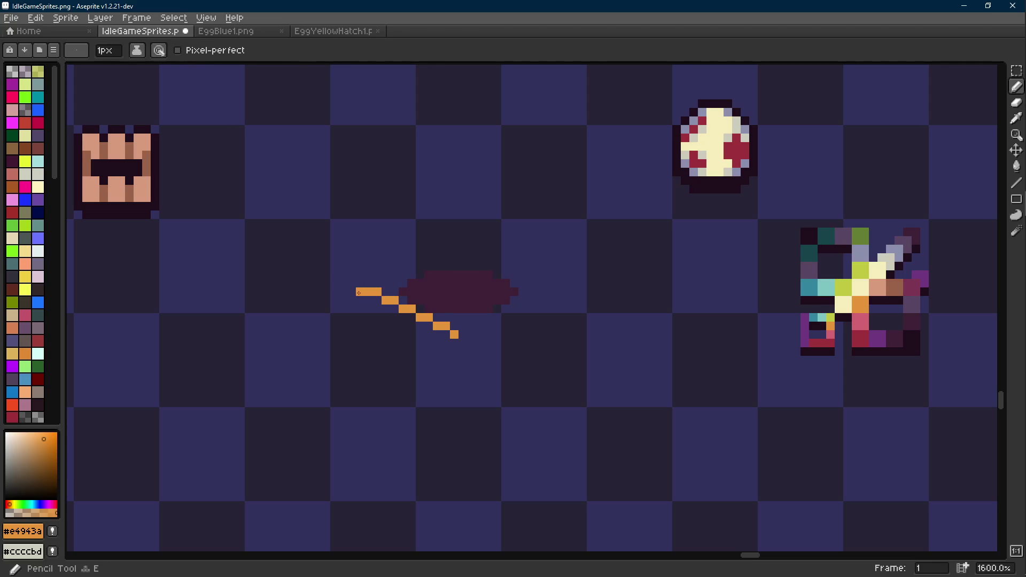
left_click_drag(351, 283, 335, 283)
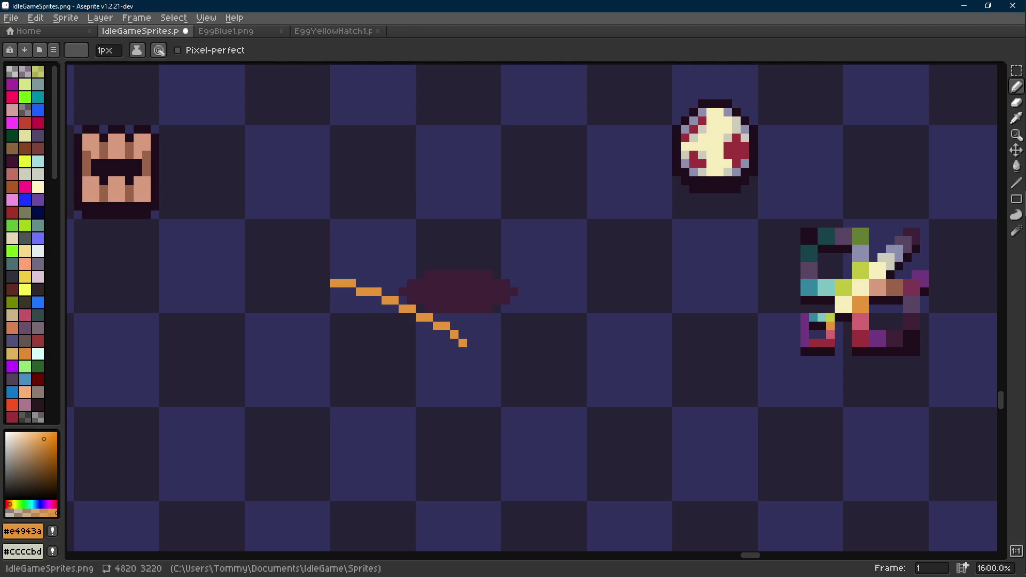
- Add a horizontal orange prong at the stick's upper-left end
scroll(403, 227, "up", 2)
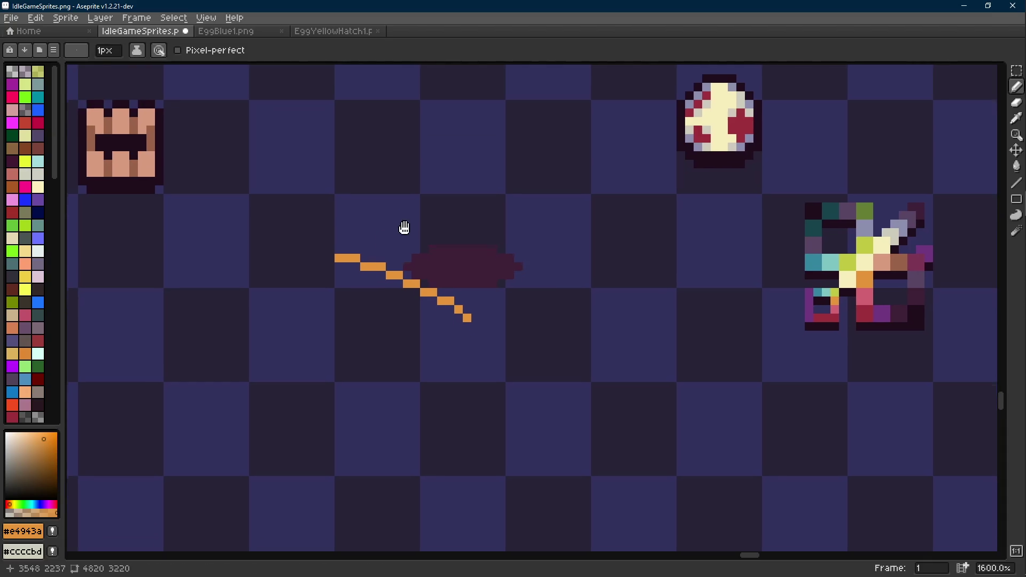
key("l")
left_click_drag(384, 260, 337, 222)
key("ctrl+z")
key("b")
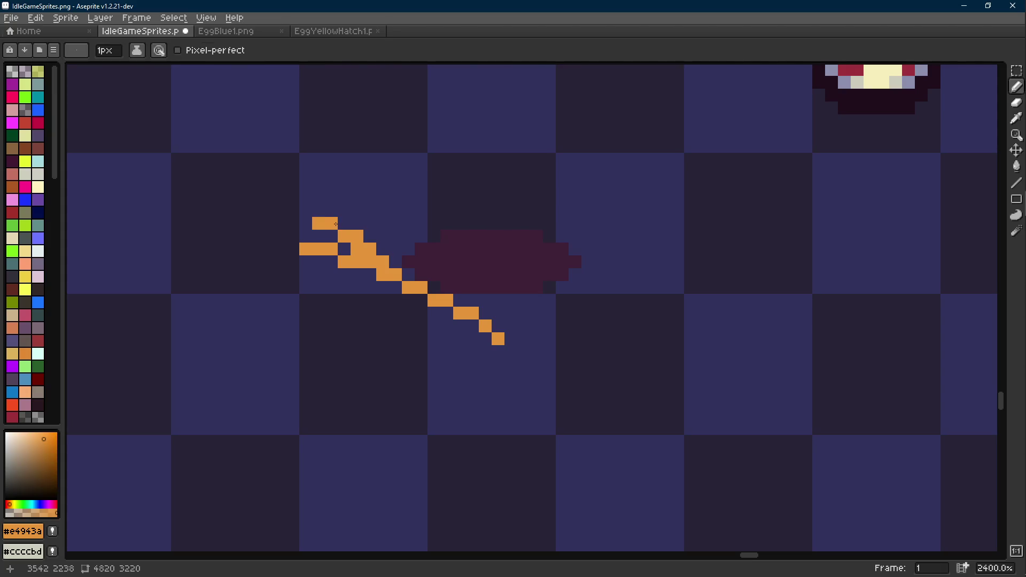
left_click(326, 282)
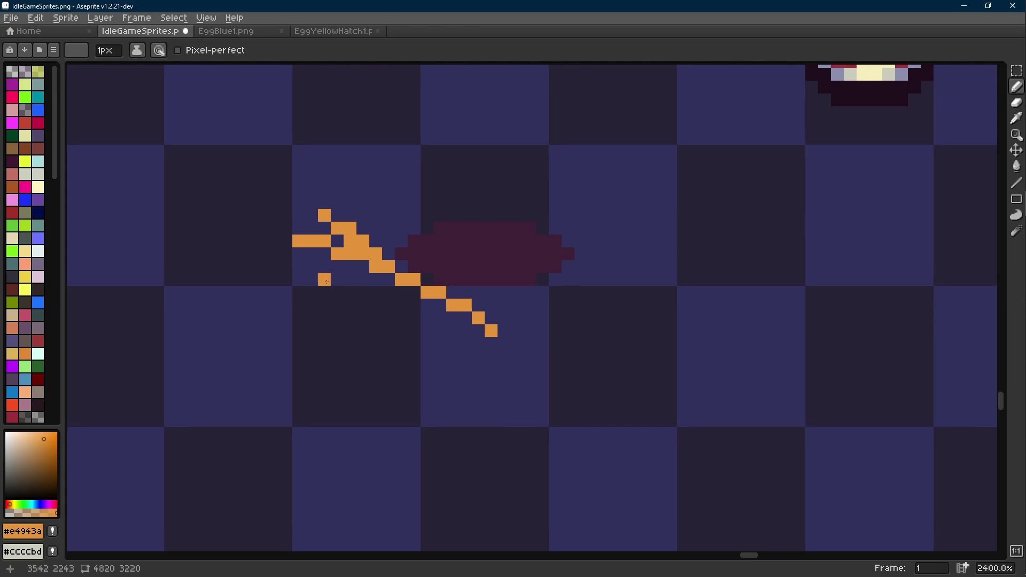
key("l")
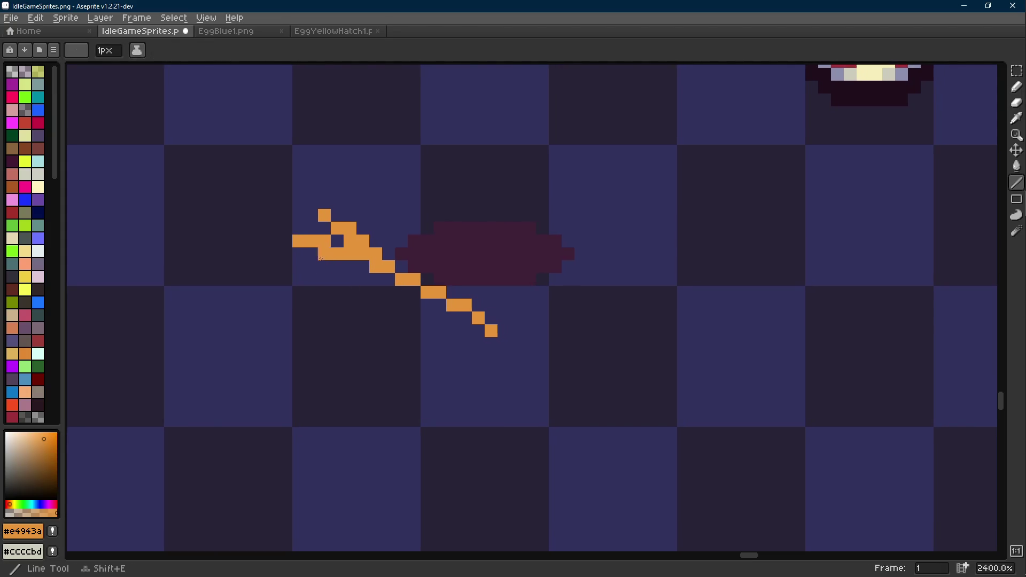
mouse_move(298, 266)
left_mouse_down()
mouse_move(350, 267)
mouse_move(370, 286)
mouse_move(402, 293)
mouse_move(414, 318)
left_mouse_up()
- Thicken the orange stick with extra pixels along its body and lower-right tip
left_click(363, 266)
mouse_move(389, 279)
left_mouse_down()
mouse_move(452, 330)
mouse_move(401, 318)
mouse_move(461, 329)
left_mouse_up()
left_click(439, 318)
left_click(452, 318)
left_click(376, 293)
key("b")
left_click(363, 292)
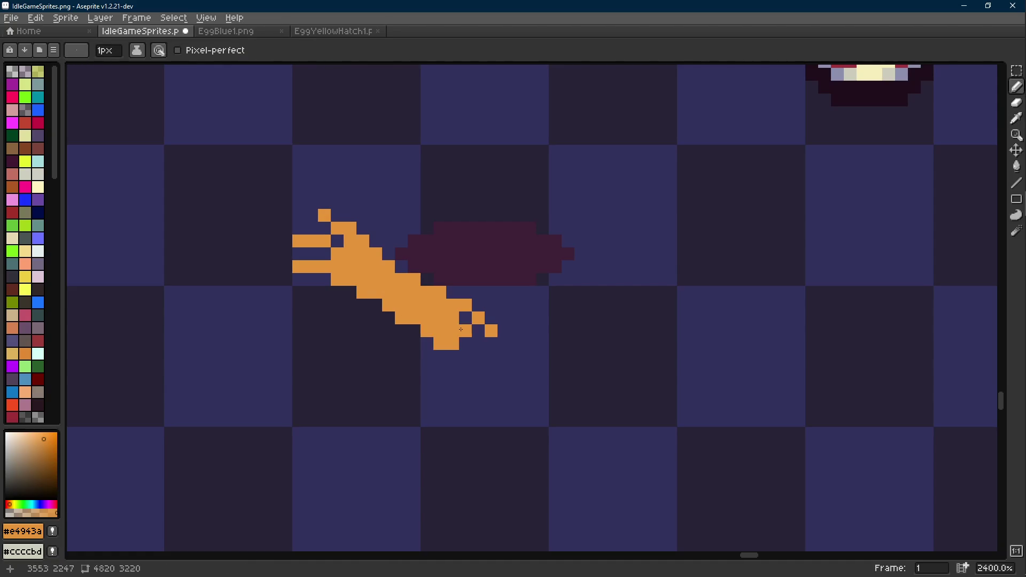
left_click(503, 330)
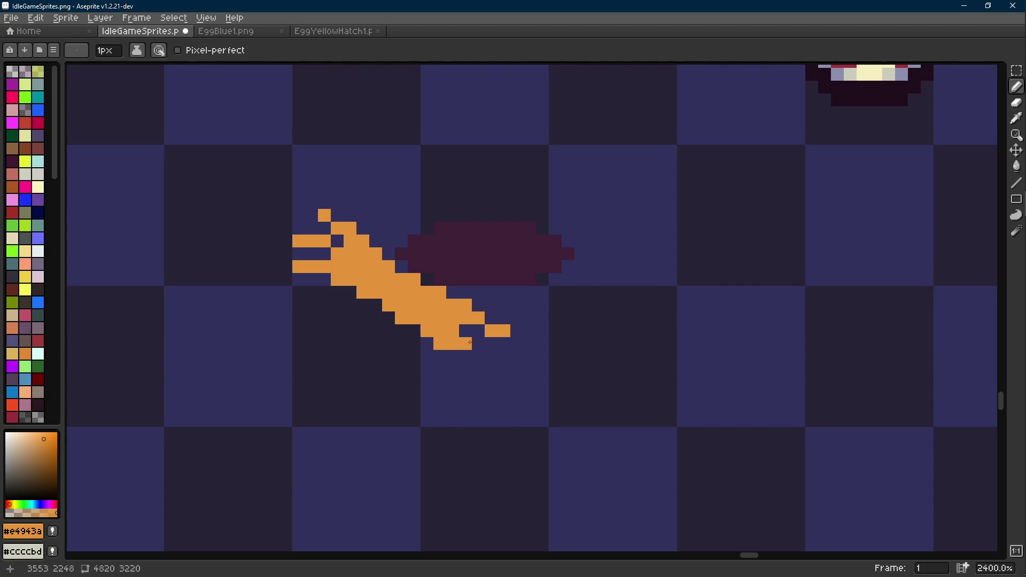
mouse_move(463, 350)
left_mouse_down()
mouse_move(358, 317)
mouse_move(403, 330)
mouse_move(363, 341)
mouse_move(376, 345)
left_mouse_up()
- Erase stray orange pixels around the stick's upper-left forked tips
key("e")
left_click_drag(221, 213, 208, 213)
left_click(208, 238)
key("b")
left_click(208, 227)
key("e")
left_click(208, 200)
left_click(234, 187)
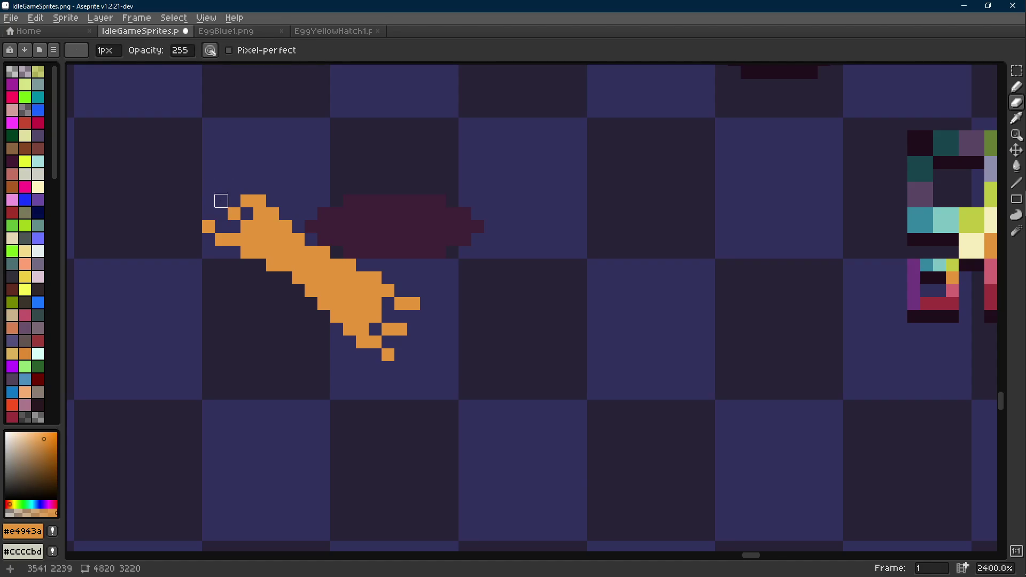
- Touch up the forked tips, adding orange pixels to the top prongs
key("b")
left_click(221, 201)
left_click(234, 227)
key("e")
left_click(247, 200)
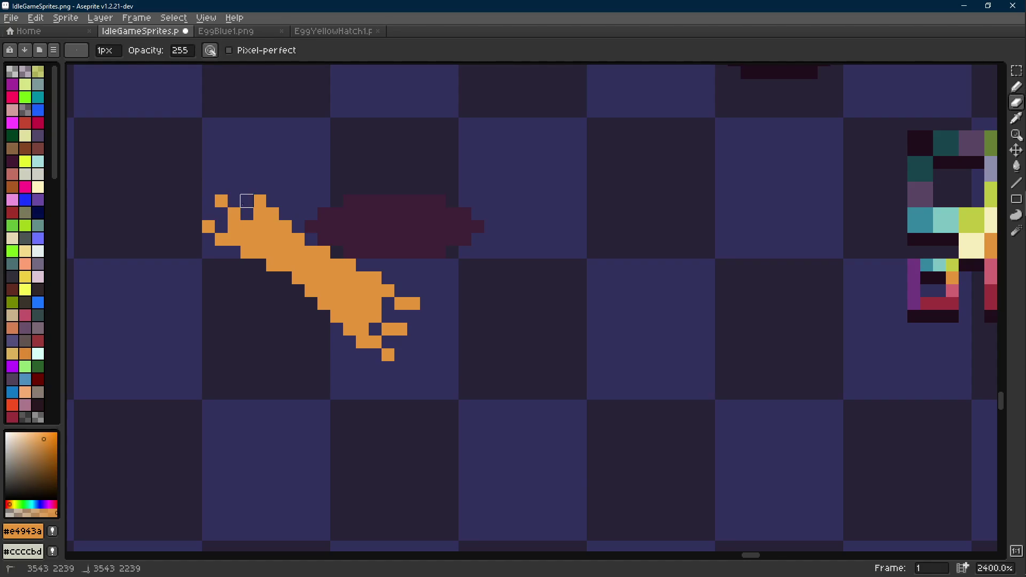
key("b")
left_click(247, 188)
- Erase a stray orange pixel and trim the streak's lower-right tip
left_click_drag(288, 272, 321, 310)
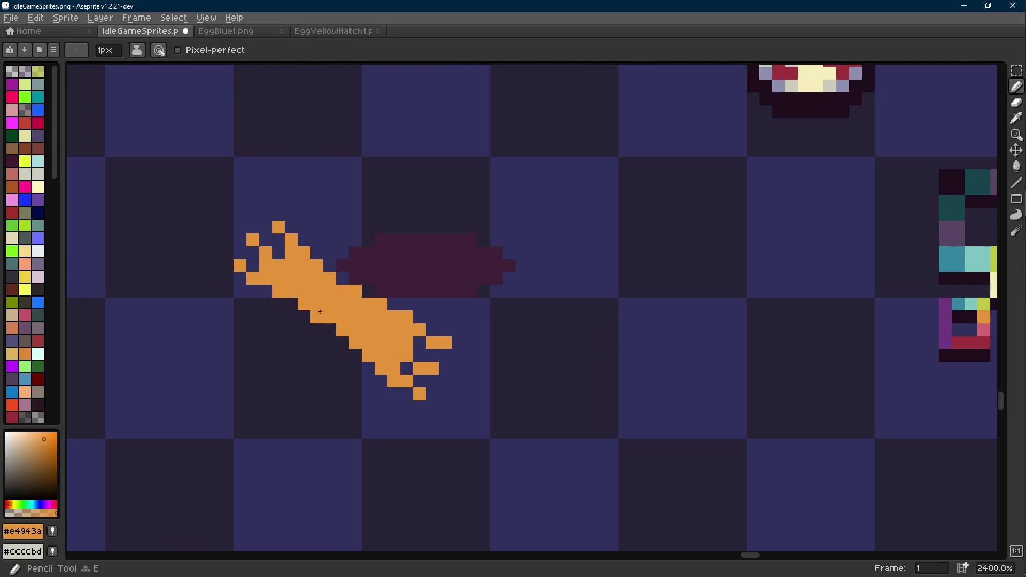
key("l")
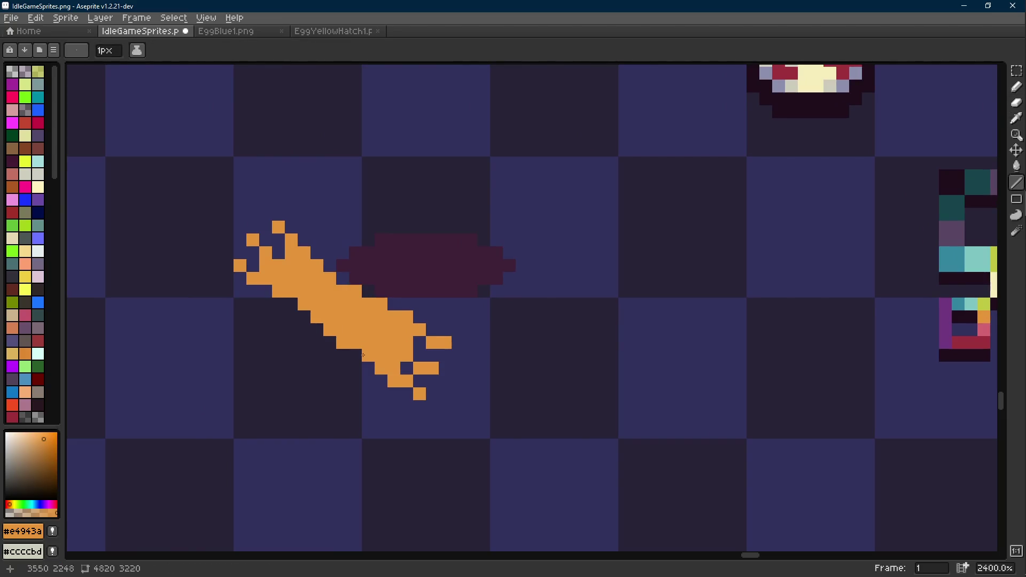
key("e")
left_click_drag(380, 303, 368, 291)
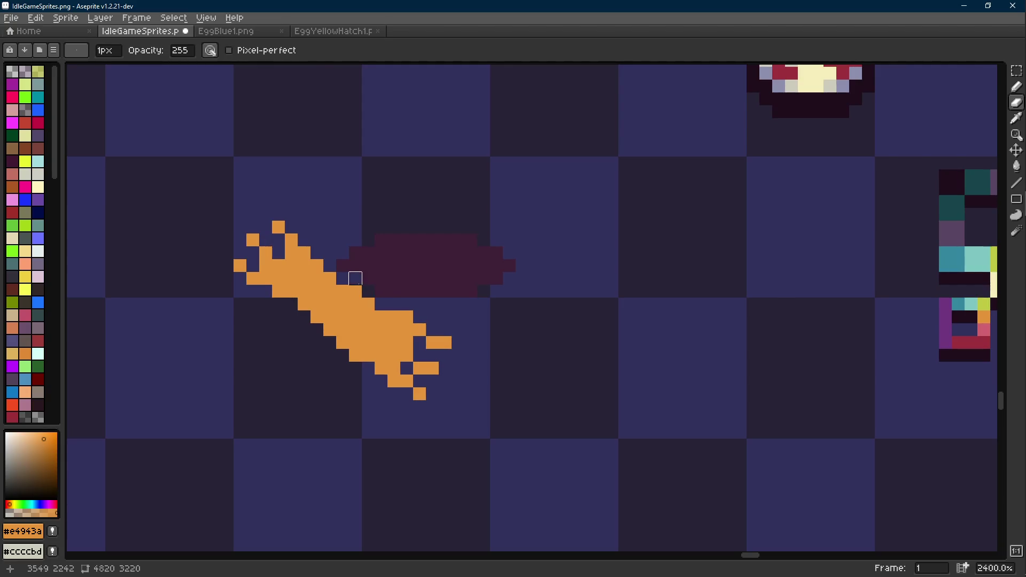
key("l")
scroll(411, 305, "down", 7)
scroll(419, 307, "up", 5)
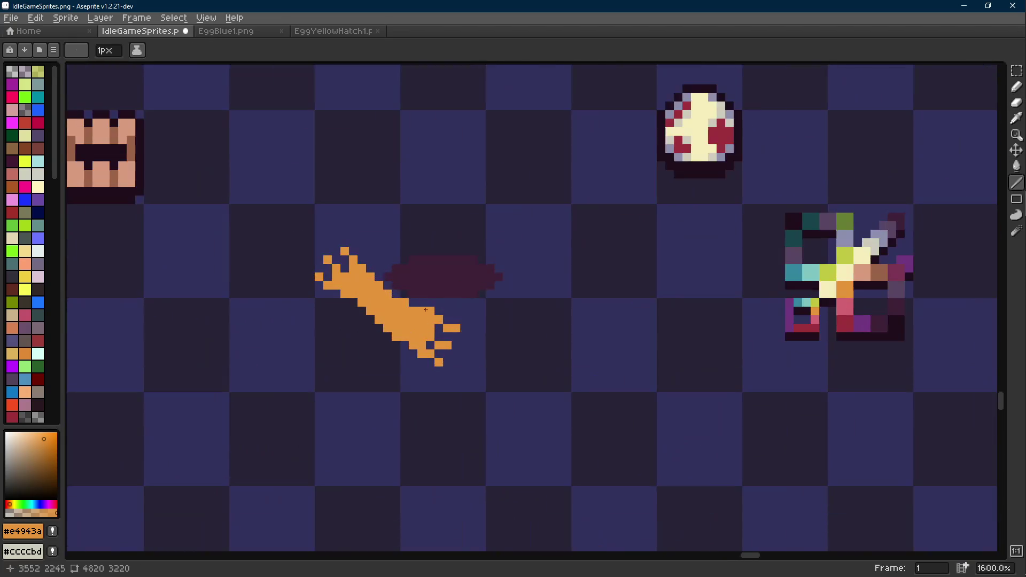
scroll(465, 324, "down", 6)
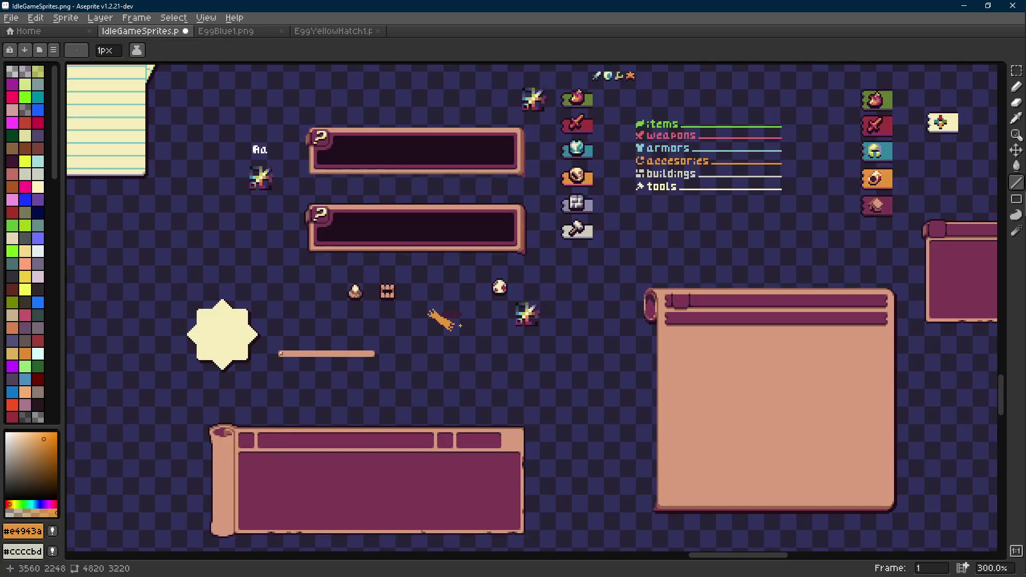
scroll(443, 320, "up", 9)
key("m")
left_click_drag(431, 280, 527, 378)
key("e")
left_click_drag(491, 331, 453, 317)
- Select the multicolour sprite and shift it left toward the orange stick
key("m")
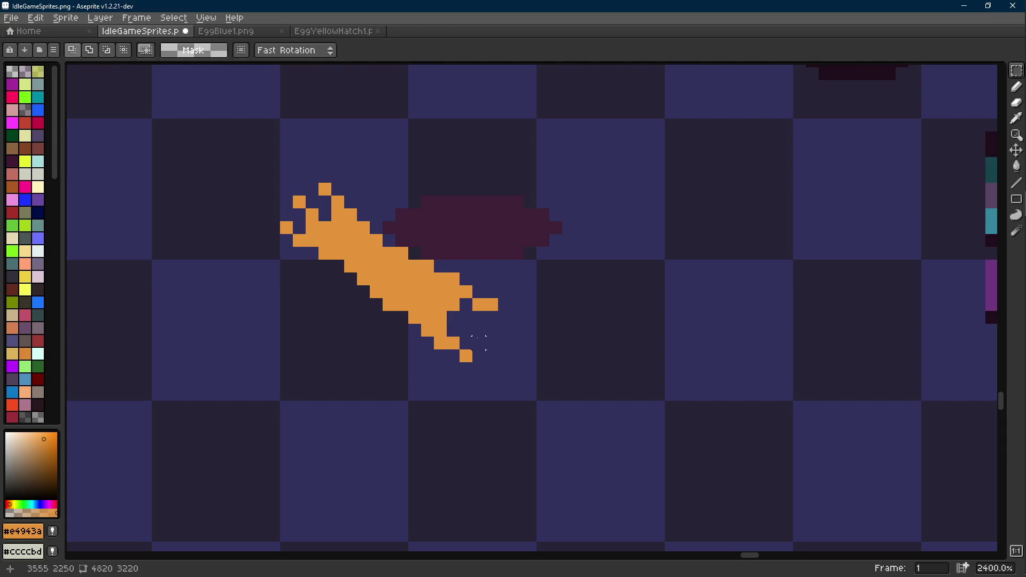
scroll(466, 342, "down", 7)
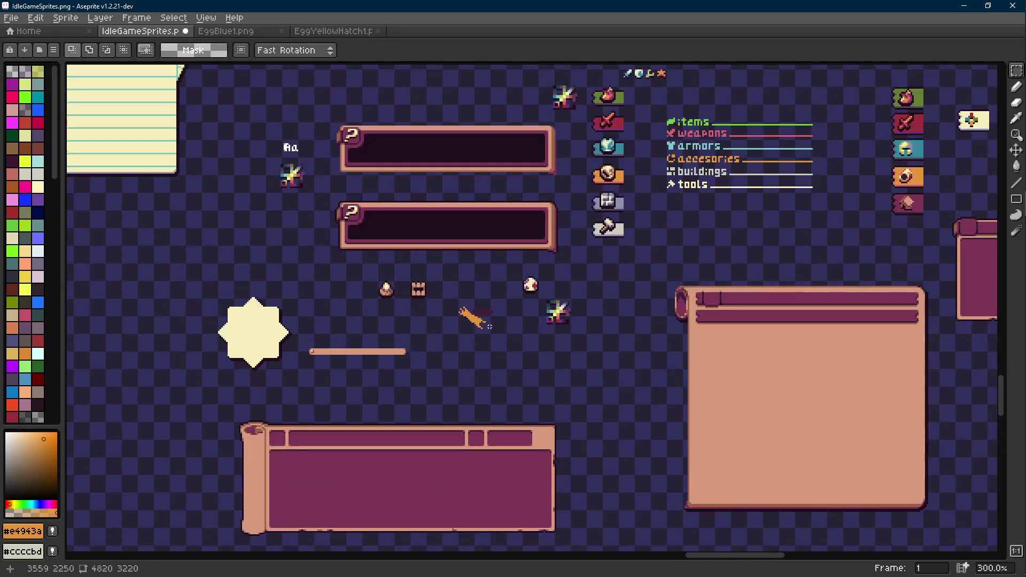
scroll(454, 312, "up", 5)
scroll(455, 313, "up", 2)
scroll(602, 332, "down", 1)
mouse_move(595, 160)
left_mouse_down()
mouse_move(802, 351)
mouse_move(620, 374)
left_mouse_up()
scroll(761, 343, "down", 1)
key("ctrl+d")
scroll(499, 319, "up", 1)
- Paint the streak's left tip pink #d26471 with a short diagonal and two pixels
key("i")
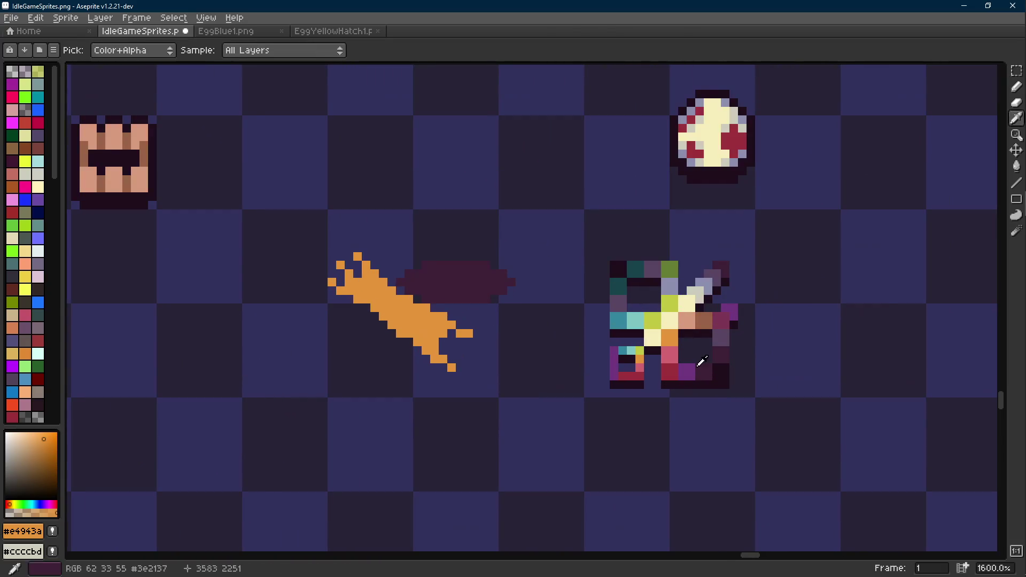
left_click(669, 355)
key("b")
scroll(450, 325, "up", 1)
key("l")
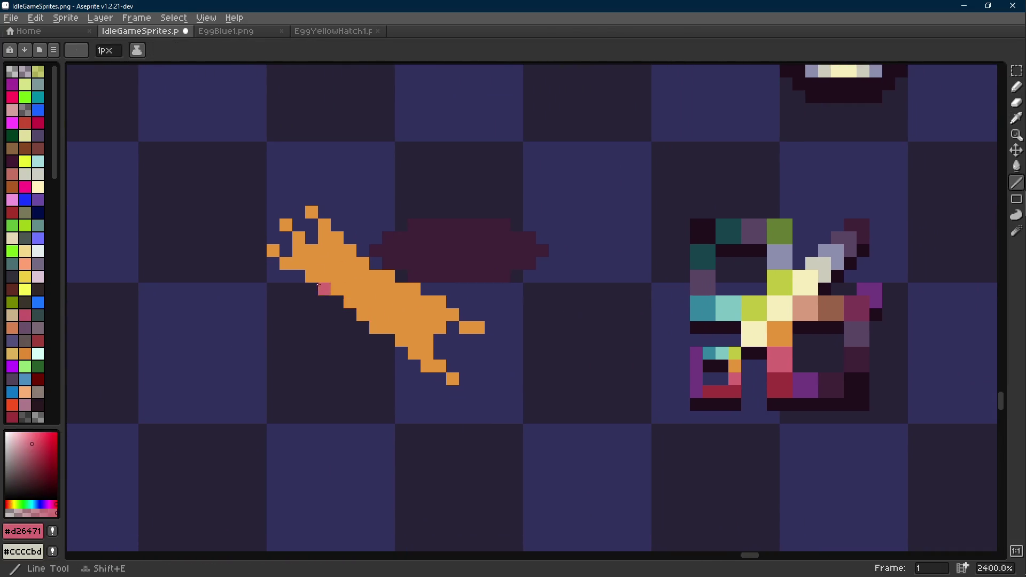
left_click_drag(308, 273, 273, 251)
left_click(298, 254)
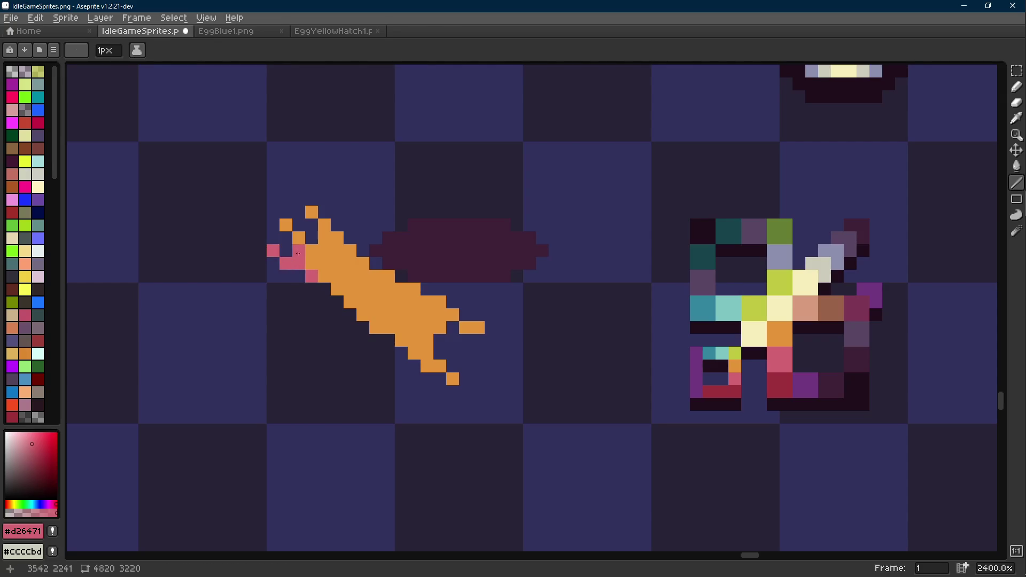
left_click(310, 265)
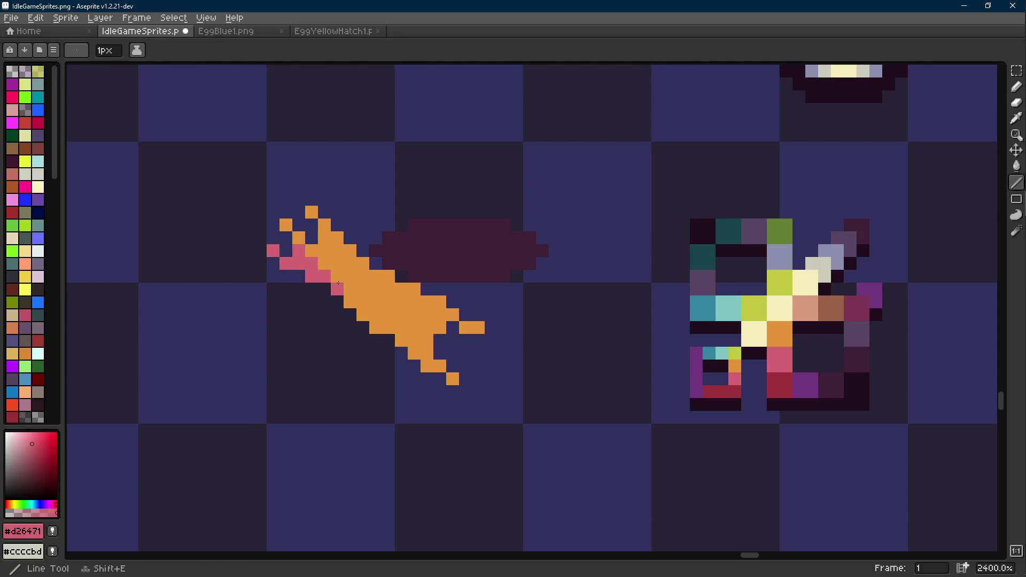
- Run pink #d26471 along the streak's lower-left edge, recolouring orange pixels near the lower tip
left_click_drag(338, 283, 387, 328)
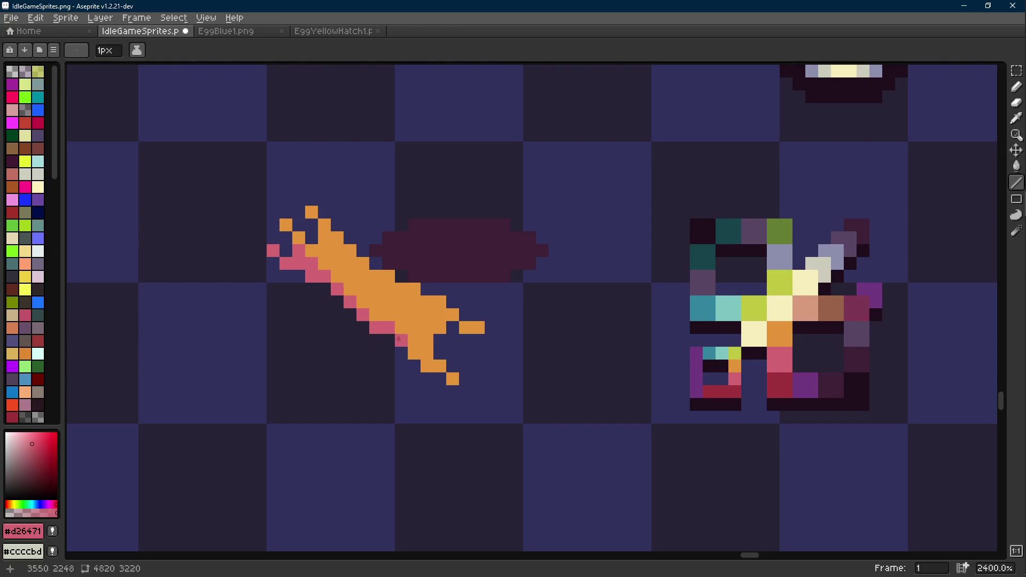
left_click(427, 365)
key("b")
key("alt")
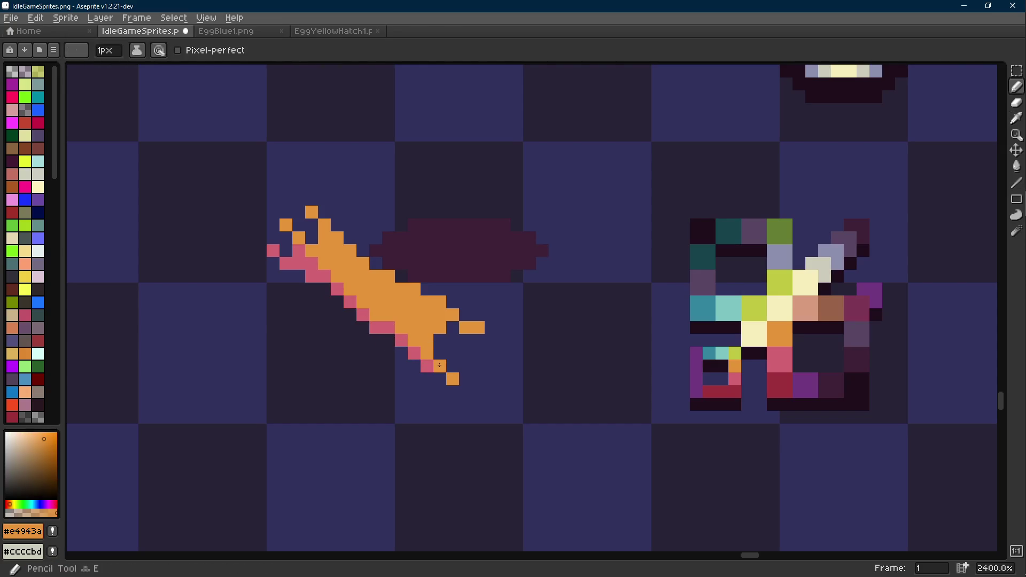
left_click_drag(427, 327, 407, 317)
left_click(387, 302)
left_click(375, 301)
scroll(376, 299, "down", 1)
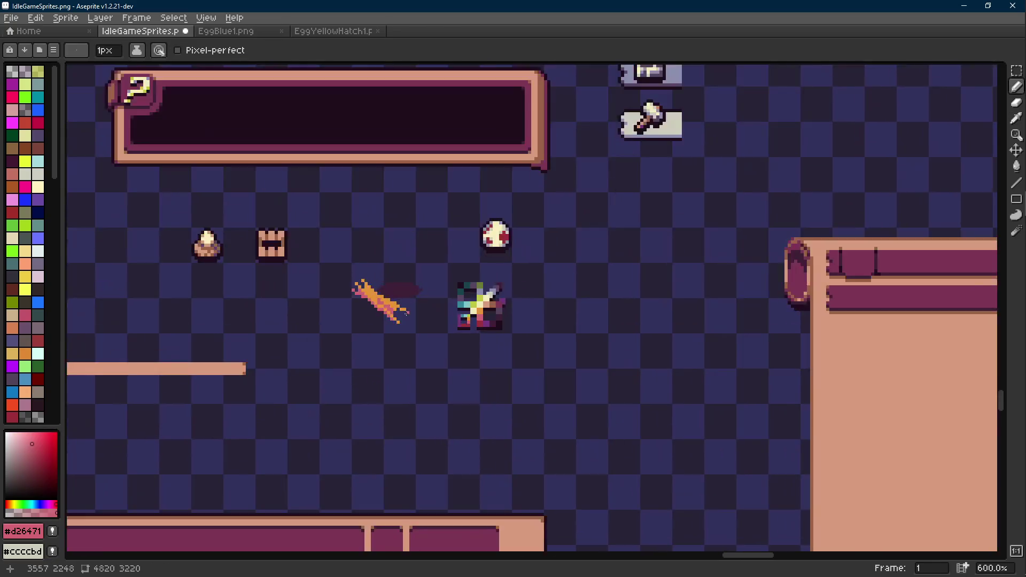
scroll(411, 333, "up", 1)
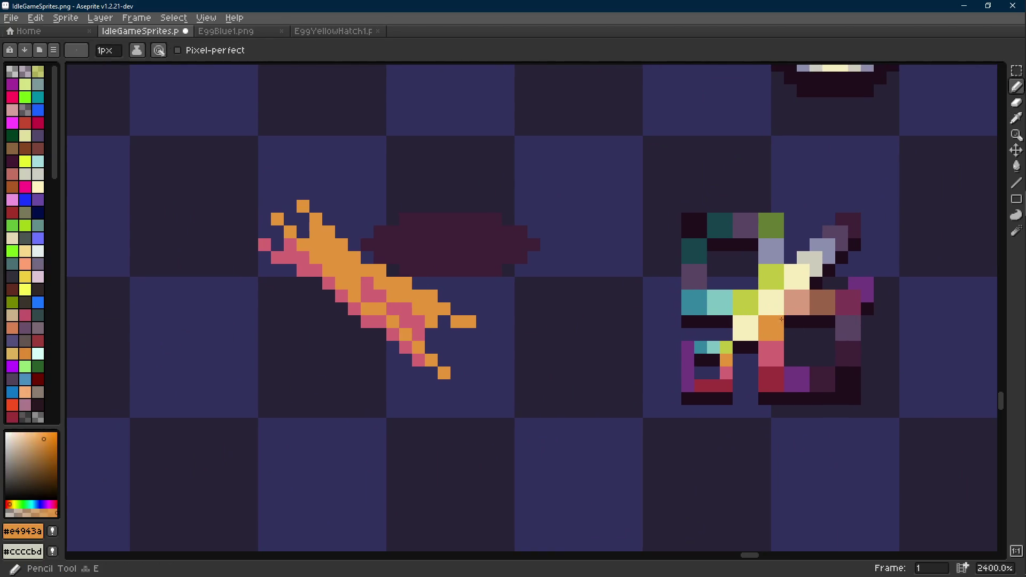
- Add a cream #f5edba highlight through the streak's centre, extending toward its upper end
left_click(752, 315, "alt")
key("l")
left_click_drag(316, 258, 352, 293)
scroll(352, 293, "down", 9)
scroll(356, 297, "up", 10)
left_click(378, 306)
key("b")
left_click_drag(411, 323, 455, 341)
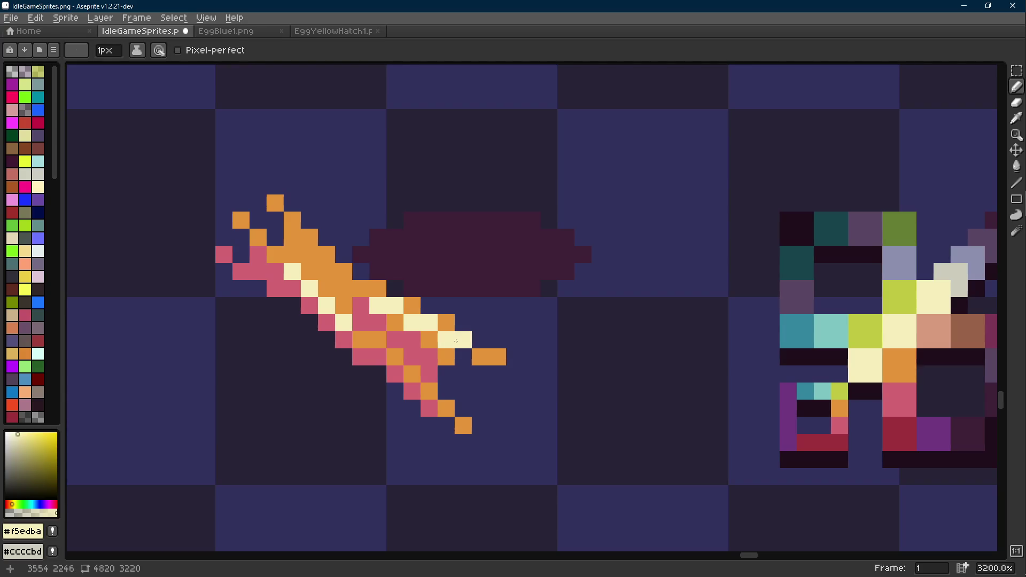
key("e")
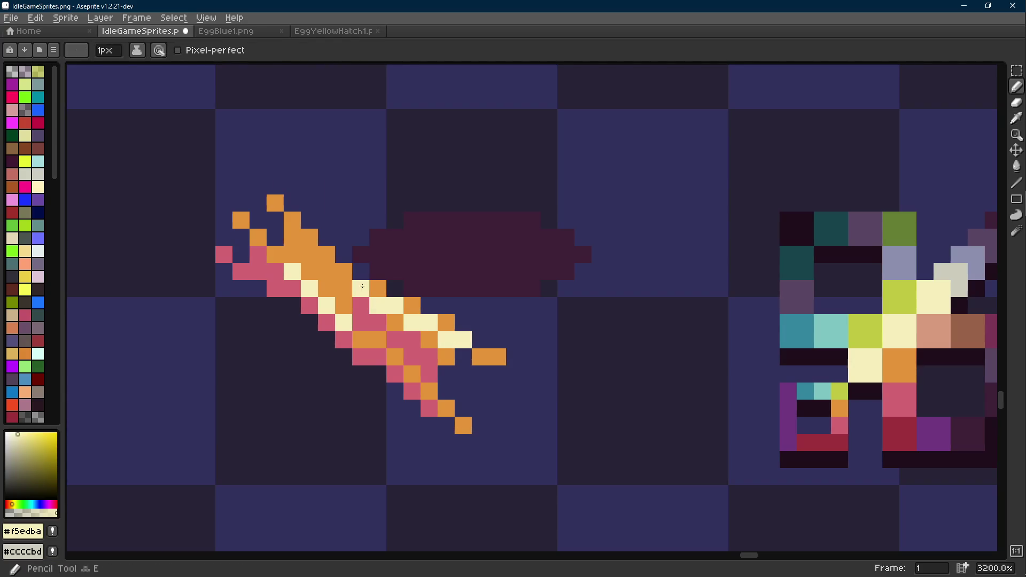
mouse_move(326, 271)
left_mouse_down()
mouse_move(326, 289)
mouse_move(312, 262)
left_mouse_up()
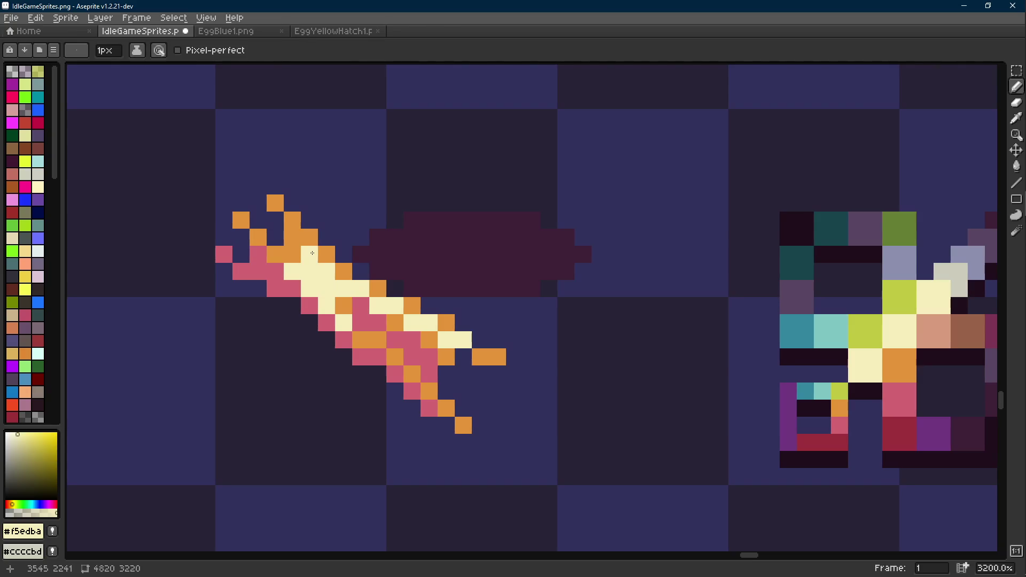
- Save the sprite sheet, then draw a short orange diagonal branch off the streak
left_click(341, 302, "alt")
scroll(438, 348, "down", 10)
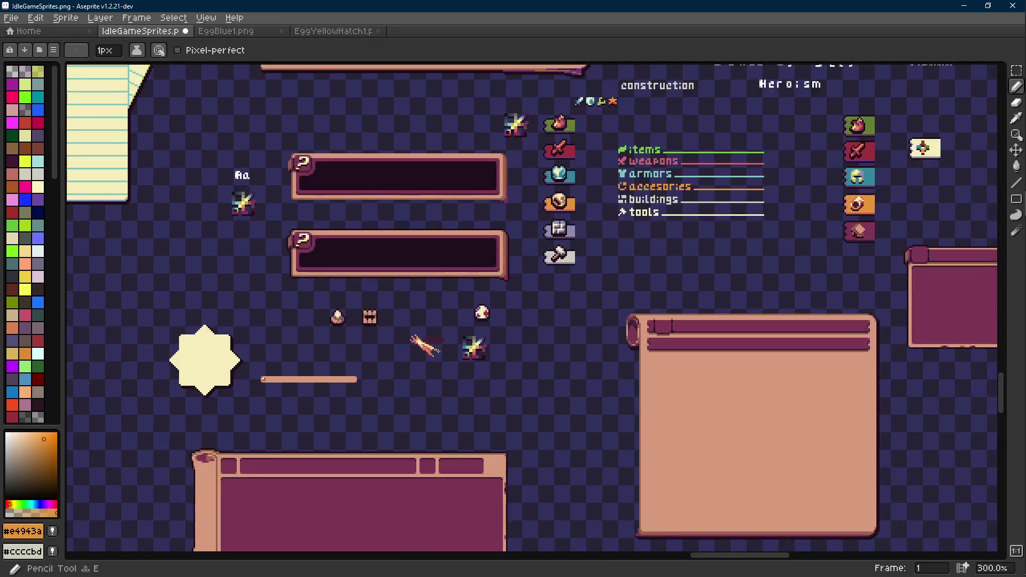
scroll(430, 352, "up", 9)
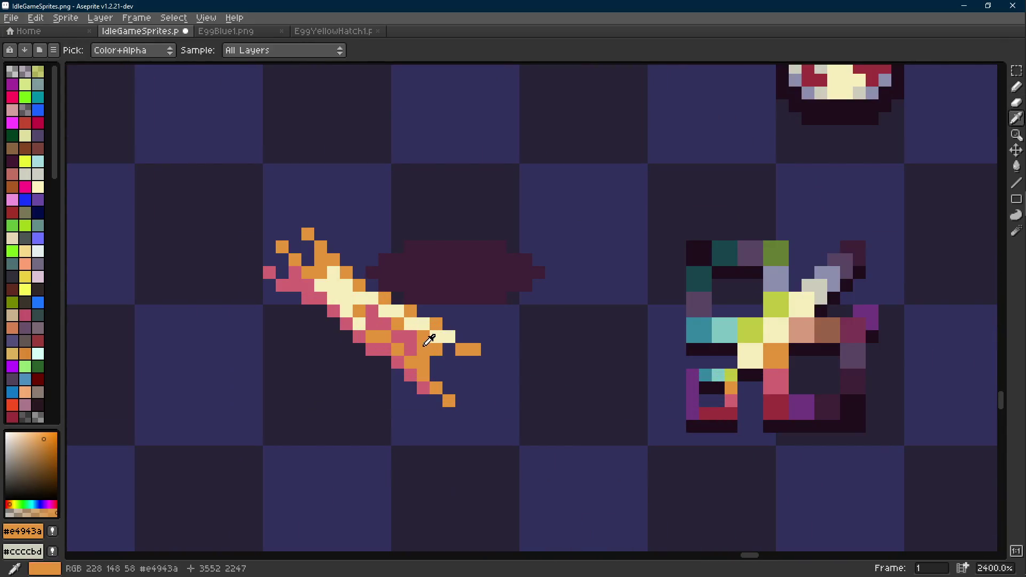
key("ctrl+s")
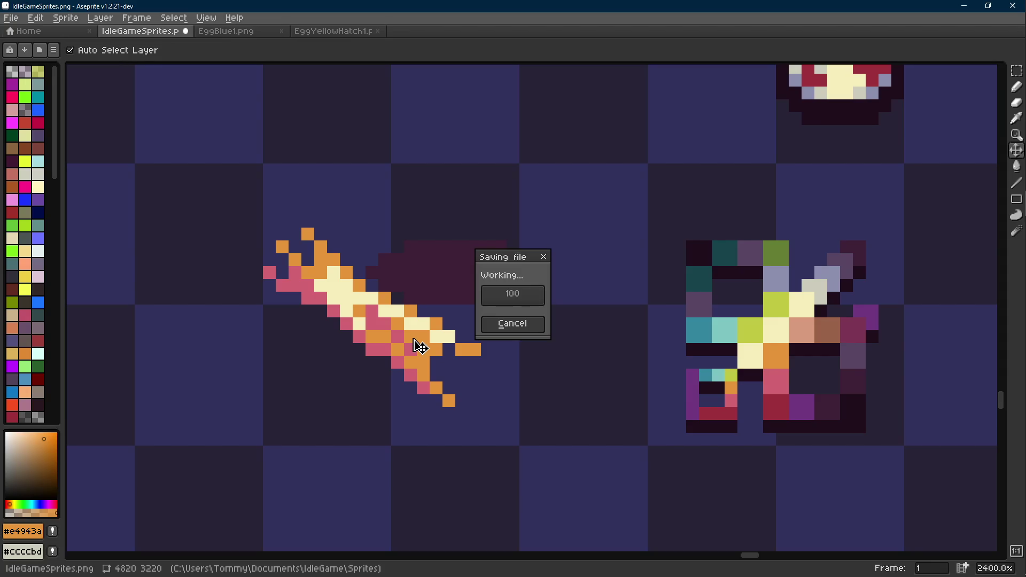
scroll(413, 326, "down", 2)
scroll(414, 326, "up", 3)
key("alt")
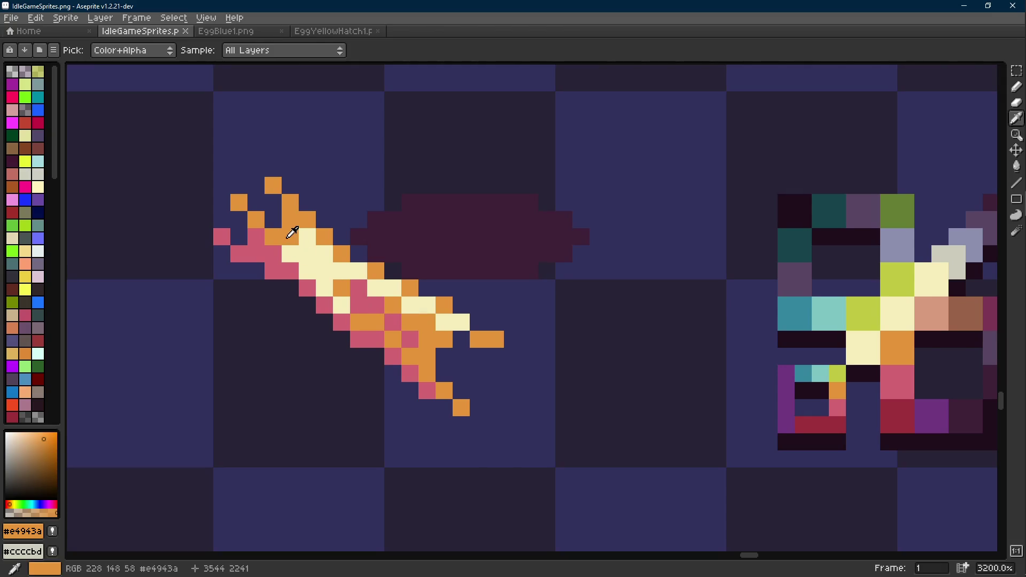
left_click(239, 287)
key("l")
left_click_drag(256, 287, 358, 367)
key("b")
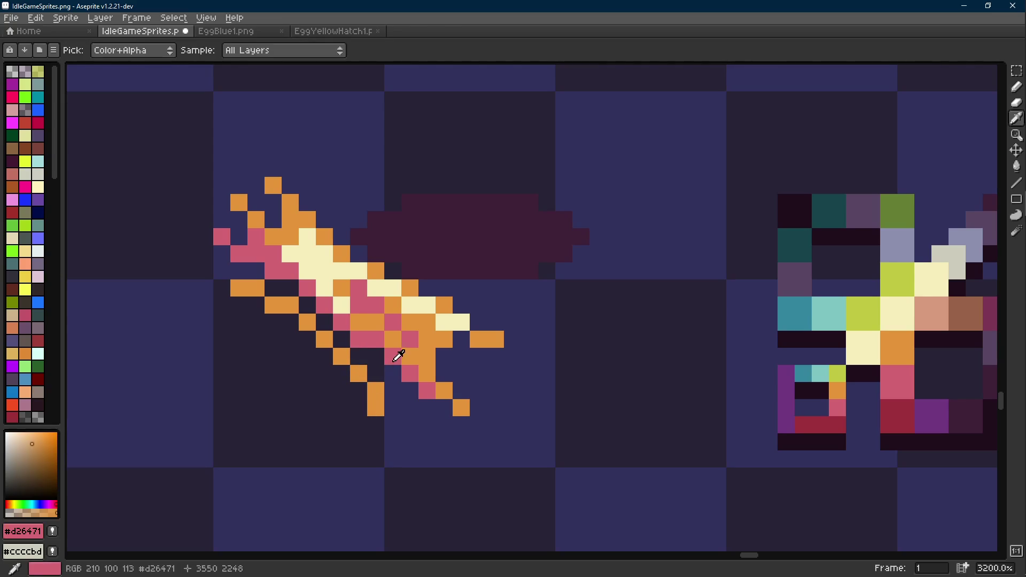
- Paint dark red #9d303b pixels diagonally through the streak and near its top
left_click(393, 356, "alt")
scroll(802, 385, "right", 3)
key("alt")
left_click(806, 389, "alt")
left_click_drag(261, 338, 191, 268)
left_click(294, 251)
left_click(252, 230)
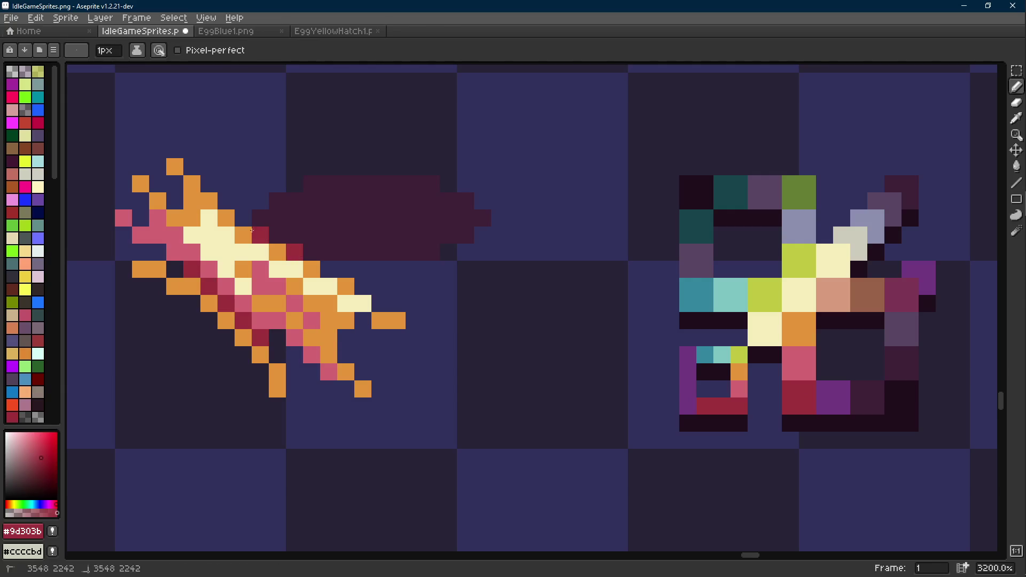
- Recolour two pink pixels at the streak's tip back to orange
scroll(315, 263, "down", 8)
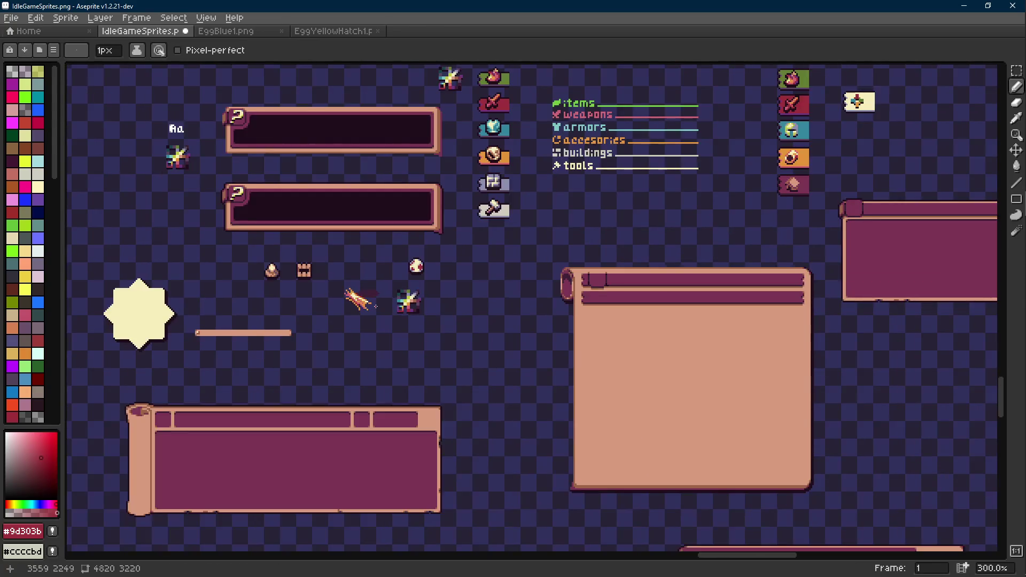
scroll(361, 303, "up", 7)
left_click(339, 275, "alt")
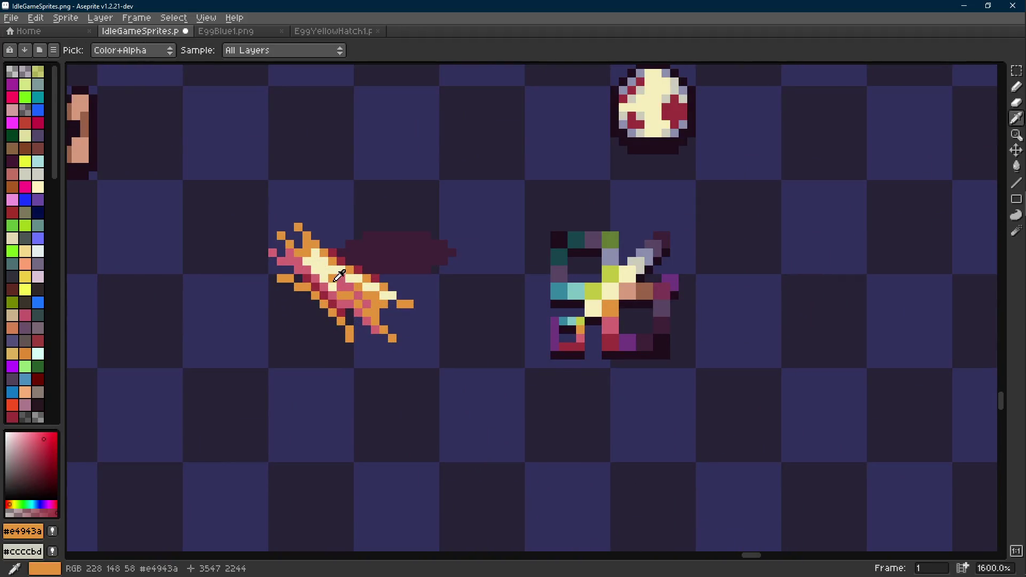
key("shift+e")
left_click(308, 252, "alt")
key("e")
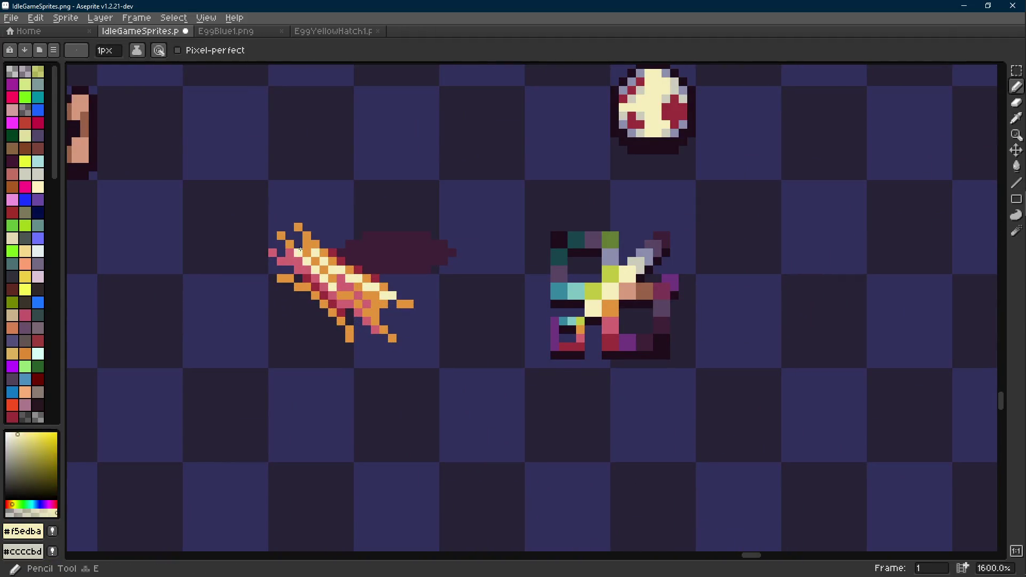
left_click(303, 253, "alt")
scroll(343, 269, "down", 6)
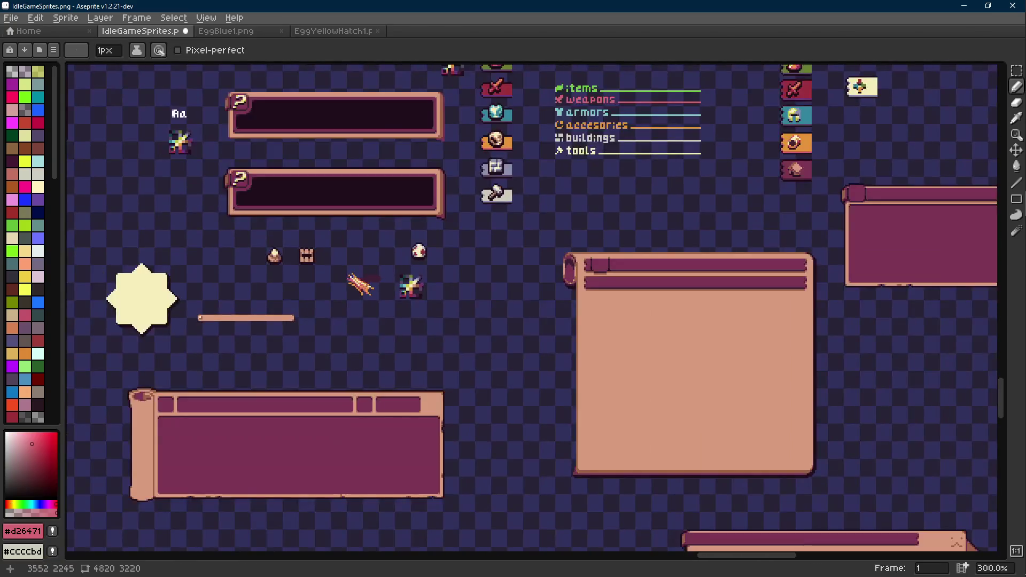
scroll(374, 287, "up", 10)
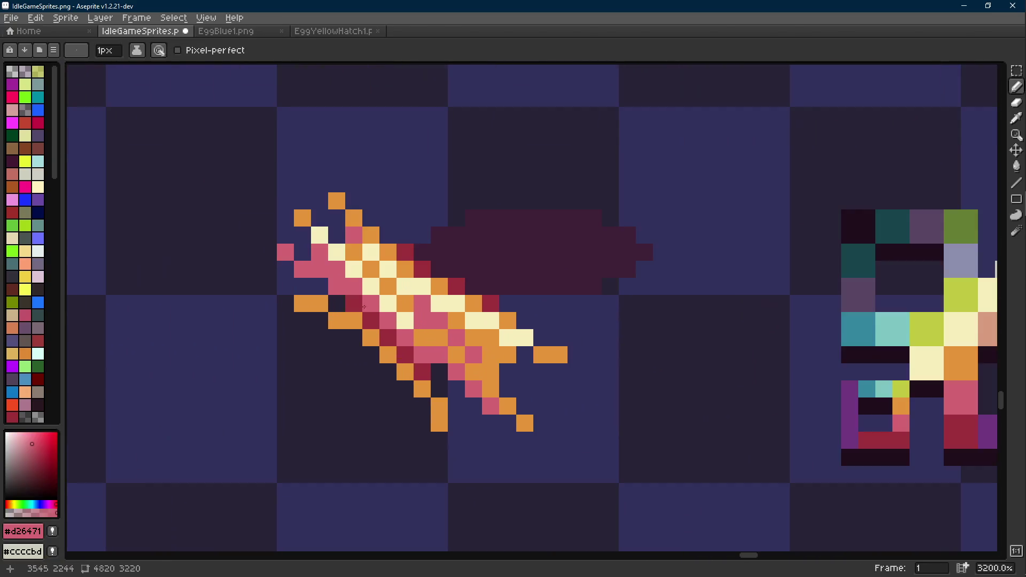
left_click(313, 273, "alt")
left_click_drag(305, 270, 330, 287)
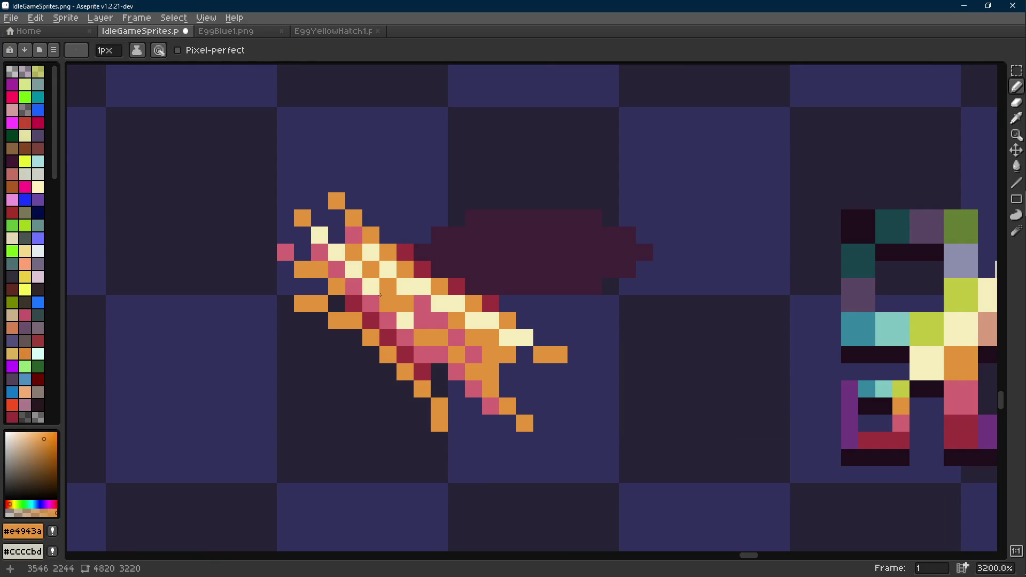
- Undo the last stroke and repaint the streak's lower-left edge pink #d26471
scroll(379, 295, "down", 11)
scroll(377, 305, "up", 7)
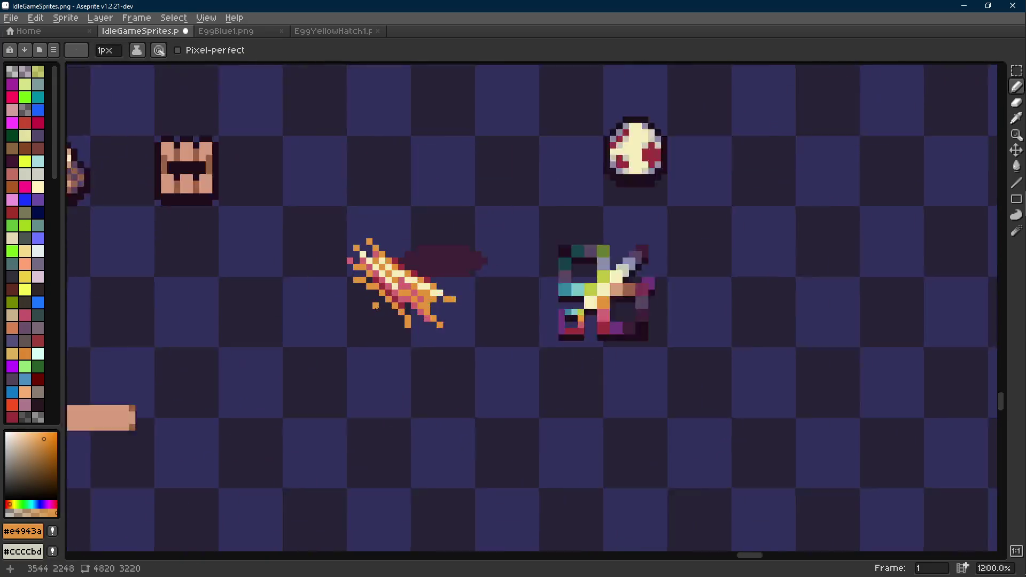
scroll(376, 307, "up", 3)
left_click(337, 256, "alt")
key("ctrl+z")
left_click_drag(337, 255, 361, 266)
left_click_drag(439, 331, 440, 341)
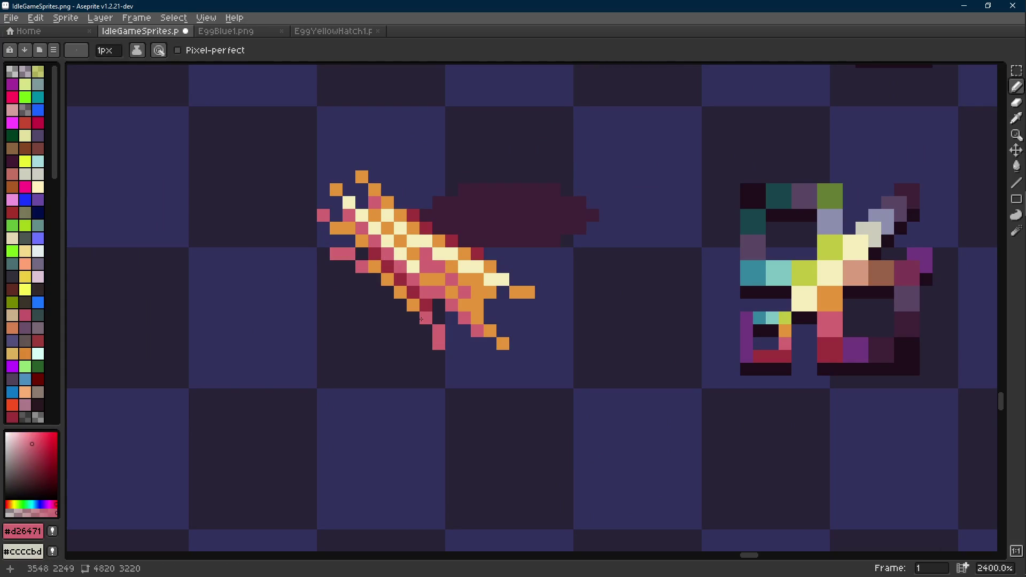
scroll(423, 318, "down", 6)
scroll(422, 312, "up", 6)
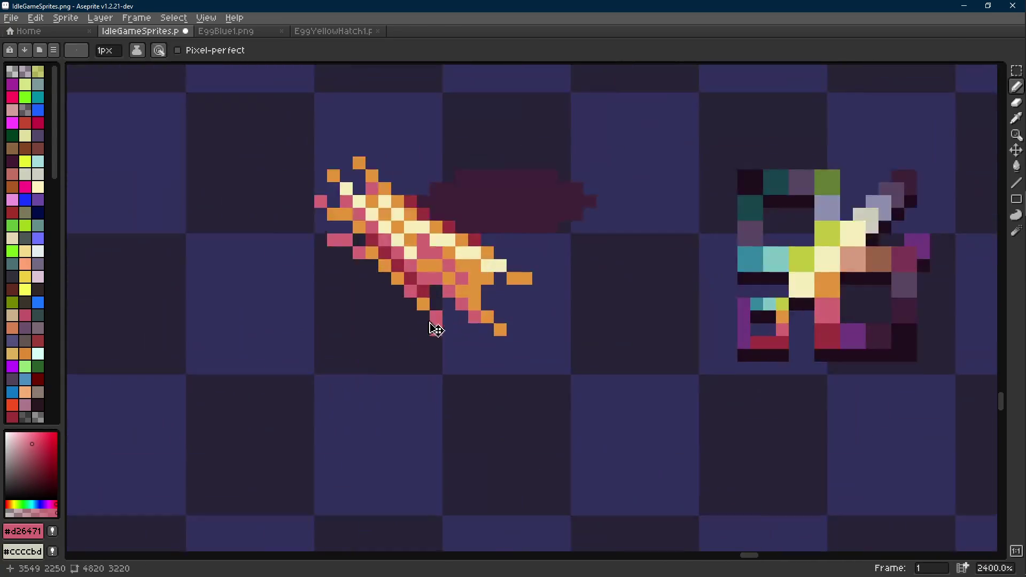
- Sample cream #f5edba from the streak and switch to the Line tool
scroll(421, 303, "down", 8)
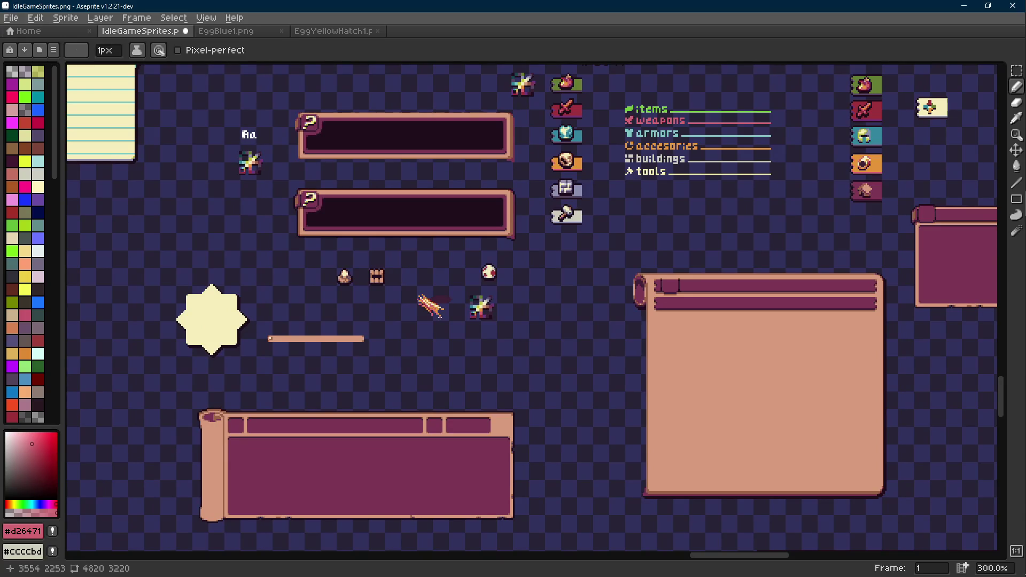
scroll(450, 318, "up", 8)
key("alt")
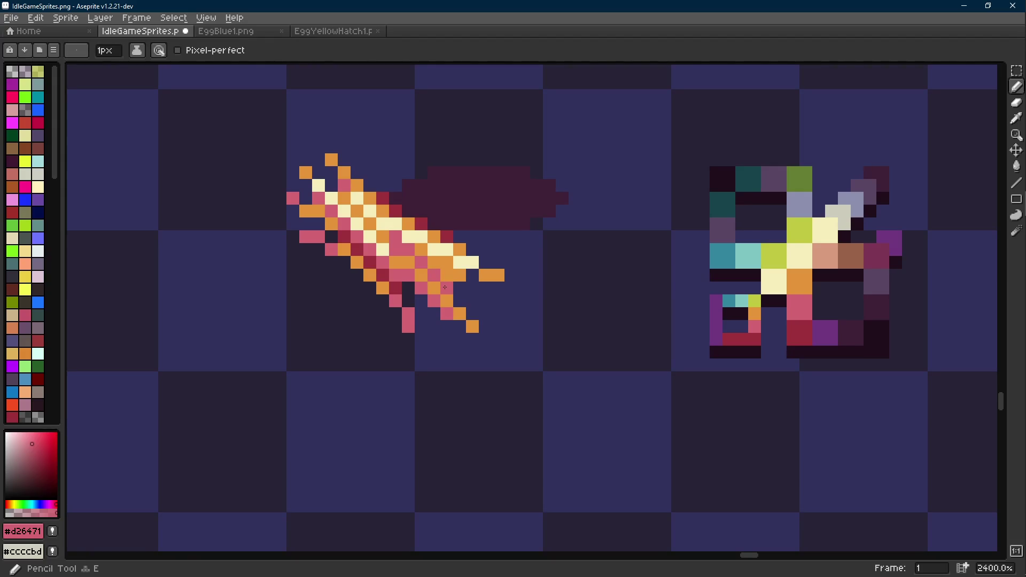
left_click_drag(444, 287, 394, 279)
left_click(418, 254, "alt")
key("shift+e")
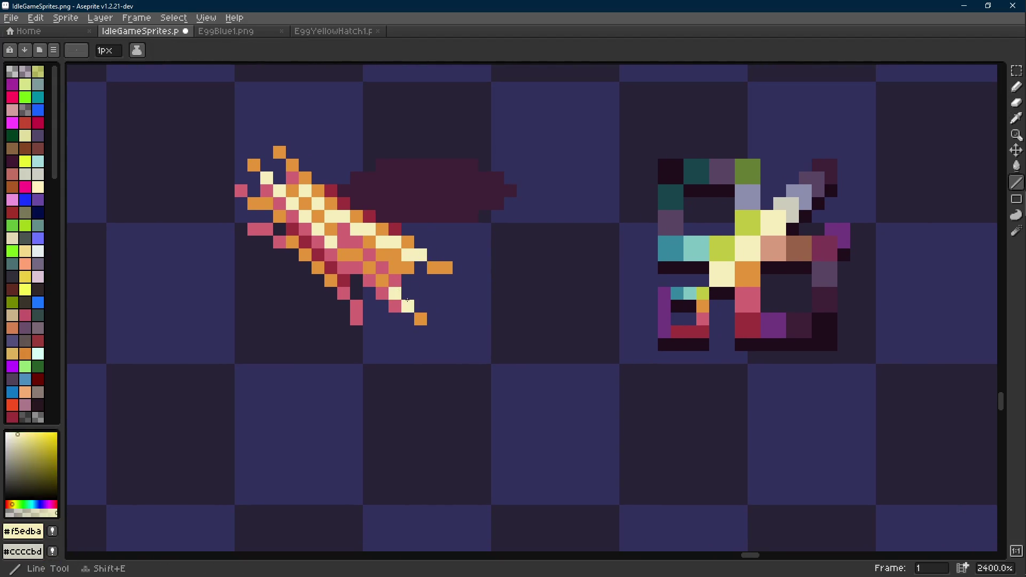
- Sample the streak's orange, pink #d26471 and cream #f5edba colours
scroll(417, 301, "down", 8)
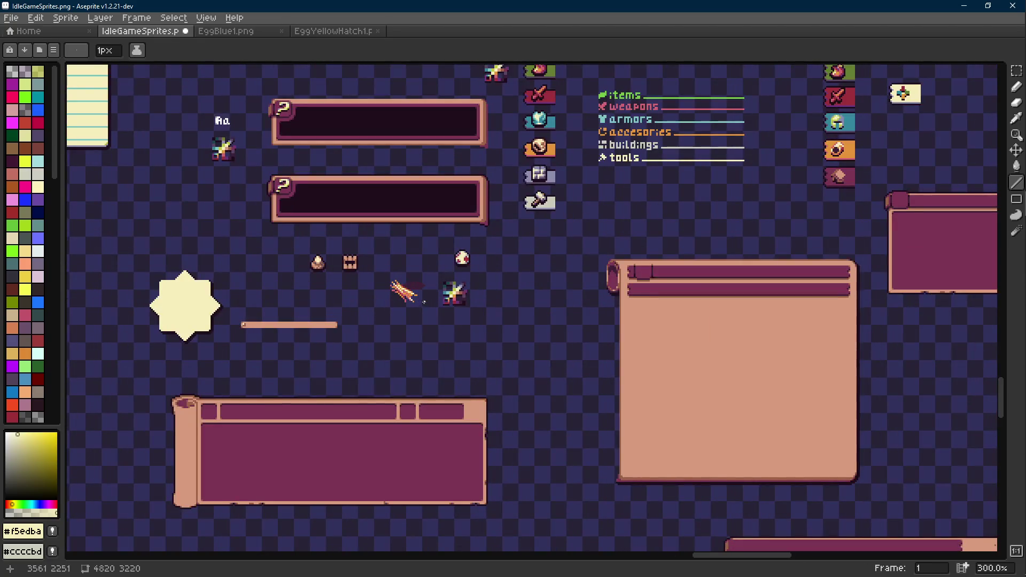
scroll(416, 297, "up", 8)
left_click(361, 266, "alt")
left_click(358, 277, "alt")
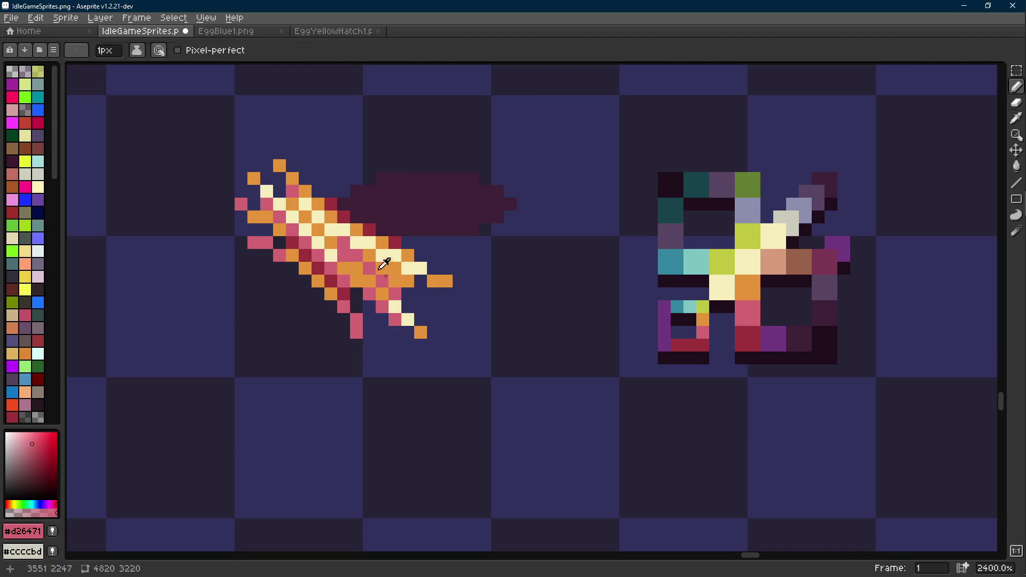
left_click(328, 250, "alt")
left_click(323, 236, "alt")
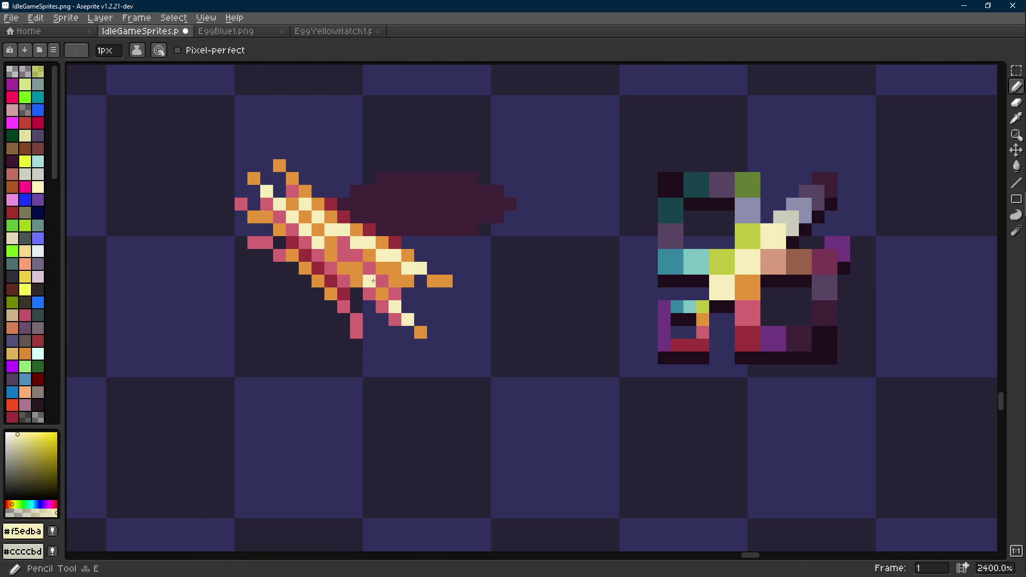
scroll(373, 280, "down", 8)
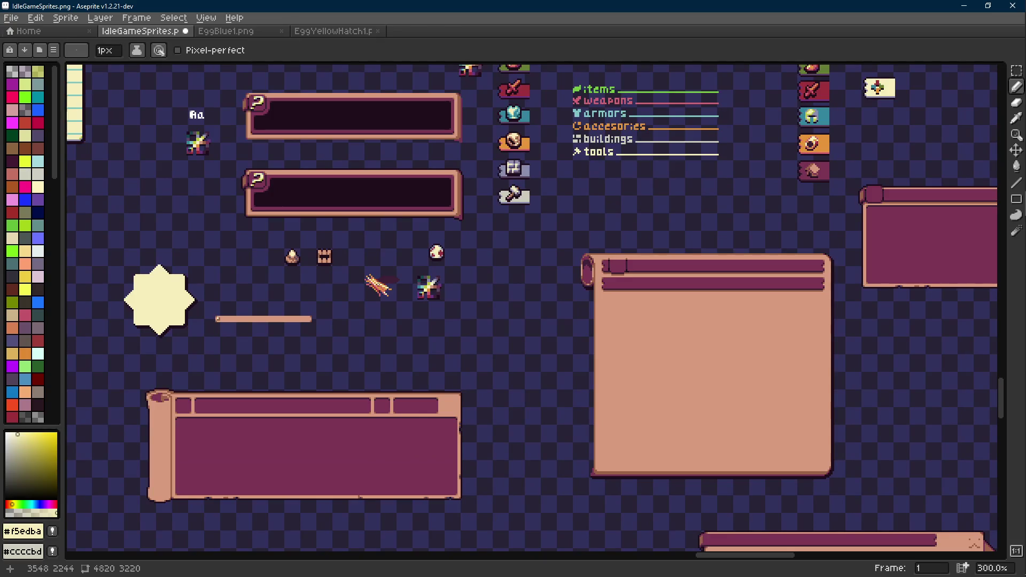
scroll(378, 284, "up", 7)
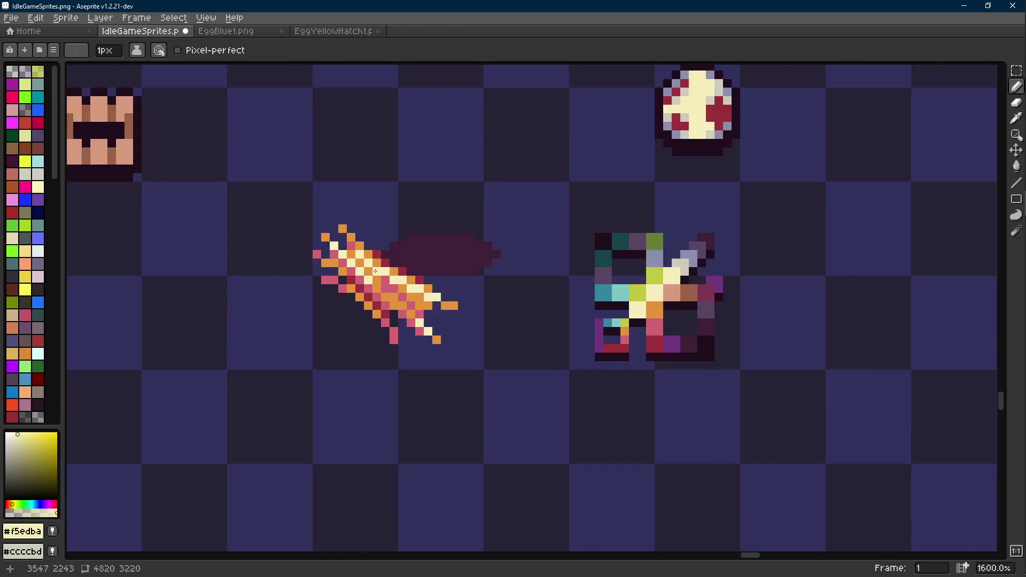
scroll(375, 271, "down", 1)
scroll(434, 281, "up", 3)
- Add an orange #e4943a pixel beside the cream one and a pink #d26471 pixel on the streak
left_click(434, 283, "alt")
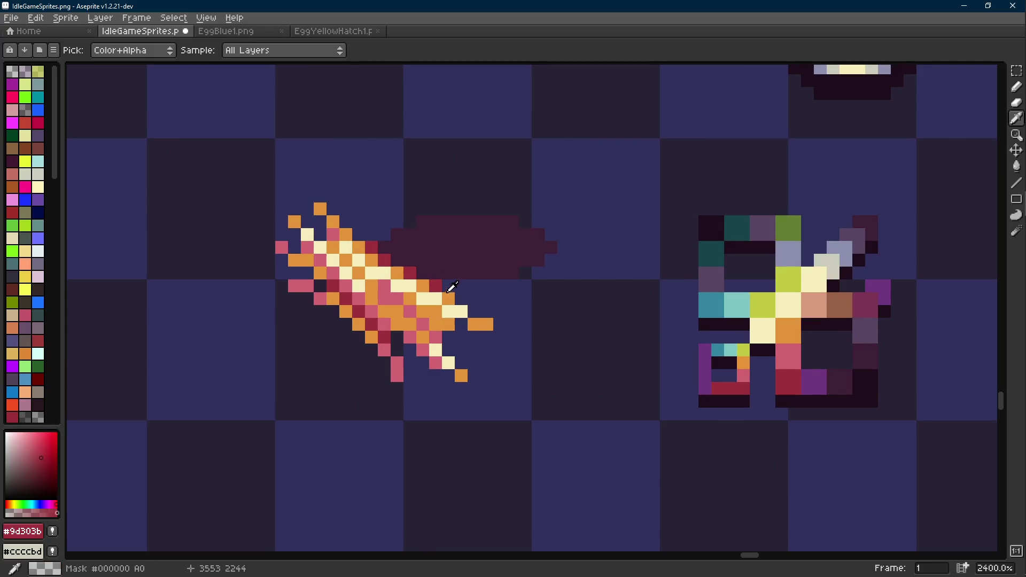
left_click(430, 301, "alt")
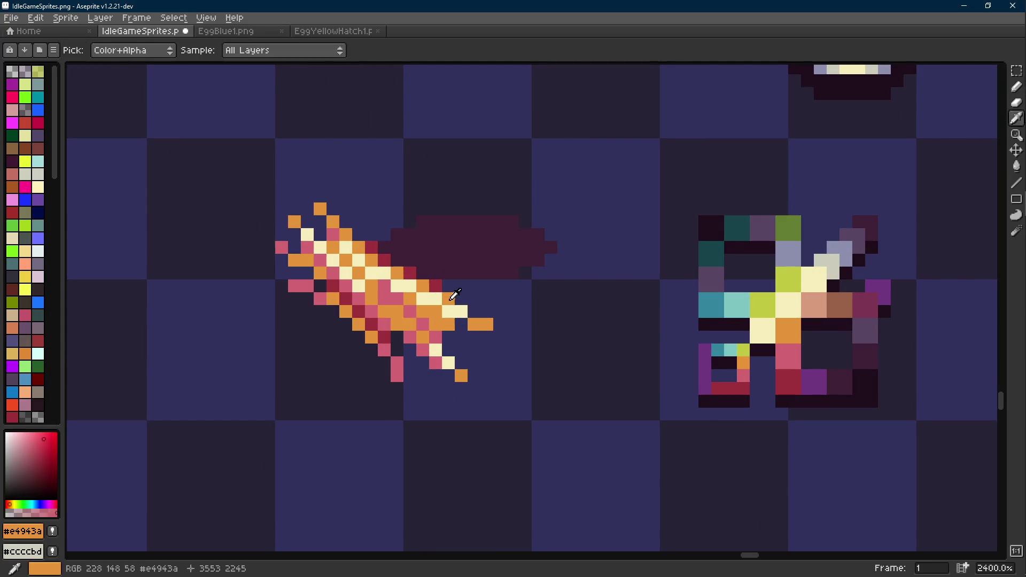
left_click(461, 312)
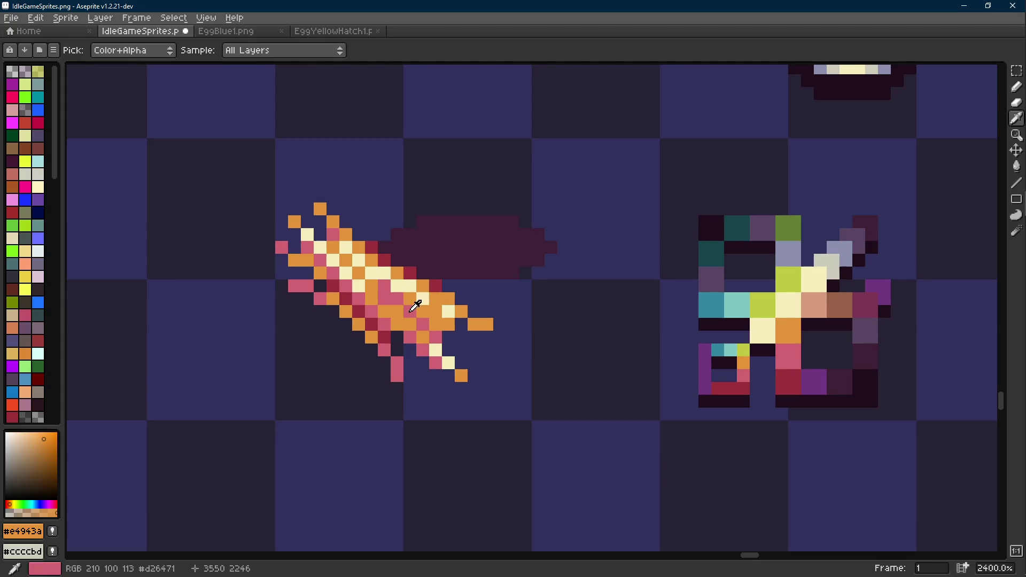
left_click(415, 300, "alt")
left_click(360, 247)
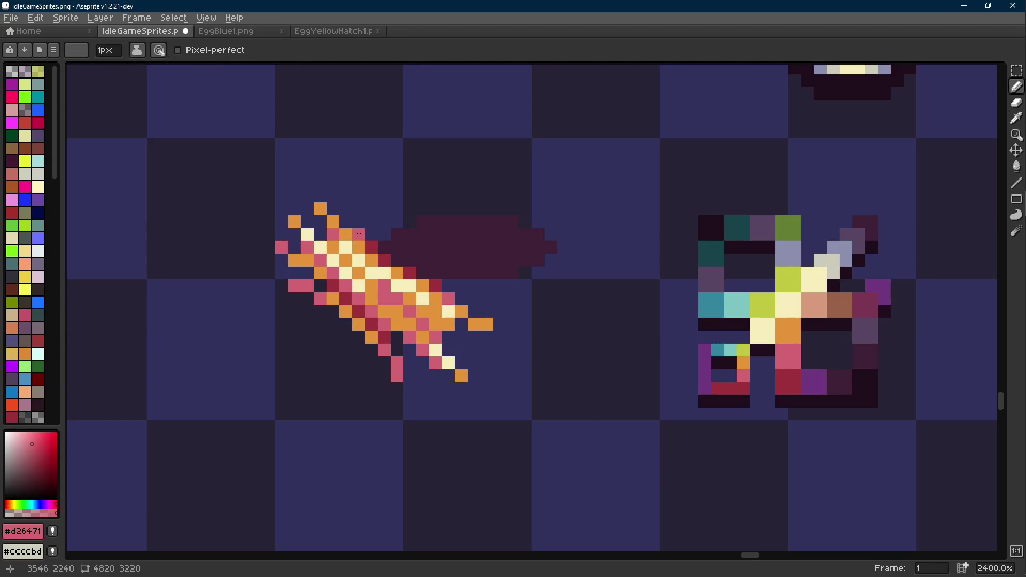
scroll(356, 233, "down", 9)
- Undo the pink pixel and take dark red #9d303b from the streak's edge
key("v")
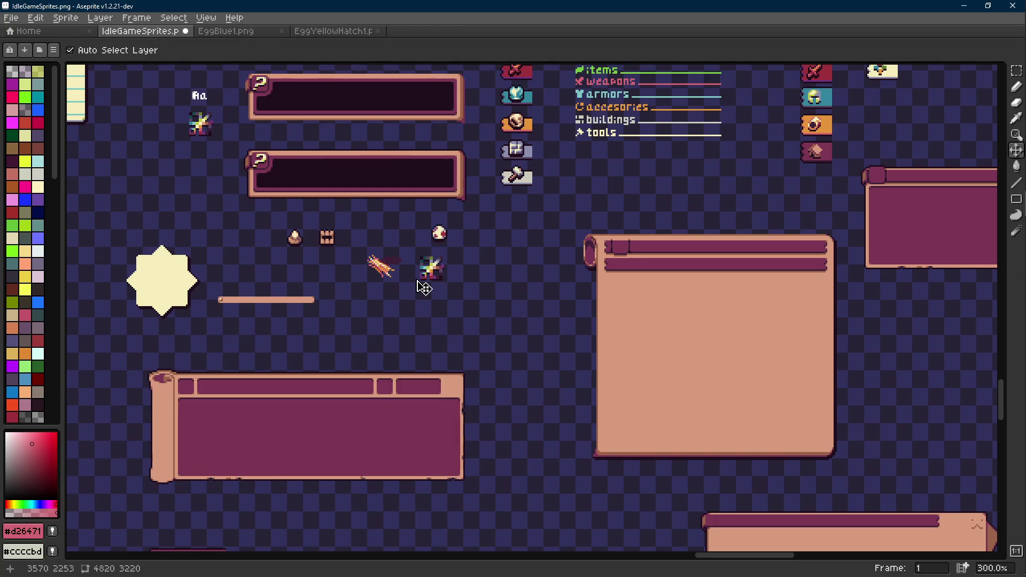
key("ctrl+z")
key("b")
scroll(380, 260, "up", 10)
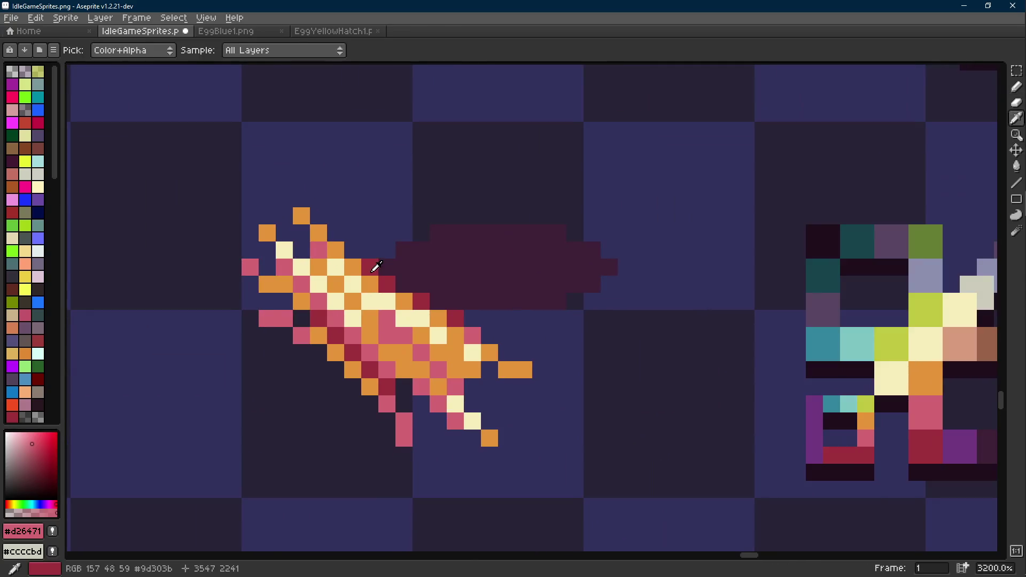
left_click(344, 246, "alt")
scroll(410, 284, "down", 10)
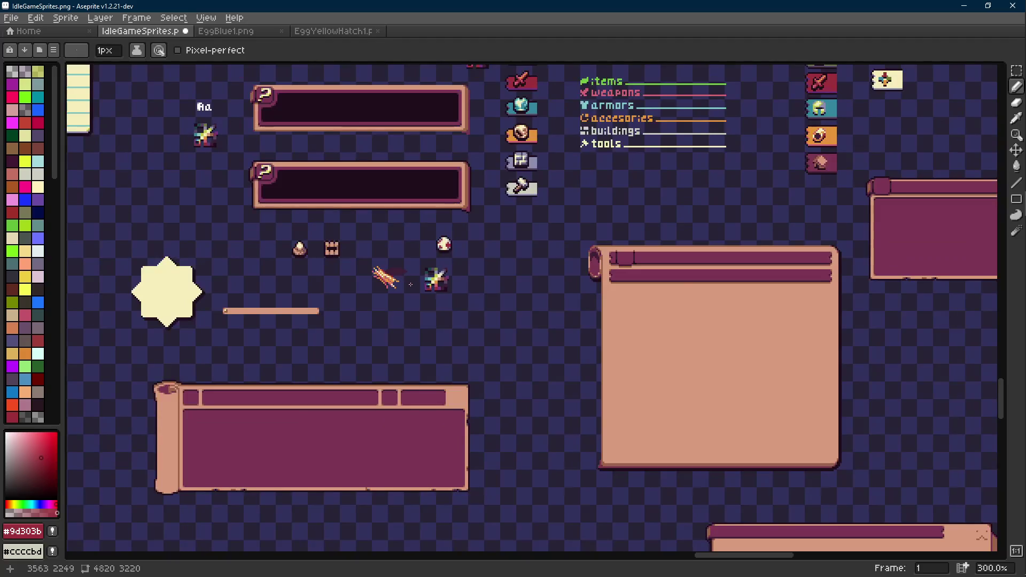
scroll(414, 284, "up", 7)
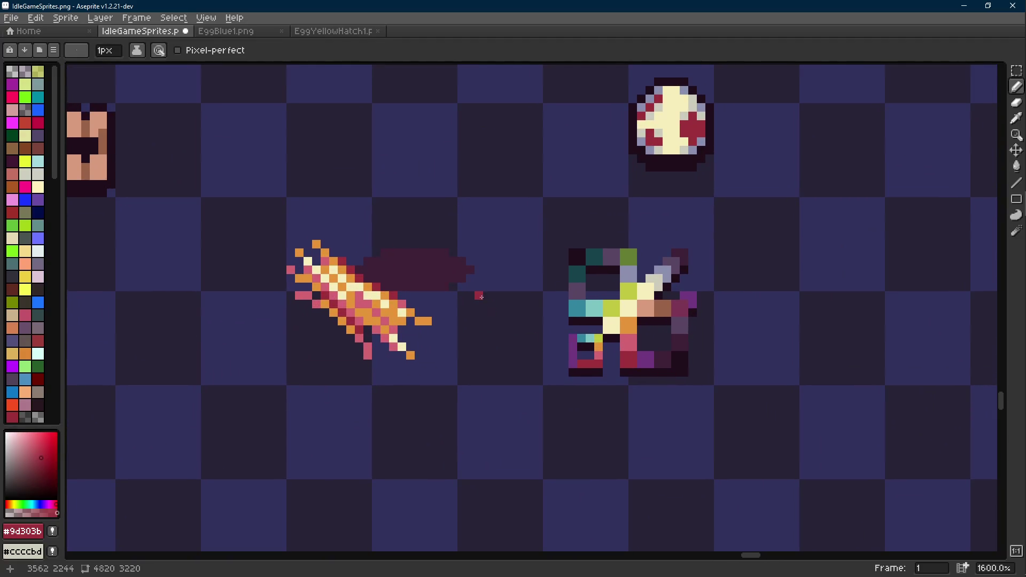
- Fill the dark oval with lavender #8c8fae sampled from the multicoloured icon
key("i")
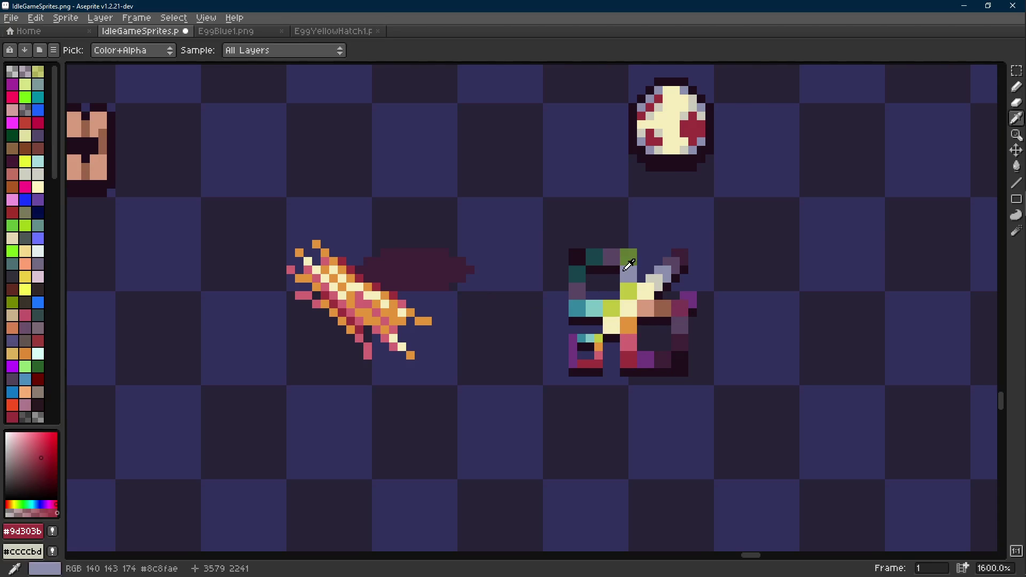
left_click(630, 270)
key("b")
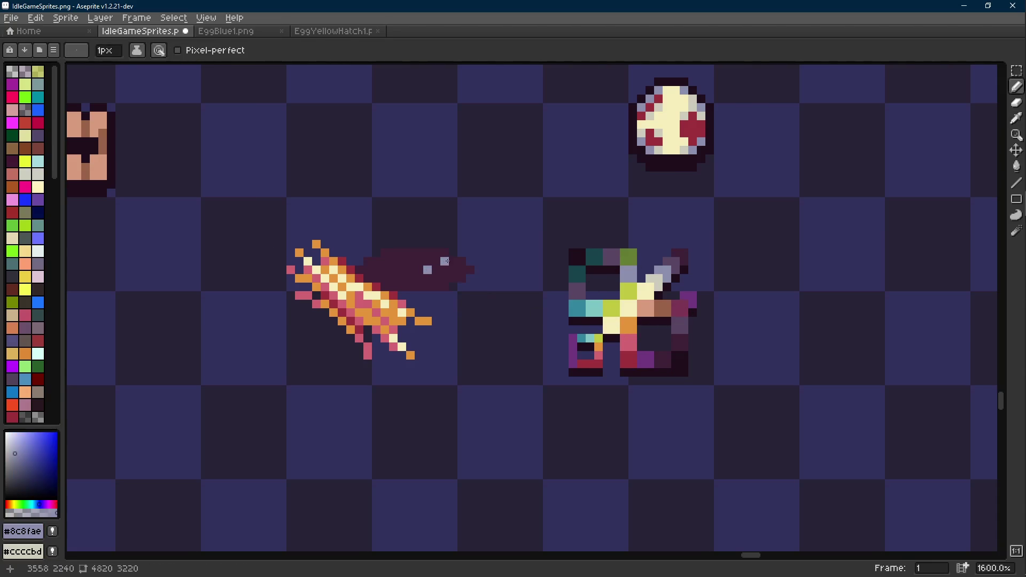
key("g")
left_click(428, 269)
scroll(427, 269, "down", 5)
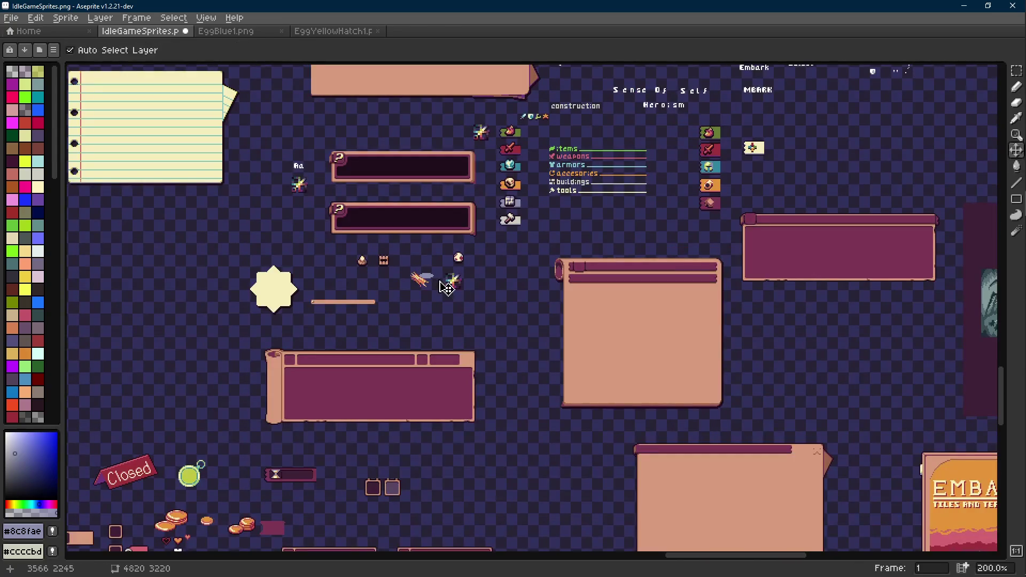
scroll(438, 279, "up", 5)
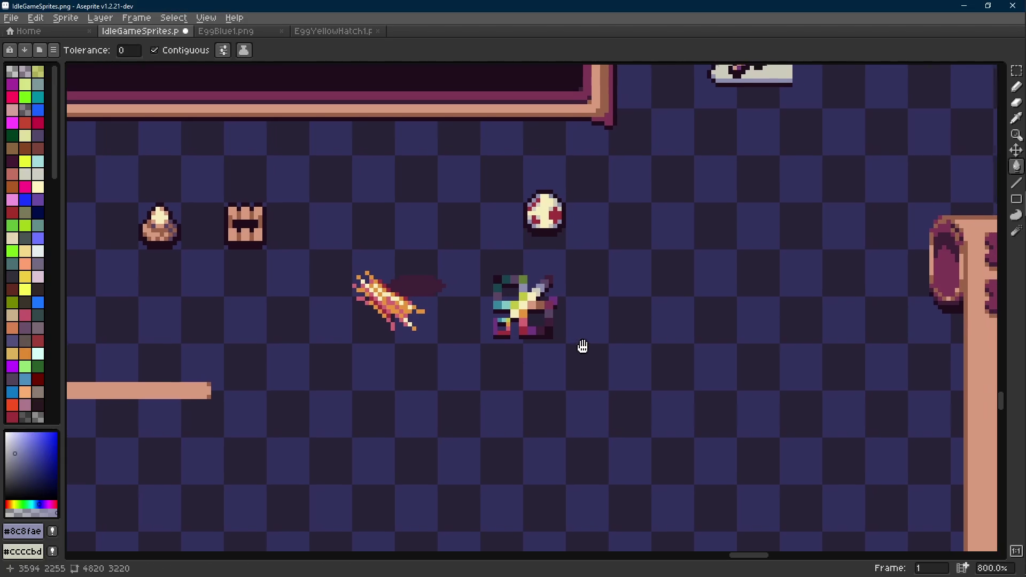
- Pick orange #e4943a from the streak and return to single-pixel drawing
scroll(469, 307, "up", 3)
key("i")
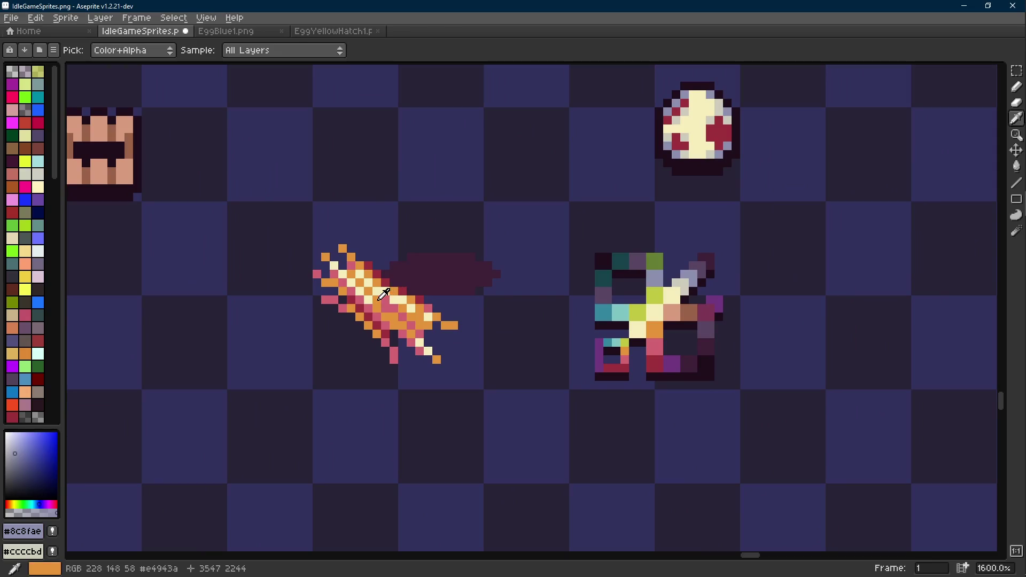
left_click(427, 311)
key("e")
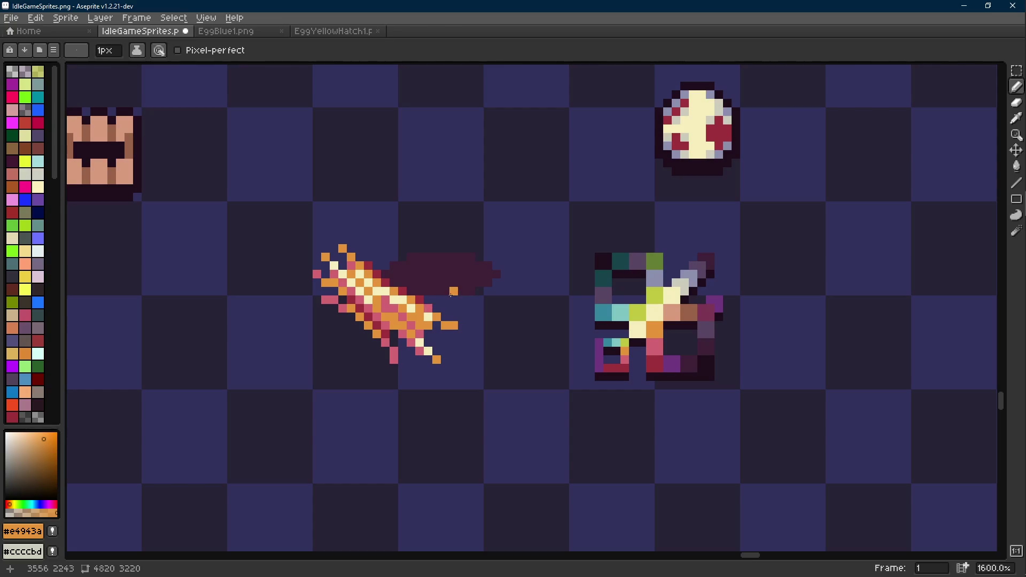
scroll(466, 297, "down", 5)
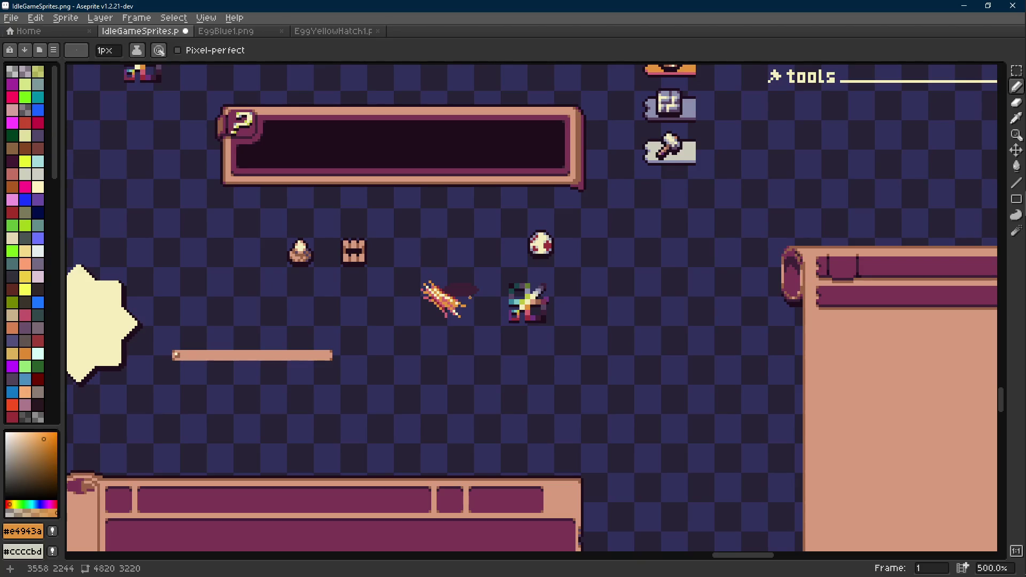
- Move the orange streak sprite right and nudge the dark oval lower with the rectangular marquee
key("w")
key("q")
key("m")
key("w")
key("m")
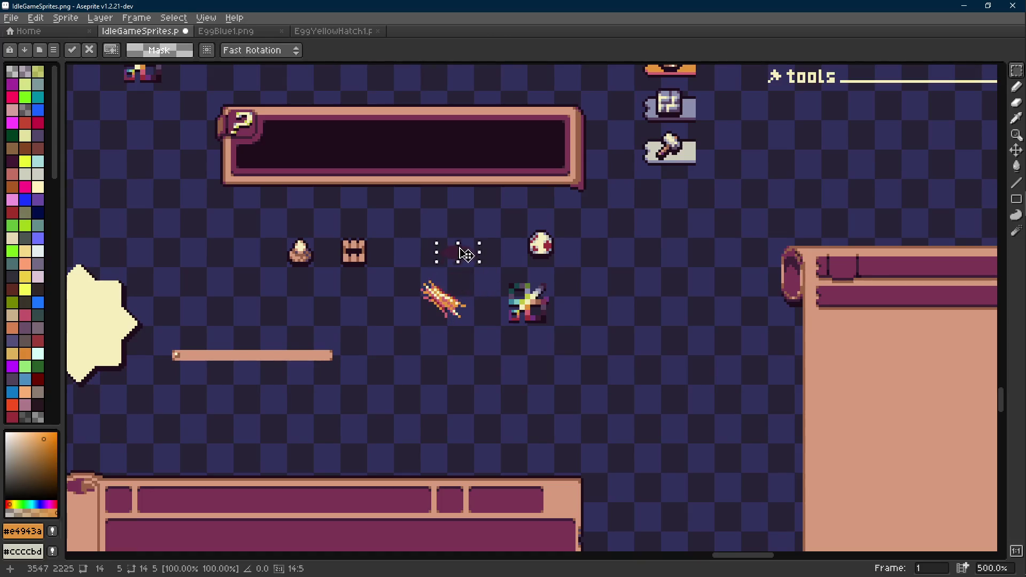
mouse_move(405, 269)
left_mouse_down()
mouse_move(479, 340)
mouse_move(669, 333)
left_mouse_up()
left_click_drag(476, 222, 401, 276)
mouse_move(456, 256)
left_mouse_down()
mouse_move(451, 326)
mouse_move(437, 326)
left_mouse_up()
key("Return")
key("ctrl+d")
- Select the dark oval and drop it further down, then deselect
scroll(458, 316, "up", 2)
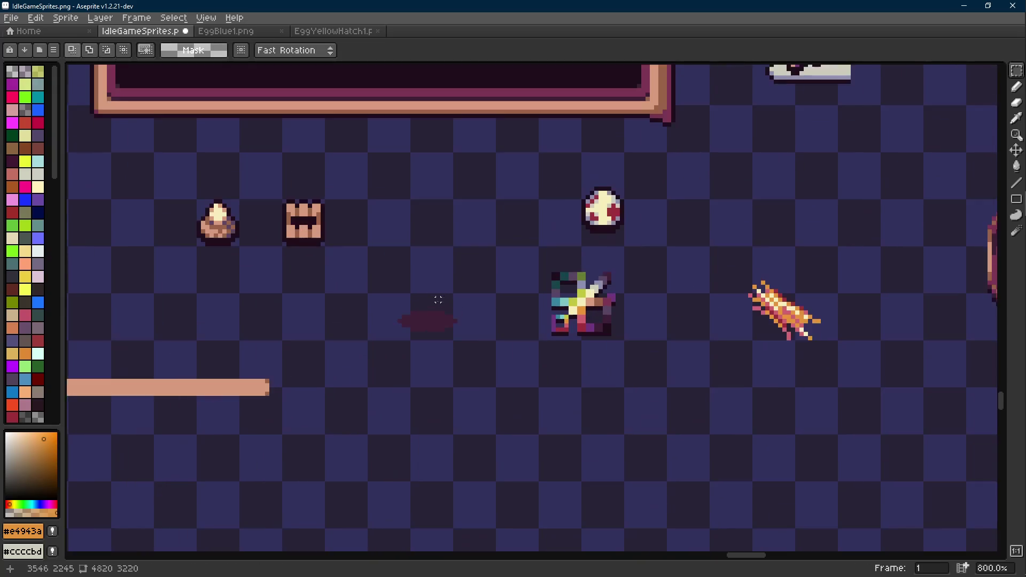
scroll(471, 287, "down", 2)
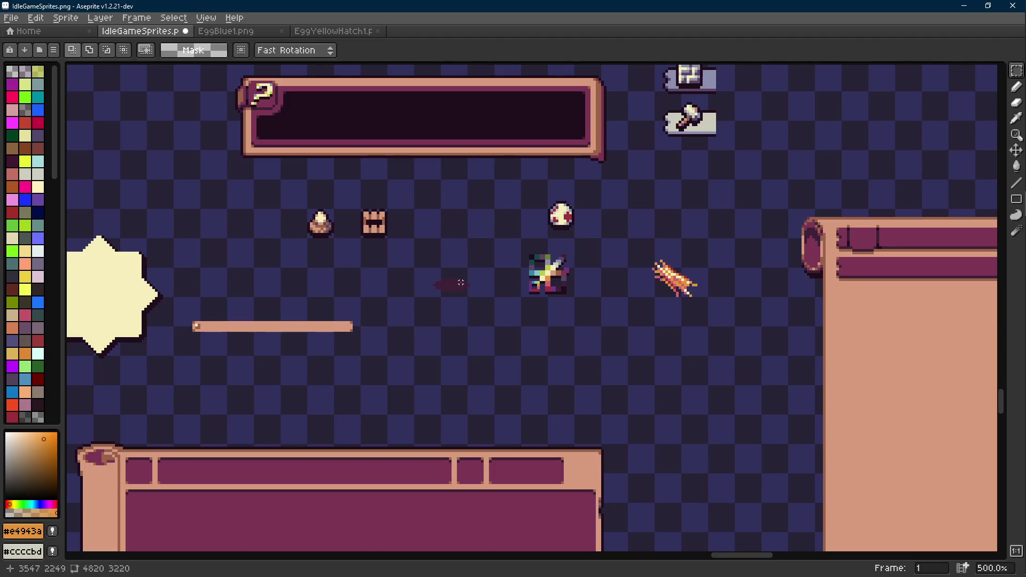
scroll(390, 321, "up", 1)
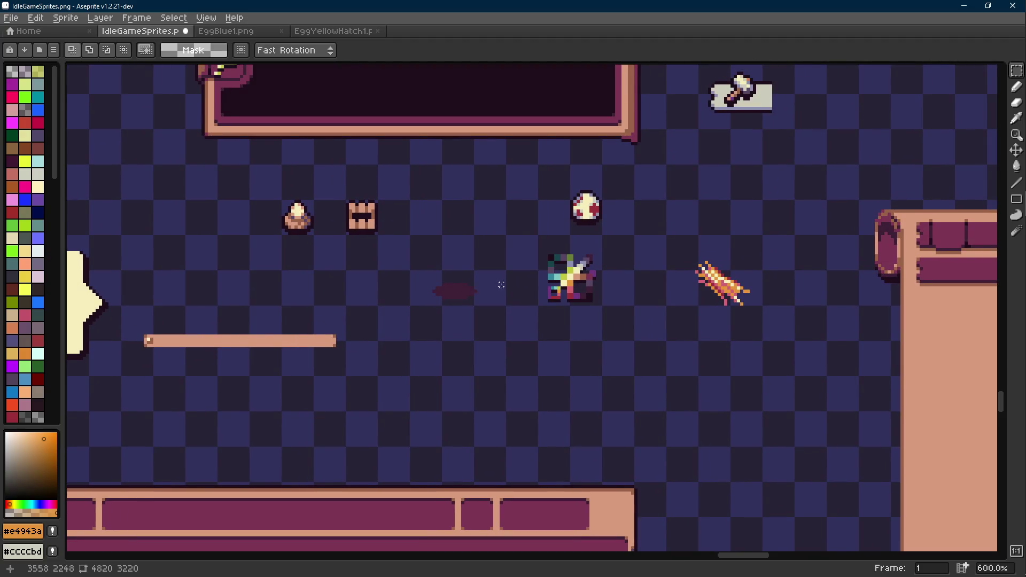
scroll(497, 284, "up", 3)
left_click_drag(411, 256, 594, 332)
left_click_drag(531, 309, 533, 341)
left_click(524, 284)
scroll(525, 259, "down", 1)
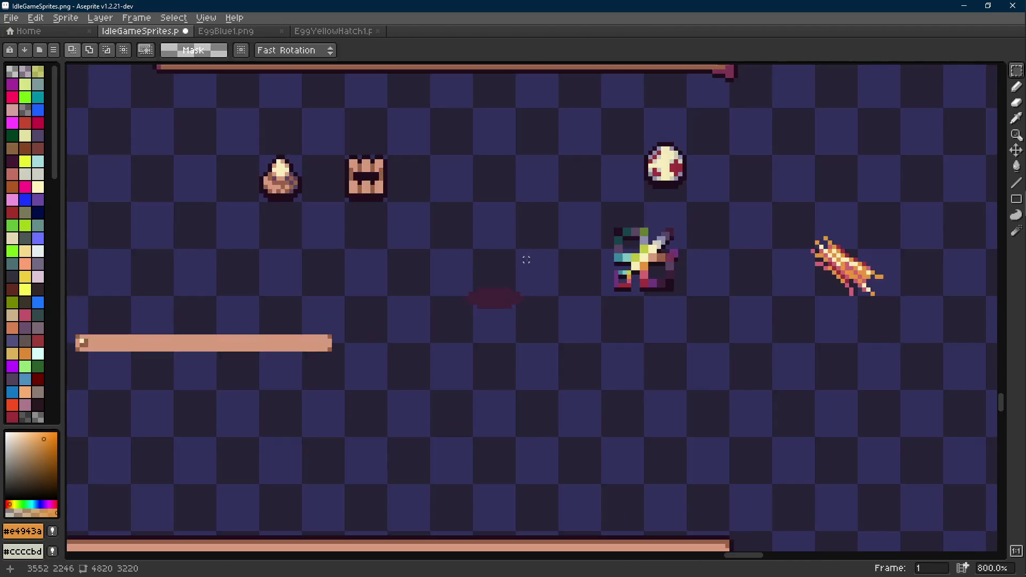
scroll(524, 258, "up", 1)
- Fill the oval with near-black #1f0e1c, save the sheet, and pick brown #9a6348
left_click(666, 283, "alt")
key("g")
left_click(475, 310)
scroll(472, 311, "down", 4)
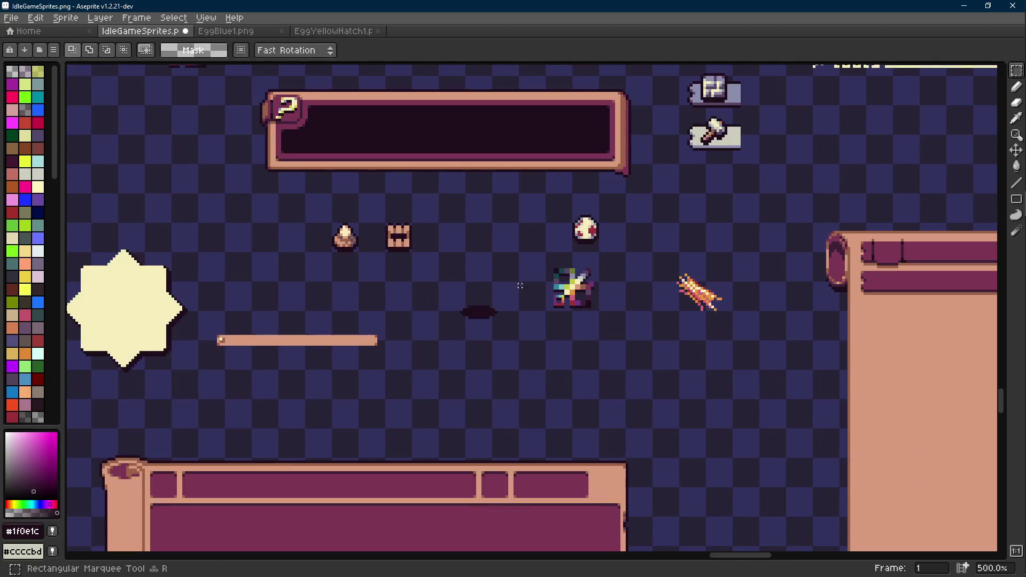
key("ctrl+s")
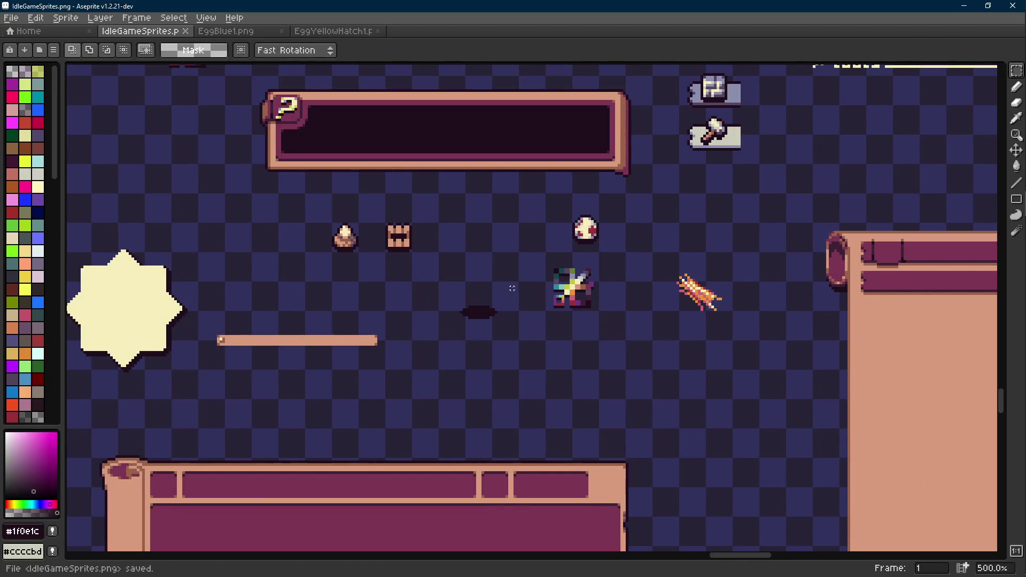
scroll(516, 302, "up", 5)
key("i")
left_click(780, 216)
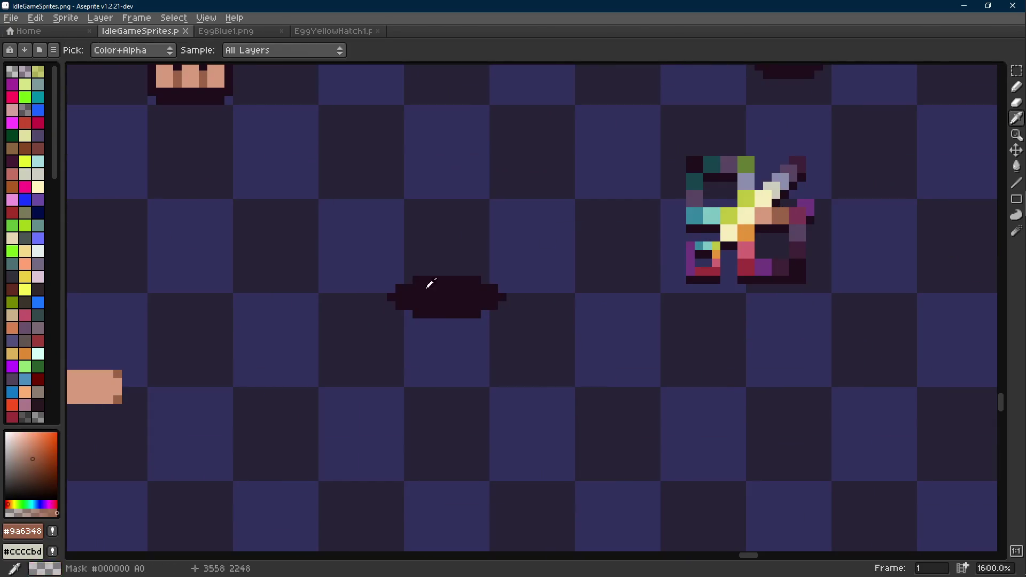
- Draw brown #9a6348 lines along the oval's top edge and across the top of the rim
key("b")
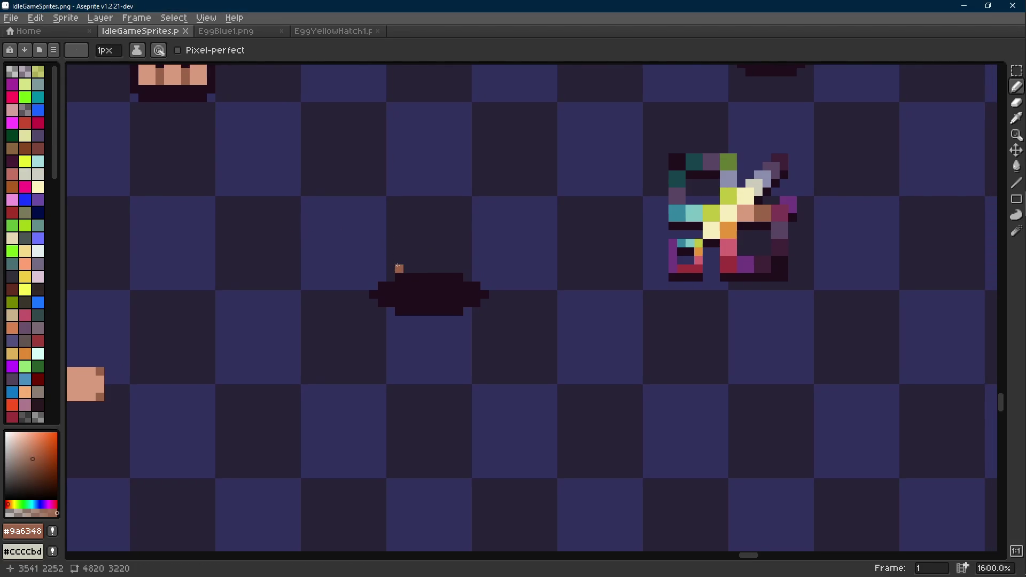
scroll(382, 268, "up", 2)
key("l")
mouse_move(374, 278)
left_mouse_down()
mouse_move(398, 266)
mouse_move(512, 266)
left_mouse_up()
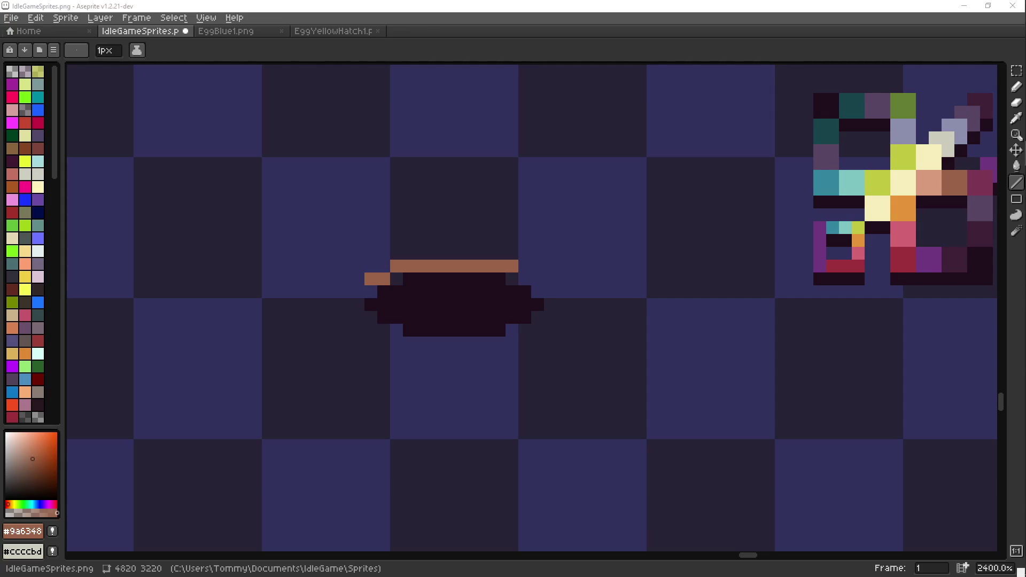
scroll(509, 262, "up", 1)
left_click(510, 262)
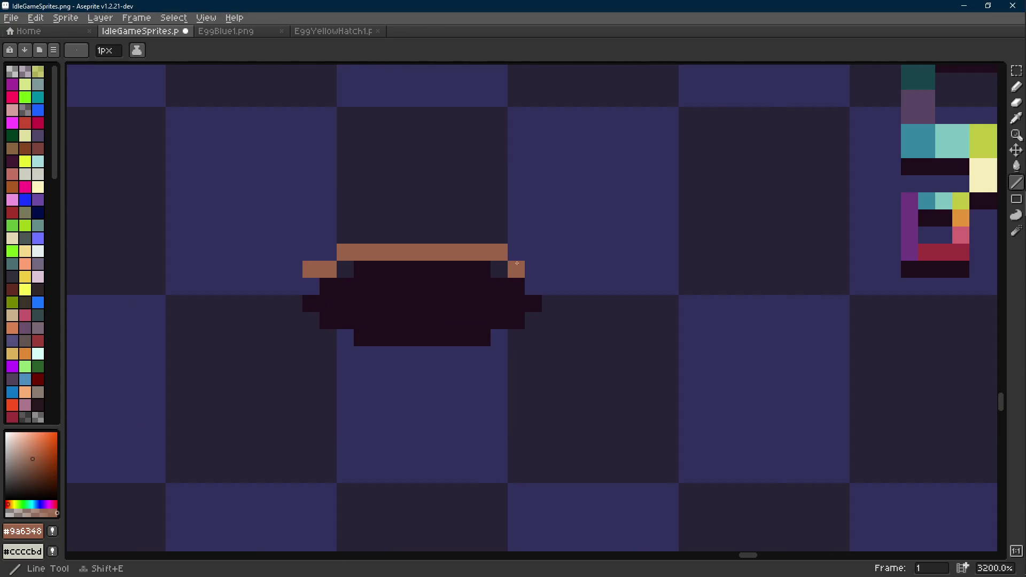
mouse_move(396, 235)
left_mouse_down()
mouse_move(301, 238)
mouse_move(379, 218)
mouse_move(516, 218)
left_mouse_up()
scroll(449, 235, "down", 2)
- Select the bowl and shift it down and to the left
key("m")
left_click_drag(614, 108, 822, 313)
left_click_drag(704, 248, 593, 320)
key("Return")
- Replace the last brown line with a pink #7c3653 shadow line across the rim row
scroll(313, 278, "up", 2)
key("shift+e")
key("ctrl+z")
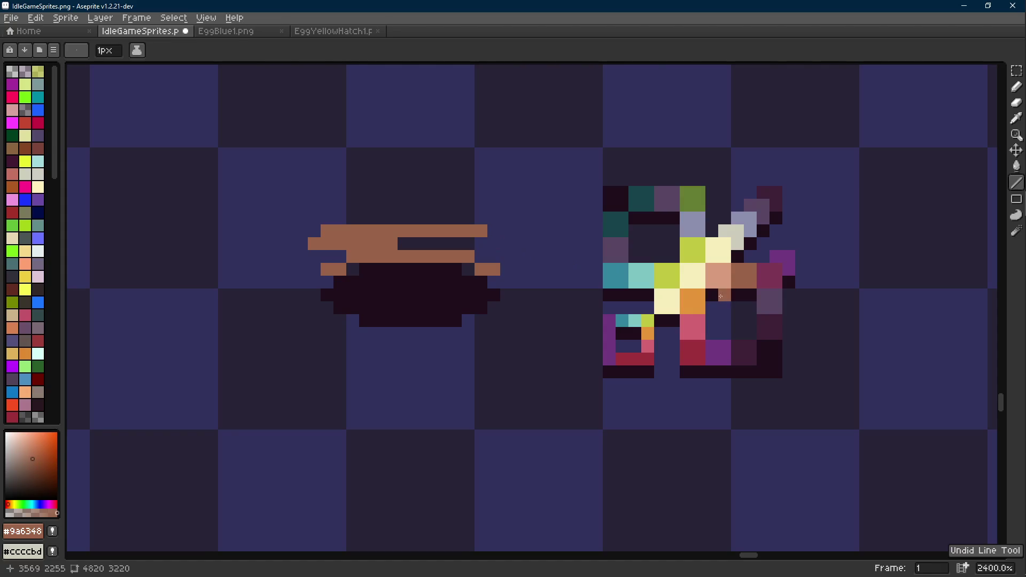
key("i")
left_click(754, 267)
key("l")
mouse_move(404, 243)
left_mouse_down()
mouse_move(492, 244)
mouse_move(506, 256)
left_mouse_up()
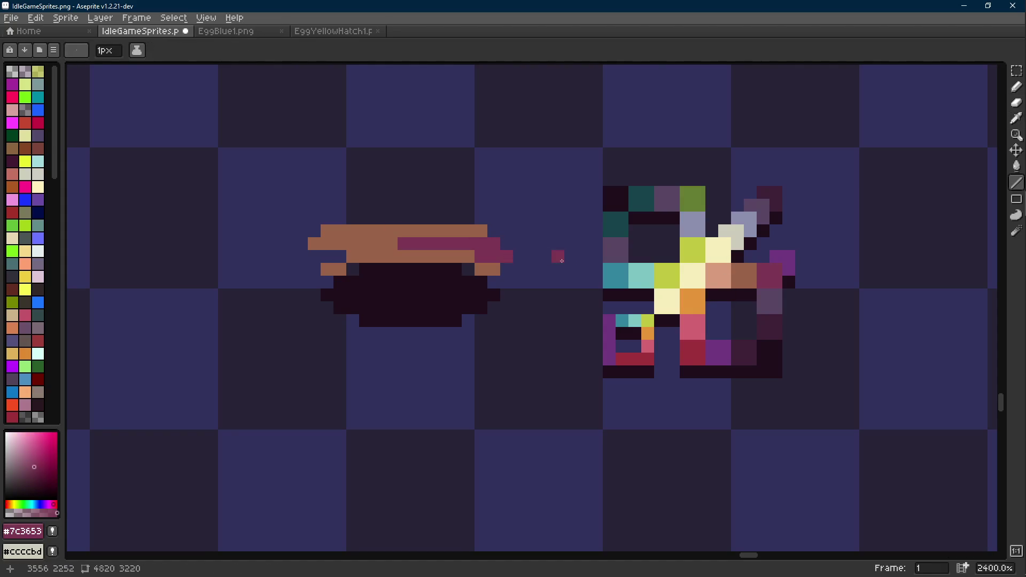
- Paint a brown rim pixel on the right side of the bowl
key("i")
key("b")
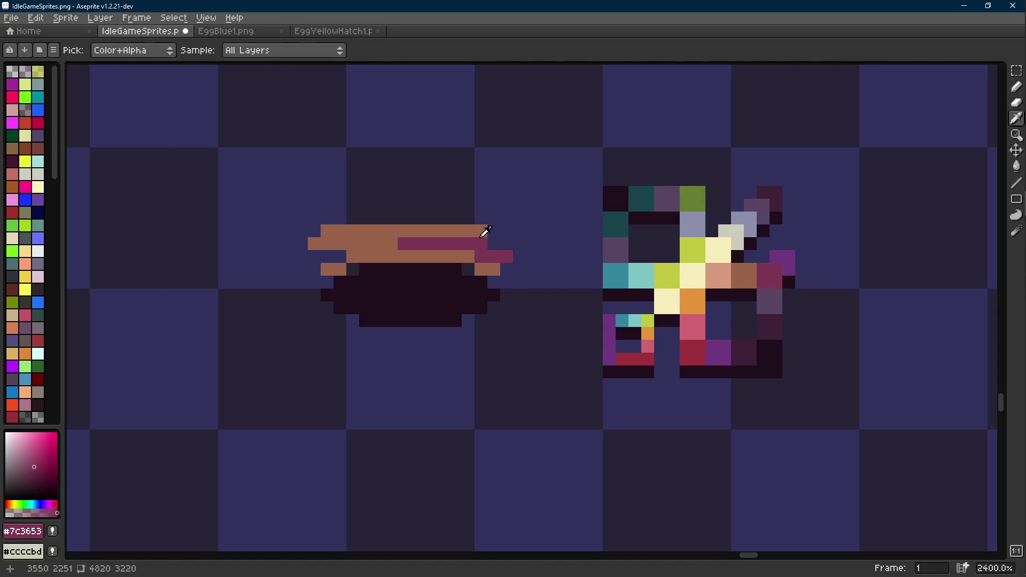
left_click(486, 233, "alt")
left_click(497, 242)
scroll(391, 282, "down", 4)
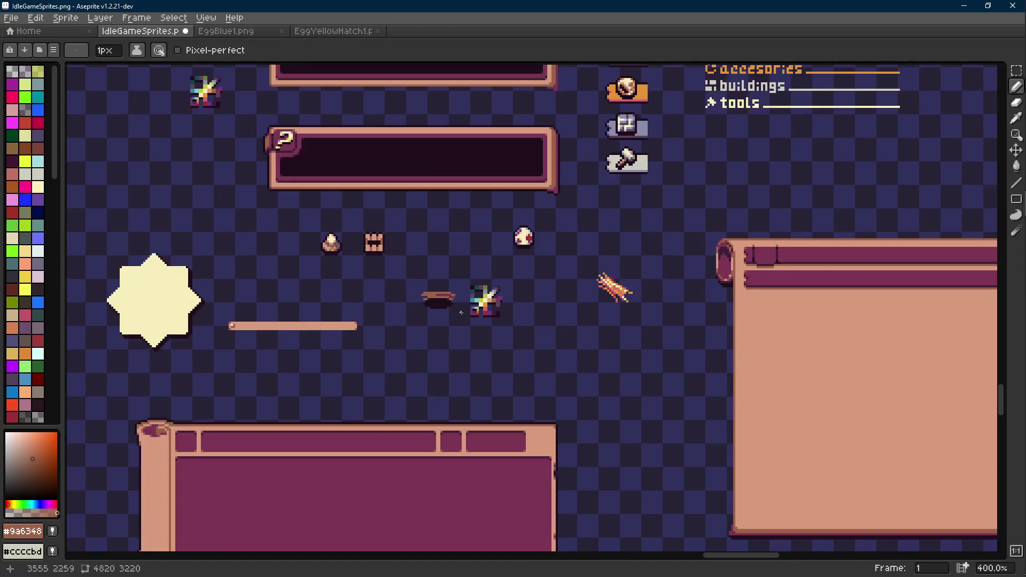
scroll(427, 275, "up", 3)
- Add pink shadow pixels on the top rim row and along the bowl's left edge
key("i")
left_click(427, 275)
left_click(469, 269)
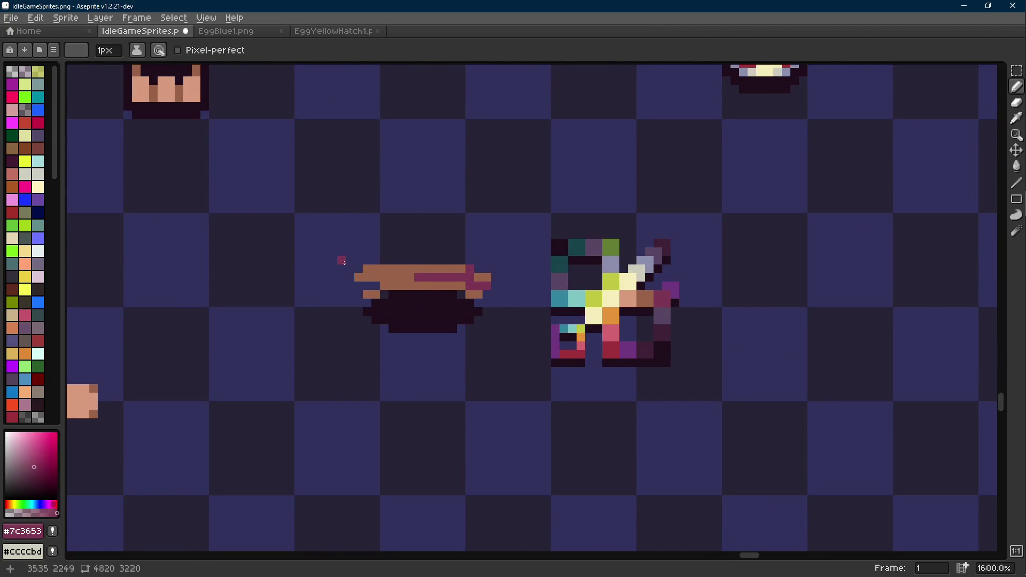
left_click(368, 269)
key("ctrl+z")
key("b")
left_click(367, 269)
left_click(375, 286)
left_click(358, 295)
- Add pink shadow pixels on the lower right rim
scroll(486, 312, "up", 1)
left_click(487, 295)
left_click(461, 292)
scroll(447, 283, "down", 8)
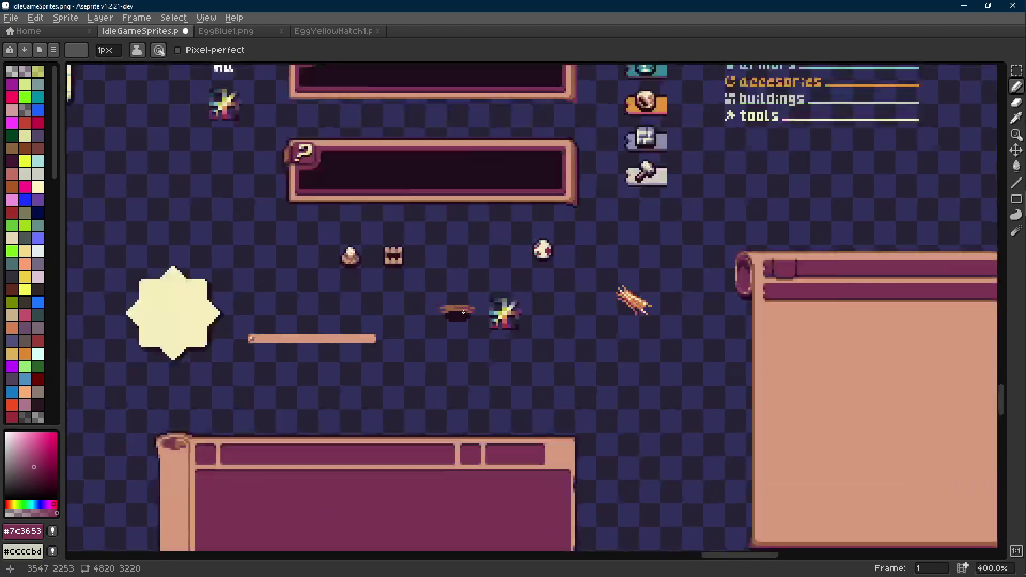
scroll(460, 299, "up", 6)
- Draw light tan #d79b7d highlight lines along the top two rim rows
left_click(422, 289, "alt")
left_click(643, 315, "alt")
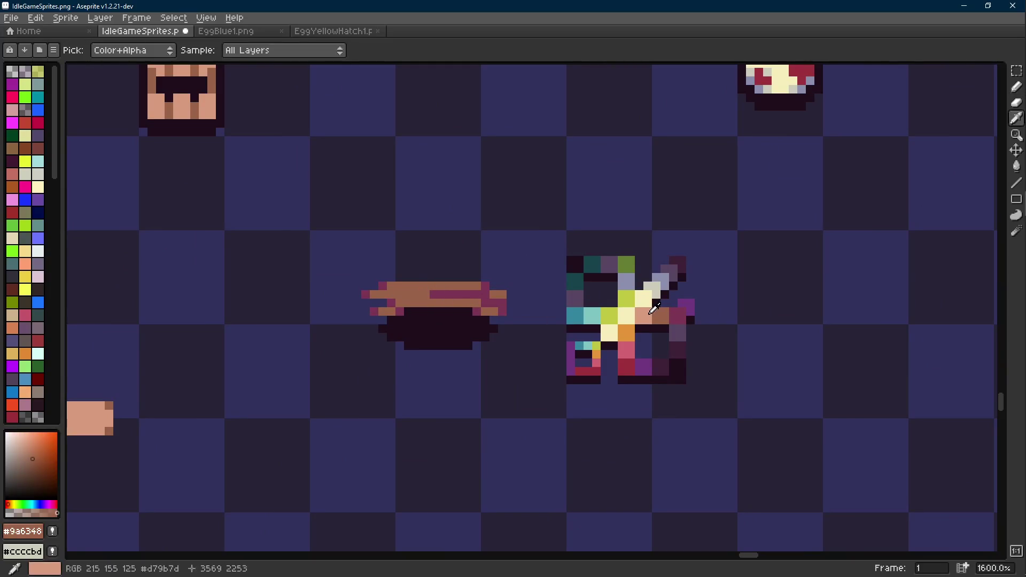
scroll(399, 313, "up", 1)
left_click(390, 271)
key("shift+e")
left_click_drag(390, 271, 463, 271)
left_click_drag(361, 284, 488, 300)
scroll(488, 300, "down", 8)
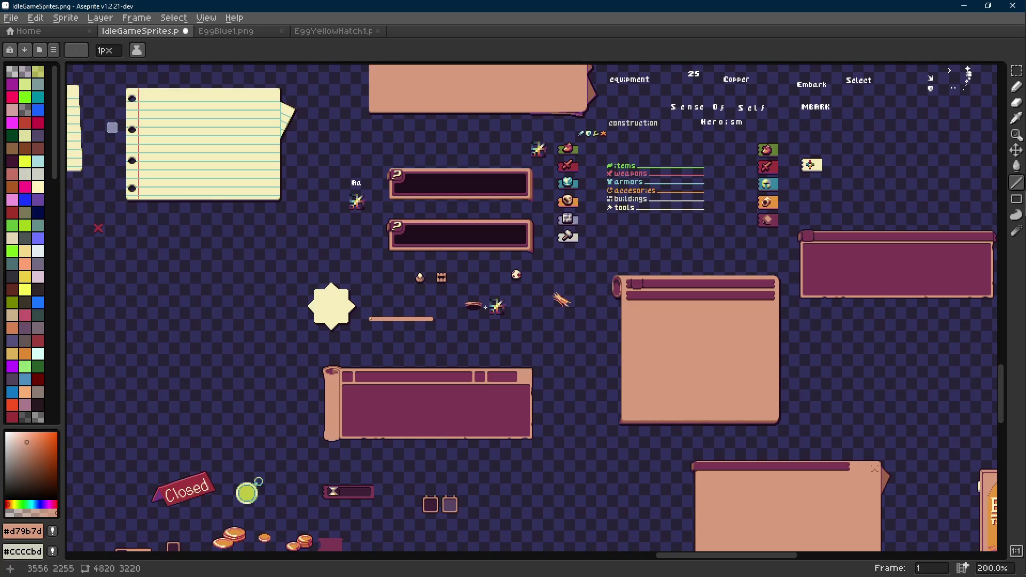
scroll(485, 304, "up", 8)
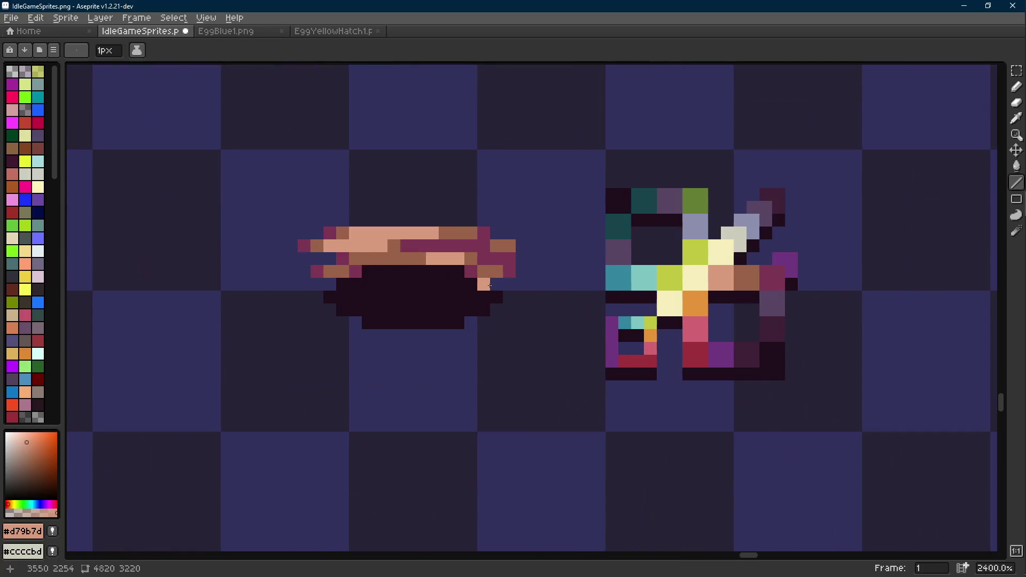
- Add a brown pixel on the bowl and a pink pixel at the rim's right end
left_click(497, 270, "alt")
key("b")
left_click(519, 244)
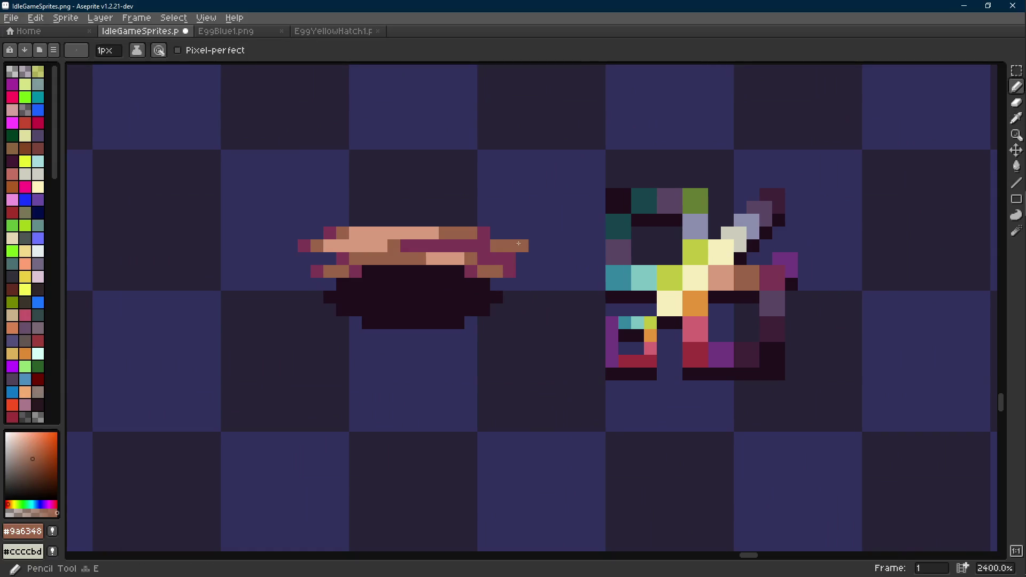
left_click(497, 258, "alt")
left_click(535, 246)
left_click(510, 284)
key("ctrl+z")
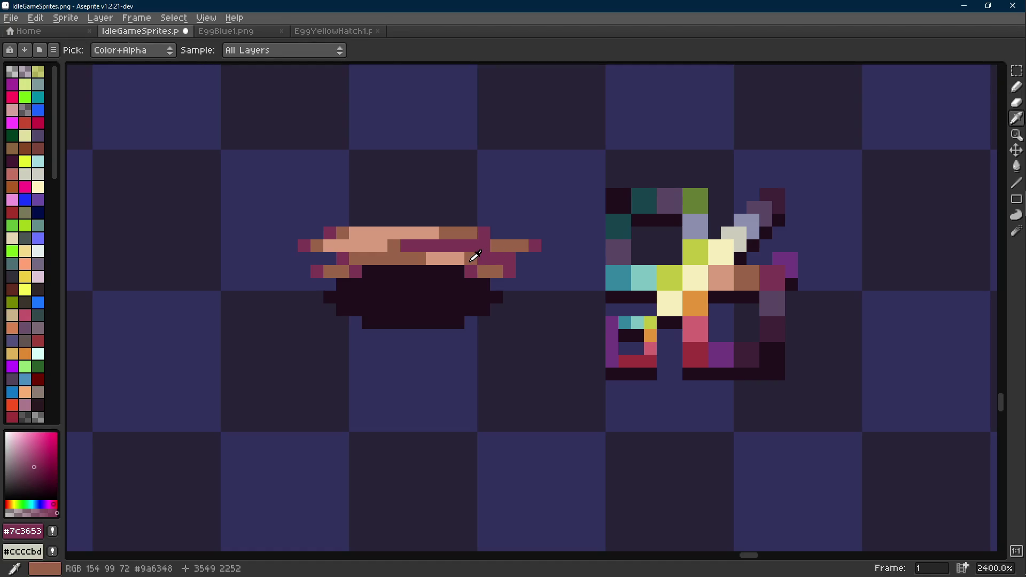
- Draw a brown edge from left of the hollow across beneath it
left_click(476, 258, "alt")
scroll(470, 299, "down", 5)
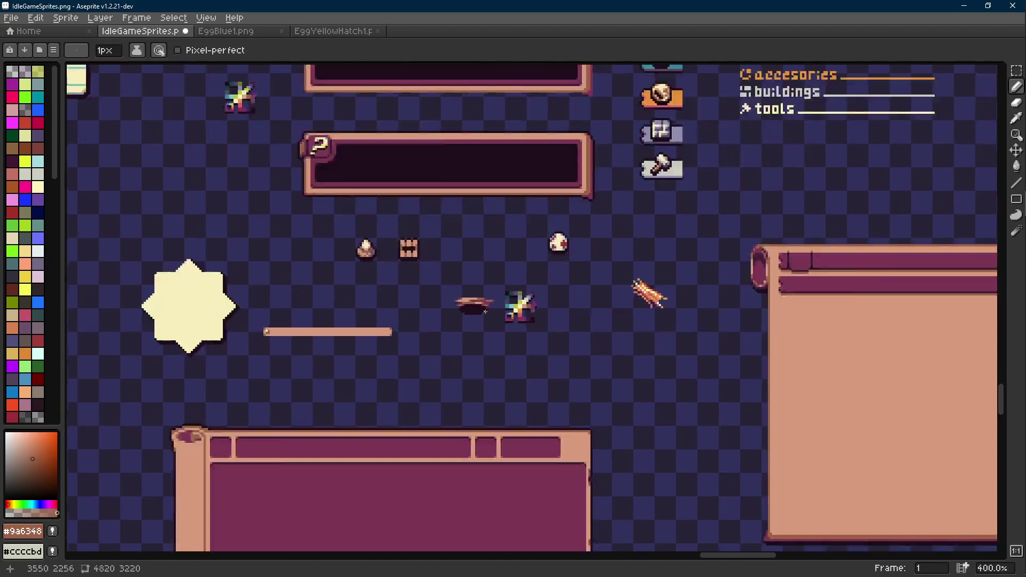
scroll(471, 306, "up", 5)
left_click(470, 303)
key("ctrl+z")
left_click(321, 300)
key("l")
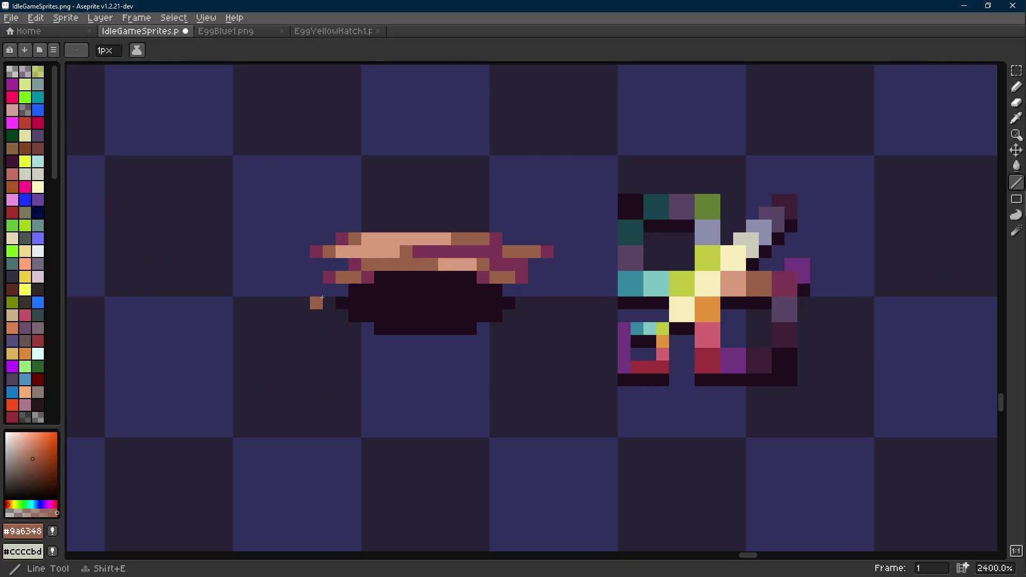
mouse_move(317, 291)
left_mouse_down()
mouse_move(355, 324)
mouse_move(437, 341)
mouse_move(483, 329)
mouse_move(534, 290)
left_mouse_up()
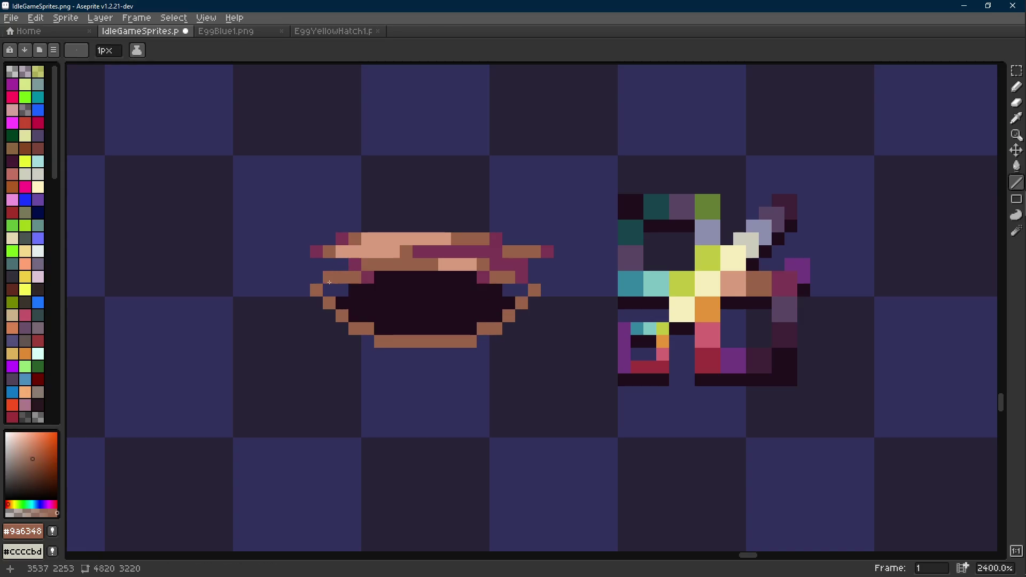
- Place pink #7c3653 pixels at the rim's left and right ends
left_click(368, 277, "alt")
key("b")
left_click(342, 290)
left_click(508, 289)
left_click(318, 289)
- Paint brown pixels along the left rim out to the bowl's left tip
left_click(354, 276, "alt")
left_click_drag(317, 290, 304, 279)
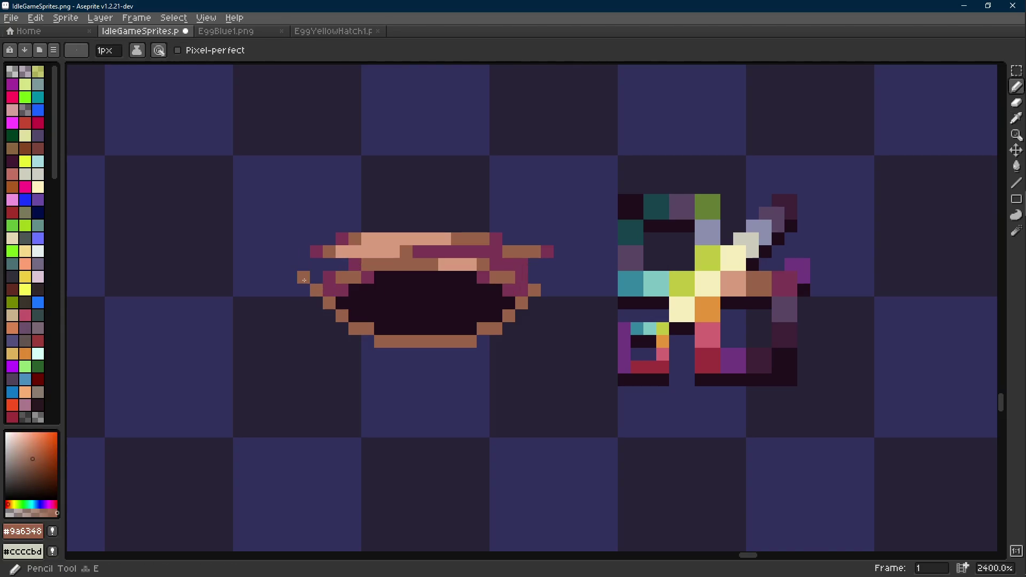
scroll(304, 280, "down", 4)
scroll(423, 315, "up", 2)
left_click(290, 260)
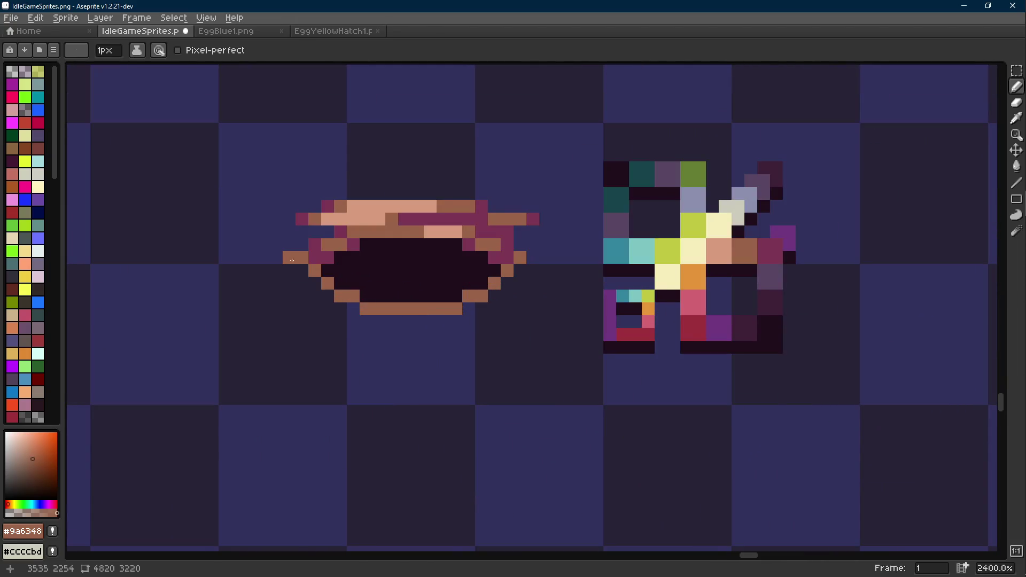
- Try a flood fill on the canvas, then undo it
key("i")
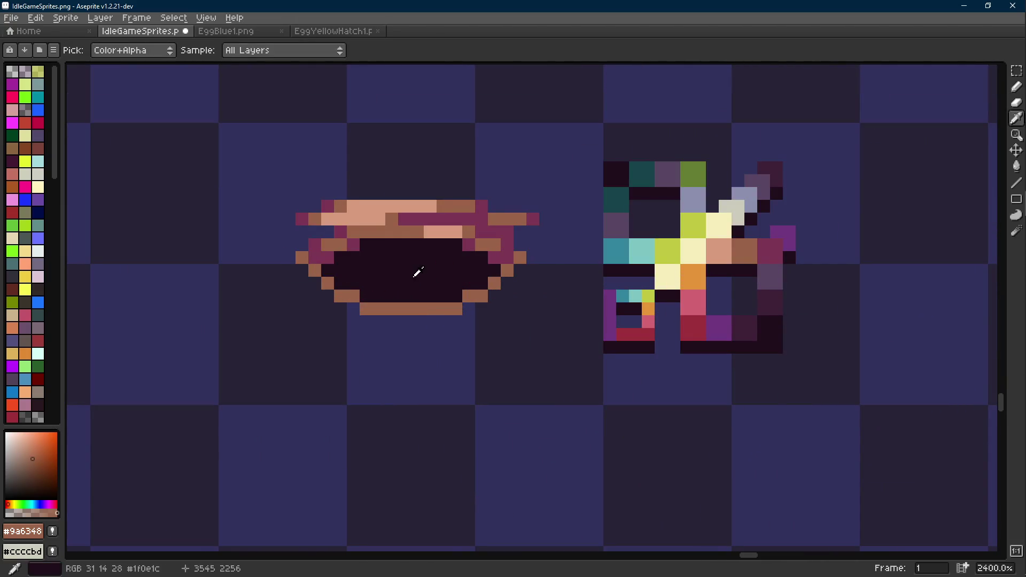
key("g")
left_click(387, 215)
scroll(442, 245, "down", 7)
key("ctrl+z")
- Move the egg sprite onto the bowl to compare sizes, then return it
key("v")
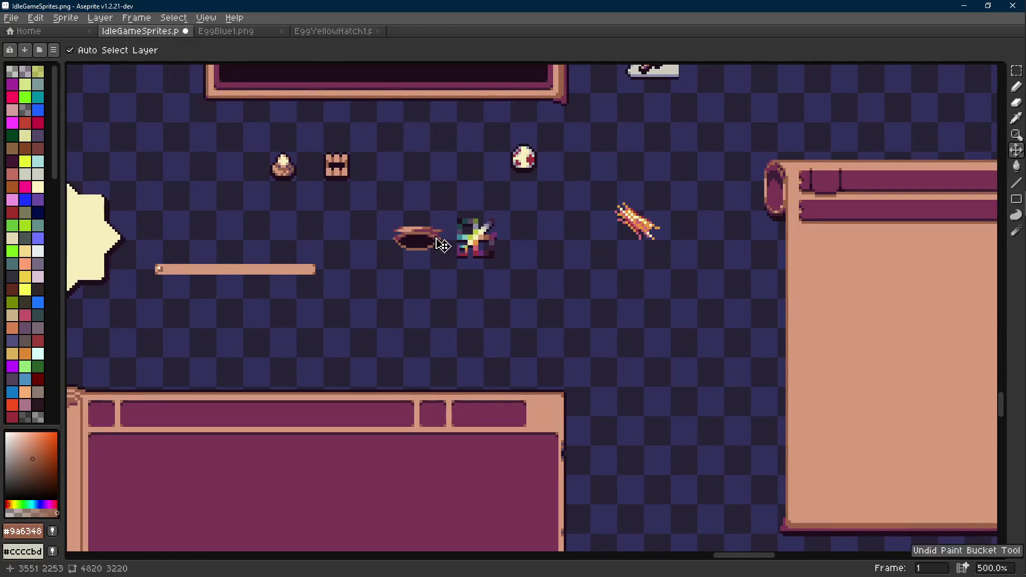
key("g")
scroll(421, 238, "up", 5)
scroll(430, 261, "up", 1)
scroll(430, 261, "down", 3)
key("m")
left_click_drag(655, 124, 529, 220)
mouse_move(592, 199)
left_mouse_down()
mouse_move(421, 287)
mouse_move(418, 322)
mouse_move(266, 297)
left_mouse_up()
key("i")
scroll(425, 291, "up", 3)
- Fill the bowl's hollow with dark plum #3e2137 and save the sprite sheet
left_click(626, 326)
key("g")
left_click(448, 314)
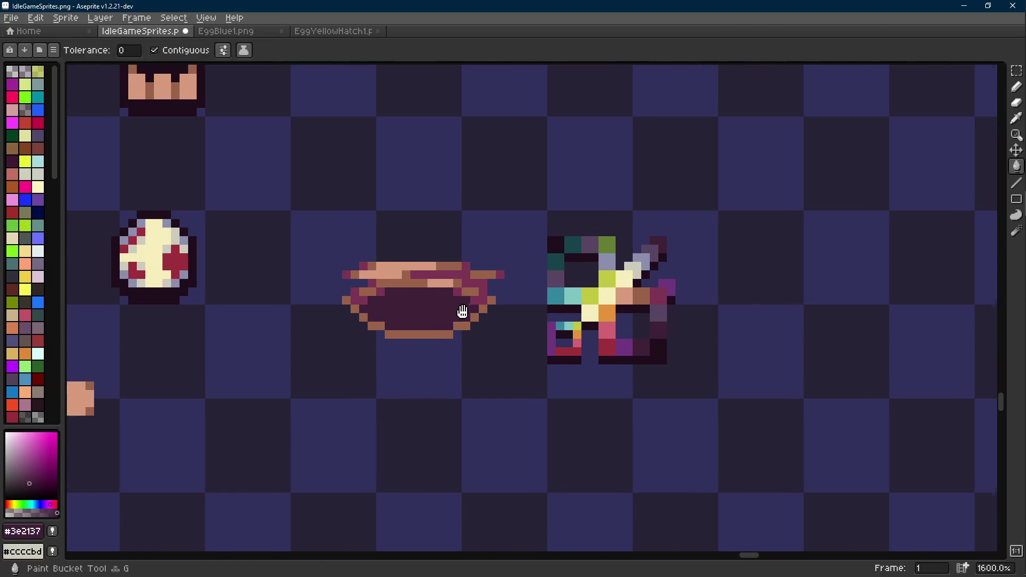
key("v")
key("ctrl+s")
scroll(354, 269, "up", 1)
- Paint brown #9a6348 pixels down from the left tip to form the bowl's lower-left body
key("i")
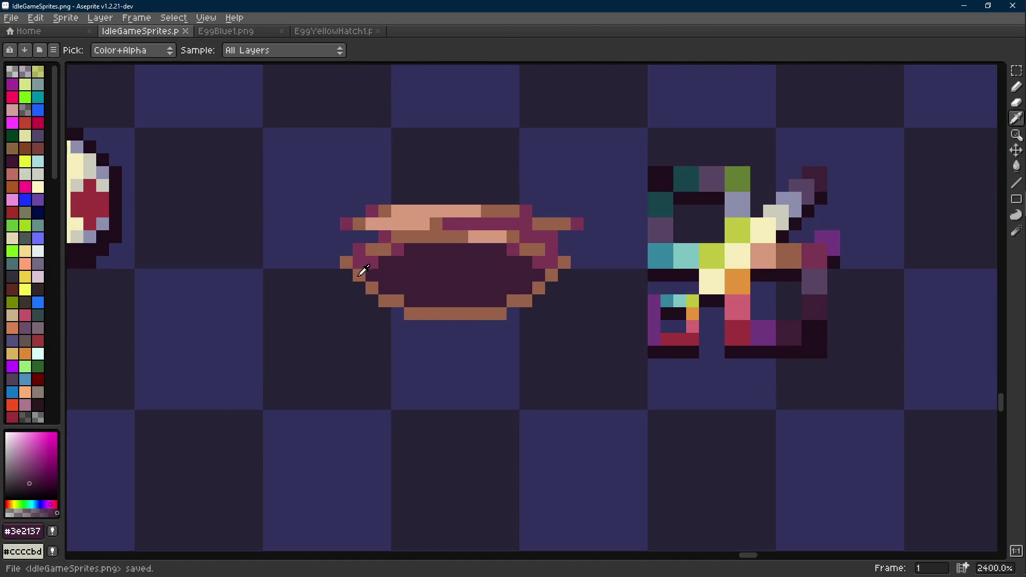
left_click(343, 258)
key("b")
left_click(332, 251)
scroll(564, 275, "down", 5)
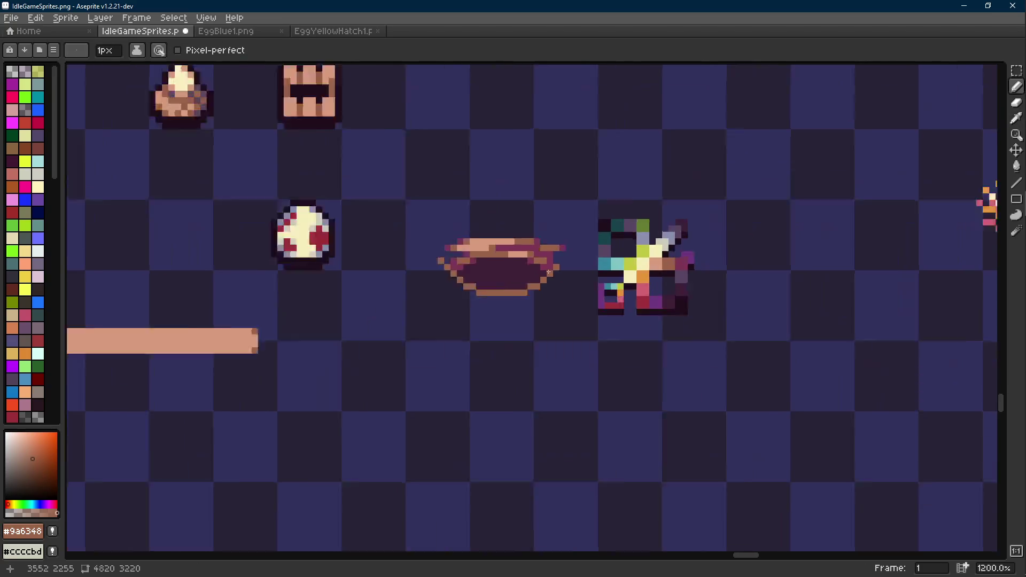
scroll(547, 272, "up", 3)
scroll(547, 273, "up", 1)
left_click_drag(410, 252, 399, 289)
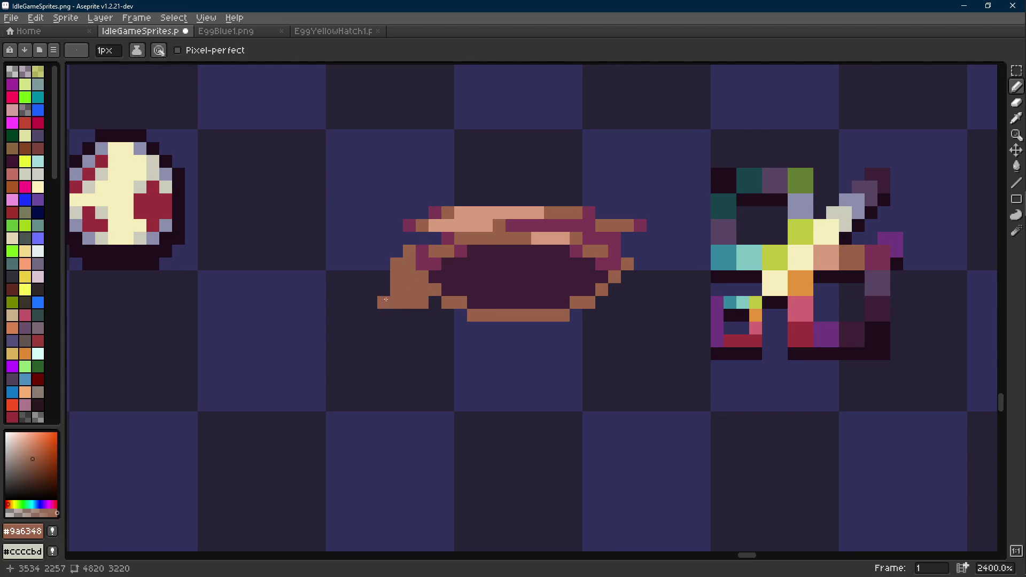
left_click_drag(385, 295, 421, 326)
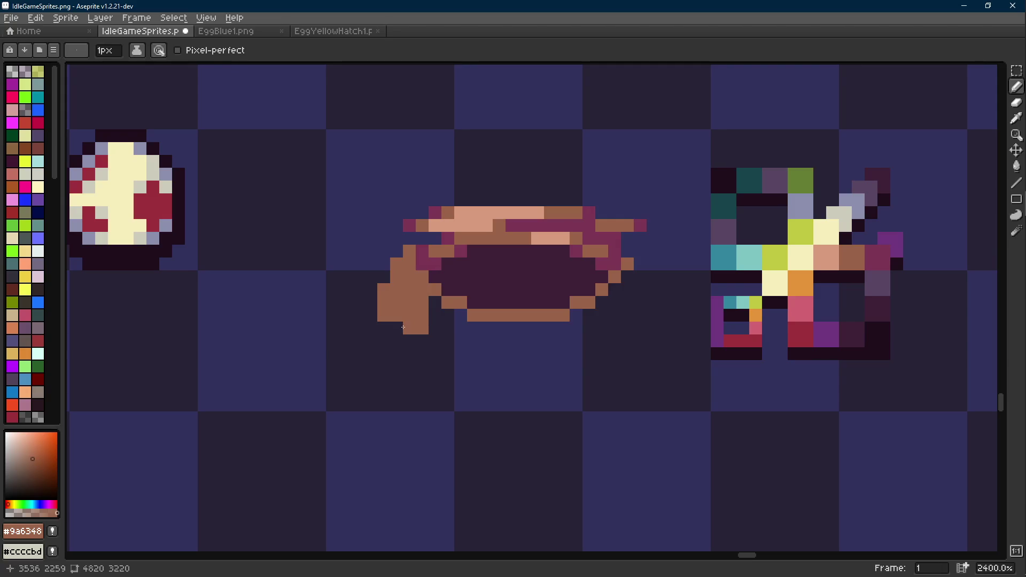
mouse_move(434, 316)
left_mouse_down()
mouse_move(446, 328)
mouse_move(449, 314)
mouse_move(414, 319)
mouse_move(472, 334)
mouse_move(483, 325)
left_mouse_up()
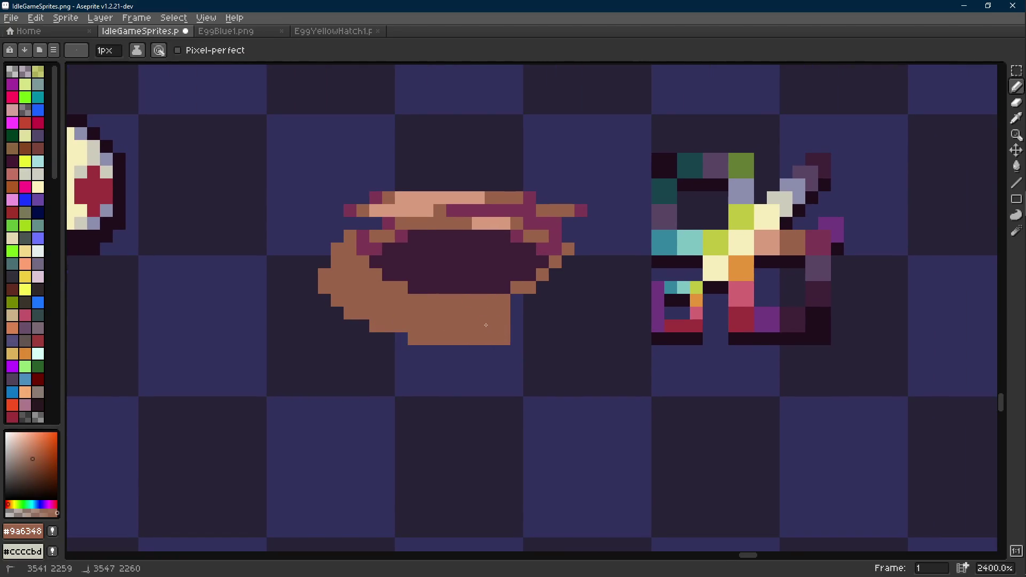
- Select the brown body by colour and place a copy on the right side
key("w")
left_click(455, 325)
left_click_drag(396, 326, 486, 328)
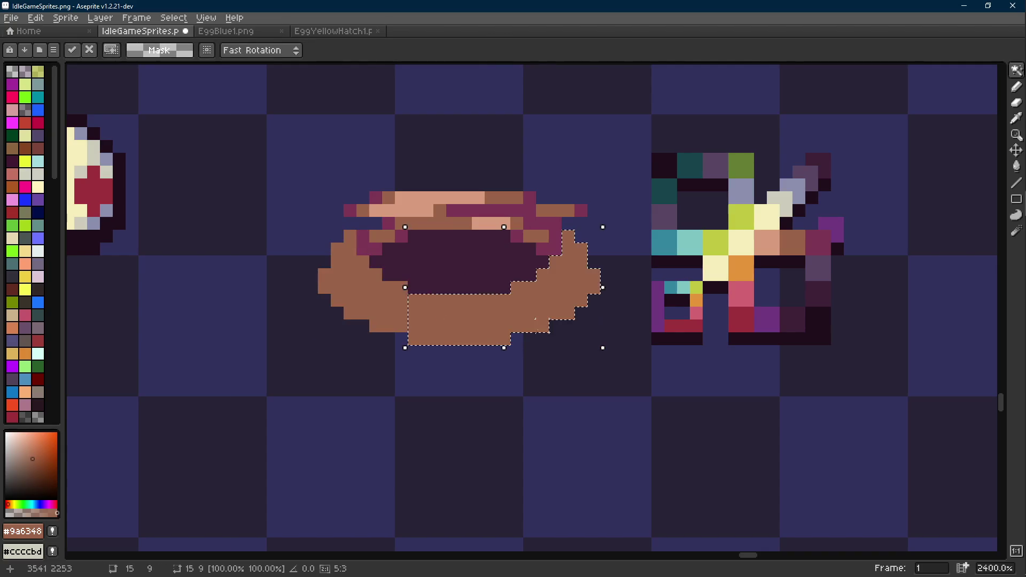
key("ctrl+d")
- Erase stray top-right pixels and the bowl's upper rim rows
key("e")
left_click_drag(561, 203, 581, 210)
mouse_move(362, 210)
left_mouse_down()
mouse_move(337, 208)
mouse_move(362, 198)
mouse_move(581, 197)
mouse_move(581, 208)
mouse_move(502, 210)
left_mouse_up()
- Add a brown pixel at the bowl's left edge and select the whole brown body
key("i")
key("b")
key("i")
key("b")
left_click(325, 265)
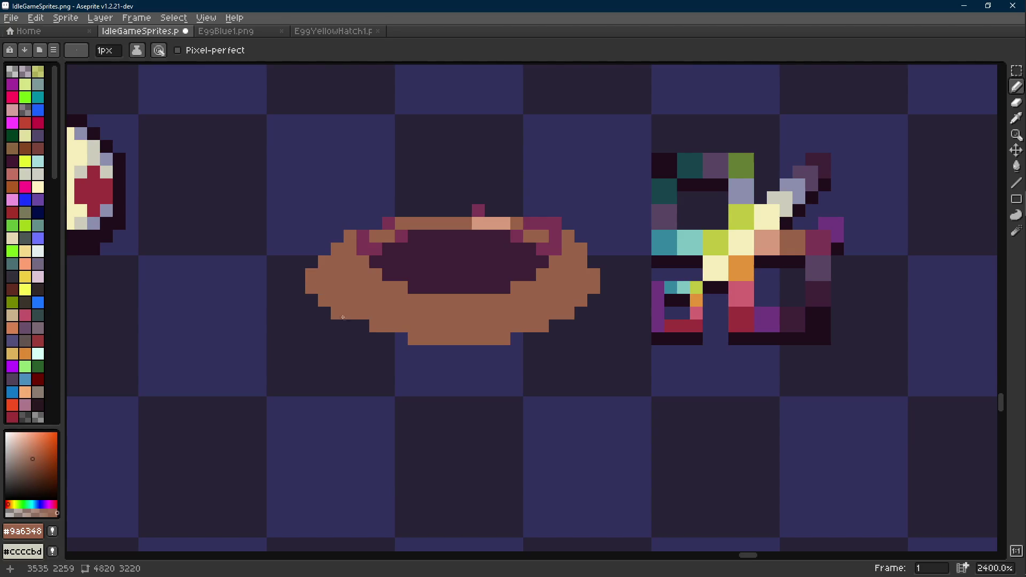
key("w")
left_click(492, 332)
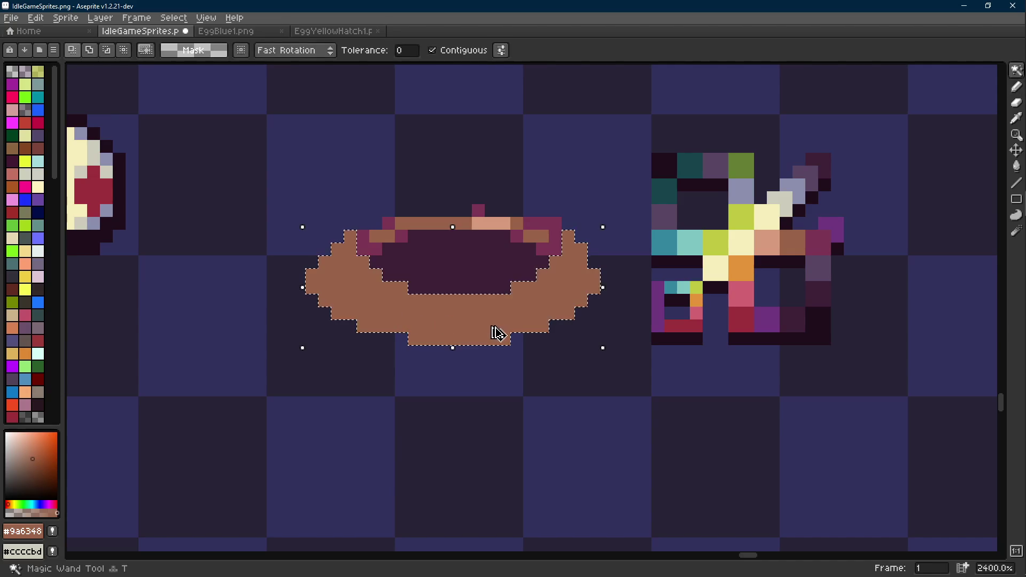
- Nudge the bowl body one pixel right and add dark outline pixels along its upper-left rim
left_click_drag(493, 332, 506, 335)
key("ctrl+d")
scroll(541, 262, "up", 1)
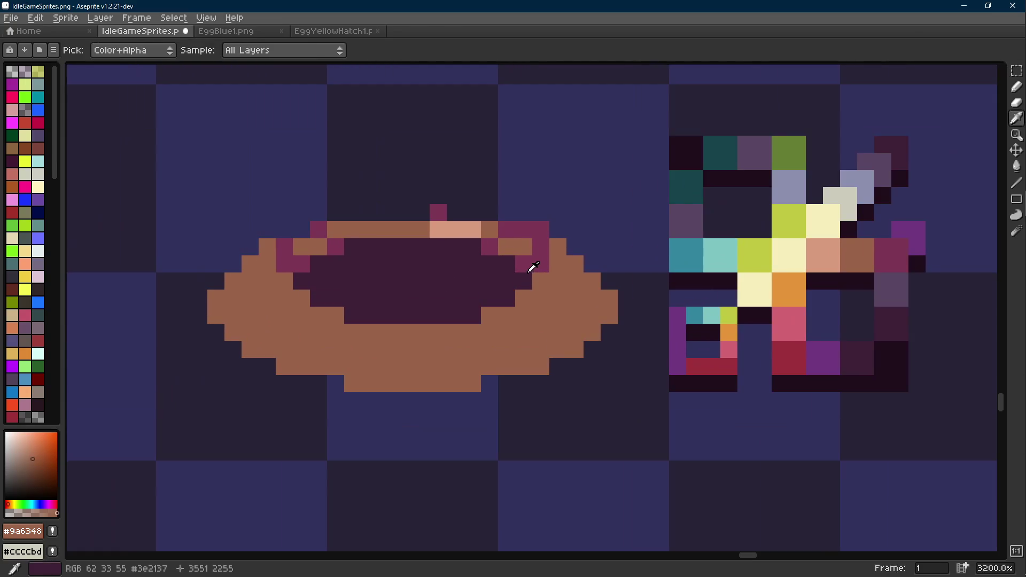
key("alt")
left_click(888, 351)
left_click(523, 264)
mouse_move(462, 230)
left_mouse_down()
mouse_move(352, 230)
mouse_move(336, 246)
left_mouse_up()
key("b")
left_click(319, 247)
left_click(301, 264)
- Undo the rim edits, paint a brown pixel on the upper-left rim and erase two stray magenta pixels
scroll(468, 277, "down", 5)
scroll(468, 278, "down", 2)
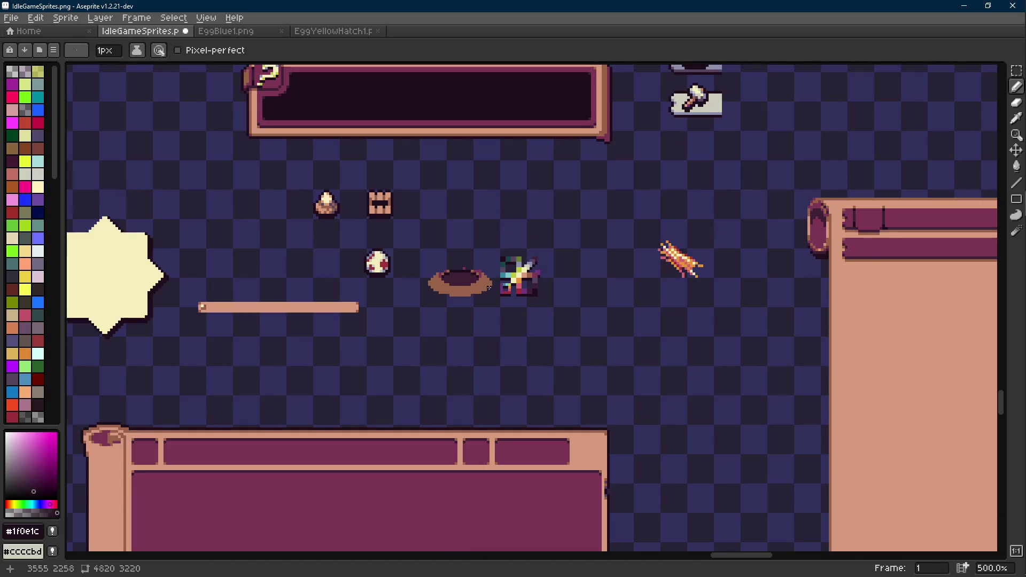
scroll(545, 266, "up", 8)
key("alt")
left_click(545, 266, "alt")
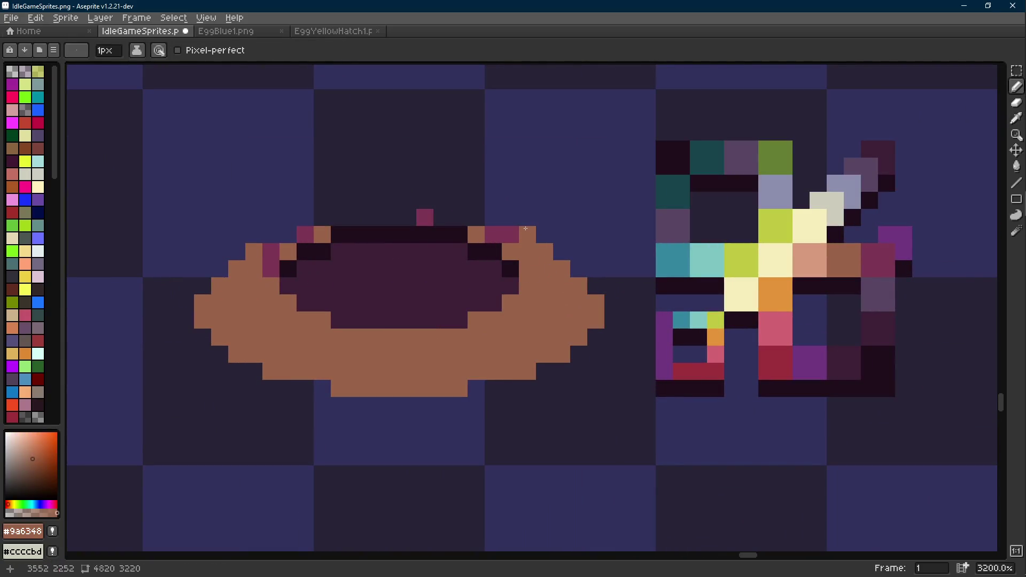
key("ctrl+z")
left_click(489, 236)
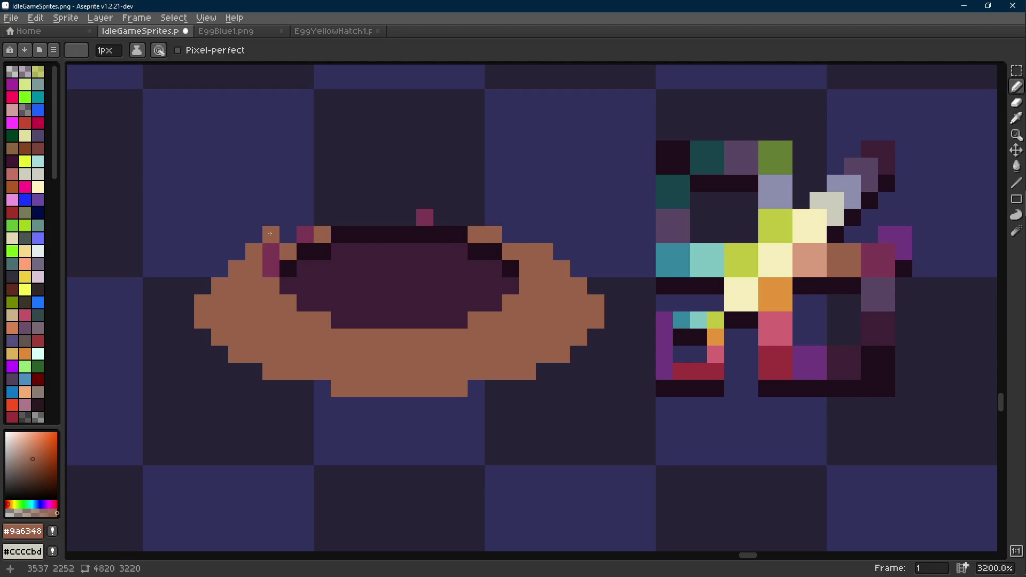
right_click(271, 251)
right_click(425, 217)
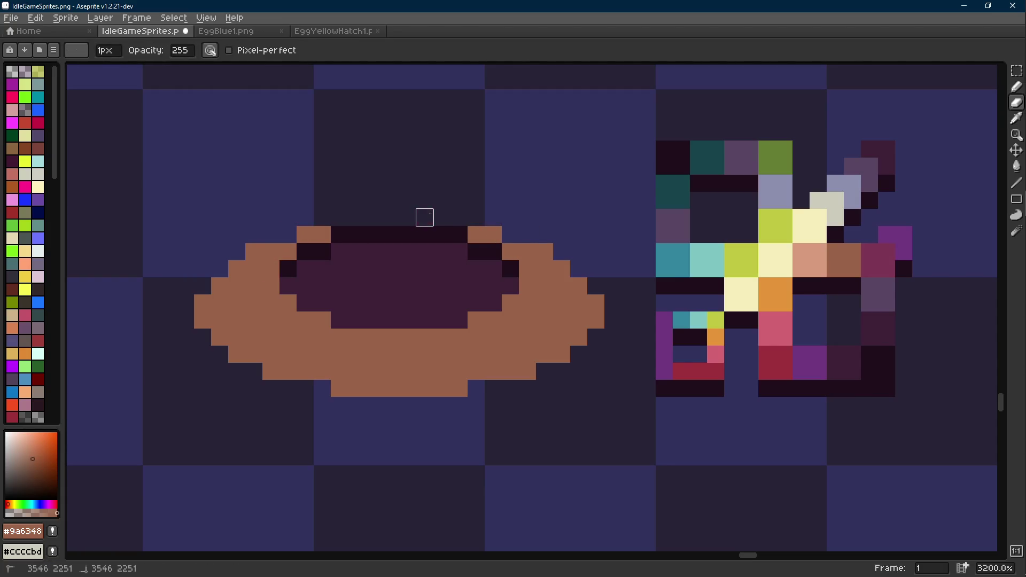
- Fill the bowl's top rim row with a straight brown line
scroll(488, 236, "down", 3)
scroll(488, 236, "down", 5)
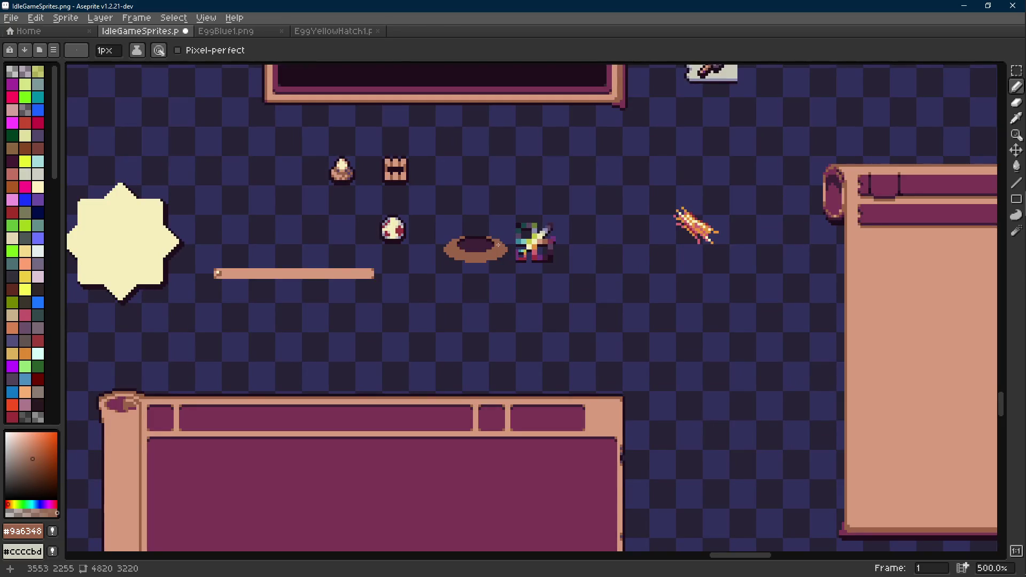
scroll(495, 245, "up", 7)
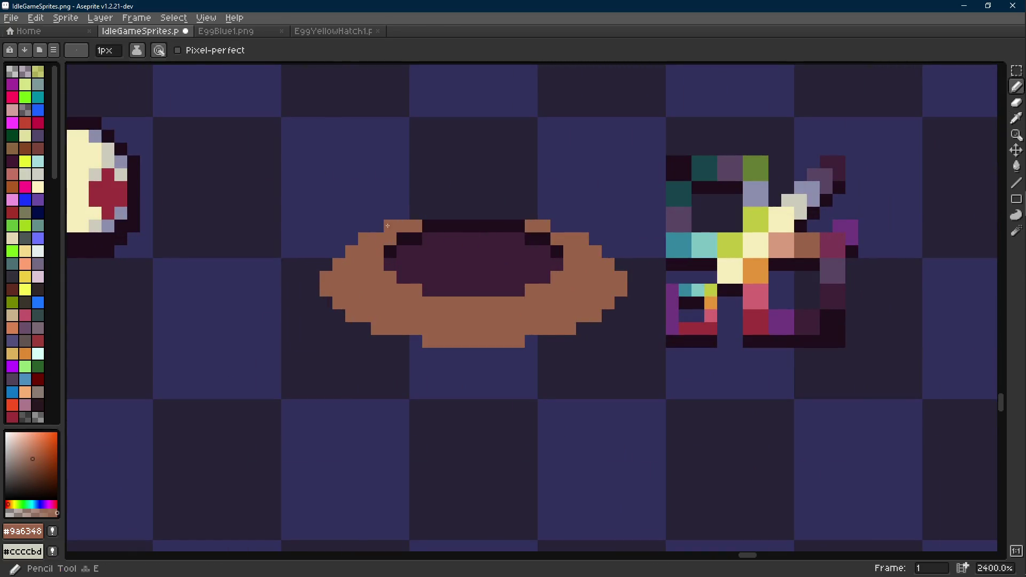
key("shift+e")
left_click_drag(524, 209, 429, 213)
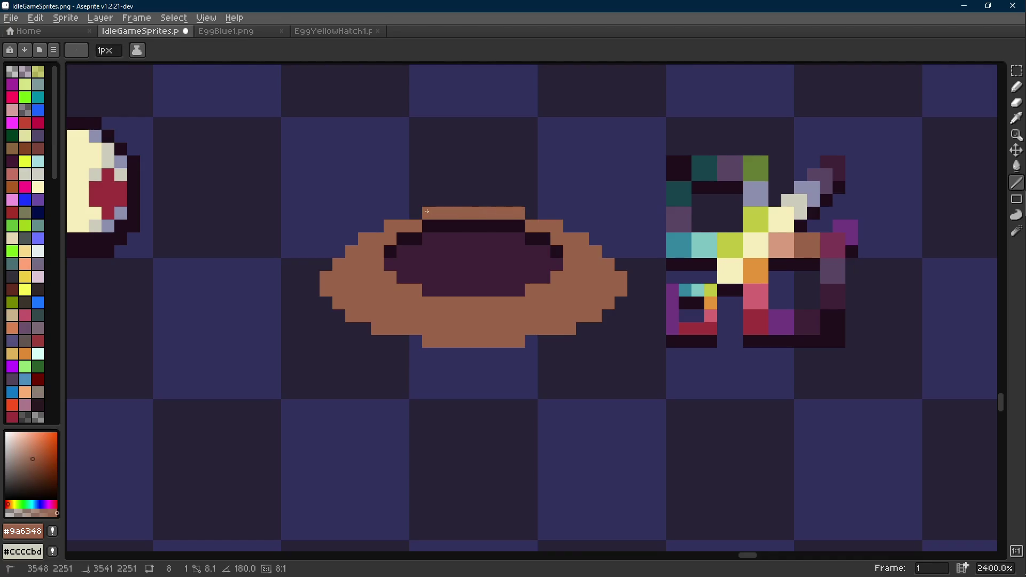
- Pick purple #7c3653 and dot shading pixels on the oval's right edge, bottom corners and left edge
scroll(480, 238, "down", 7)
scroll(486, 243, "up", 5)
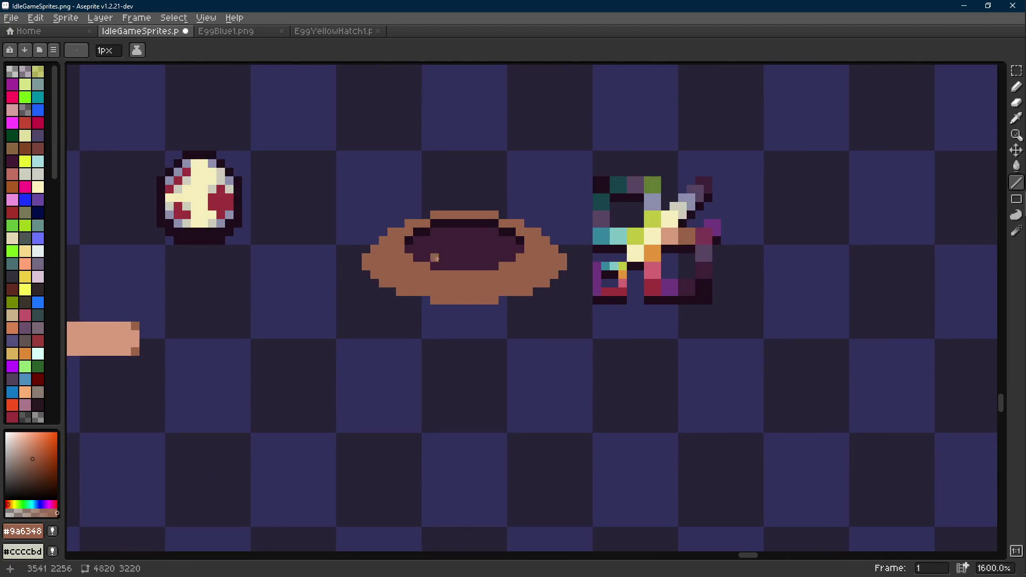
key("i")
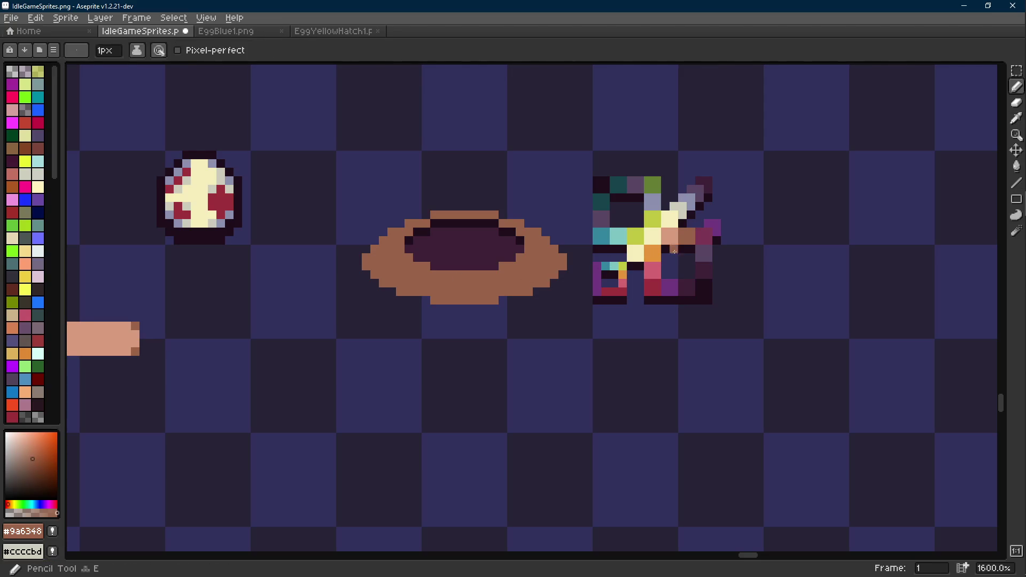
left_click(712, 228, "alt")
scroll(504, 283, "up", 2)
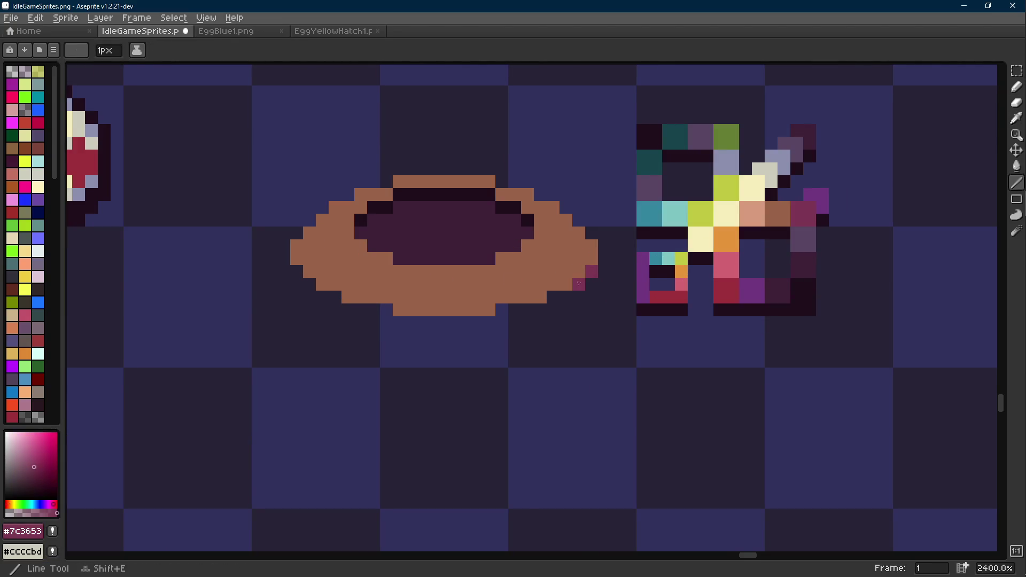
key("e")
left_click(544, 300)
left_click(515, 310)
left_click(502, 310)
left_click(373, 309)
left_click(387, 310)
left_click(309, 284)
left_click(296, 271)
- Add purple #7c3653 shading along the oval's upper-left and upper-right edges, then select the whole bowl
scroll(302, 277, "up", 1)
key("shift+e")
key("e")
left_click(334, 234)
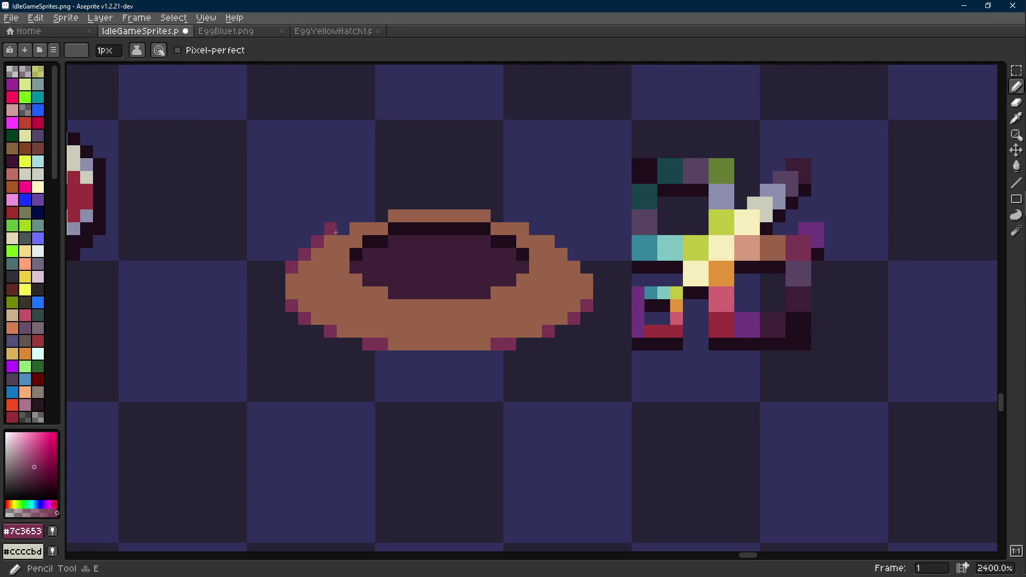
left_click(535, 228)
left_click(561, 241)
left_click(574, 255)
left_click(587, 267)
key("r")
left_click_drag(607, 183, 234, 377)
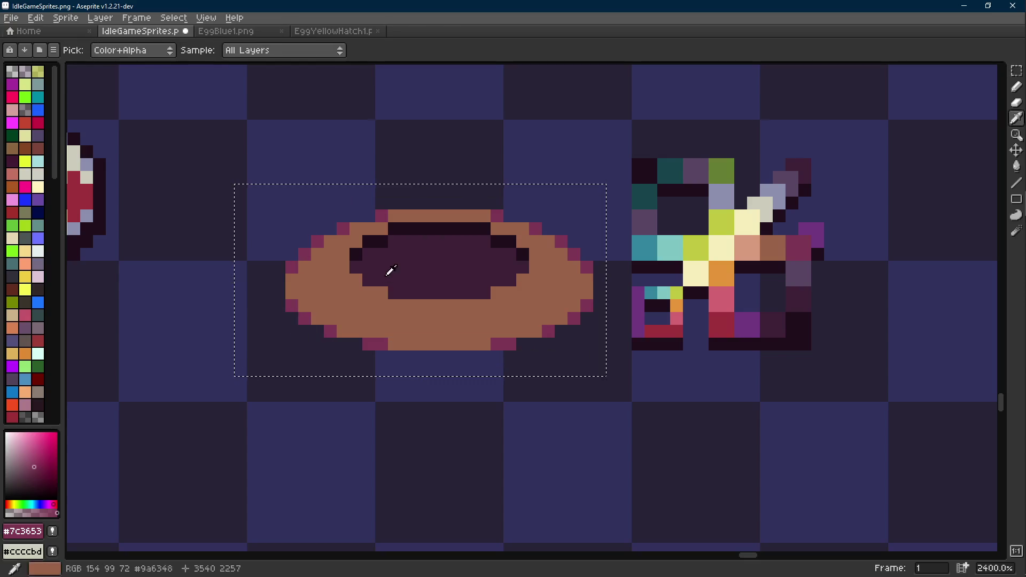
- Preview a dark #1f0e1c outline around the selected bowl and cancel it
left_click(374, 241, "alt")
key("shift+o")
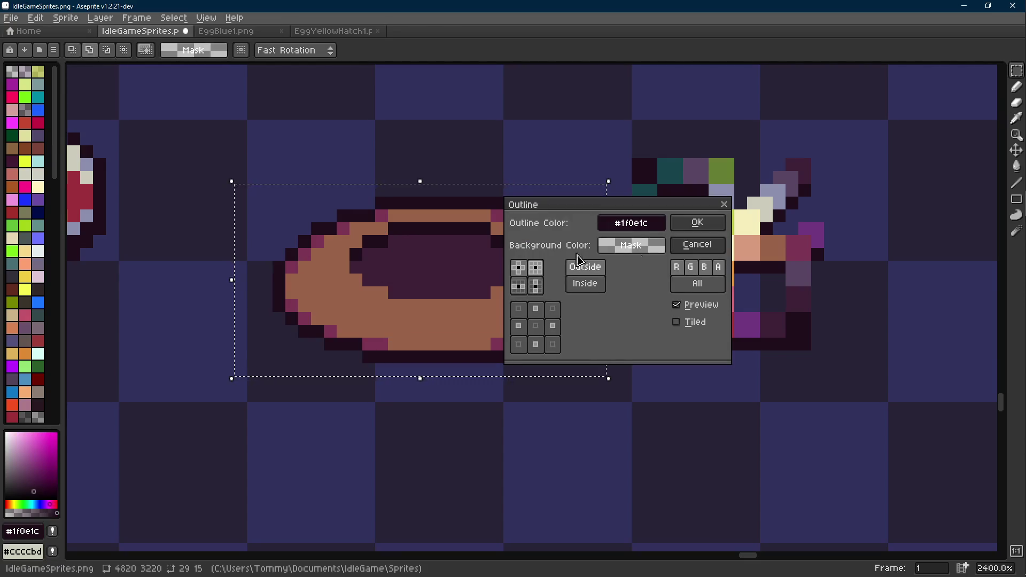
left_click(698, 222)
scroll(396, 297, "down", 9)
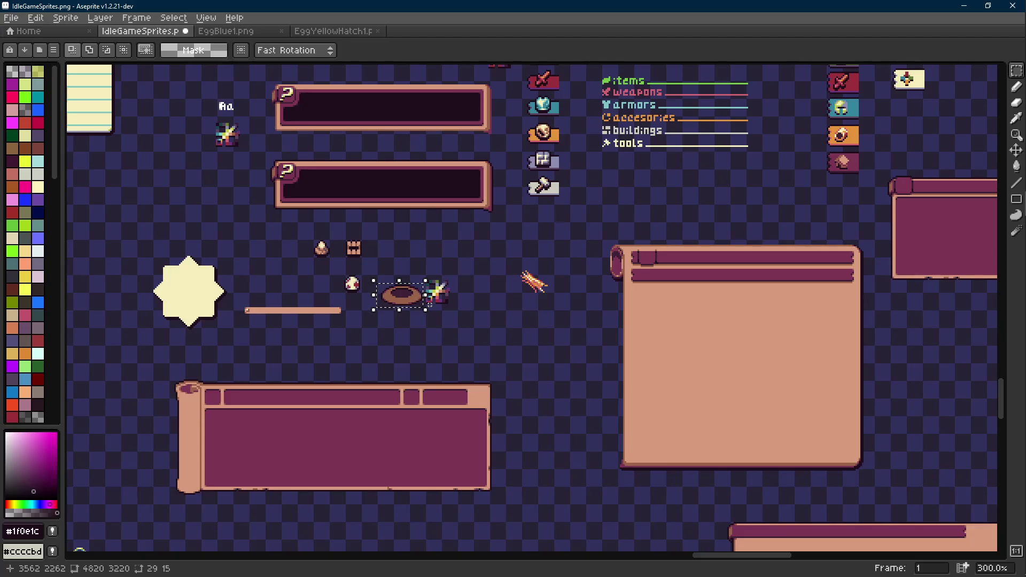
scroll(422, 306, "up", 7)
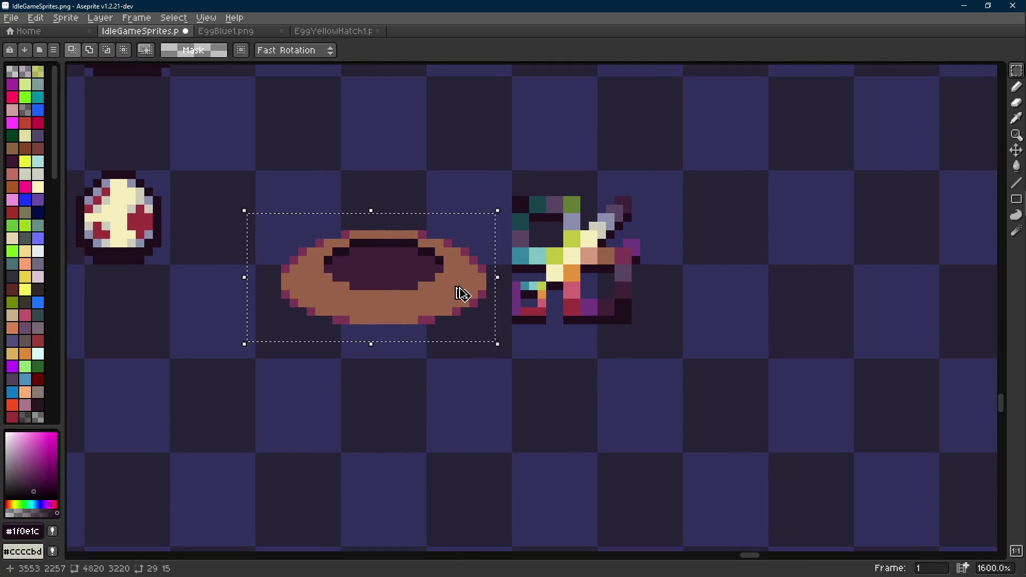
- Deselect, pick peach #d79b7d and draw a short peach line down the bowl's upper-left rim
key("ctrl+d")
scroll(291, 270, "up", 3)
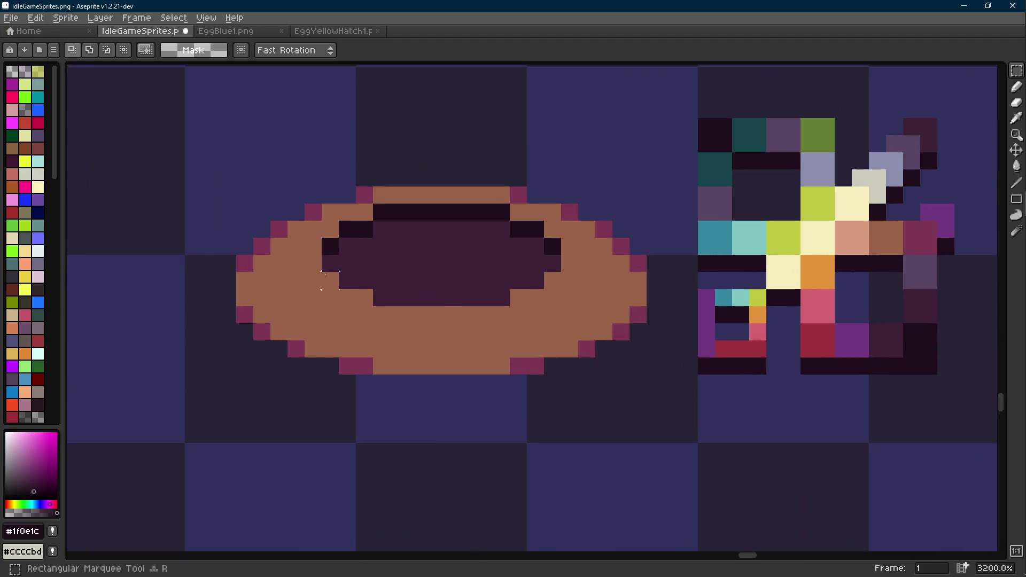
key("i")
left_click(388, 314)
key("b")
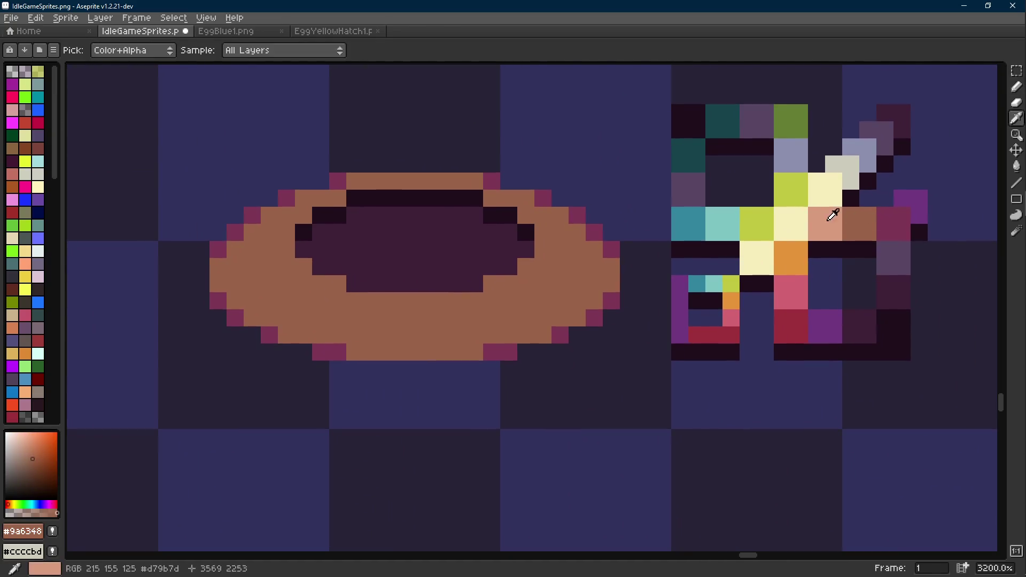
left_click(834, 222, "alt")
key("shift+e")
left_click(304, 198)
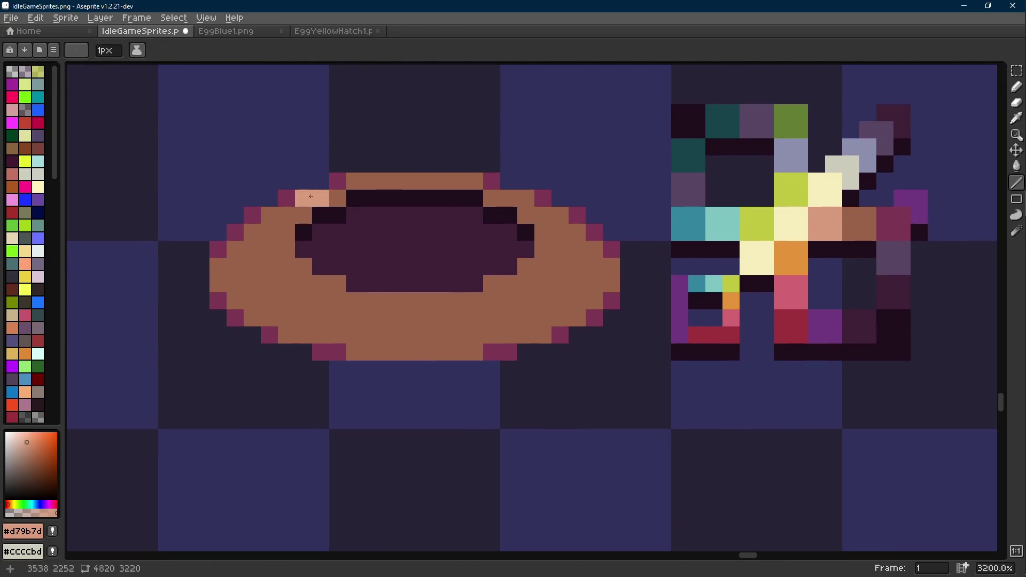
left_click_drag(280, 220, 270, 251)
scroll(396, 310, "down", 3)
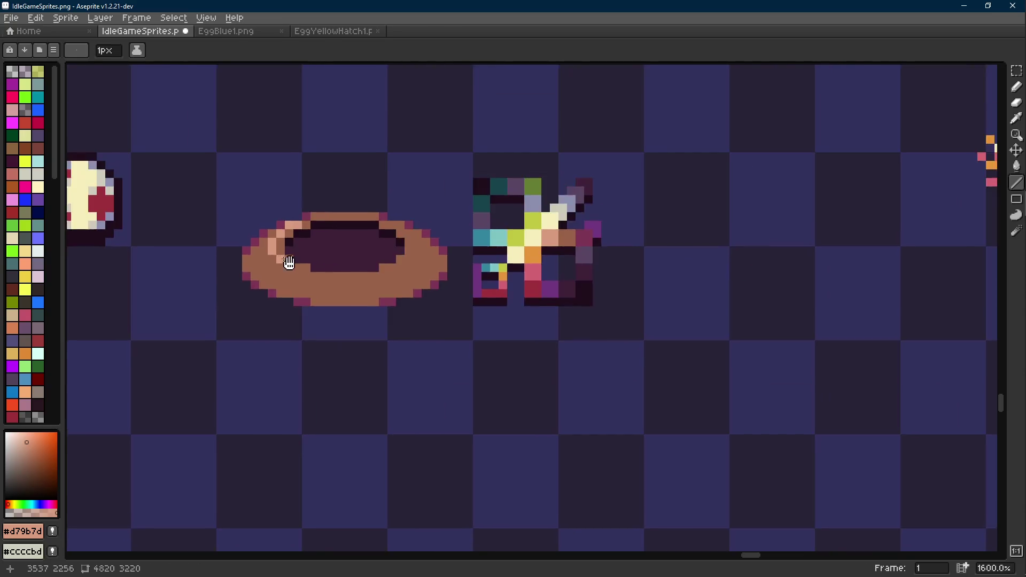
- Draw peach #d79b7d lines along the inner and left rim and dot peach highlights on the left rim
scroll(396, 310, "up", 2)
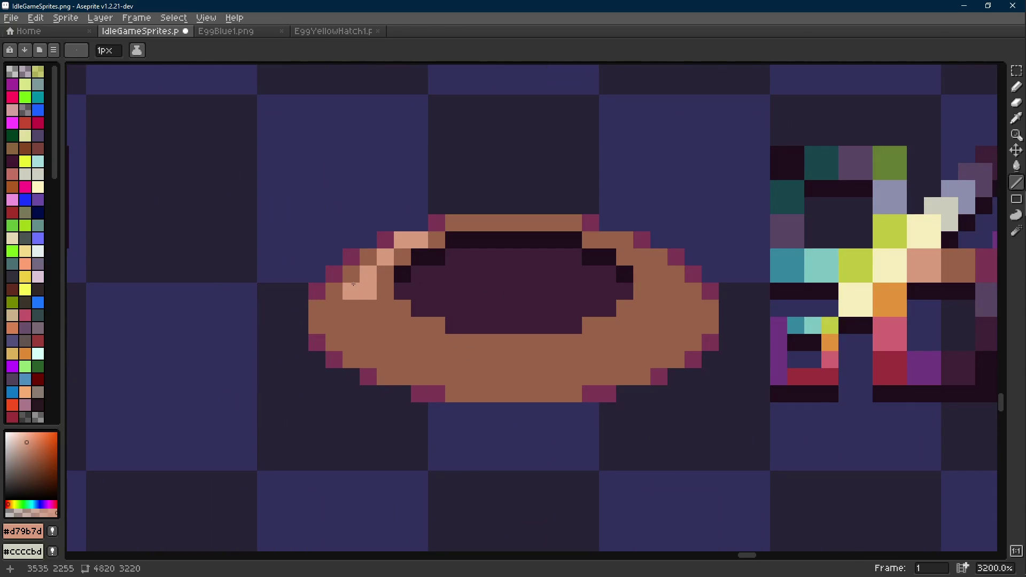
left_click_drag(352, 292, 488, 361)
left_click_drag(317, 309, 454, 382)
scroll(411, 346, "down", 3)
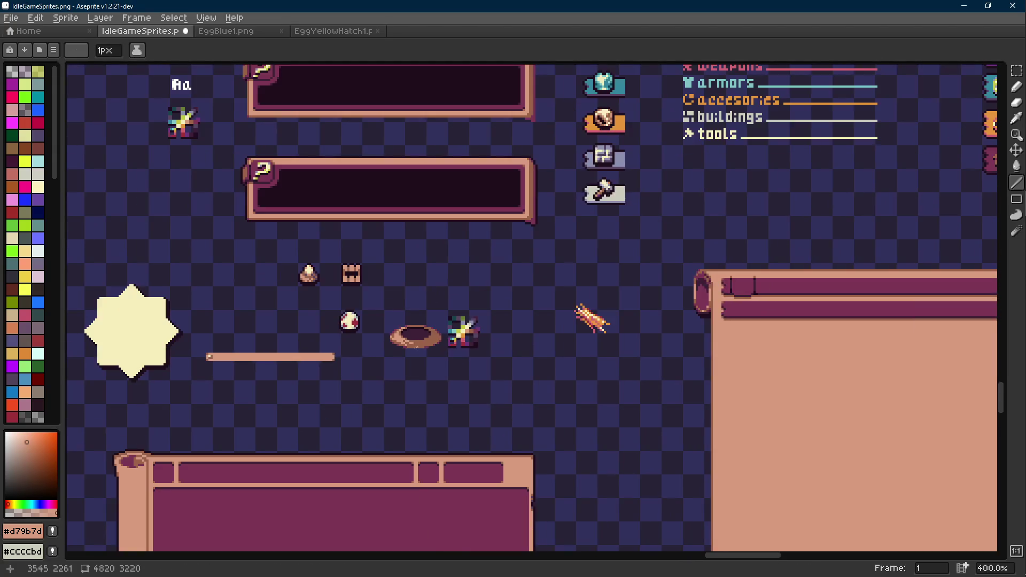
scroll(417, 348, "up", 10)
key("b")
left_click(317, 329)
left_click(368, 355)
left_click(292, 278)
scroll(295, 284, "down", 10)
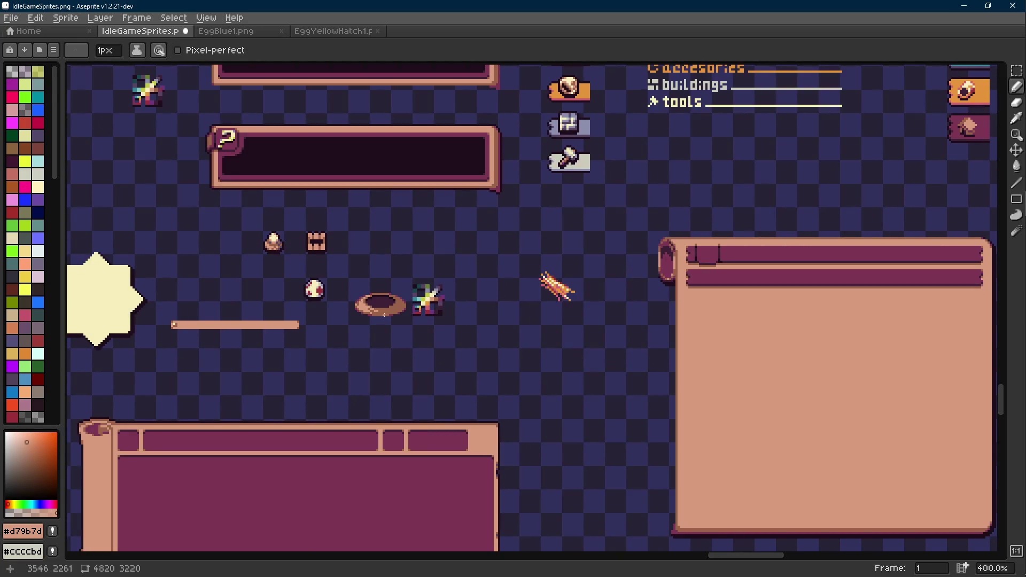
scroll(385, 315, "down", 2)
scroll(353, 318, "up", 12)
- Sample the magenta and peach colours, then try a peach pixel near the lower left and undo it
key("i")
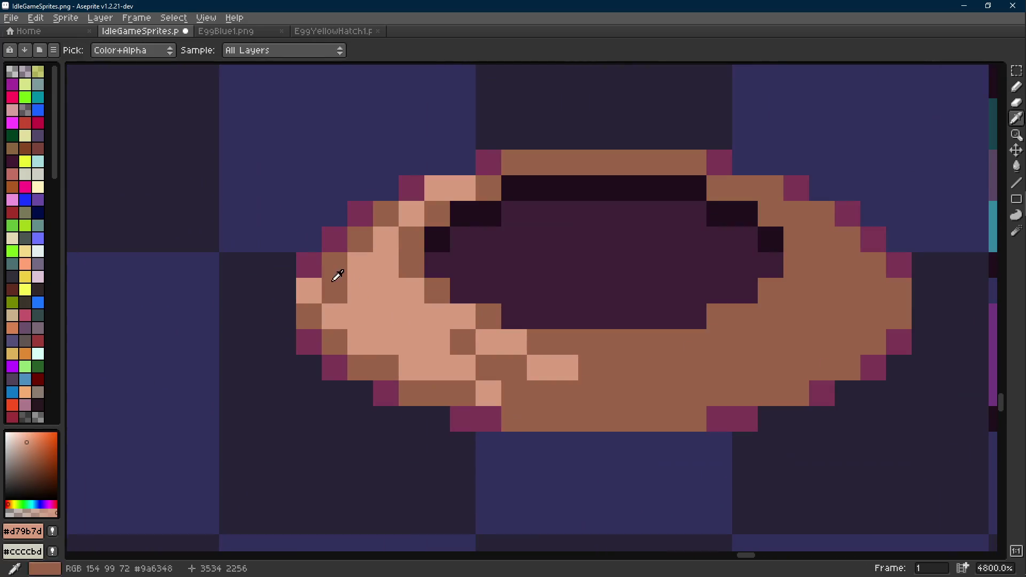
left_click(316, 267, "alt")
scroll(390, 313, "down", 11)
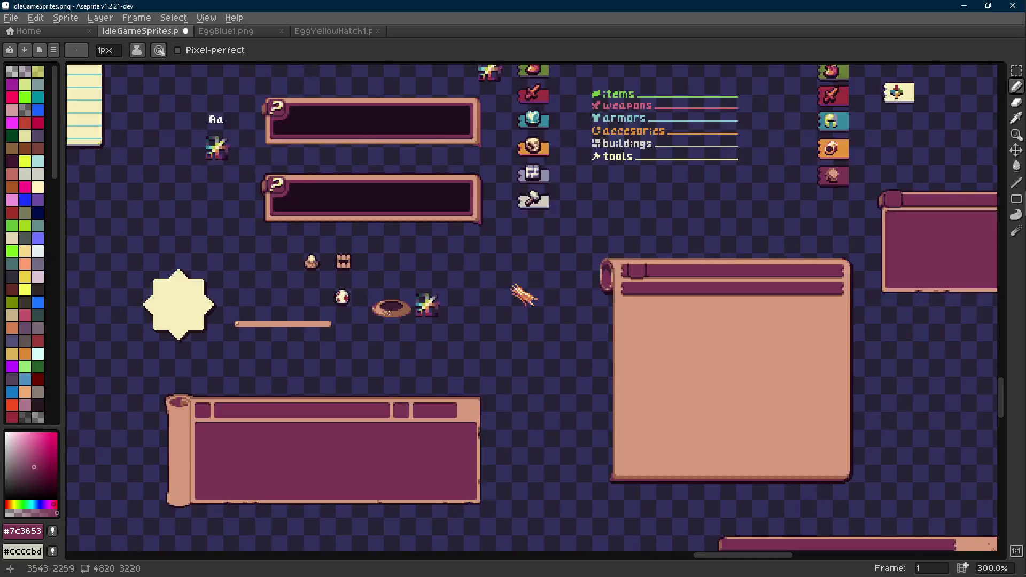
scroll(390, 312, "up", 9)
key("i")
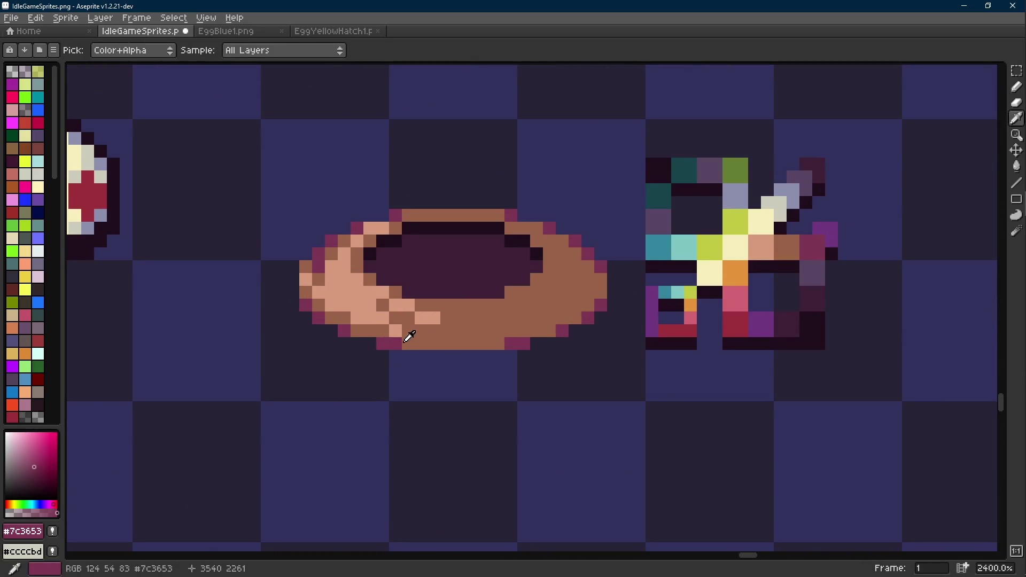
left_click(407, 331)
key("b")
left_click(431, 342)
key("ctrl+z")
- Paint a magenta #7c3653 shading pixel on the lower rim with a short peach row beside it
left_click(521, 339, "alt")
left_click(447, 328)
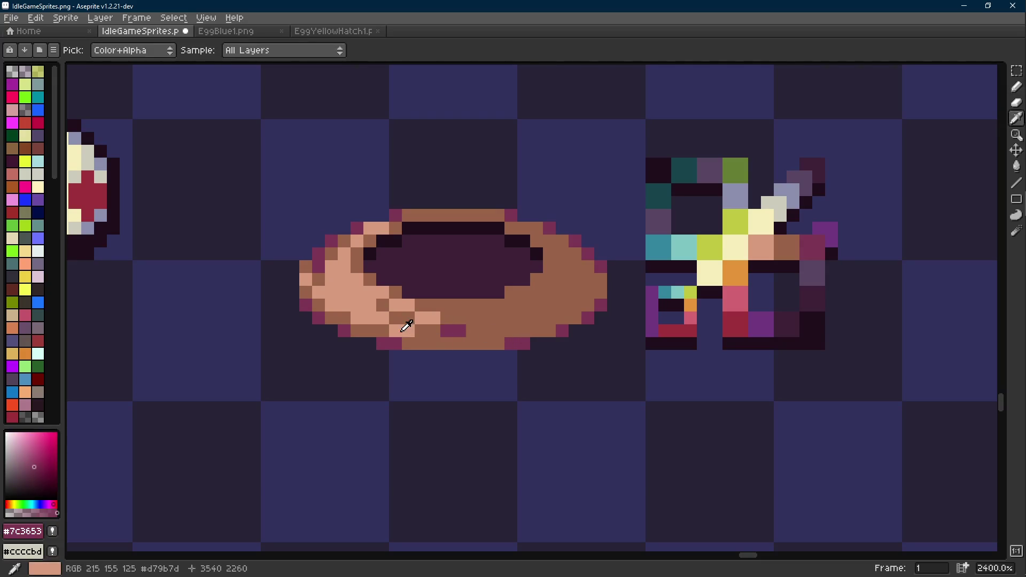
left_click(408, 327, "alt")
left_click(458, 331)
scroll(458, 332, "down", 8)
scroll(457, 333, "up", 8)
key("ctrl+z")
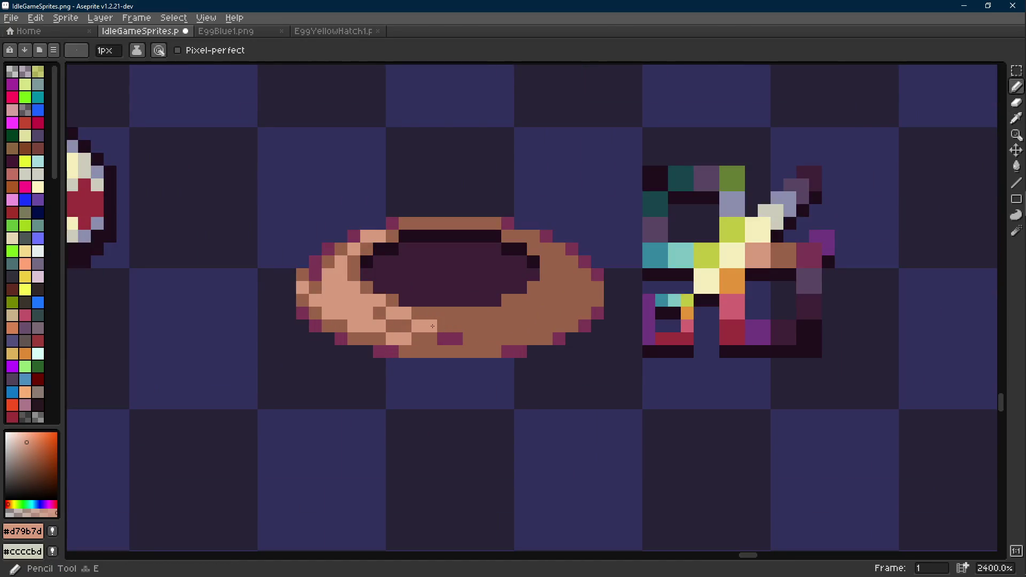
left_click(521, 325)
left_click_drag(520, 326, 472, 334)
- Extend a brown #9a6348 run along the bowl's bottom and add magenta pixels below and beside it
key("l")
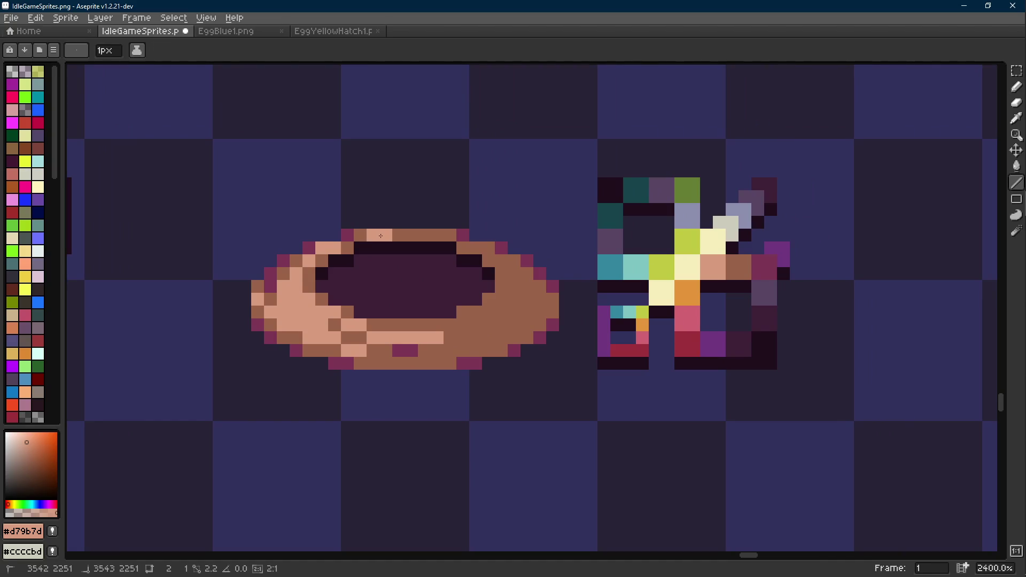
scroll(467, 277, "down", 8)
scroll(469, 276, "down", 1)
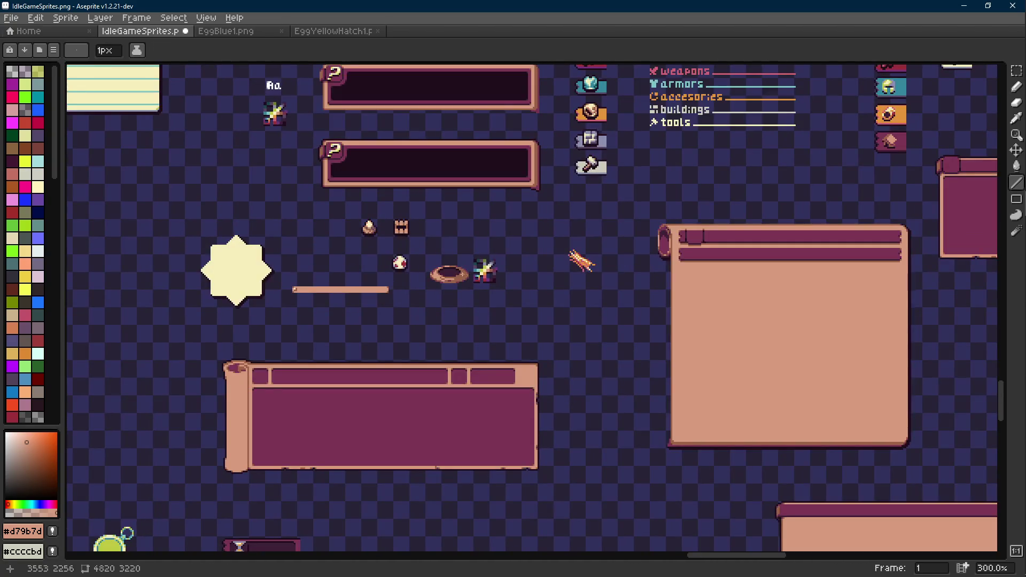
scroll(468, 276, "up", 9)
left_click(449, 303, "alt")
key("b")
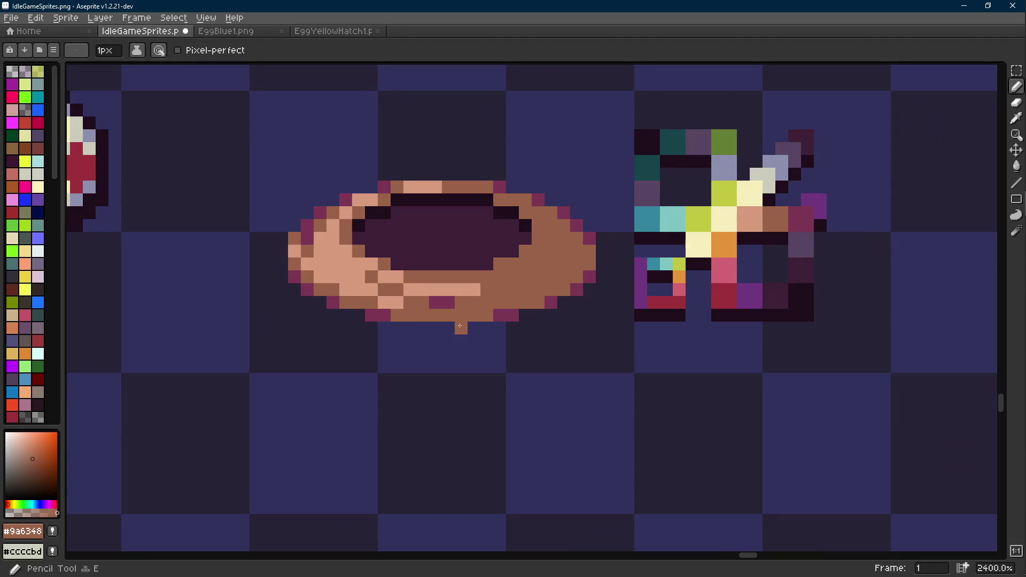
left_click(504, 326, "shift")
scroll(514, 326, "down", 7)
scroll(497, 299, "up", 8)
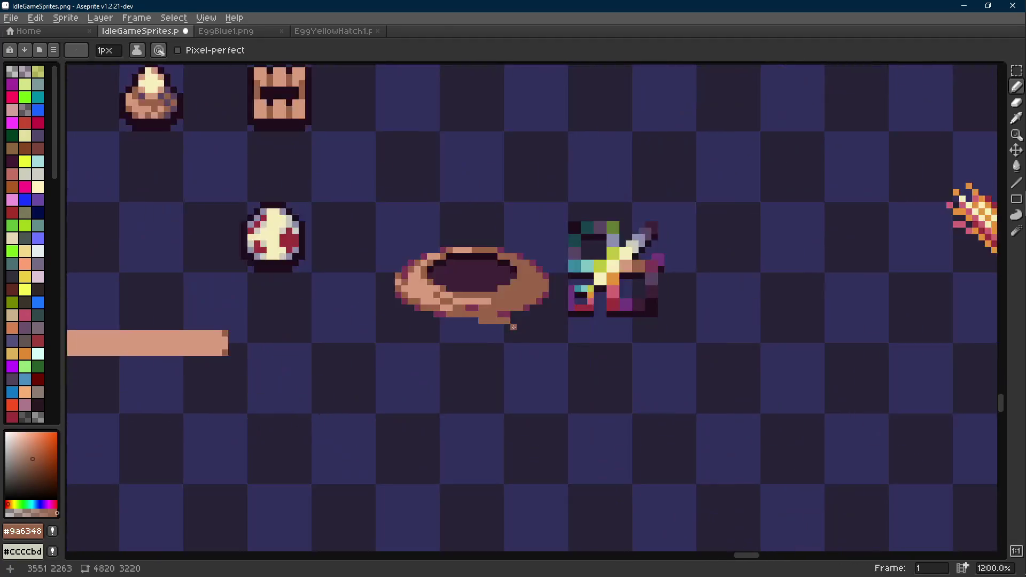
left_click(488, 286, "alt")
left_click(516, 308)
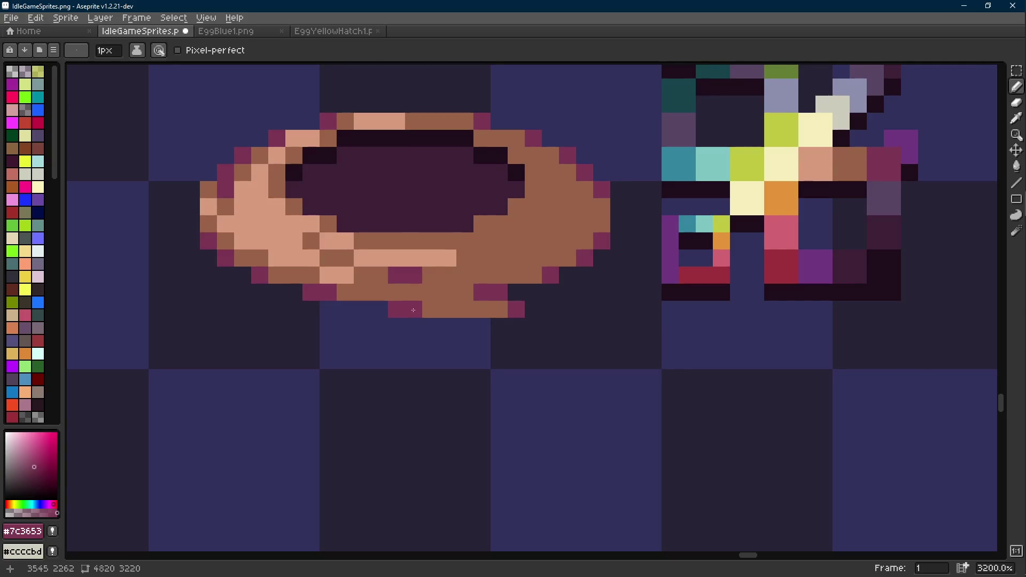
scroll(413, 310, "down", 8)
scroll(480, 316, "up", 7)
left_click(480, 316)
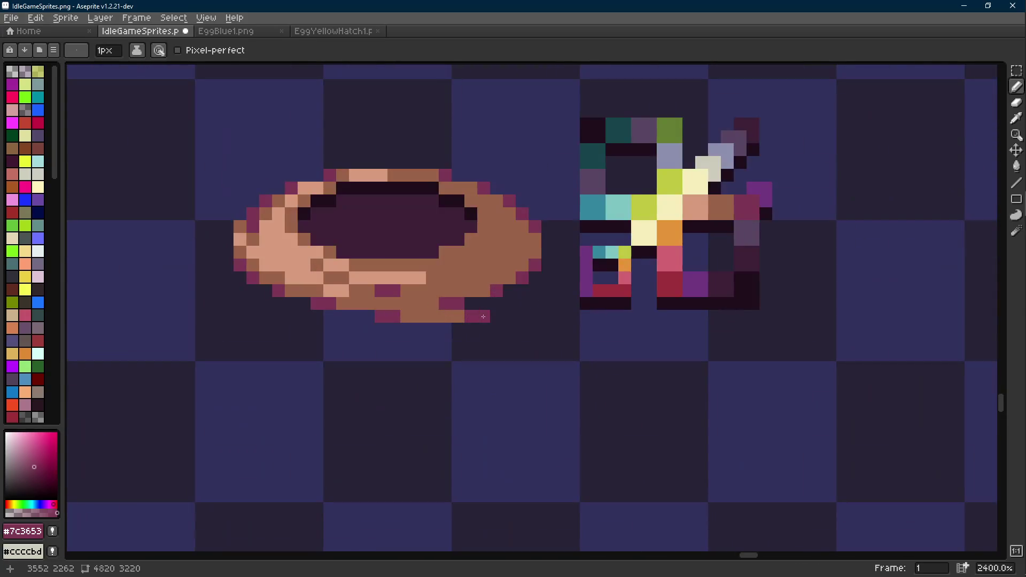
- Paint brown #9a6348 pixels beside the bowl's bottom row
key("alt")
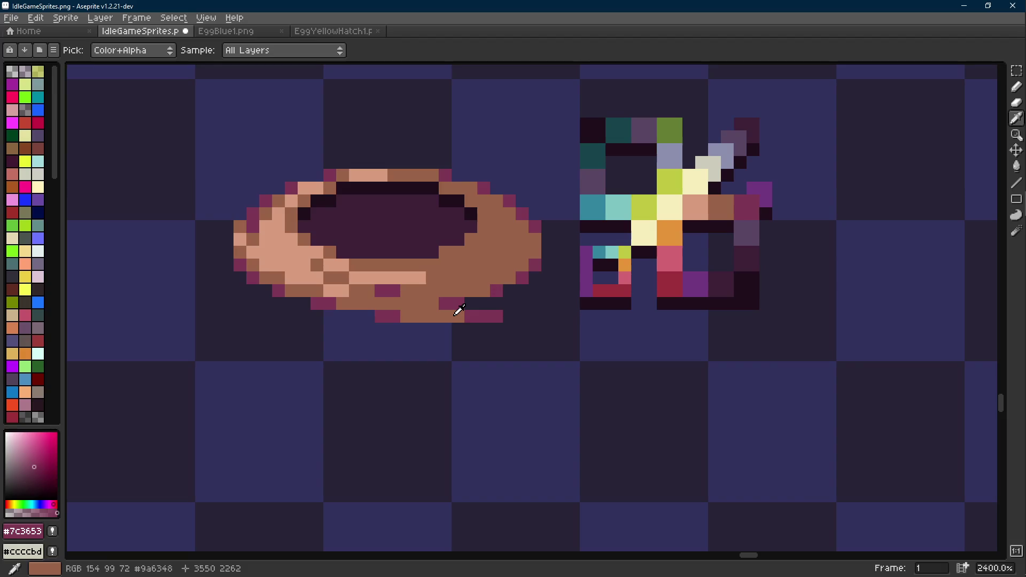
left_click(458, 311, "alt")
left_click(471, 316)
left_click(484, 316)
scroll(483, 317, "down", 7)
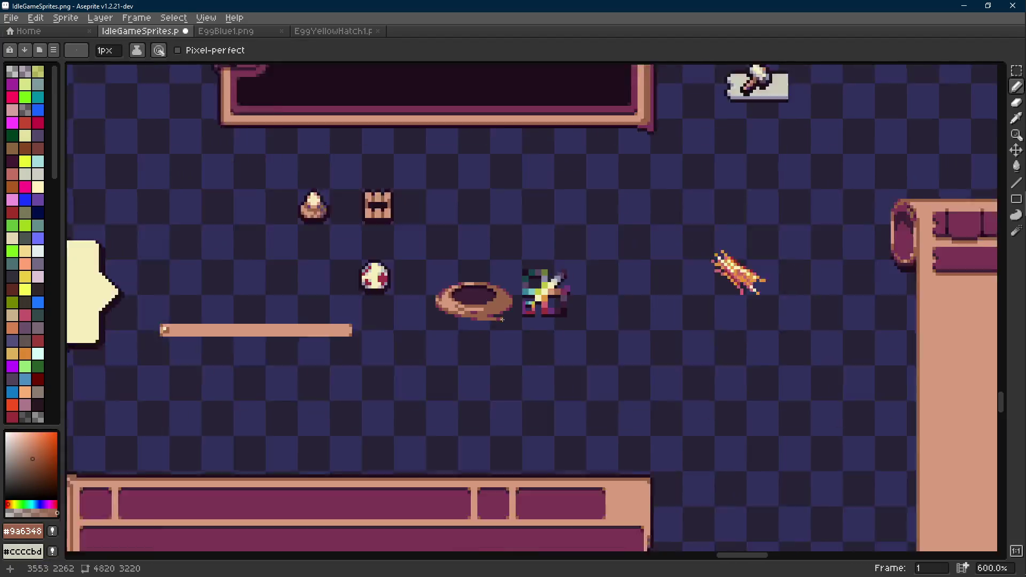
scroll(510, 324, "up", 8)
- Sample the light tan, mid brown and pink shadow colours from the bowl
left_click(458, 291, "alt")
key("l")
scroll(528, 326, "down", 7)
scroll(528, 326, "down", 2)
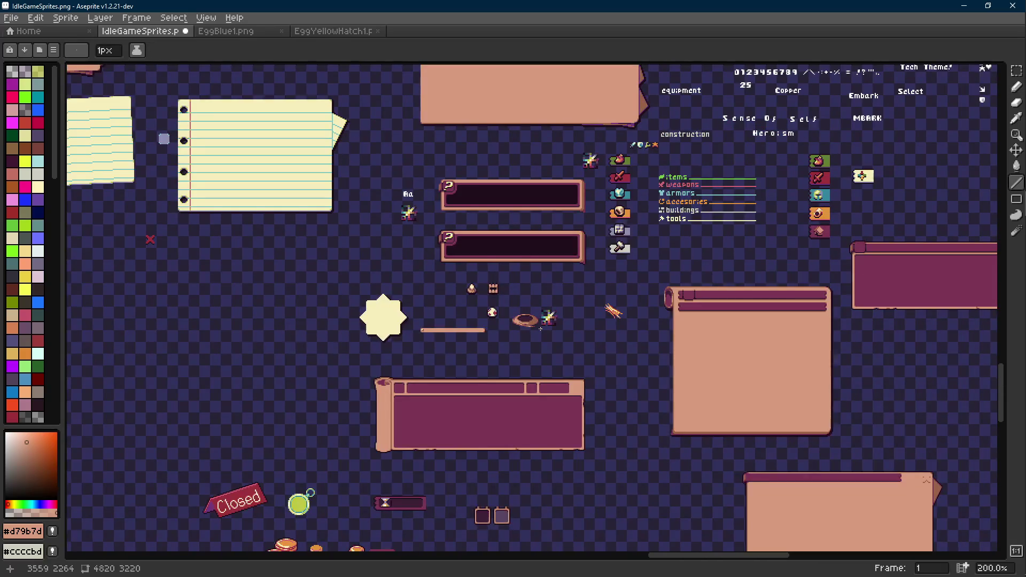
scroll(541, 329, "up", 9)
left_click(545, 254, "alt")
key("b")
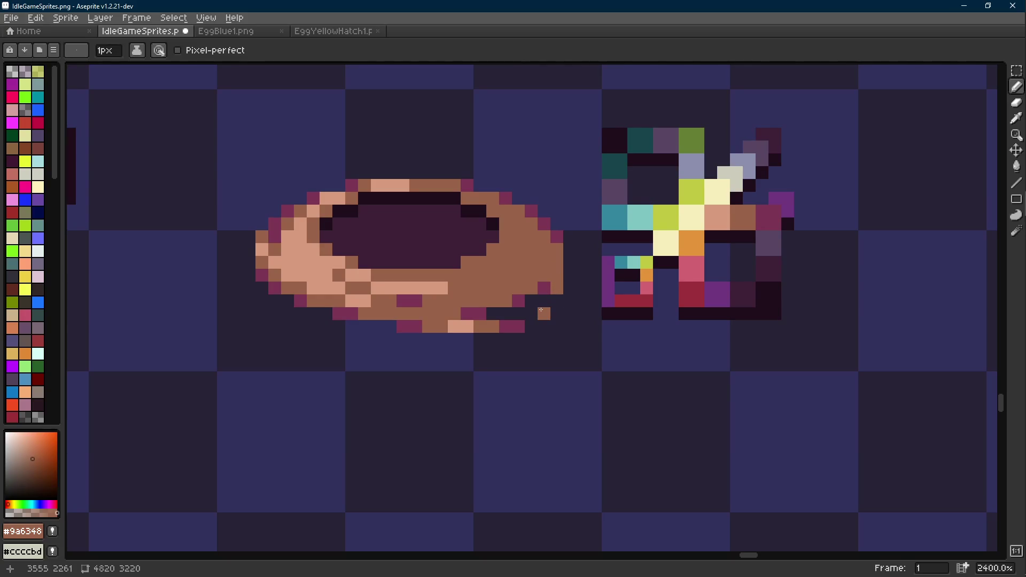
left_click(549, 284, "alt")
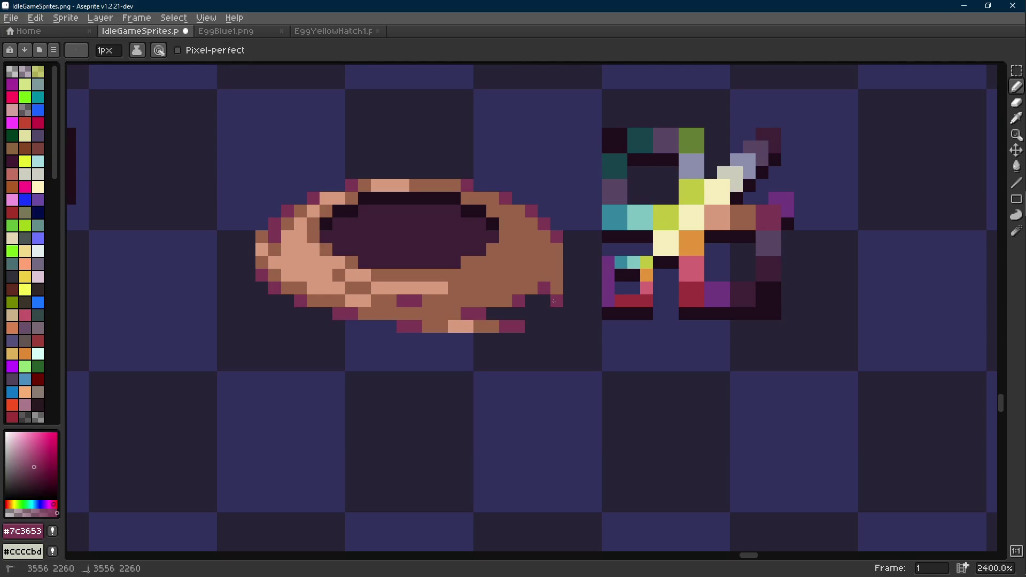
left_click(403, 184, "alt")
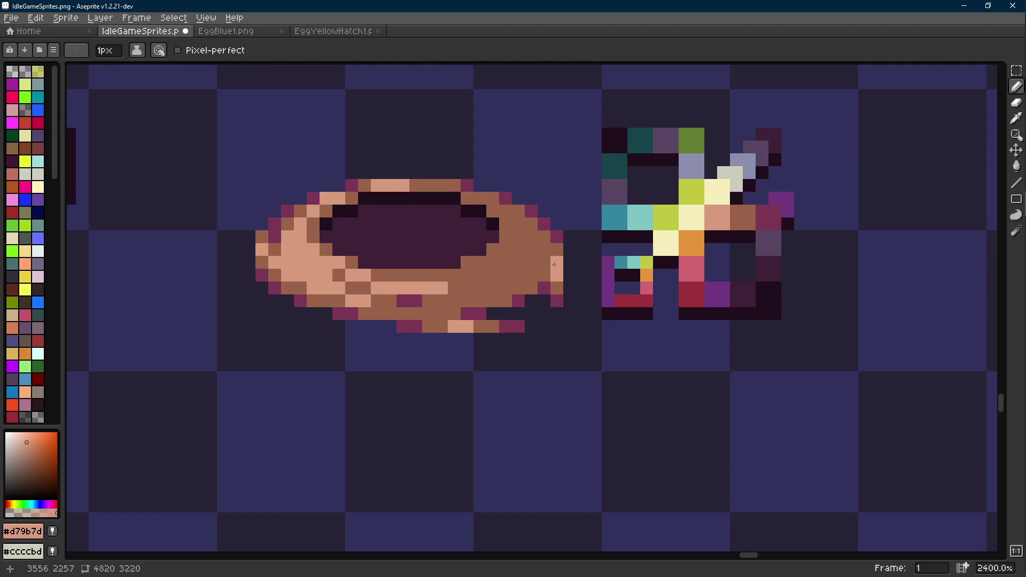
scroll(554, 265, "down", 8)
scroll(563, 282, "up", 10)
left_click(540, 252, "alt")
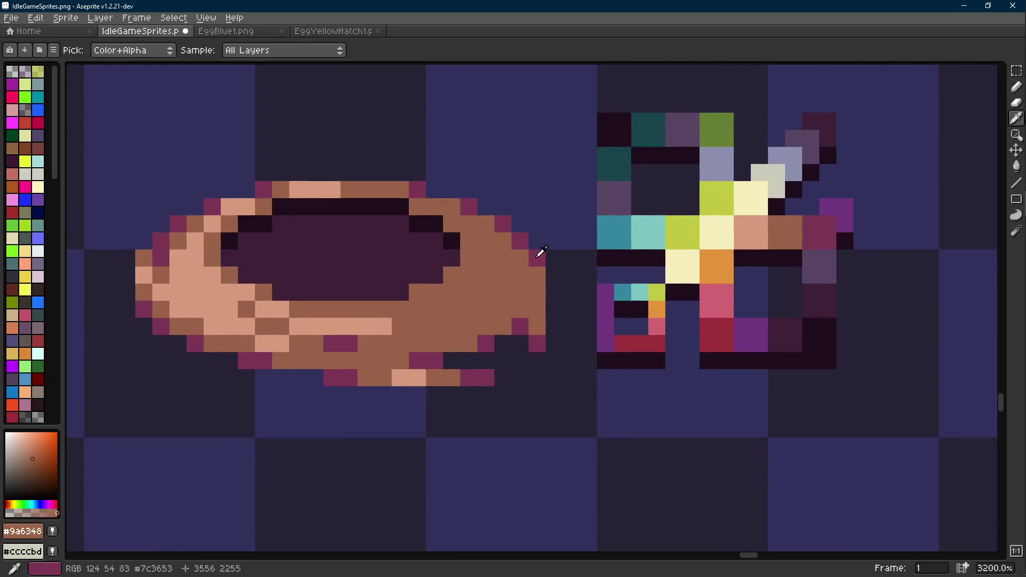
- Paint pink shadow pixels up the bowl's right edge and near the top-right rim
left_click_drag(519, 315, 532, 270)
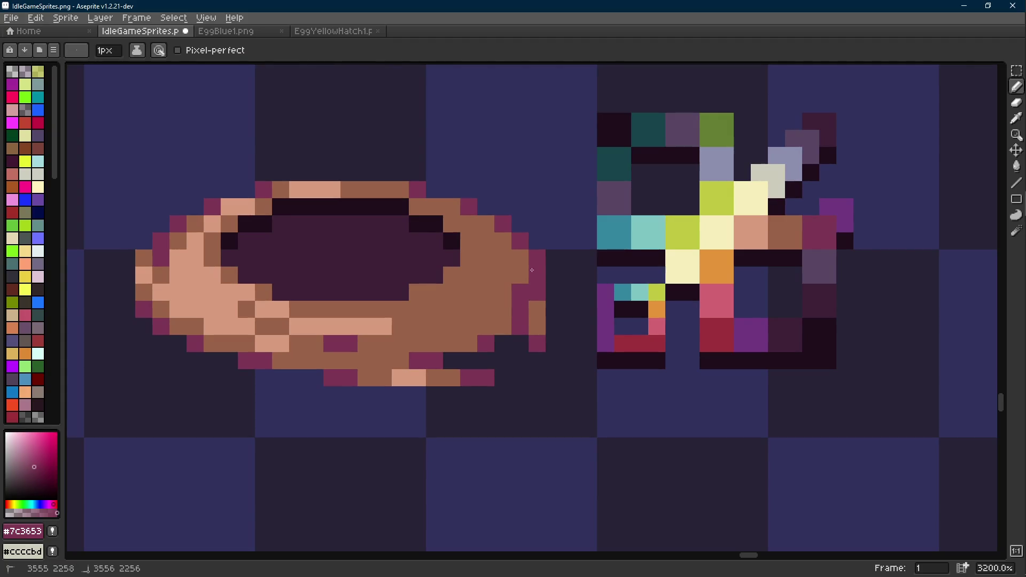
left_click(497, 328)
mouse_move(495, 328)
left_mouse_down()
mouse_move(483, 294)
mouse_move(452, 273)
left_mouse_up()
mouse_move(469, 225)
left_mouse_down()
mouse_move(454, 214)
mouse_move(466, 222)
left_mouse_up()
- Marquee-select a small patch of stray pixels right of the bowl and nudge it
key("g")
scroll(526, 285, "down", 8)
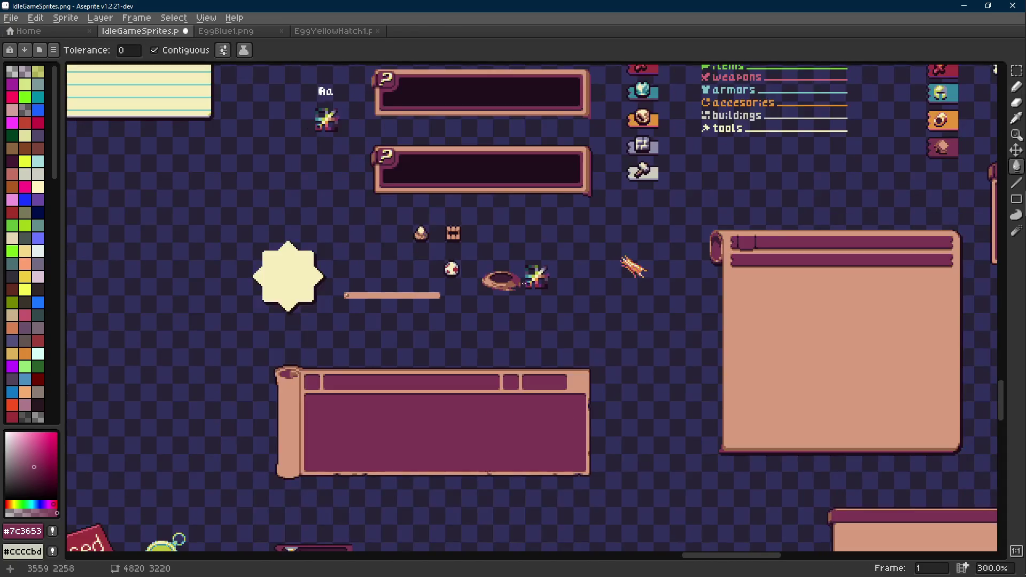
scroll(537, 282, "up", 8)
key("m")
mouse_move(488, 277)
left_mouse_down()
mouse_move(518, 320)
mouse_move(497, 273)
left_mouse_up()
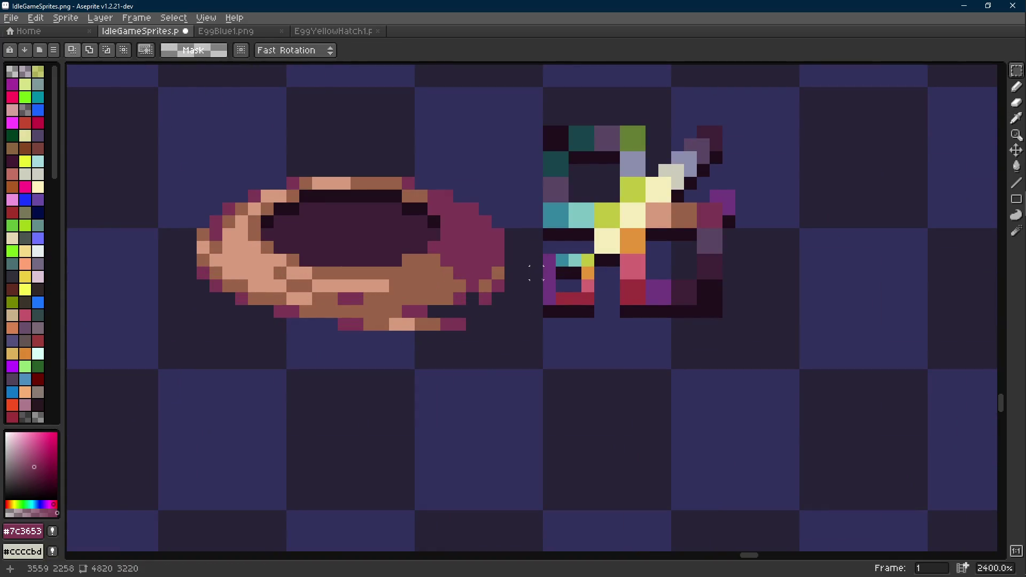
key("b")
left_click(497, 259, "alt")
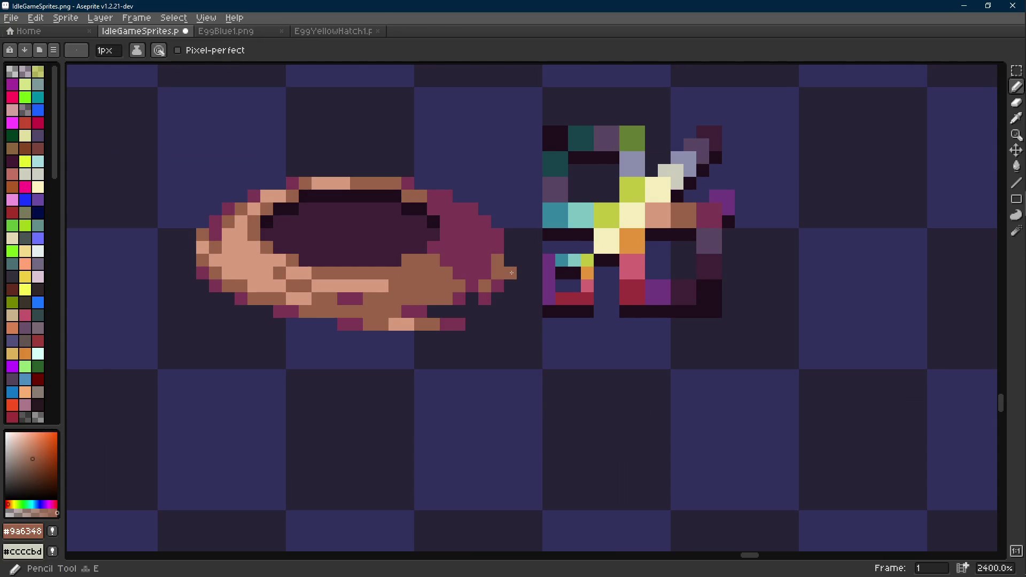
- Touch up pixels above the bowl's right end with pink and mid brown
scroll(511, 273, "down", 8)
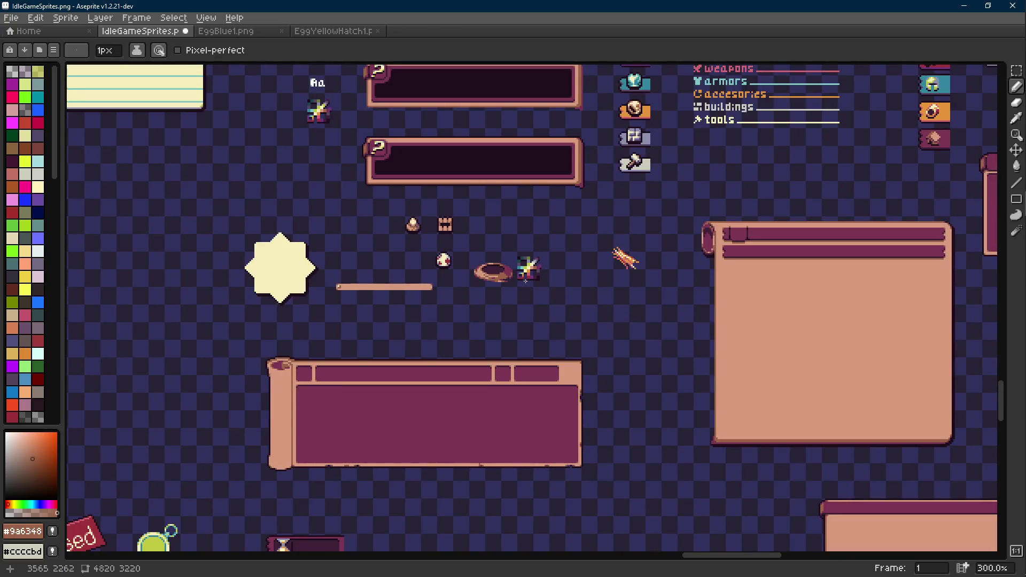
scroll(525, 280, "up", 8)
left_click(475, 216, "alt")
left_click(475, 189)
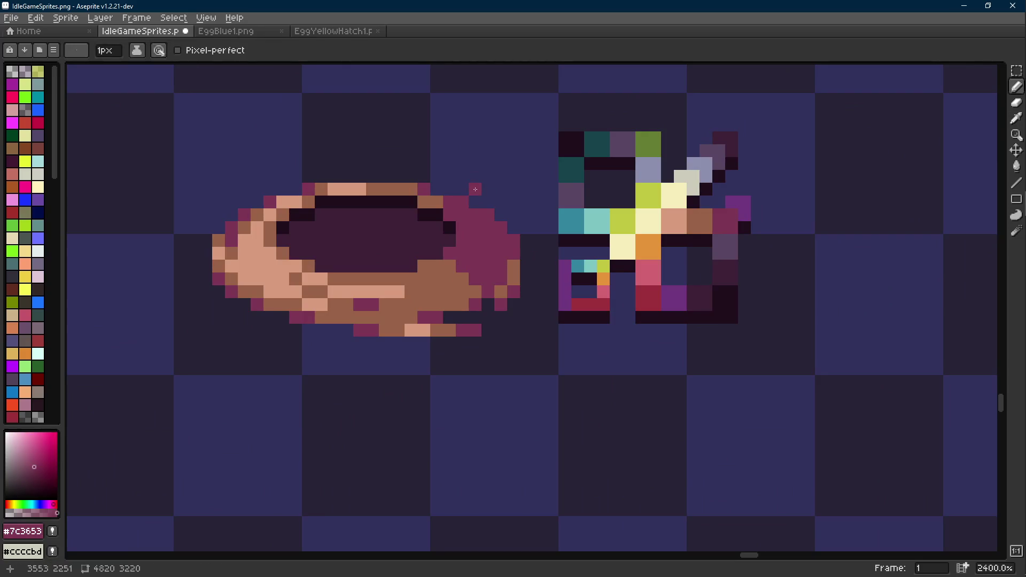
left_click(436, 202, "alt")
left_click(454, 189)
- Select and then discard a 3x3 patch beside the bowl, returning to the pencil
scroll(501, 260, "down", 8)
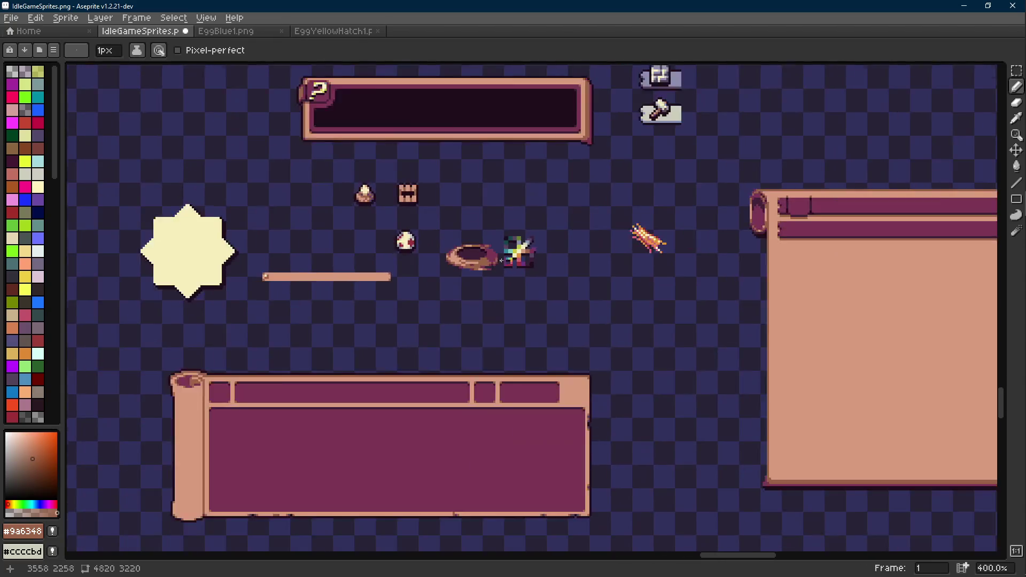
scroll(501, 260, "up", 8)
key("m")
left_click_drag(463, 187, 500, 225)
key("ctrl+d")
scroll(527, 230, "down", 7)
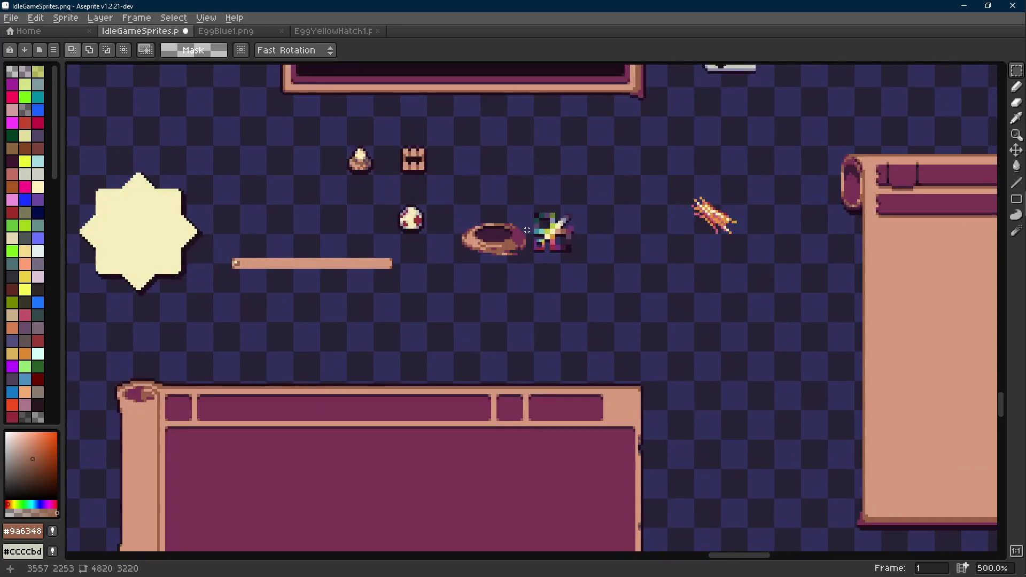
scroll(527, 229, "up", 4)
key("i")
key("b")
- Zoom in and out to inspect the bowl's pink right-side shading
scroll(529, 244, "down", 5)
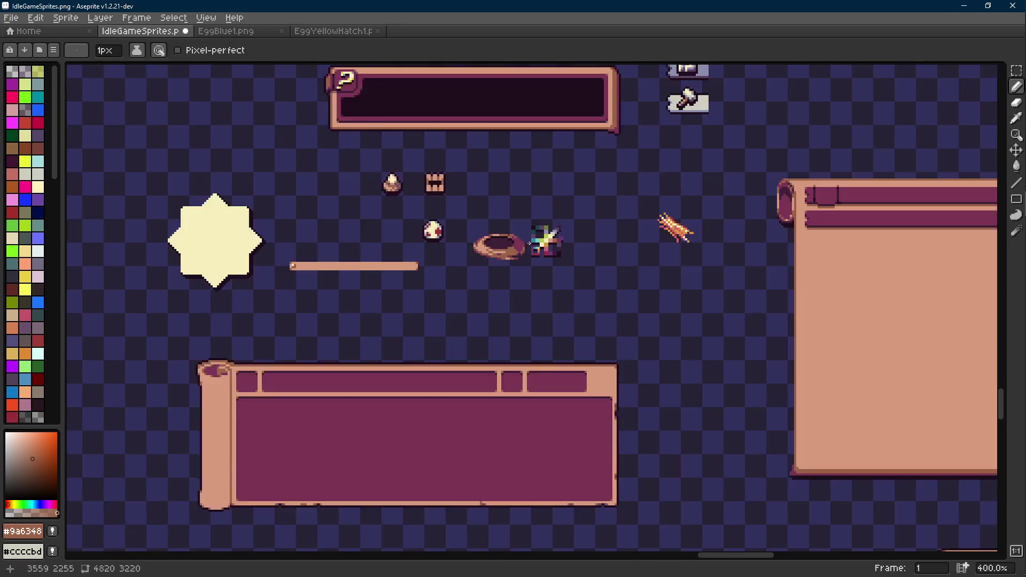
scroll(529, 243, "down", 2)
scroll(515, 280, "up", 10)
scroll(516, 279, "down", 9)
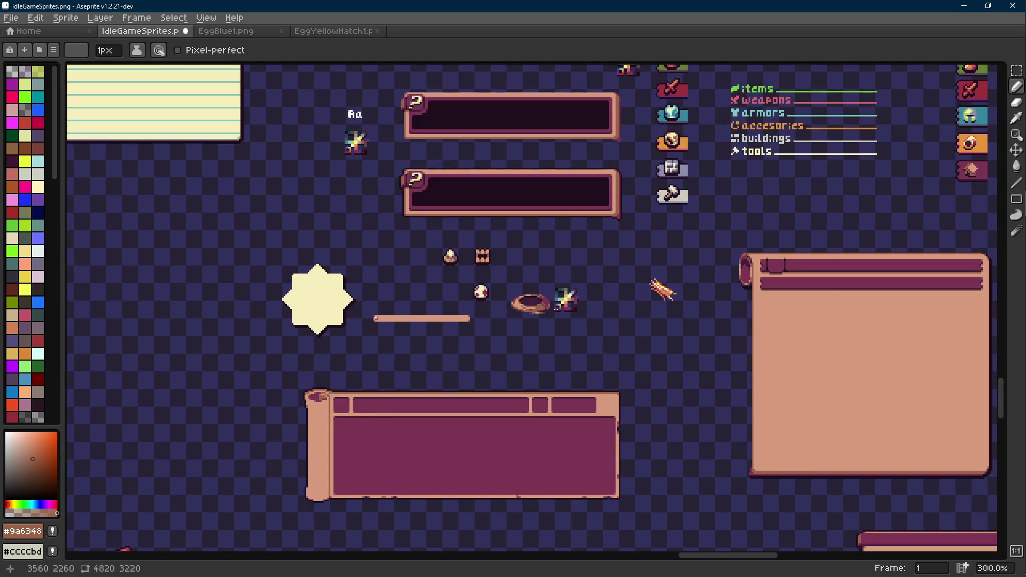
scroll(556, 308, "up", 7)
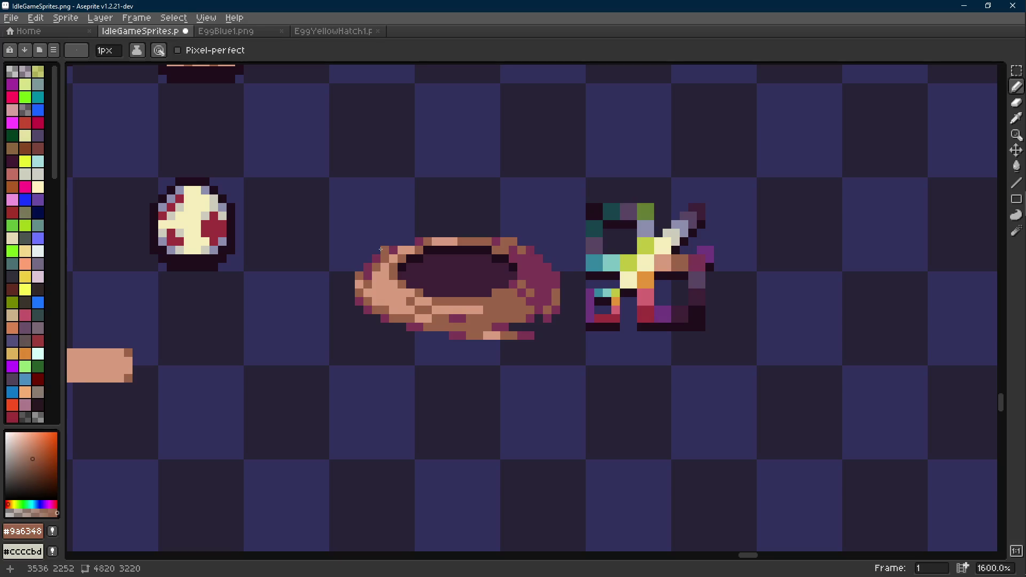
scroll(381, 249, "down", 7)
- Pick up the pink shadow colour for the pencil at the lower-left rim
scroll(478, 293, "up", 1)
scroll(472, 292, "up", 10)
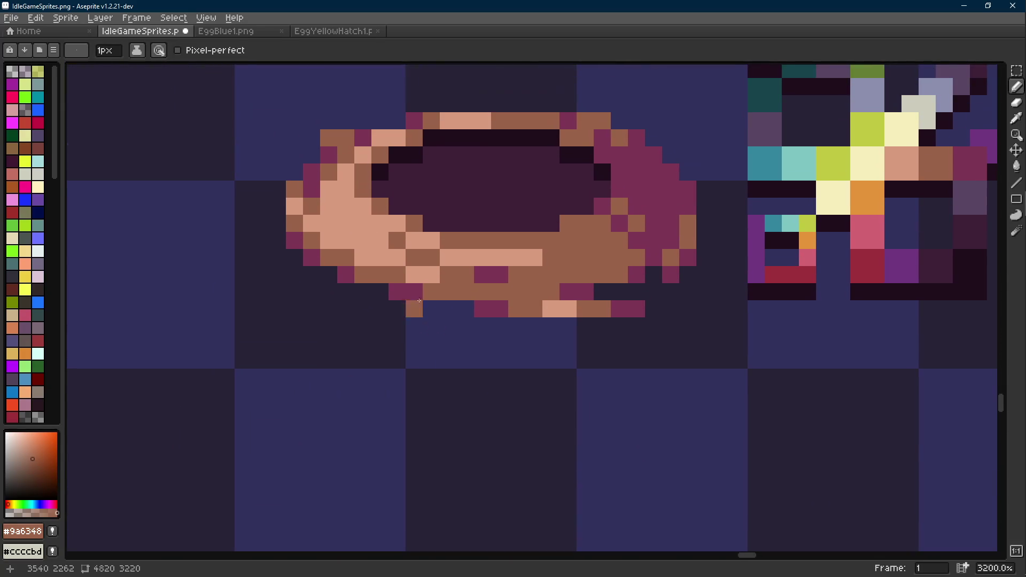
key("shift+e")
left_click(397, 305, "alt")
key("b")
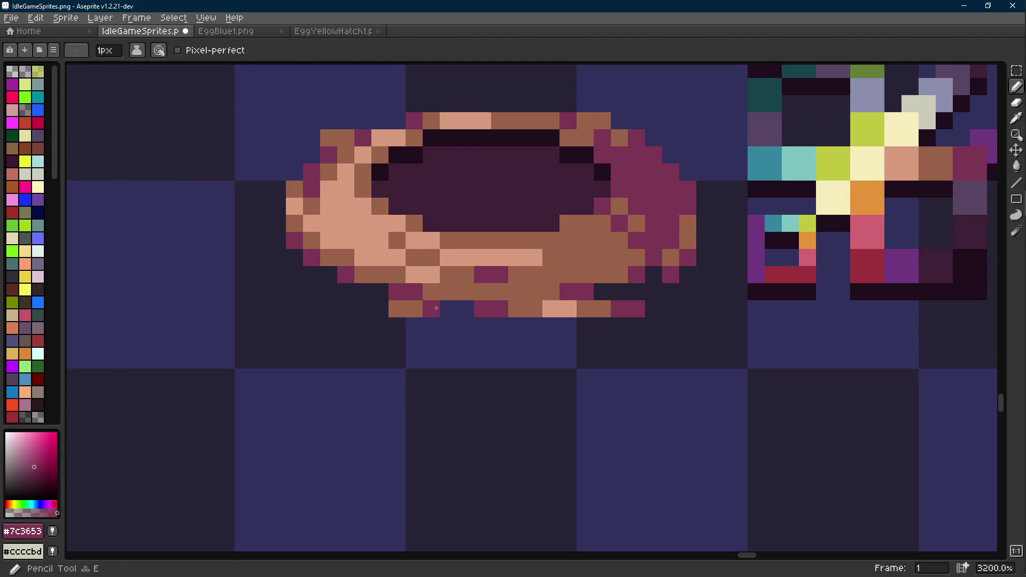
scroll(465, 325, "down", 7)
scroll(460, 318, "up", 3)
scroll(460, 318, "up", 3)
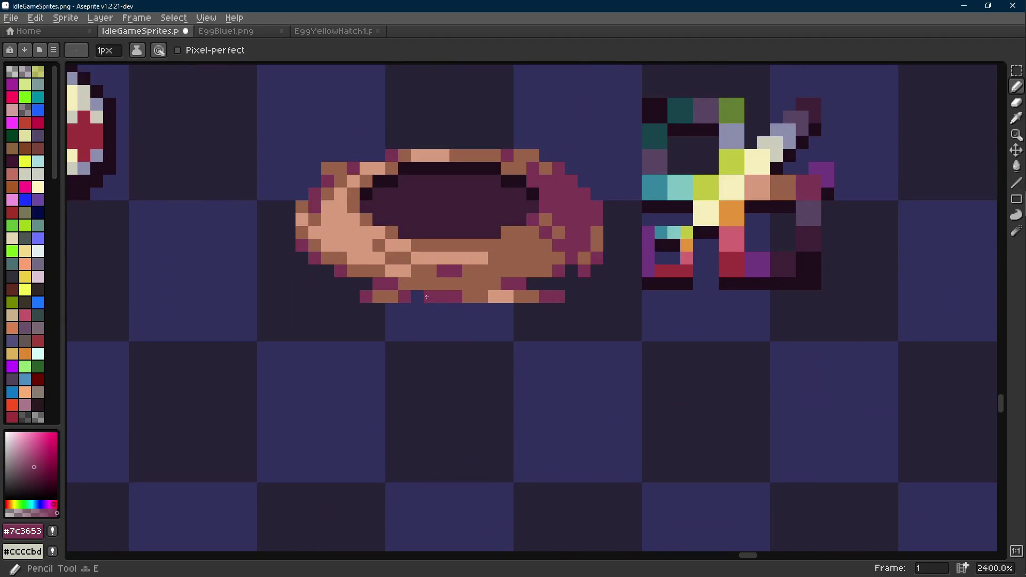
- Sample light tan, mid brown and pink to refine the lower-left rim
key("alt")
left_click(418, 287, "alt")
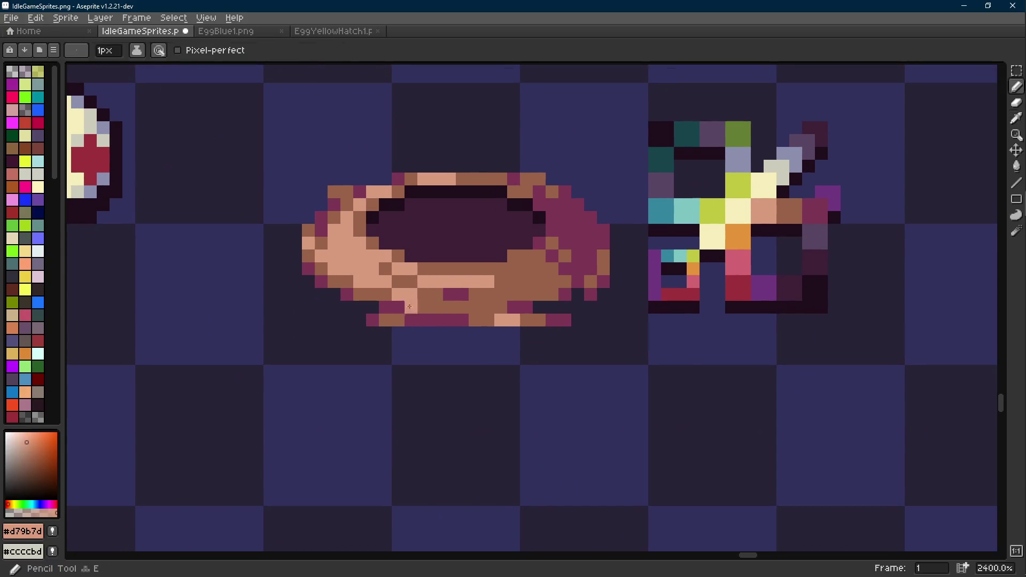
key("alt")
left_click(399, 307, "alt")
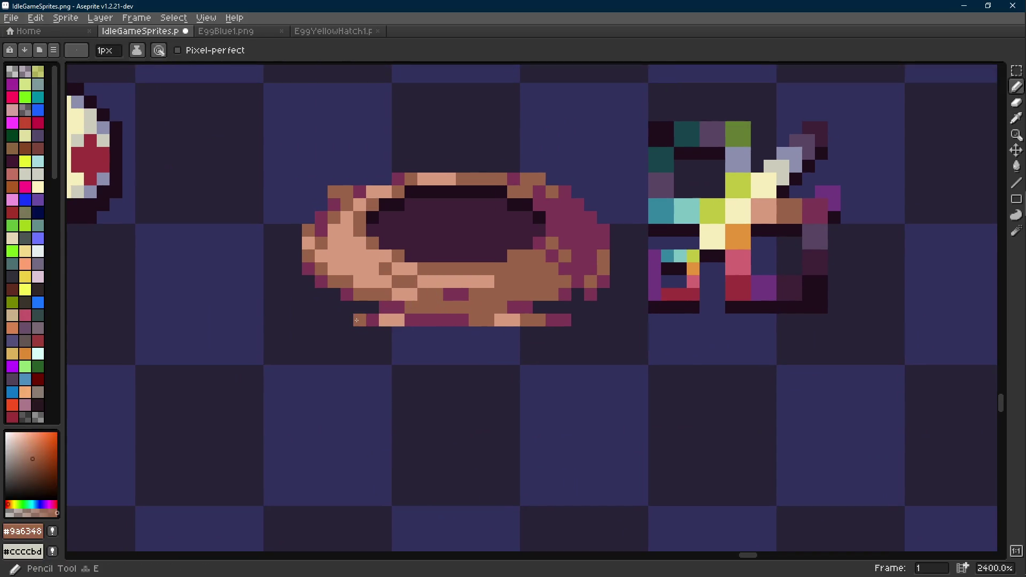
left_click(370, 302, "alt")
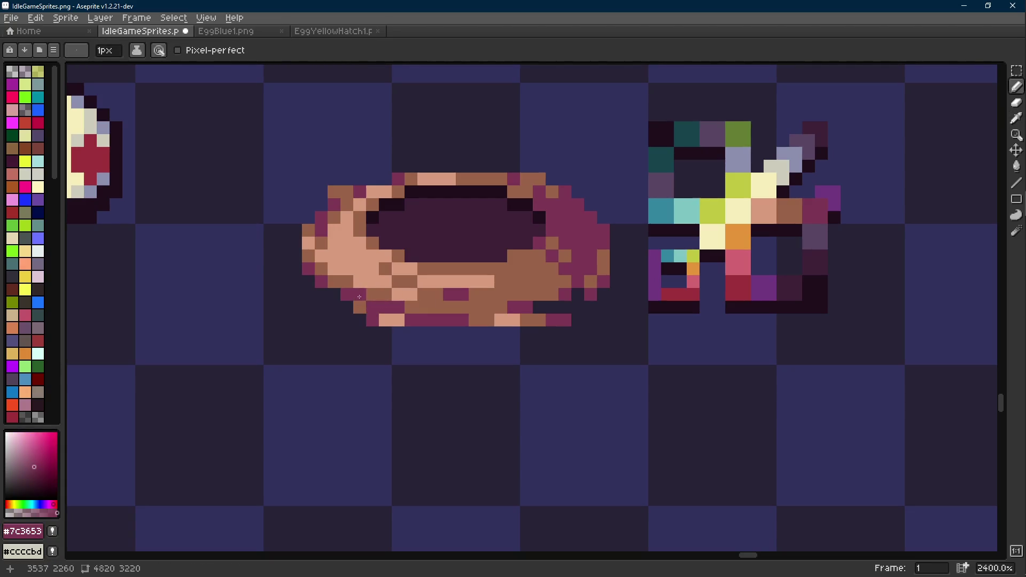
scroll(359, 296, "down", 8)
scroll(470, 332, "up", 8)
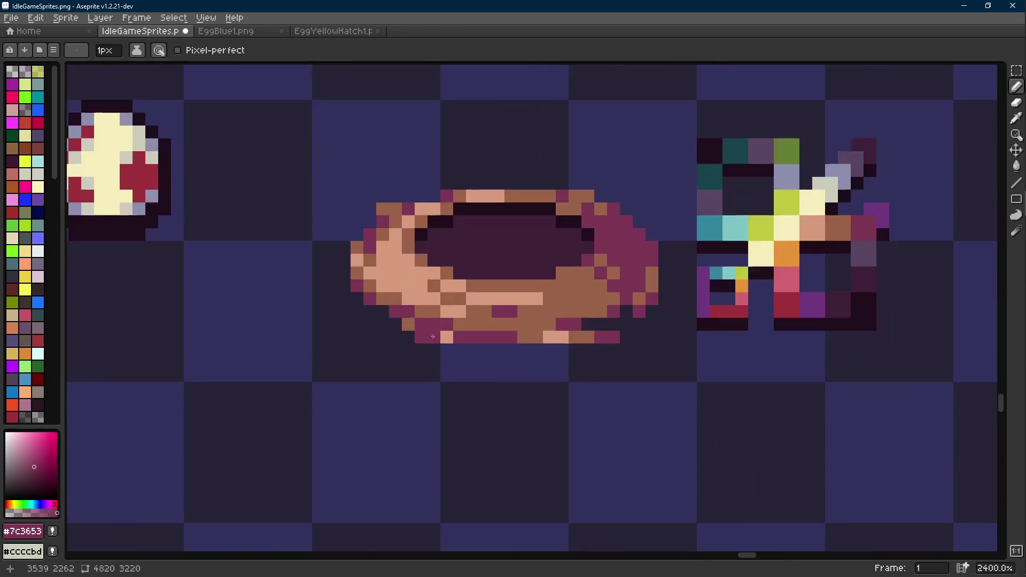
- Work along the bottom rim alternating mid brown and pink pixels
left_click(430, 336, "alt")
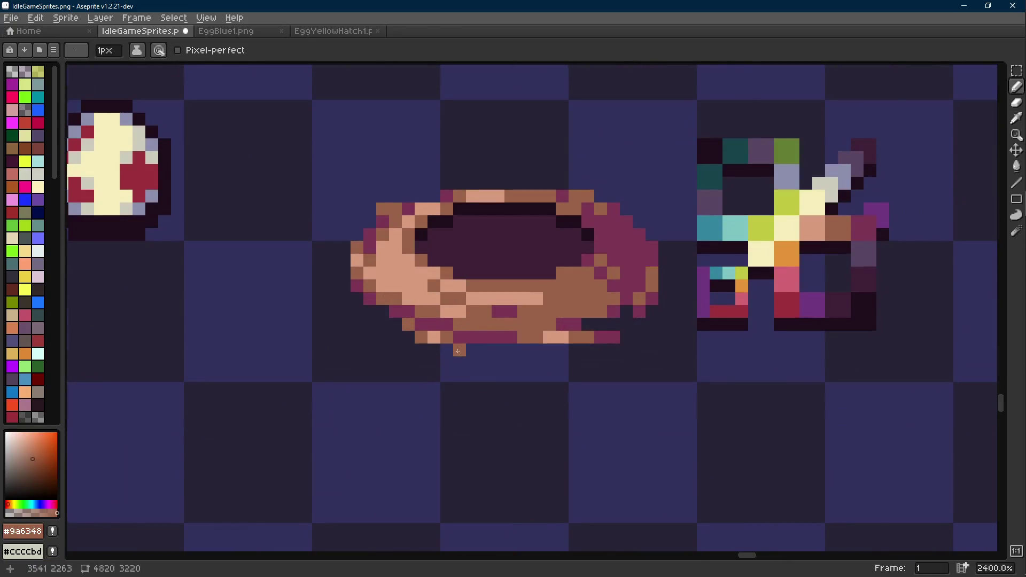
scroll(454, 342, "down", 8)
scroll(487, 339, "up", 8)
left_click(487, 338, "alt")
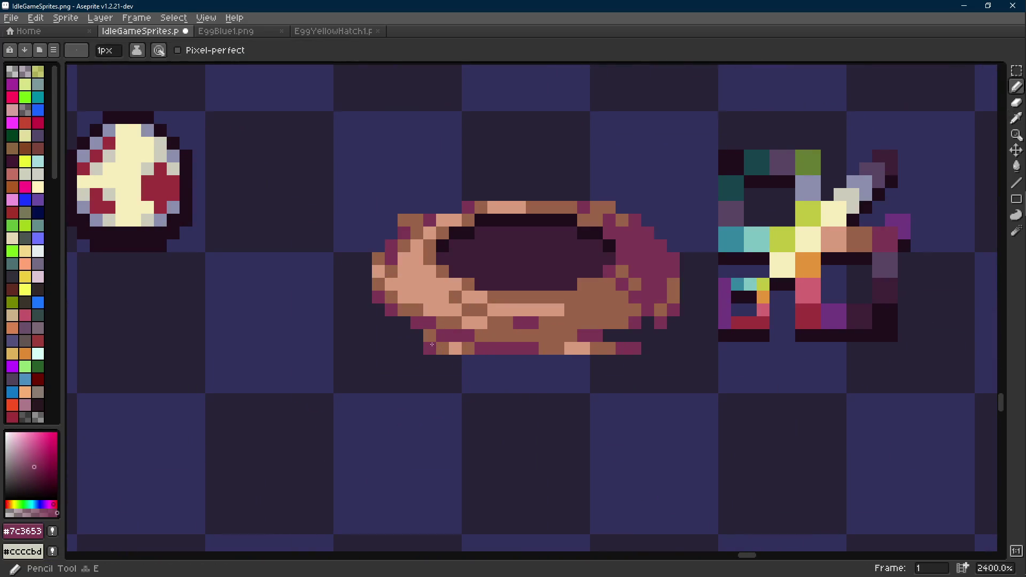
scroll(476, 366, "down", 8)
scroll(476, 367, "up", 8)
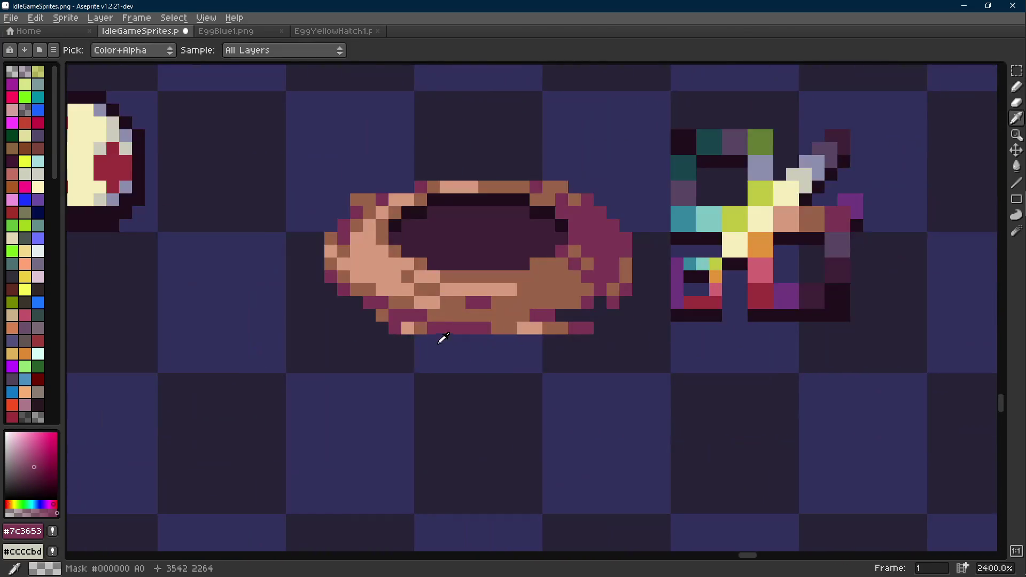
left_click(419, 323, "alt")
scroll(448, 347, "down", 7)
scroll(454, 350, "down", 1)
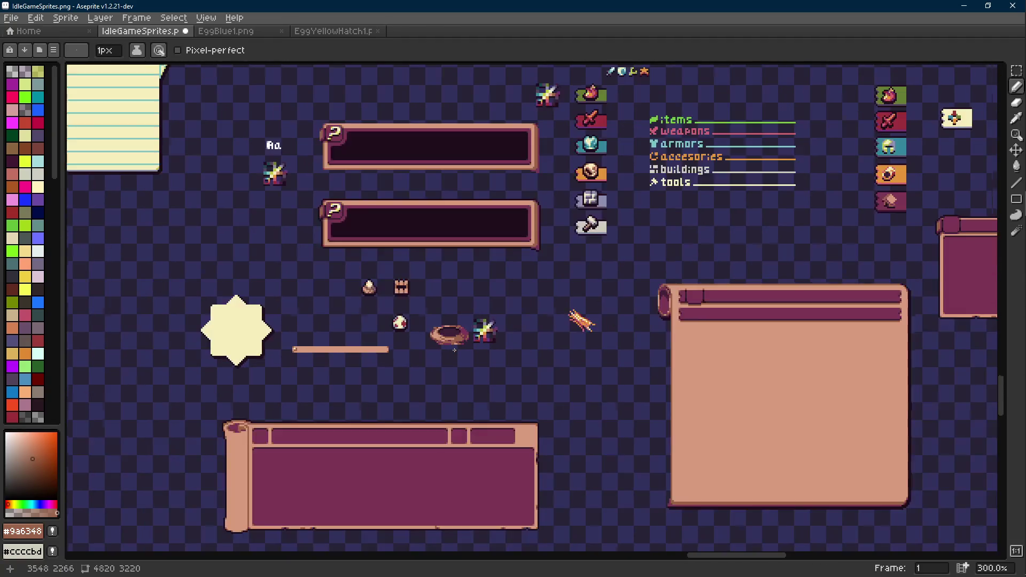
scroll(449, 351, "up", 1)
- Save IdleGameSprites.png and add a brown pixel below the bowl
key("ctrl+s")
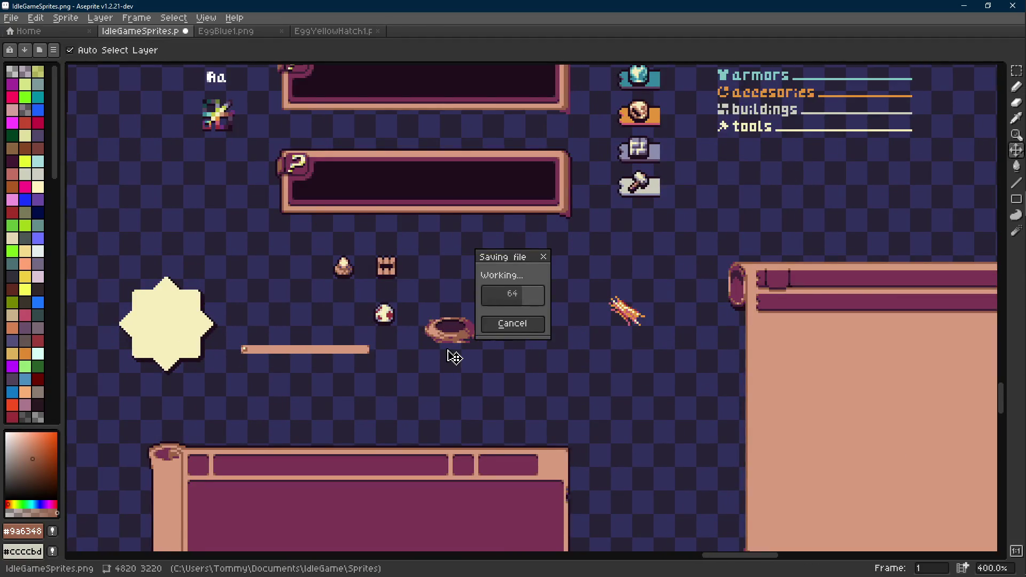
scroll(428, 331, "up", 6)
scroll(406, 309, "up", 3)
left_click(403, 307)
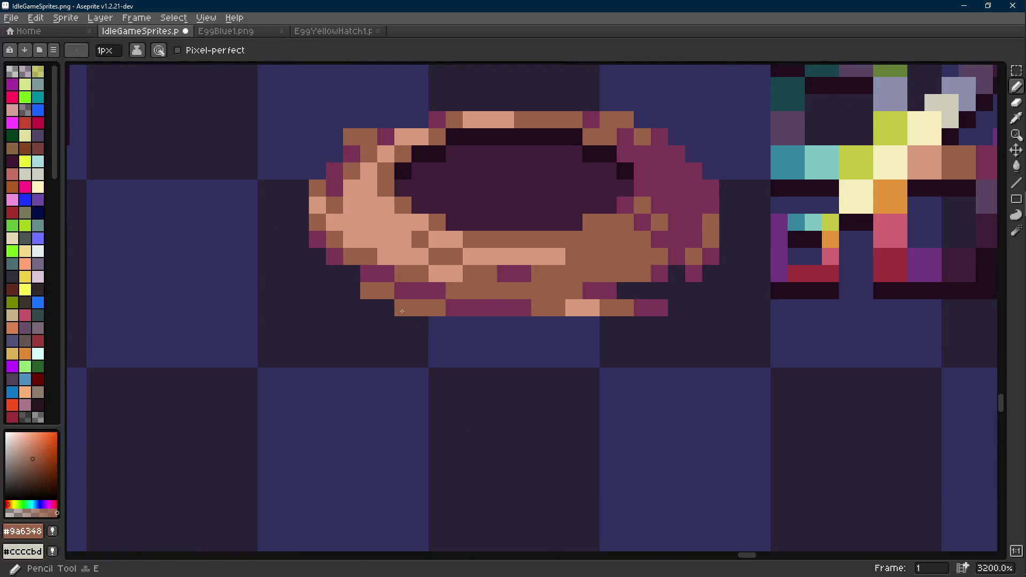
scroll(451, 345, "down", 8)
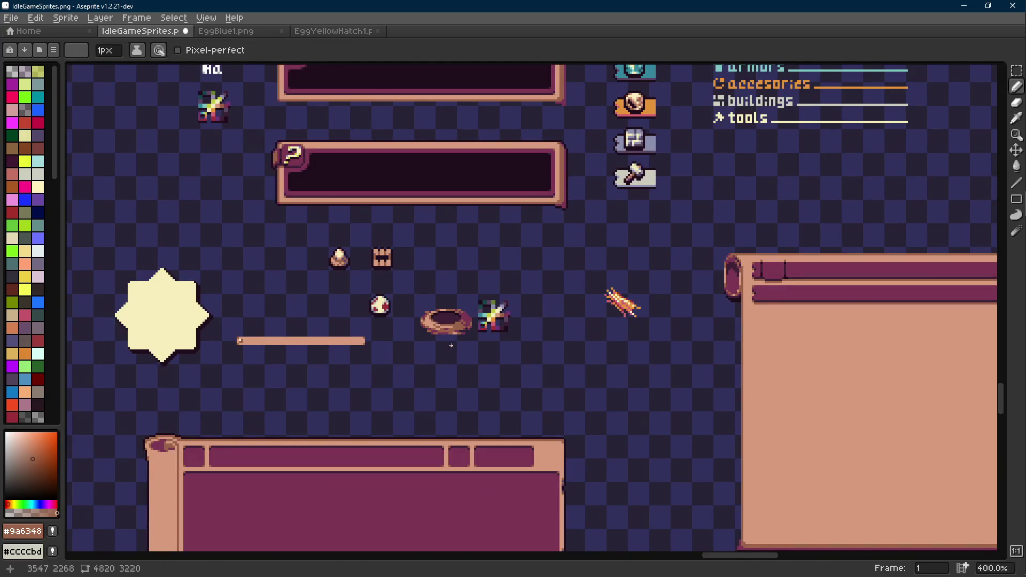
scroll(451, 346, "up", 8)
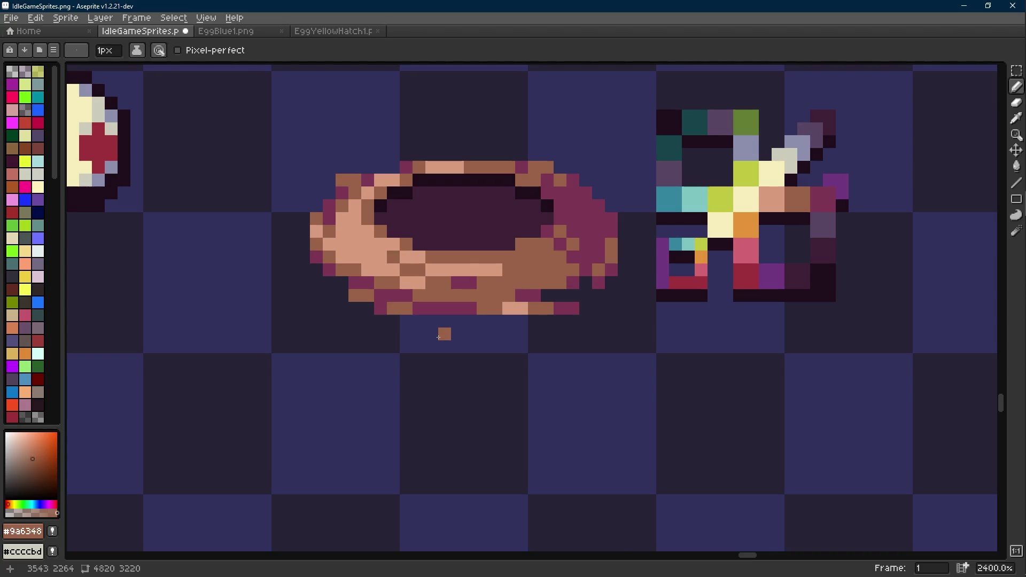
- Save the IdleGameSprites.png sprite sheet
key("ctrl+s")
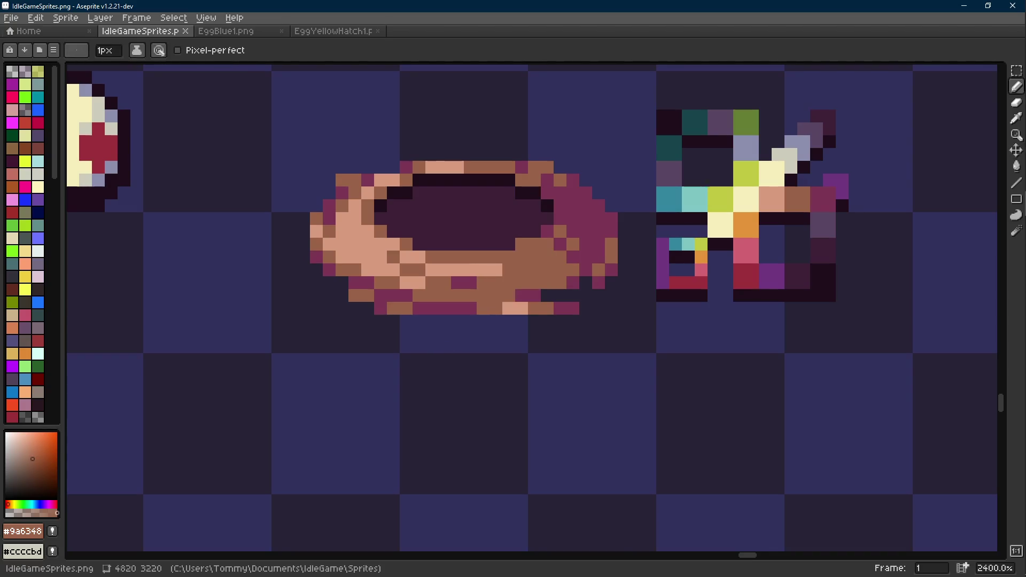
scroll(470, 246, "down", 5)
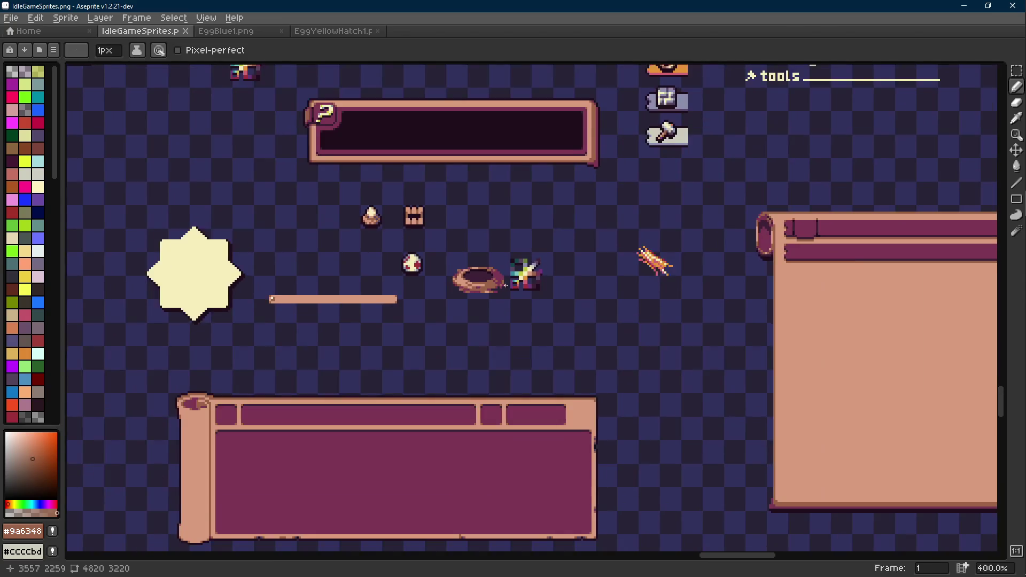
scroll(479, 284, "up", 1)
scroll(479, 283, "up", 4)
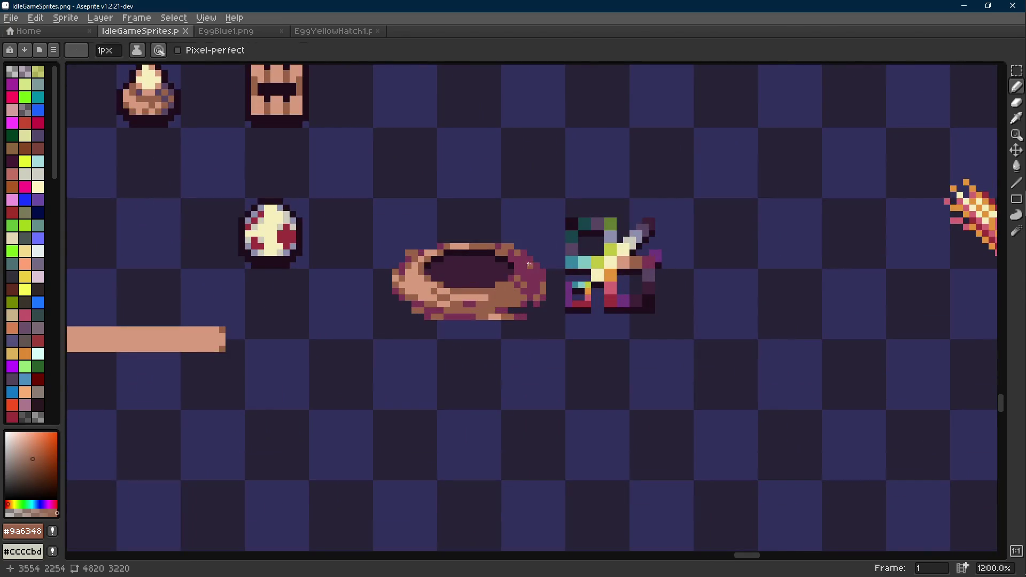
- Select the nest and replace its light pink with orange
key("m")
left_click_drag(366, 217, 550, 351)
scroll(517, 306, "up", 3)
key("i")
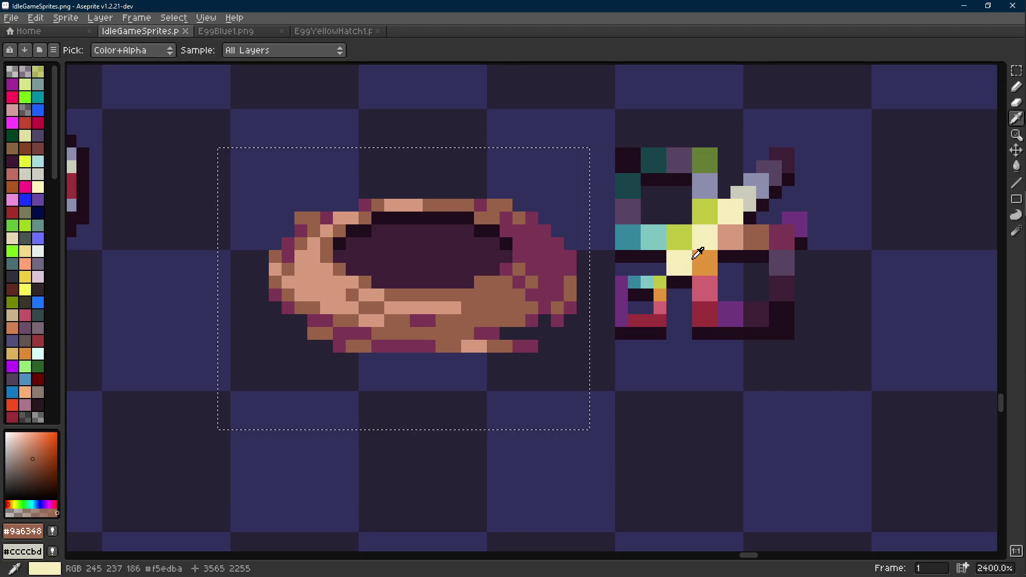
right_click(704, 262)
left_click(339, 281)
key("shift+r")
left_click(414, 199)
- Try replacing the nest's brown #9a6348 with pink #d26471 and dark magenta #7c3653 with crimson #9d303b
left_click(756, 236)
right_click(705, 288)
key("m")
key("shift+r")
key("Return")
key("i")
right_click(713, 304)
left_click(550, 247)
key("m")
key("shift+r")
key("Return")
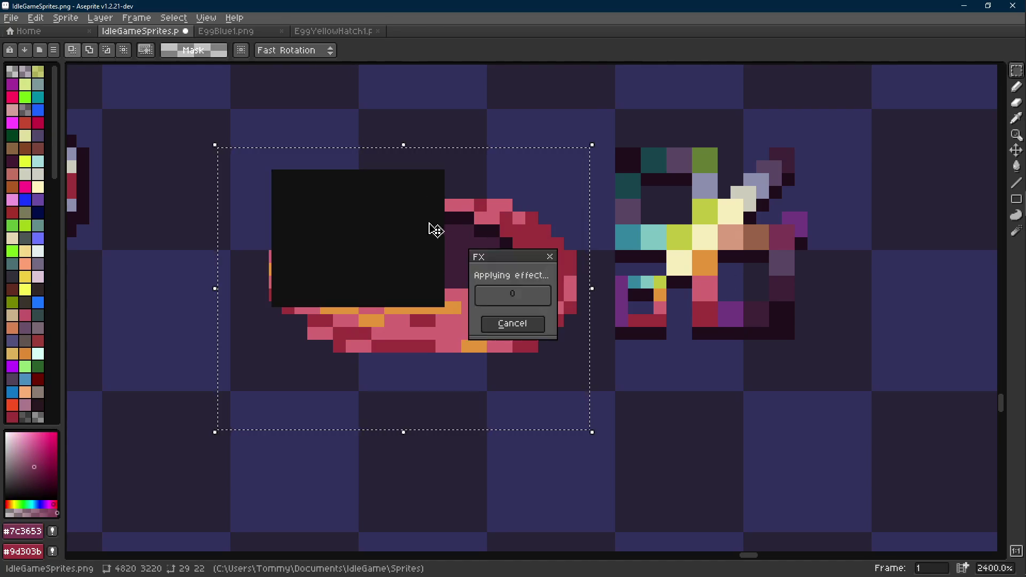
- Undo the trial recolours, then replace the nest's peach #d79b7d with pale yellow #f5edba
key("ctrl+z")
key("ctrl+z")
key("ctrl+z")
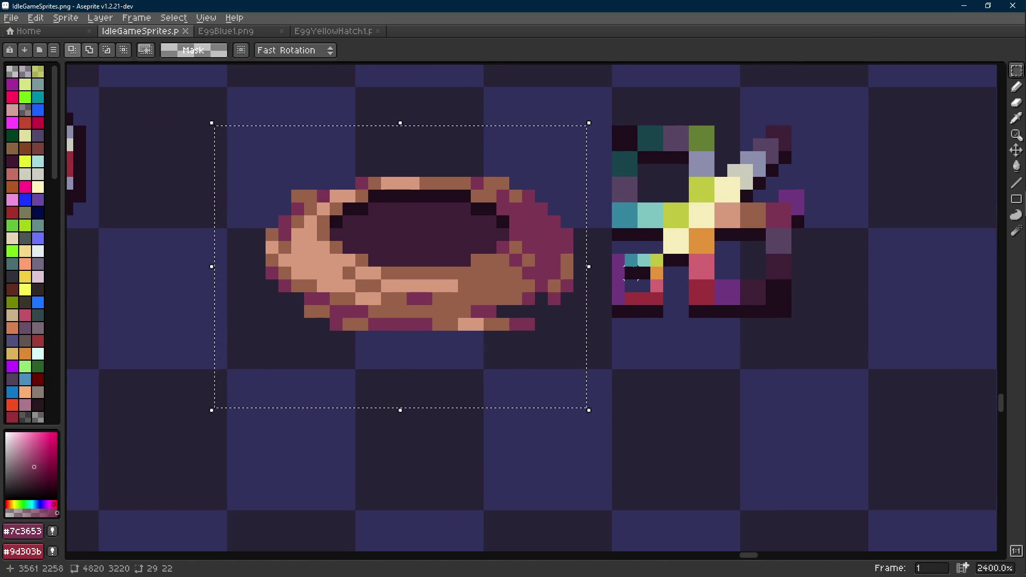
key("ctrl+y")
key("ctrl+z")
key("i")
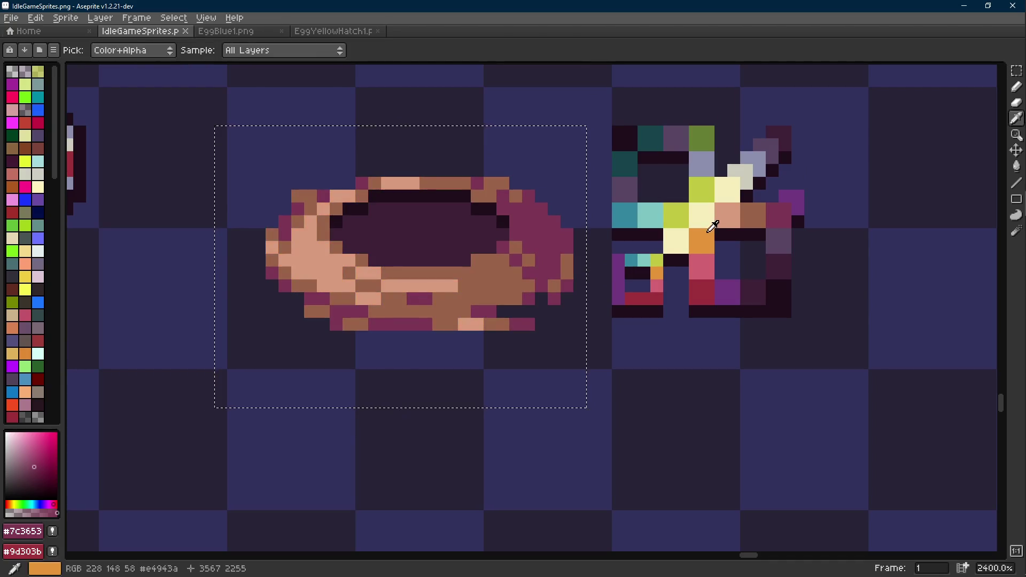
right_click(706, 210)
left_click(326, 245)
key("m")
key("shift+r")
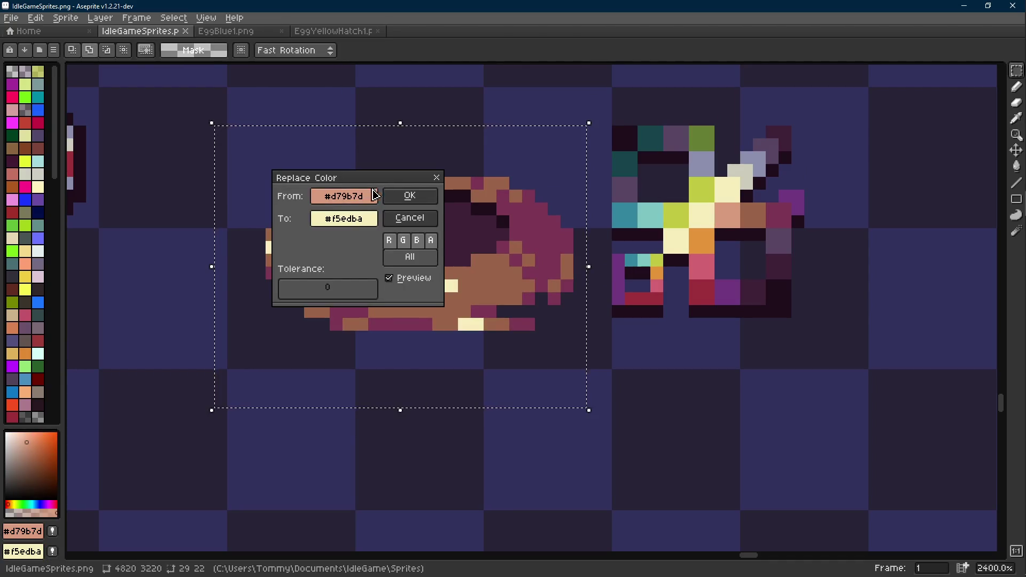
left_click(409, 196)
- Replace the nest's brown #9a6348 with orange #e4943a
key("i")
right_click(707, 236)
left_click(465, 284)
key("m")
key("shift+r")
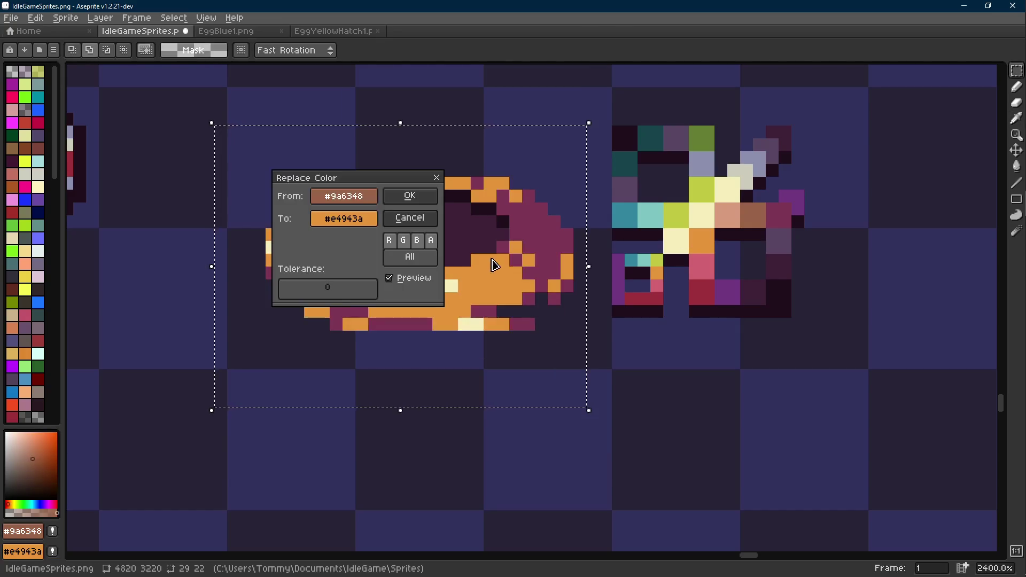
left_click(426, 199)
- Replace the nest's purple #7c3653 with pink #d26471, then undo that replacement
key("i")
right_click(703, 262)
left_click(510, 308)
key("m")
key("shift+r")
key("Return")
scroll(511, 309, "down", 8)
scroll(518, 310, "up", 4)
key("ctrl+z")
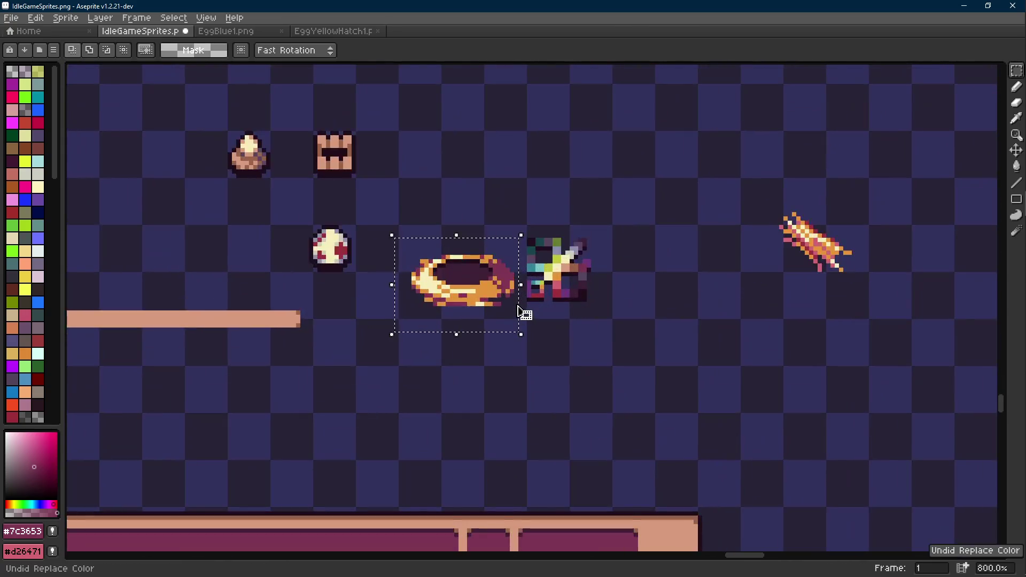
- Drop the selection and sample the nest's peach #d79b7d
key("ctrl+d")
scroll(512, 307, "down", 3)
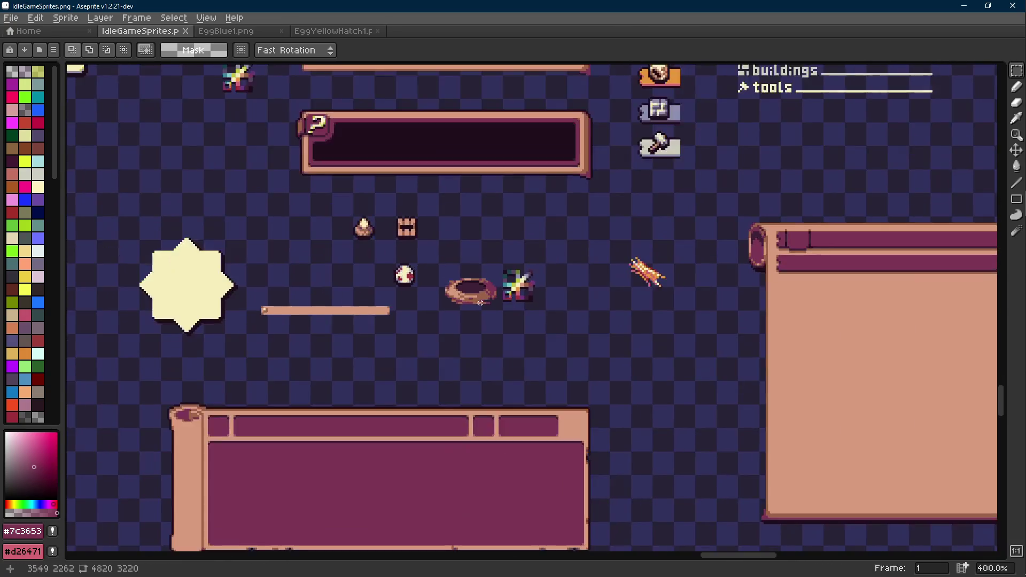
scroll(480, 303, "up", 8)
key("i")
left_click(386, 284)
key("b")
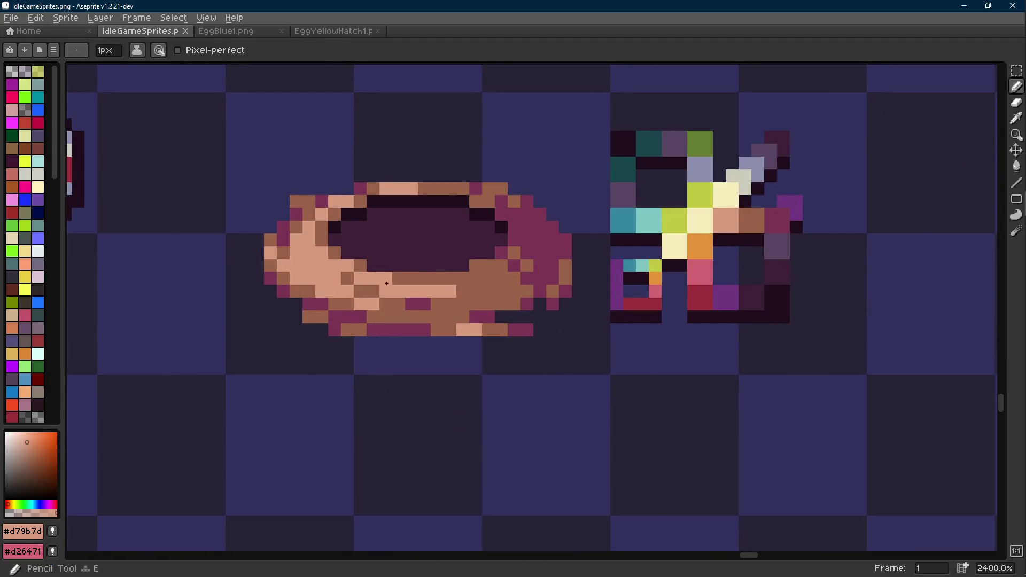
scroll(386, 283, "down", 8)
- Undo the previous edit and paint a brown #9a6348 pixel on the nest
key("v")
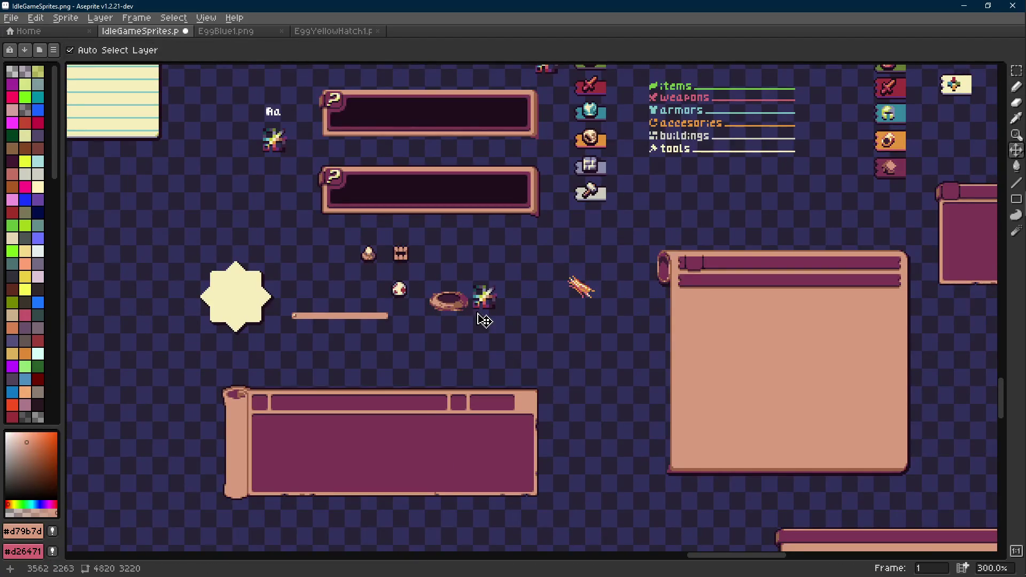
key("ctrl+z")
key("ctrl+z")
key("b")
key("i")
scroll(452, 313, "up", 7)
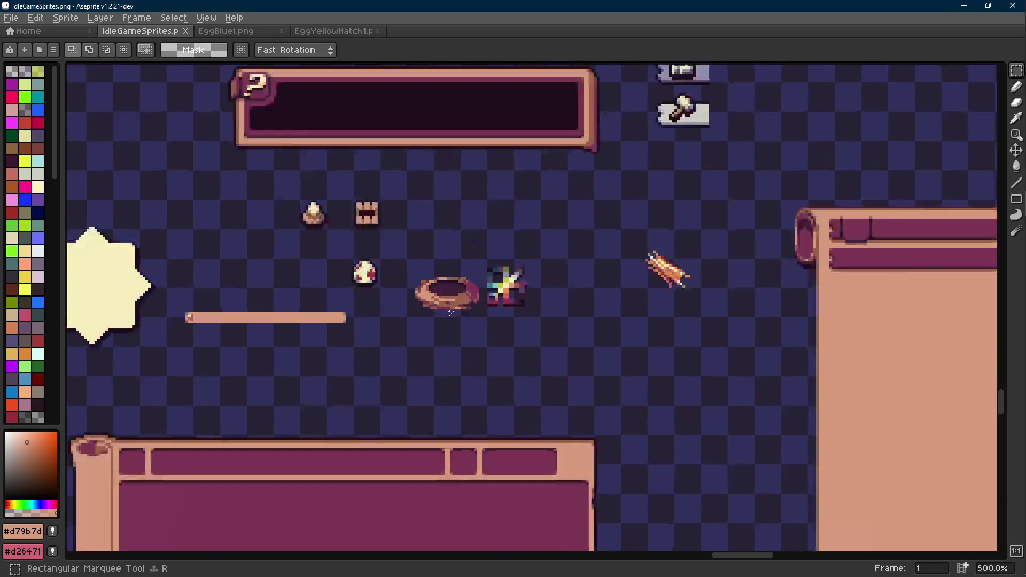
left_click(481, 267)
key("b")
left_click(481, 267)
scroll(473, 309, "down", 6)
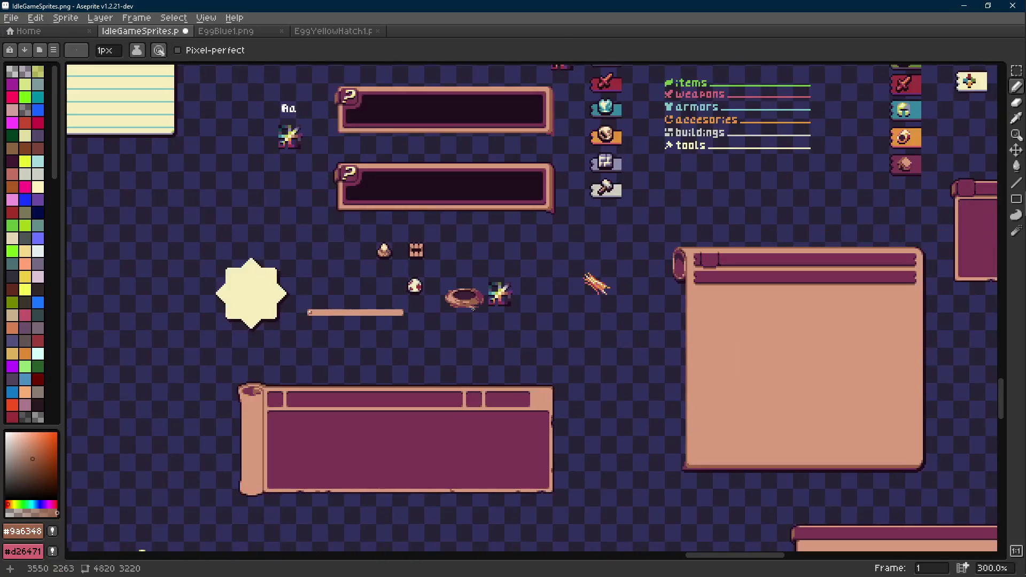
scroll(473, 315, "up", 9)
- Paint a peach #d79b7d pixel on the nest
key("i")
left_click(452, 283)
key("b")
left_click(480, 274)
scroll(465, 273, "down", 8)
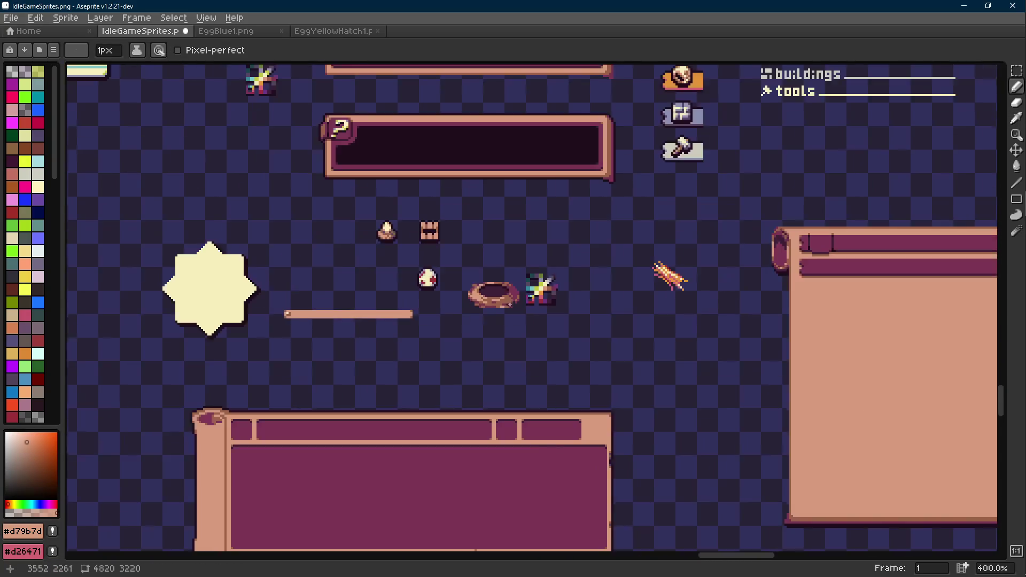
scroll(521, 306, "up", 1)
scroll(521, 304, "up", 12)
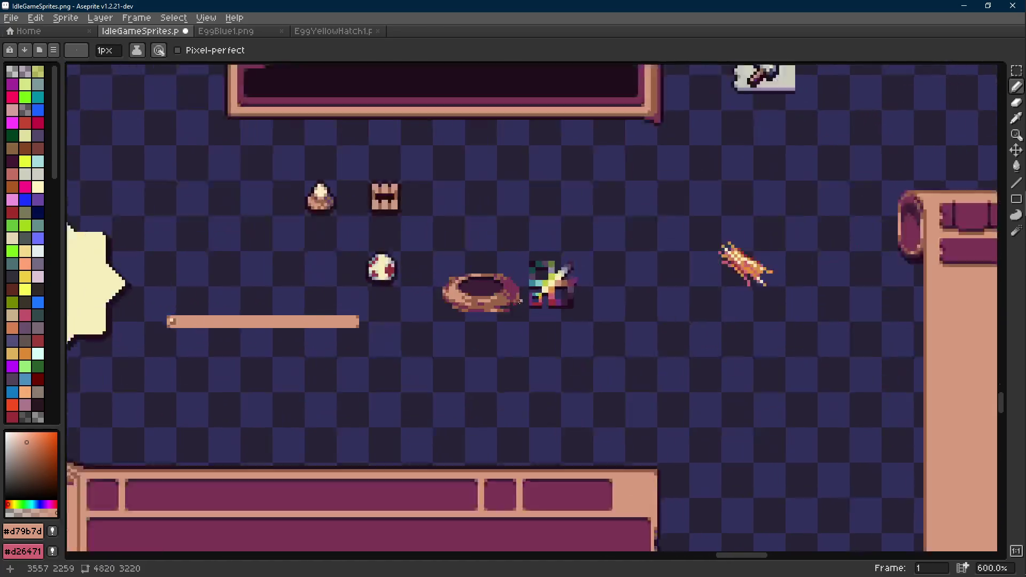
- Sample the nest's brown #9a6348 again to draw a straight line
key("shift")
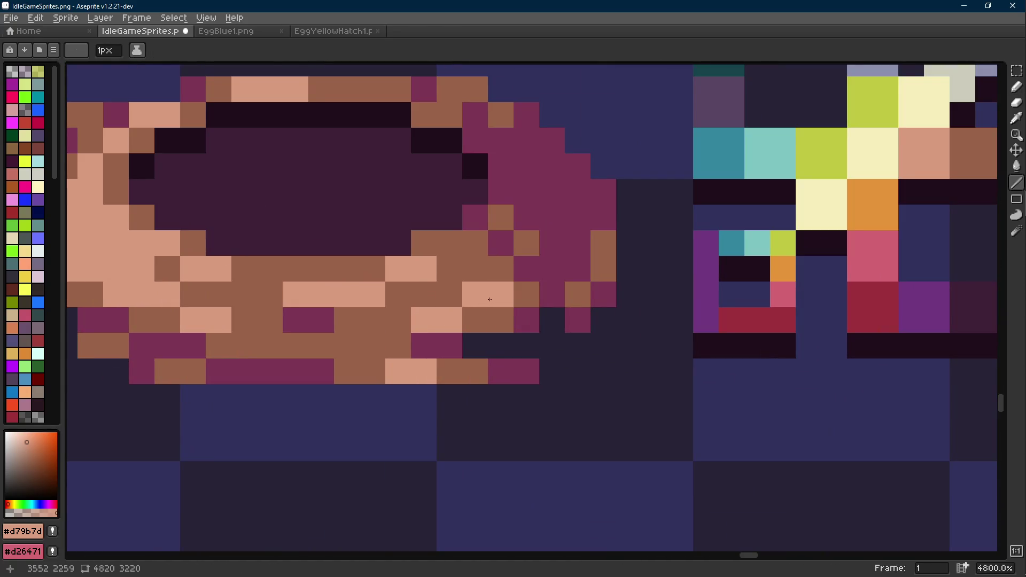
scroll(481, 319, "down", 13)
scroll(507, 320, "up", 1)
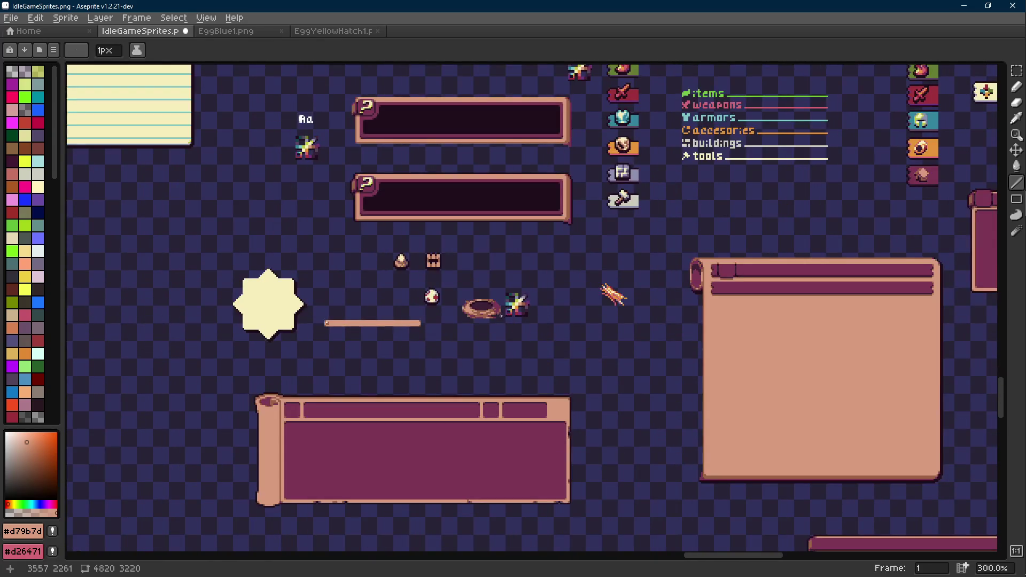
scroll(501, 316, "up", 11)
left_click(494, 251, "alt")
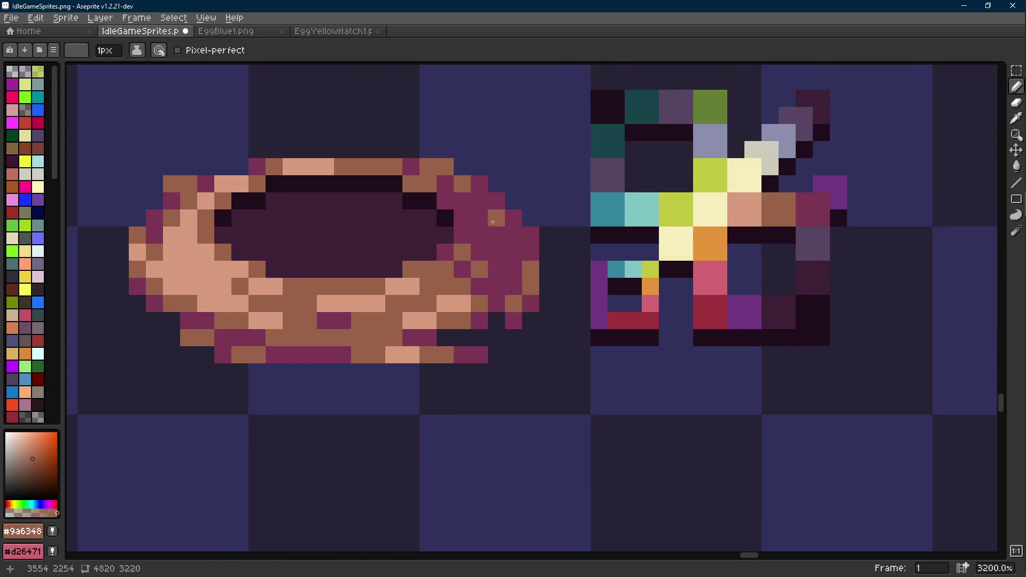
scroll(496, 253, "down", 12)
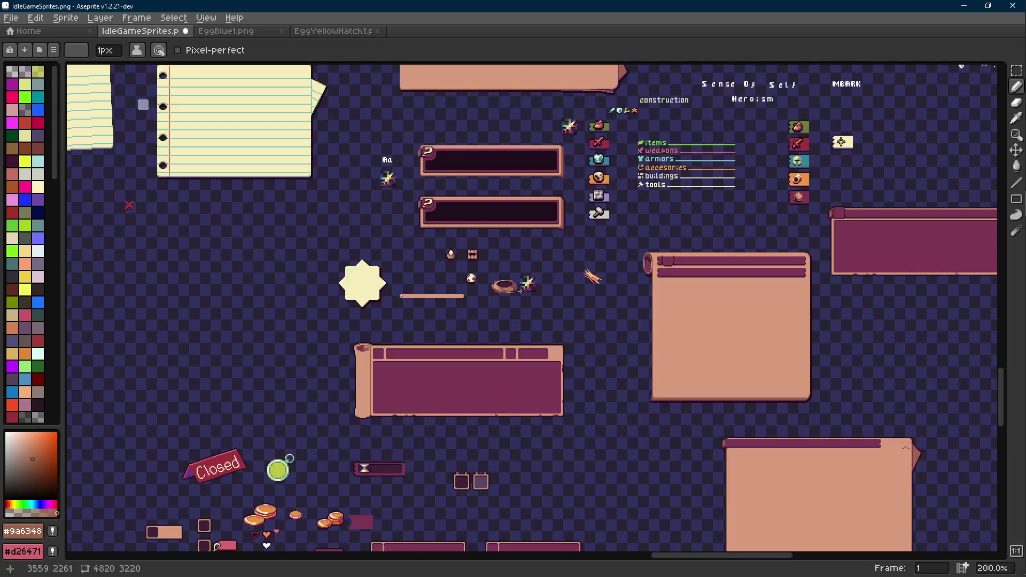
scroll(520, 291, "up", 1)
- Sample the nest's dark purple #7c3653 and undo the last pixel mark
key("v")
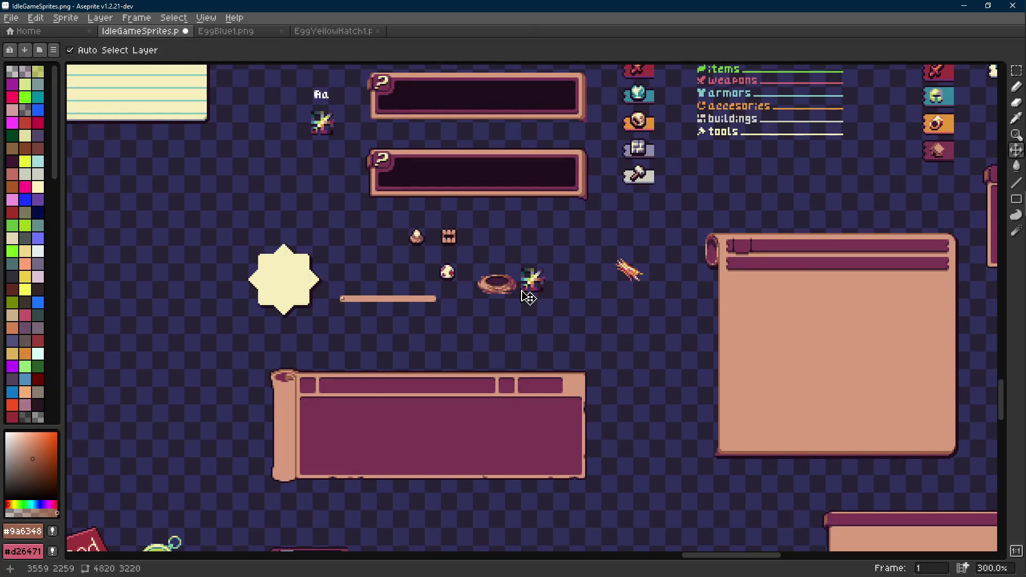
scroll(526, 294, "up", 8)
key("b")
left_click(500, 281, "alt")
scroll(500, 281, "down", 10)
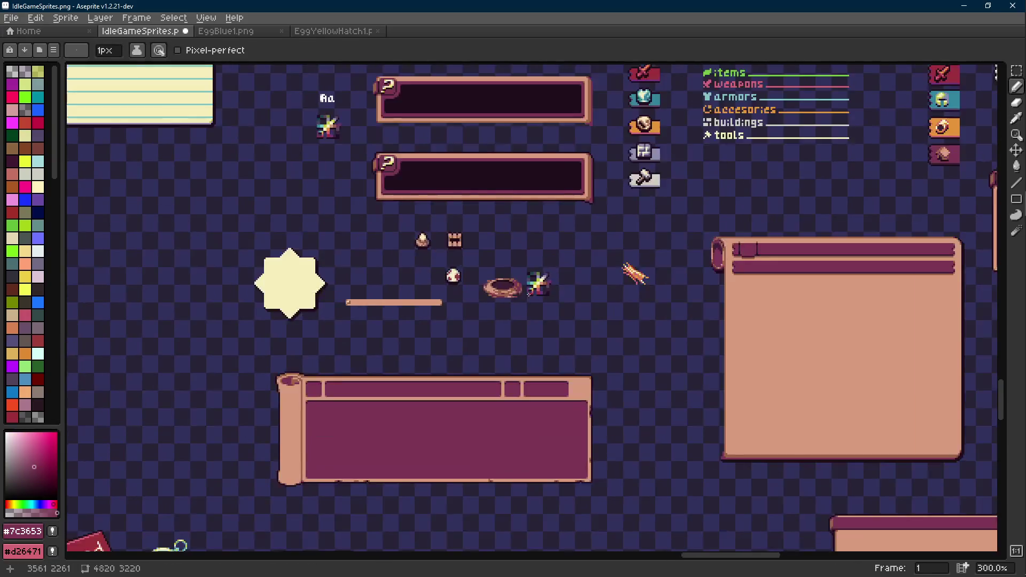
scroll(528, 293, "up", 1)
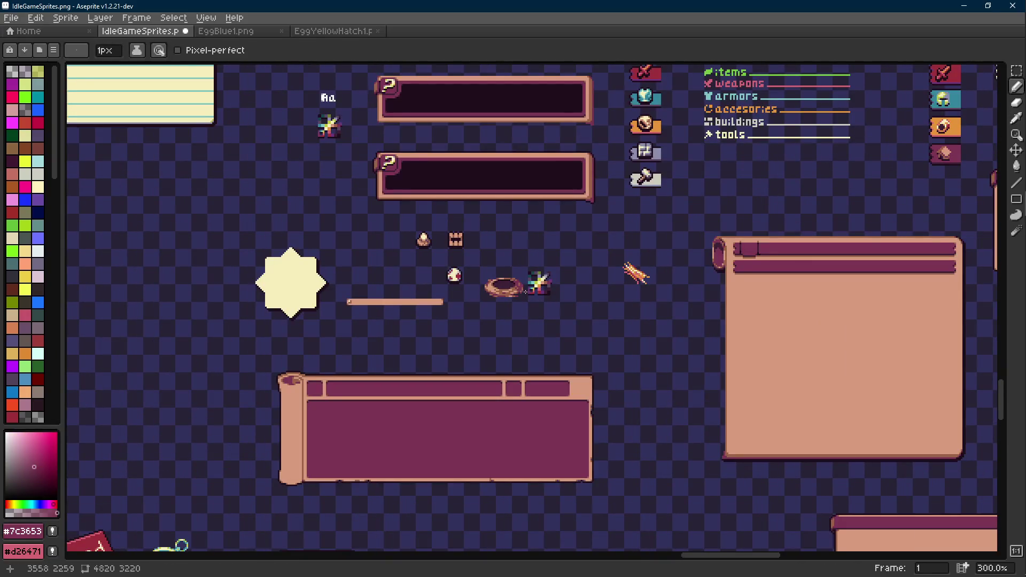
scroll(526, 293, "up", 5)
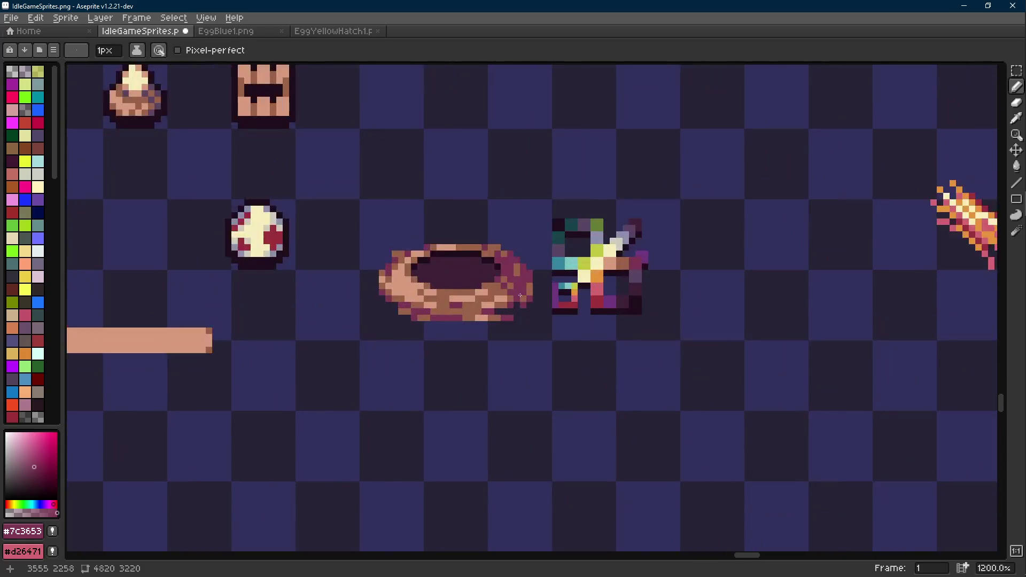
scroll(524, 294, "up", 2)
scroll(521, 283, "down", 7)
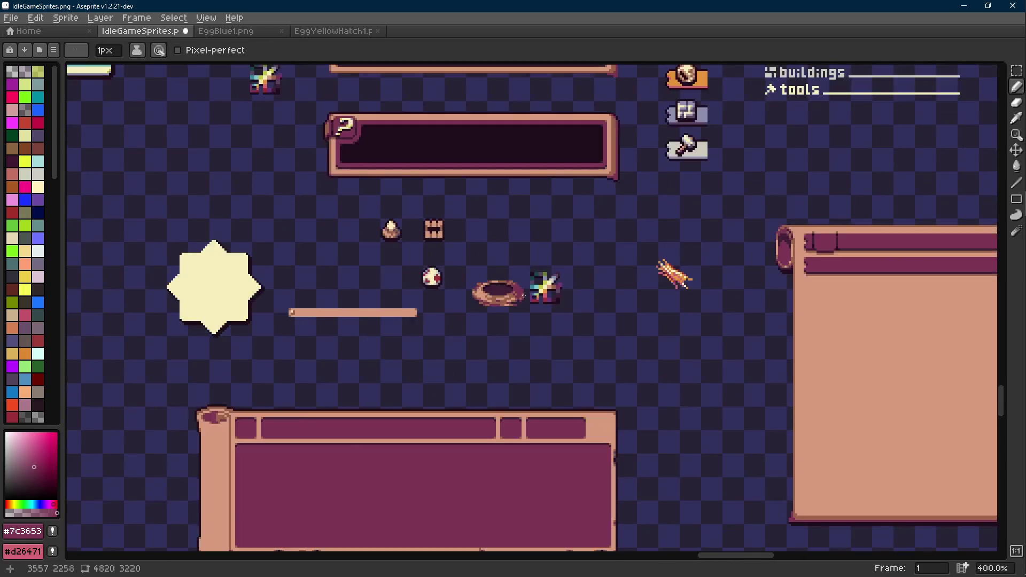
scroll(536, 297, "up", 1)
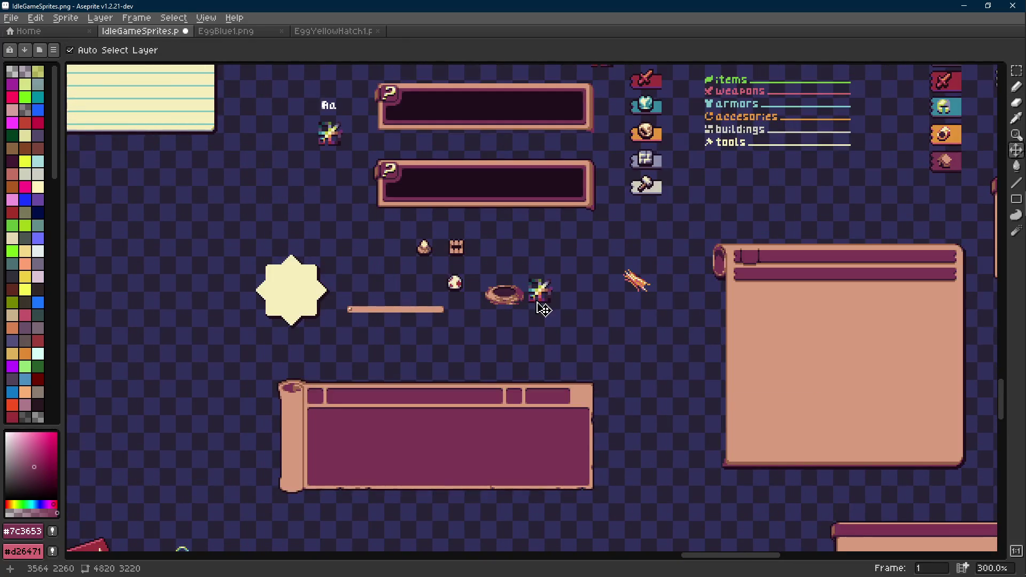
key("ctrl+z")
scroll(537, 303, "up", 1)
scroll(524, 296, "up", 6)
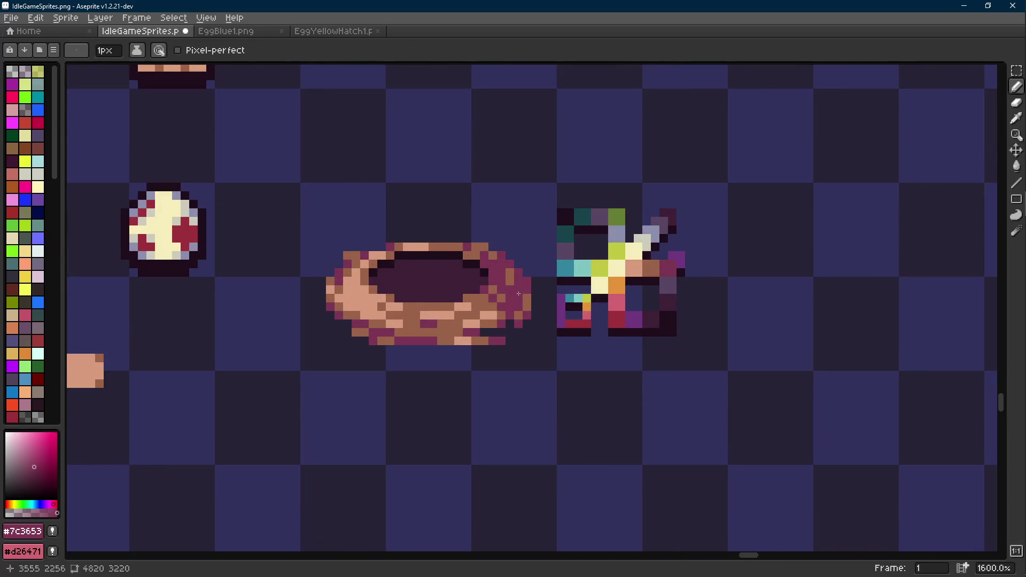
- Select the colourful sprite beside the nest, move it further away, and deselect
key("i")
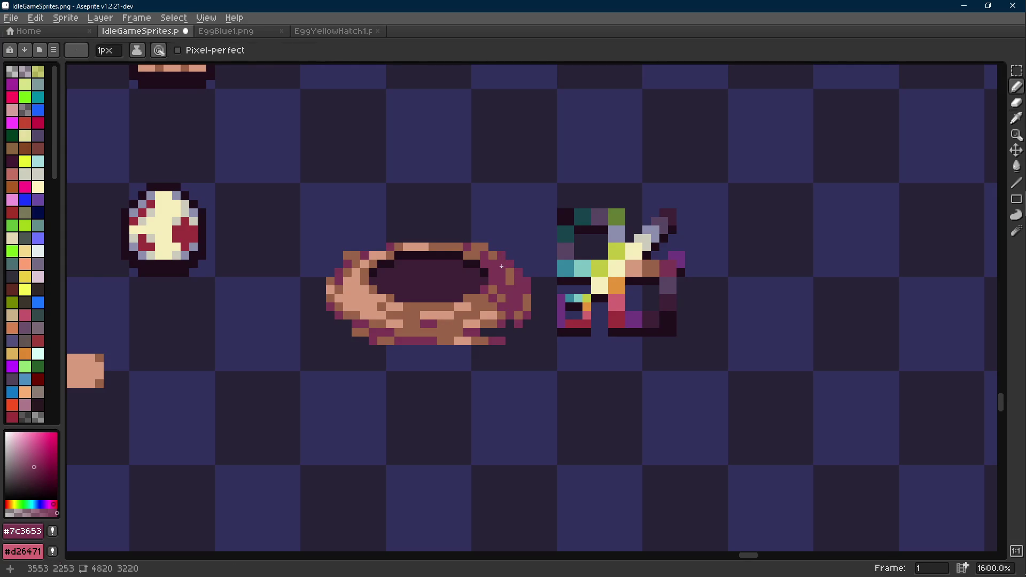
key("b")
scroll(501, 264, "down", 3)
key("r")
mouse_move(504, 271)
left_mouse_down()
mouse_move(478, 278)
mouse_move(556, 320)
mouse_move(674, 321)
left_mouse_up()
key("ctrl+d")
scroll(443, 332, "up", 3)
scroll(442, 333, "up", 1)
- Sample the nest's brown #9a6348 for drawing straight lines near its left edge
key("i")
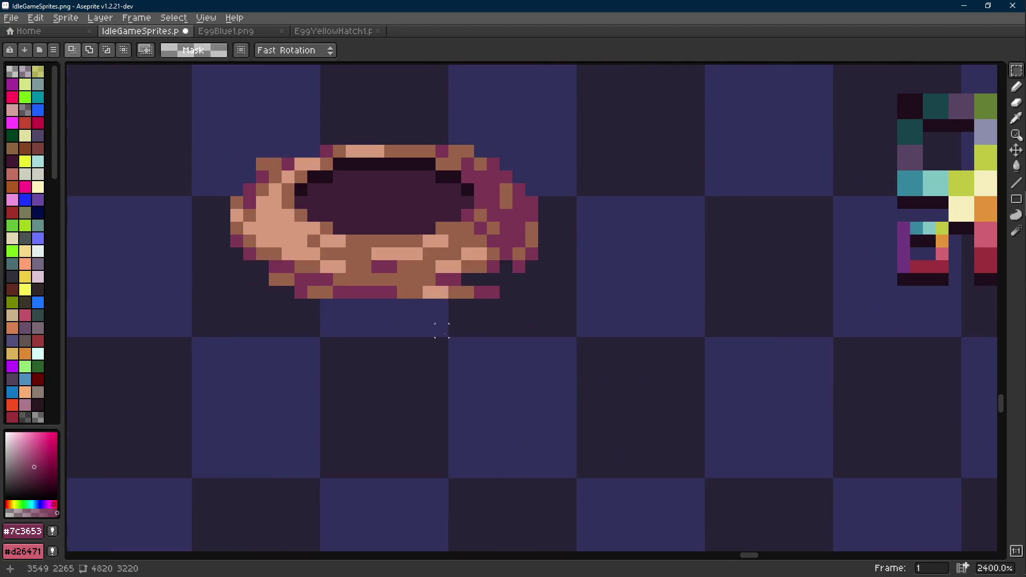
left_click(470, 253)
key("b")
scroll(532, 264, "up", 2)
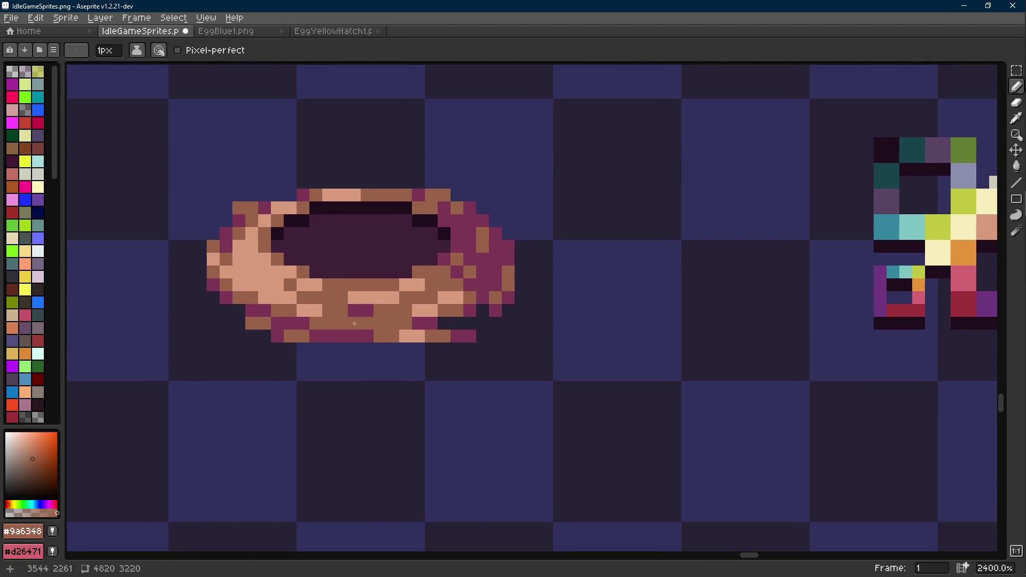
scroll(342, 308, "left", 2)
key("shift+e")
- Draw short brown strands at the nest's lower left
mouse_move(293, 291)
left_mouse_down()
mouse_move(308, 311)
mouse_move(297, 301)
left_mouse_up()
key("b")
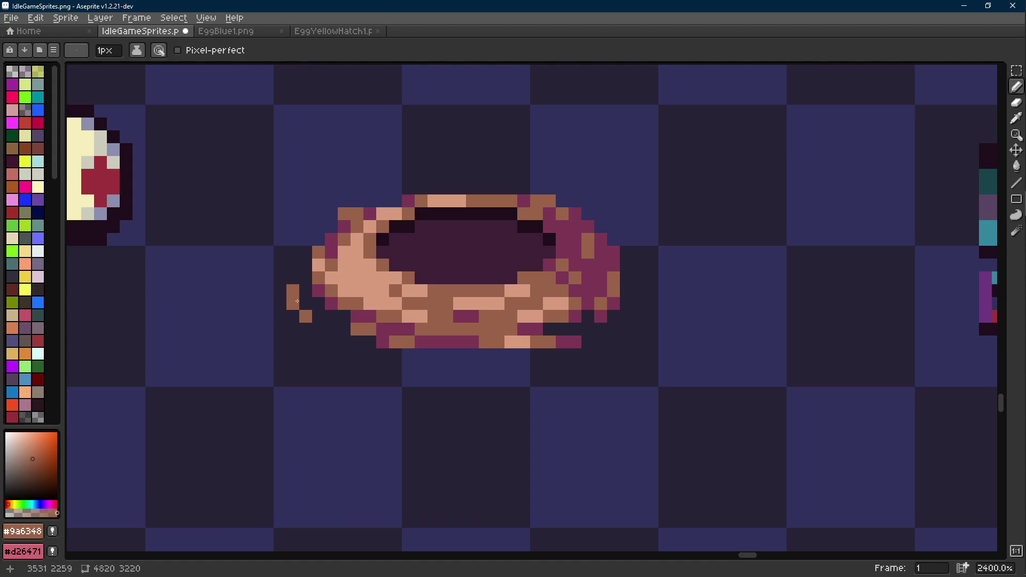
left_click(322, 325)
left_click(404, 369, "shift")
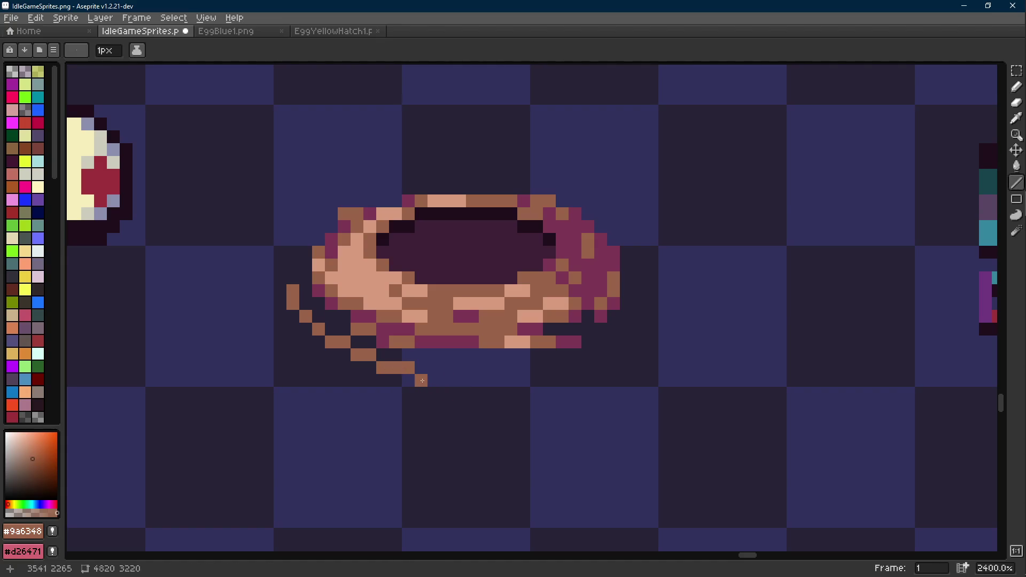
scroll(460, 381, "right", 2)
scroll(442, 370, "up", 1)
- Repaint the lower-left strand in light peach with a magenta accent pixel
left_click(326, 267, "alt")
mouse_move(305, 352)
left_mouse_down()
mouse_move(253, 335)
mouse_move(265, 337)
mouse_move(218, 301)
left_mouse_up()
left_click(380, 339, "alt")
left_click(326, 348)
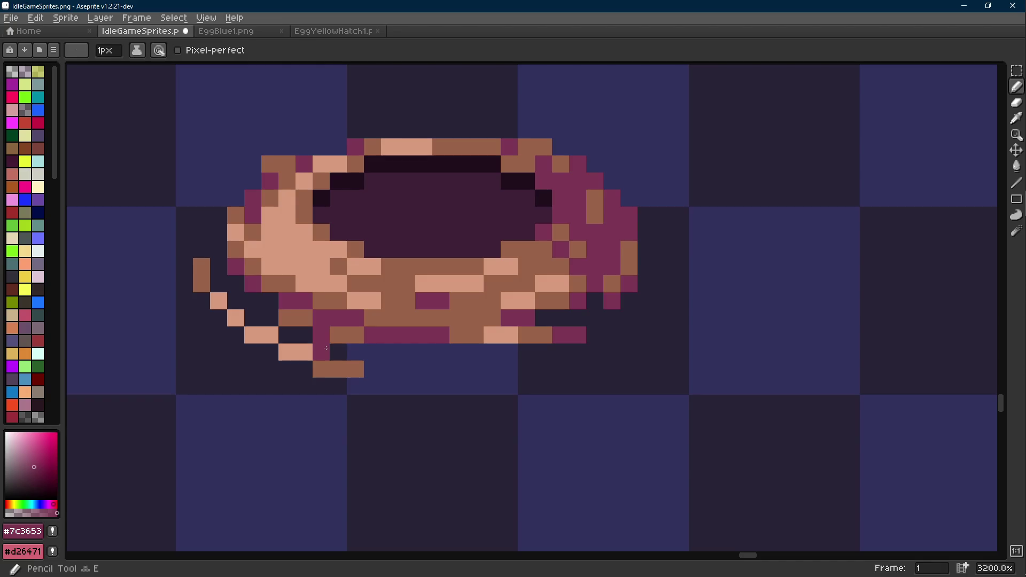
scroll(326, 348, "down", 7)
scroll(408, 375, "up", 5)
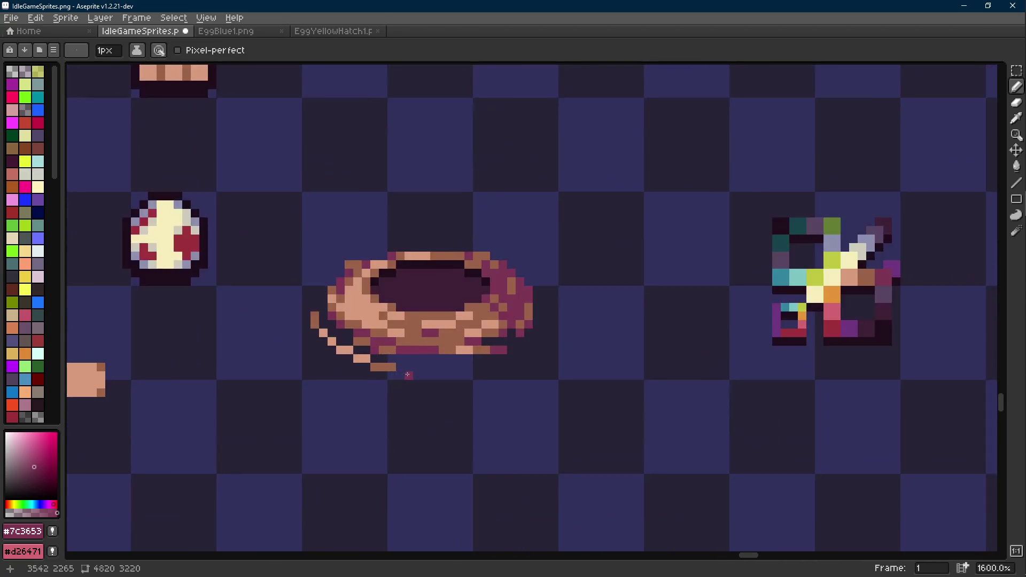
scroll(408, 375, "up", 2)
- Add a brown strand down the nest's right side, then repaint it light peach
left_click(508, 339, "alt")
left_click(613, 280)
left_click(608, 300, "shift")
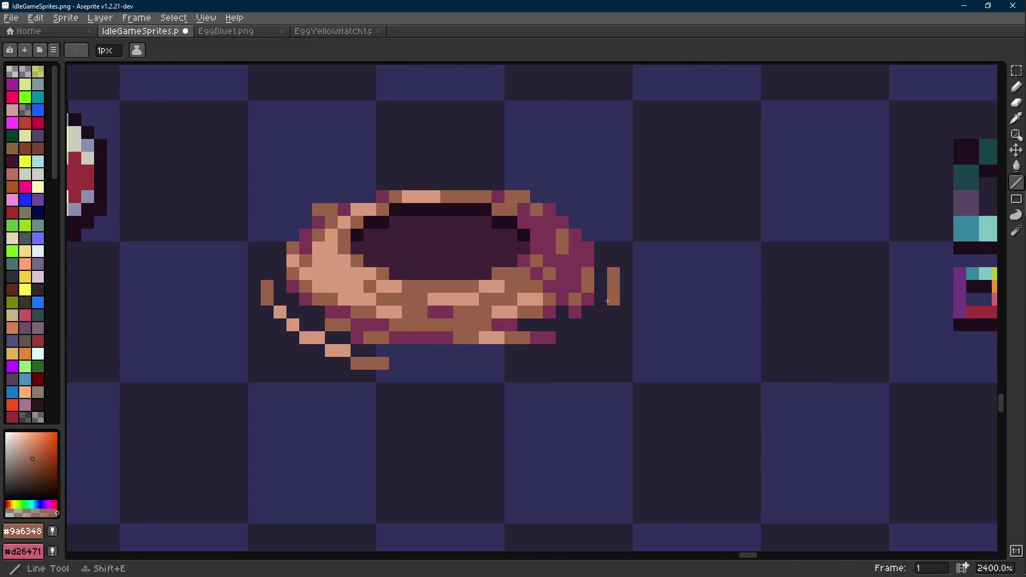
left_click(590, 350, "shift")
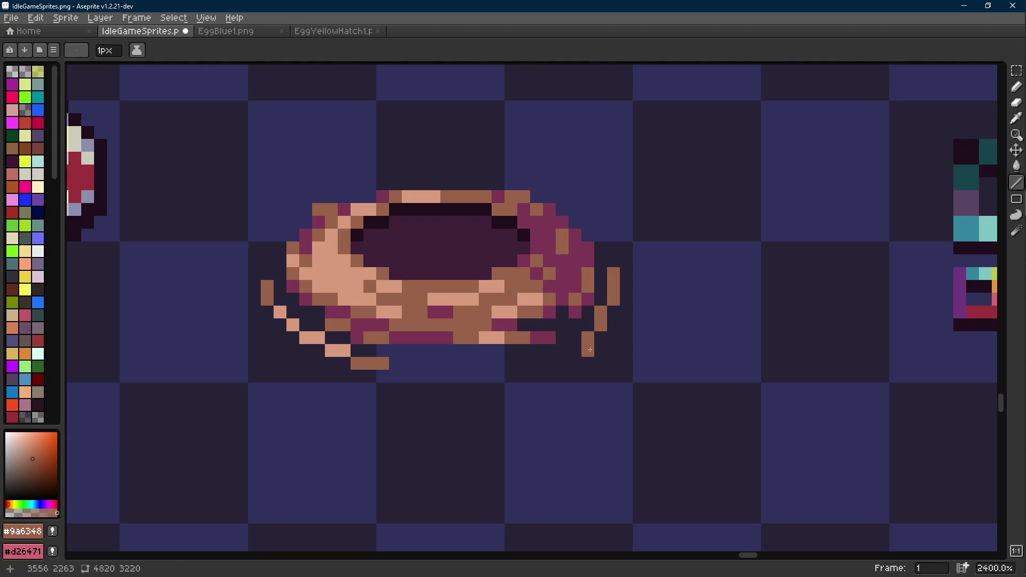
left_click(341, 352, "alt")
key("b")
left_click(600, 318)
scroll(620, 332, "down", 7)
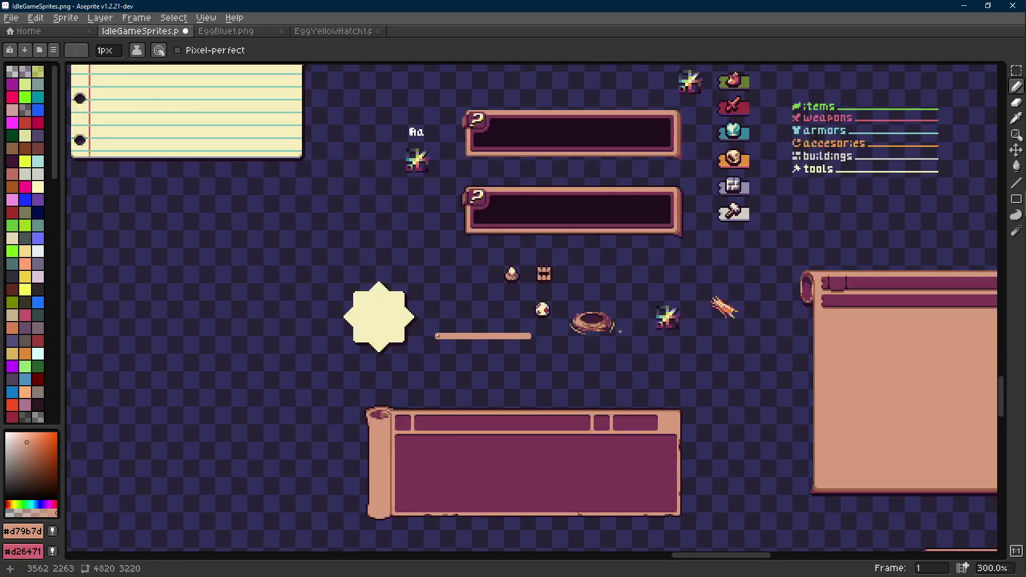
scroll(620, 332, "up", 7)
- Paint a brown plank under the nest and a peach plank row with brown ends
left_click(546, 358, "alt")
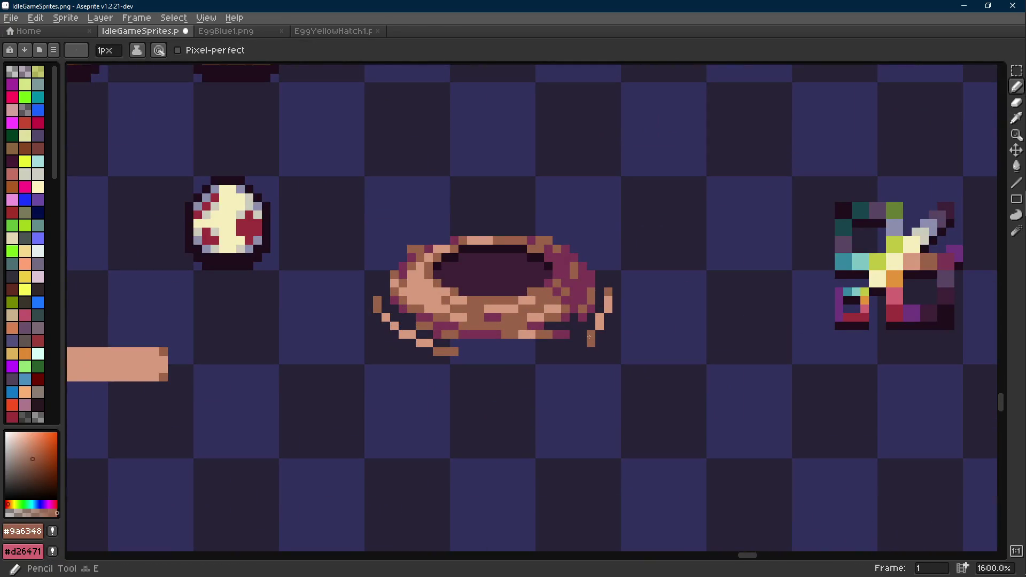
left_click_drag(548, 353, 473, 368)
scroll(548, 373, "down", 6)
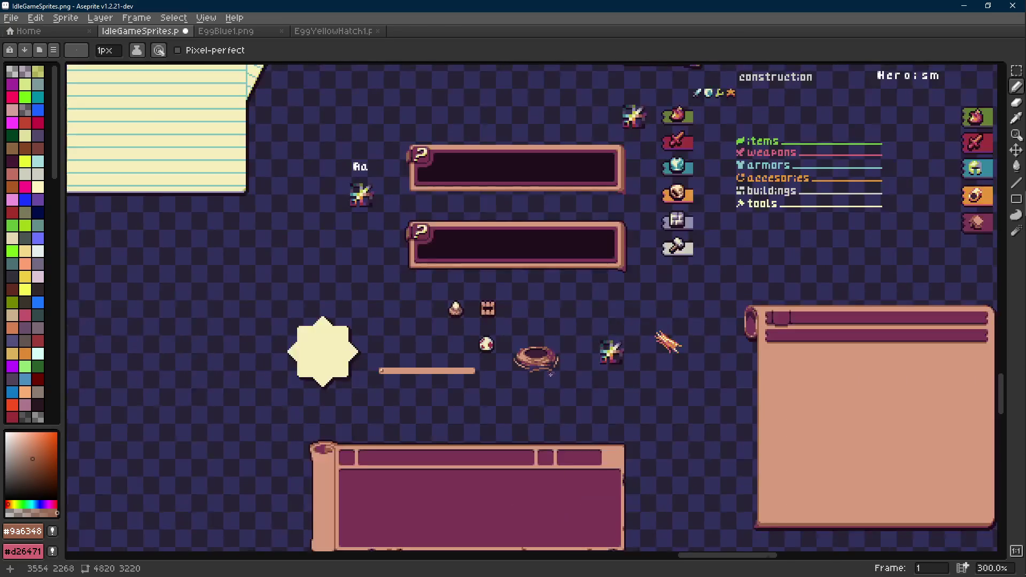
scroll(558, 377, "up", 8)
left_click(607, 288, "alt")
left_click(479, 338)
mouse_move(480, 338)
left_mouse_down()
mouse_move(526, 336)
mouse_move(449, 335)
mouse_move(436, 348)
left_mouse_up()
left_click(539, 335, "alt")
- Darken a pixel below the nest with magenta #7c3653
left_click(489, 335, "alt")
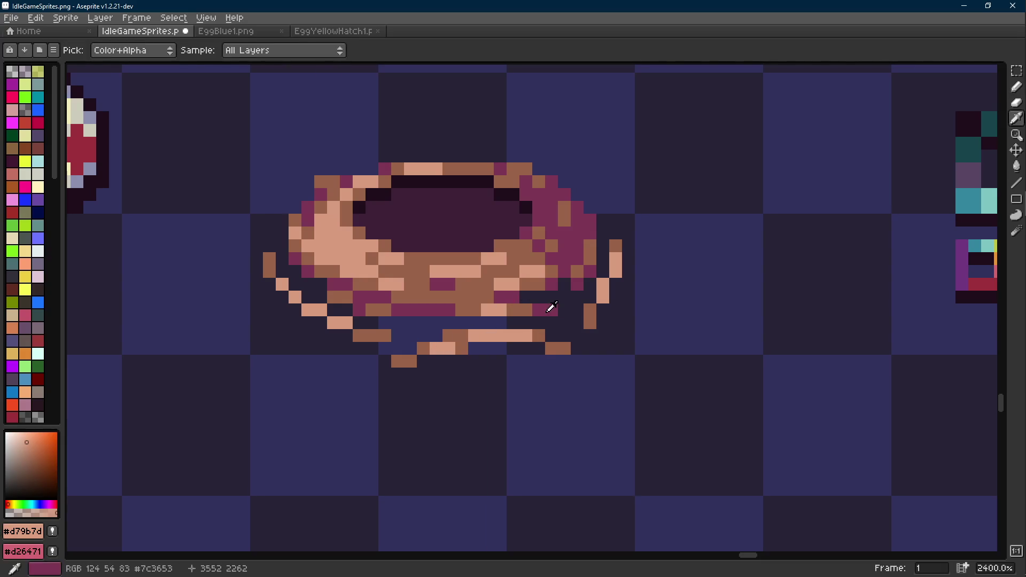
left_click(550, 309, "alt")
left_click(461, 348)
scroll(509, 366, "down", 8)
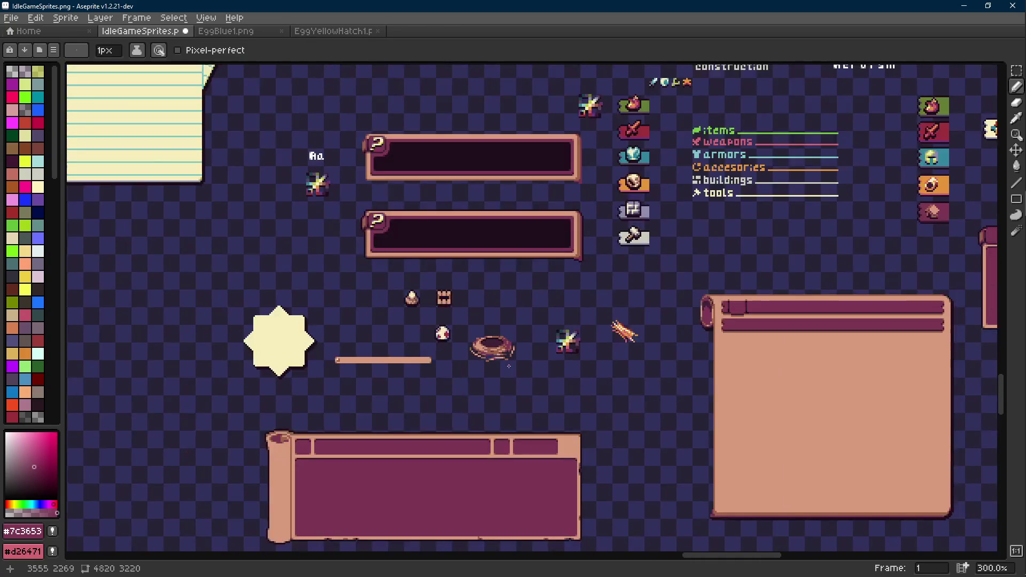
scroll(510, 367, "up", 1)
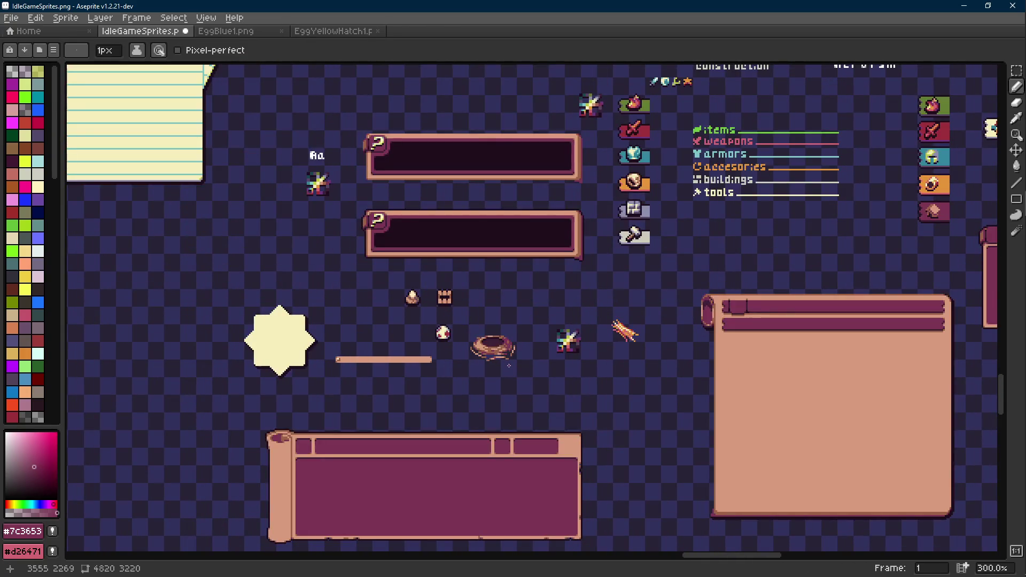
scroll(509, 367, "up", 7)
key("m")
scroll(497, 324, "up", 3)
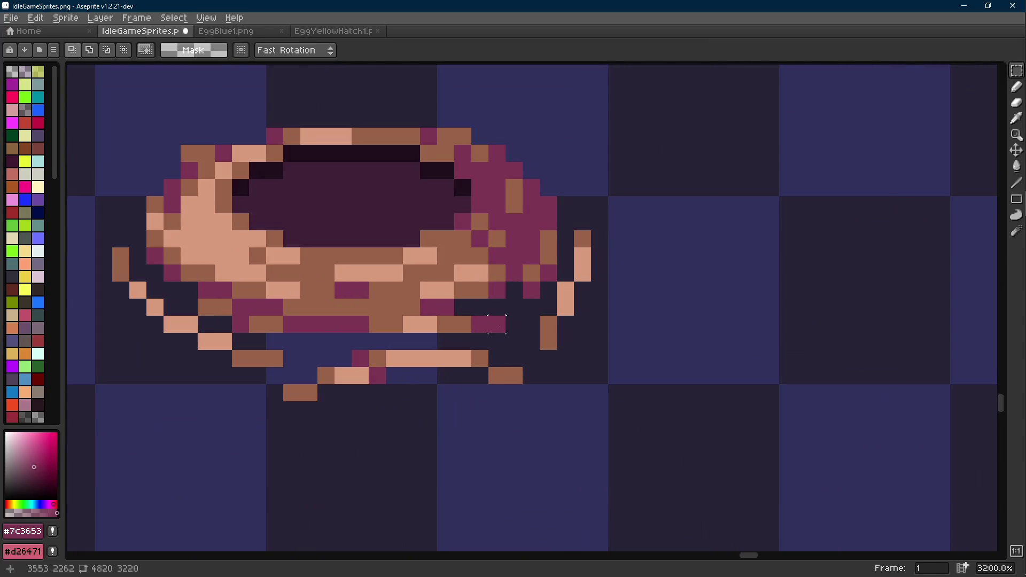
key("i")
- Add a magenta pixel, erase two stray pixels, and paint a brown #9a6348 pixel under the nest
key("b")
left_click(463, 307)
key("e")
left_click_drag(497, 325, 479, 323)
key("i")
left_click(467, 321)
key("b")
left_click(480, 325)
- Add light peach #d79b7d pixels along the stand
scroll(485, 323, "down", 8)
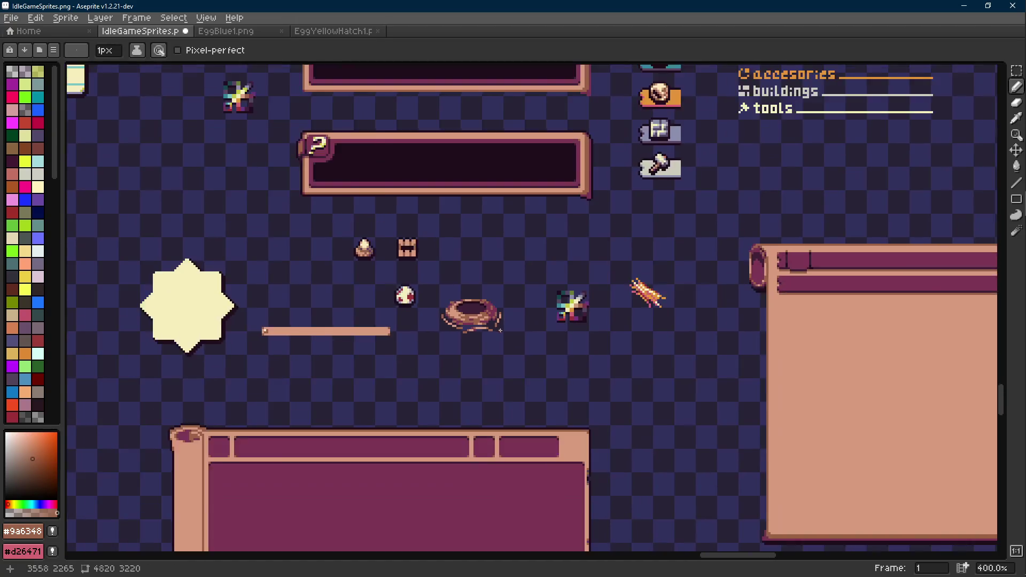
scroll(480, 310, "up", 8)
key("i")
left_click(457, 297)
key("b")
left_click(452, 306)
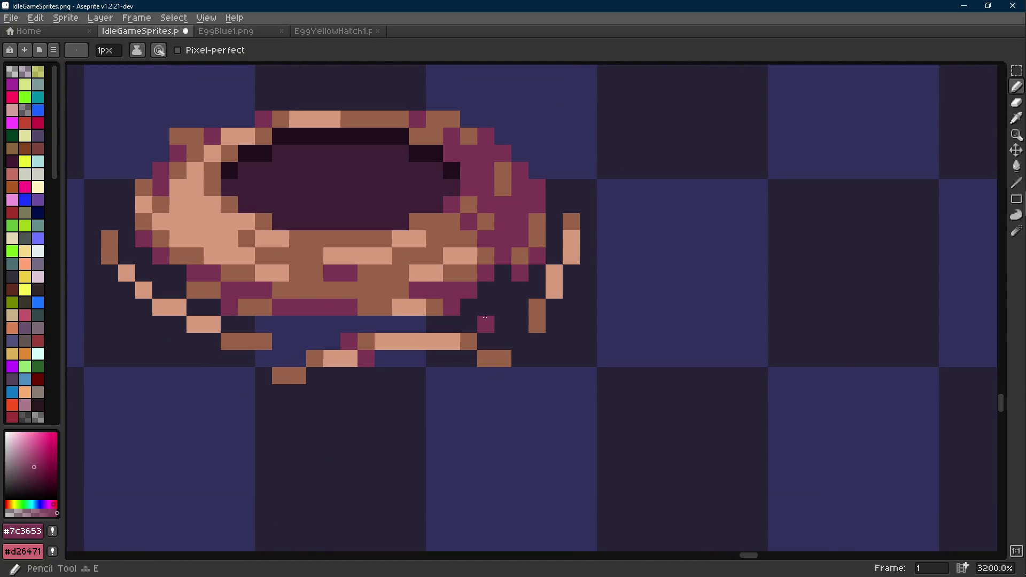
scroll(471, 316, "down", 5)
scroll(465, 313, "up", 4)
key("i")
left_click(440, 299)
key("b")
left_click(422, 300)
scroll(461, 310, "down", 9)
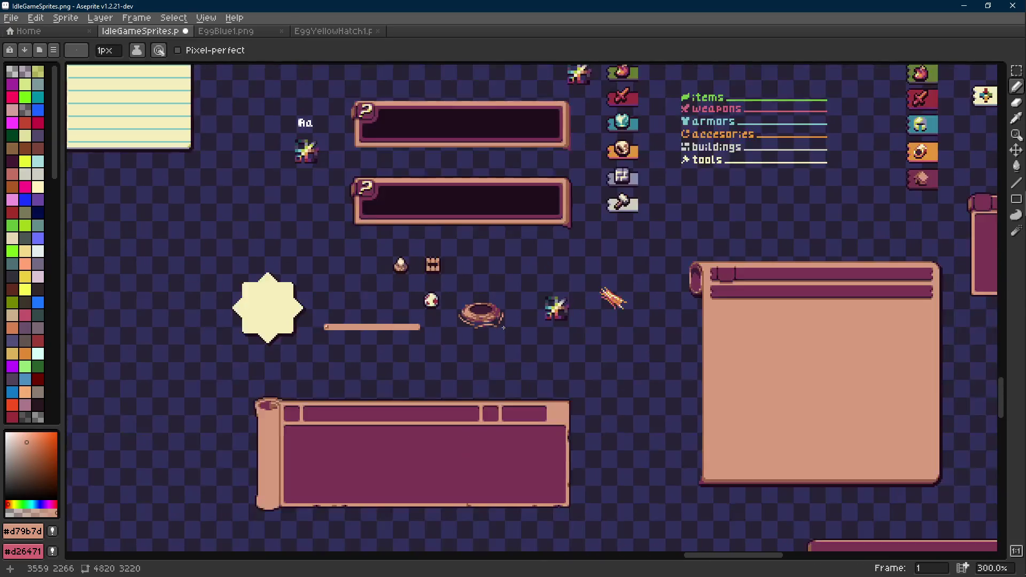
- Save IdleGameSprites.png
key("ctrl+s")
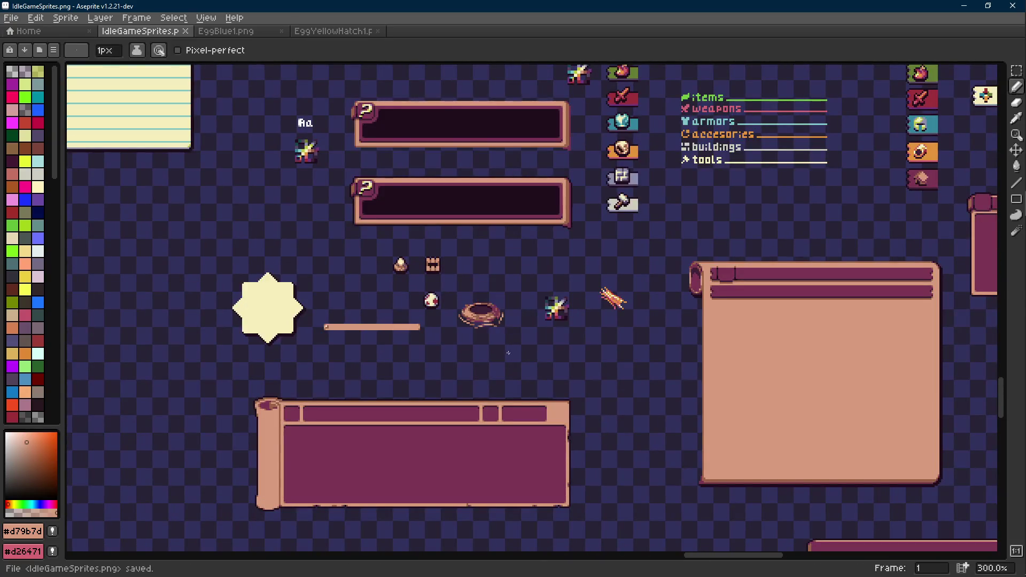
scroll(493, 329, "up", 4)
scroll(492, 315, "up", 5)
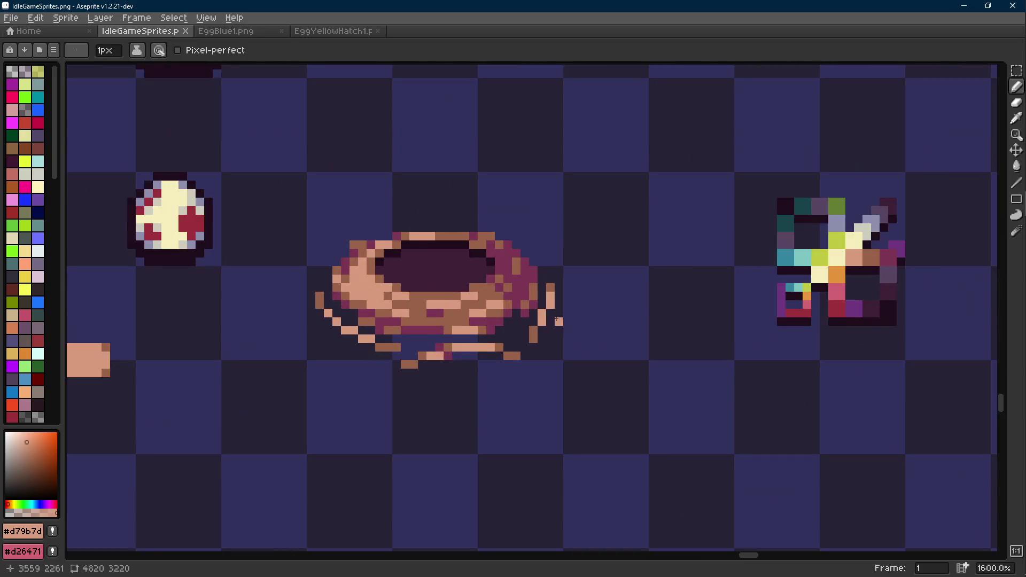
left_click(535, 249, "alt")
key("l")
scroll(534, 251, "down", 3)
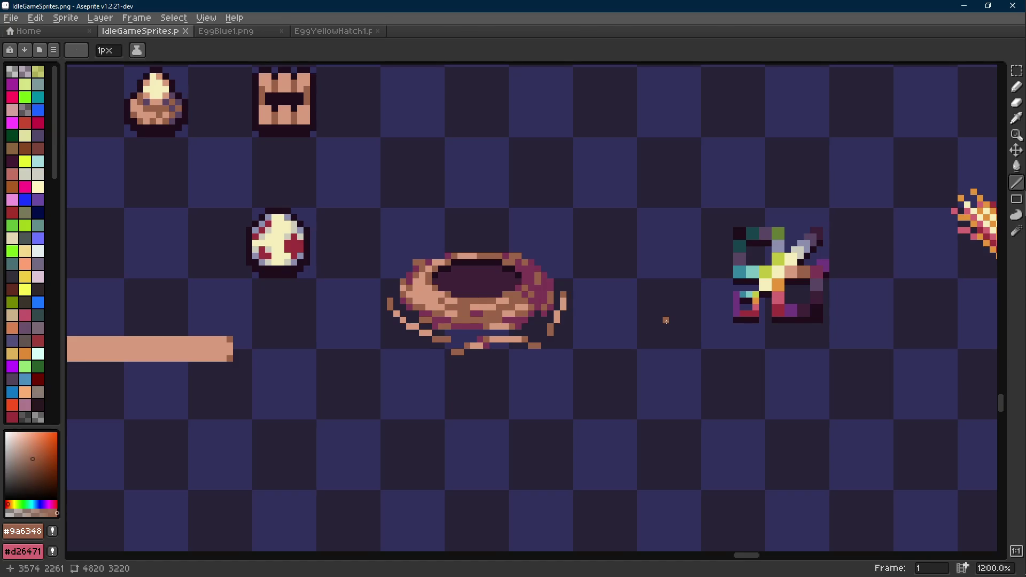
- Try moving the lower egg onto the nest, then undo the move and the selection
scroll(641, 278, "down", 4)
scroll(379, 214, "up", 2)
key("r")
mouse_move(383, 207)
left_mouse_down()
mouse_move(315, 273)
mouse_move(495, 278)
left_mouse_up()
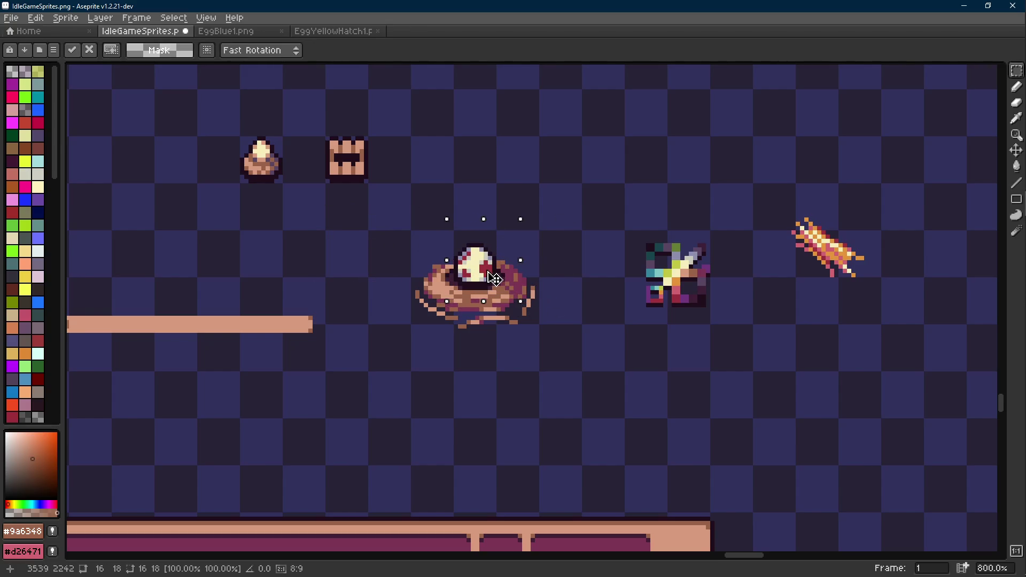
scroll(494, 278, "down", 5)
left_click(540, 270)
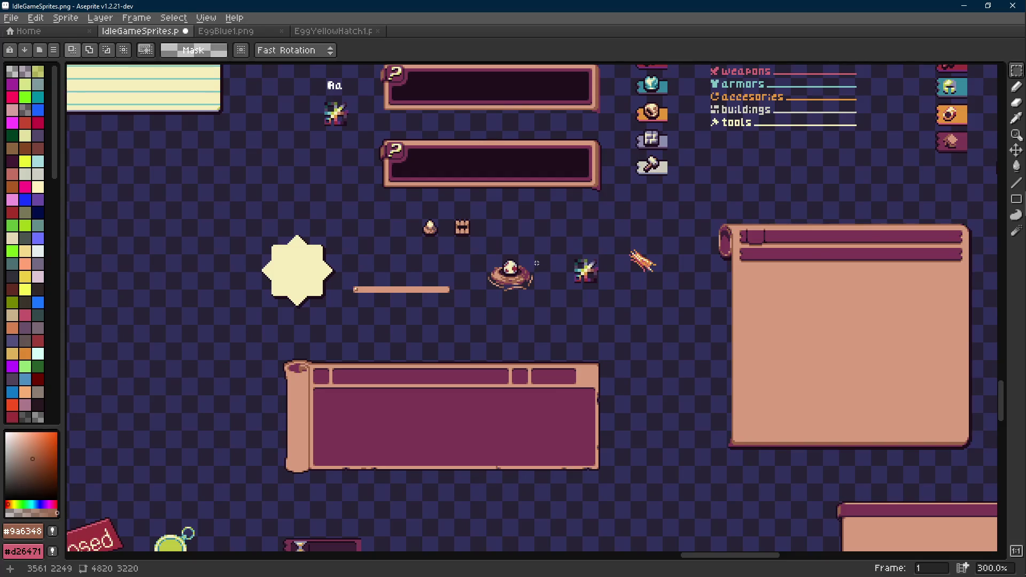
scroll(533, 279, "up", 1)
key("ctrl+z")
key("ctrl+z")
scroll(468, 273, "up", 1)
key("ctrl+z")
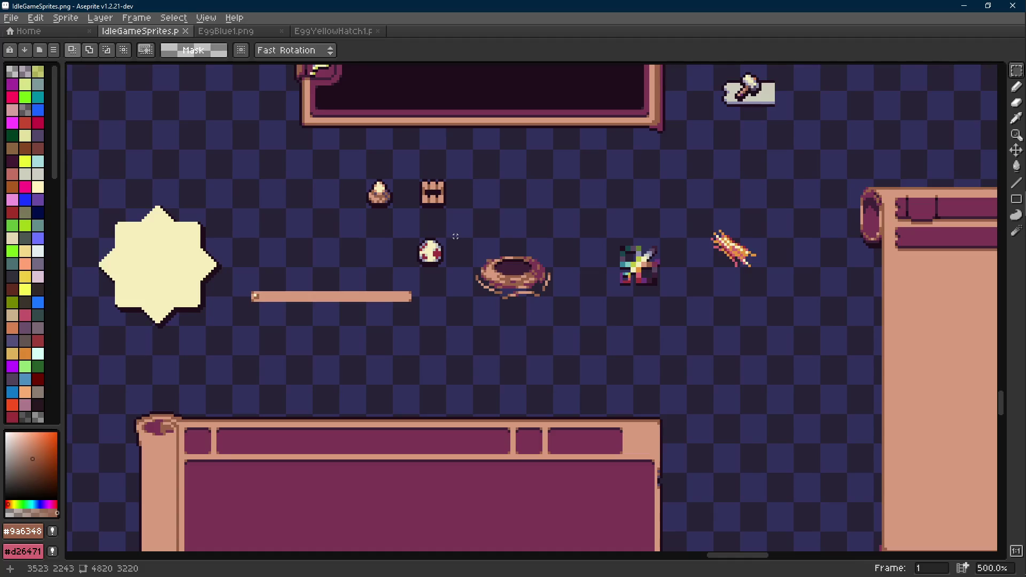
- Select the area around the nest, ready to sample its #1f0e1c interior
scroll(455, 236, "up", 4)
scroll(453, 229, "down", 2)
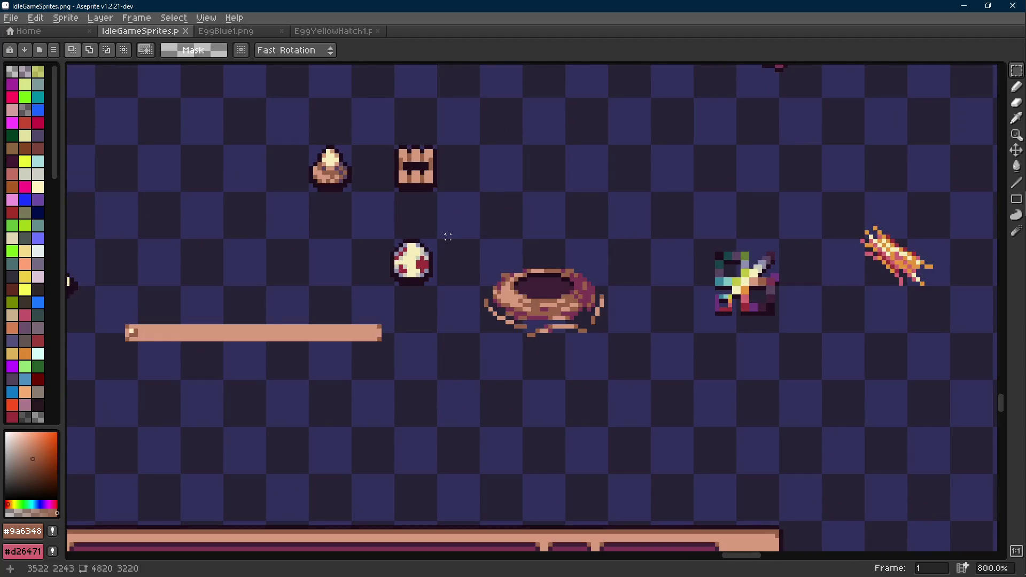
mouse_move(637, 246)
left_mouse_down()
mouse_move(440, 359)
mouse_move(474, 360)
left_mouse_up()
scroll(535, 304, "up", 3)
key("i")
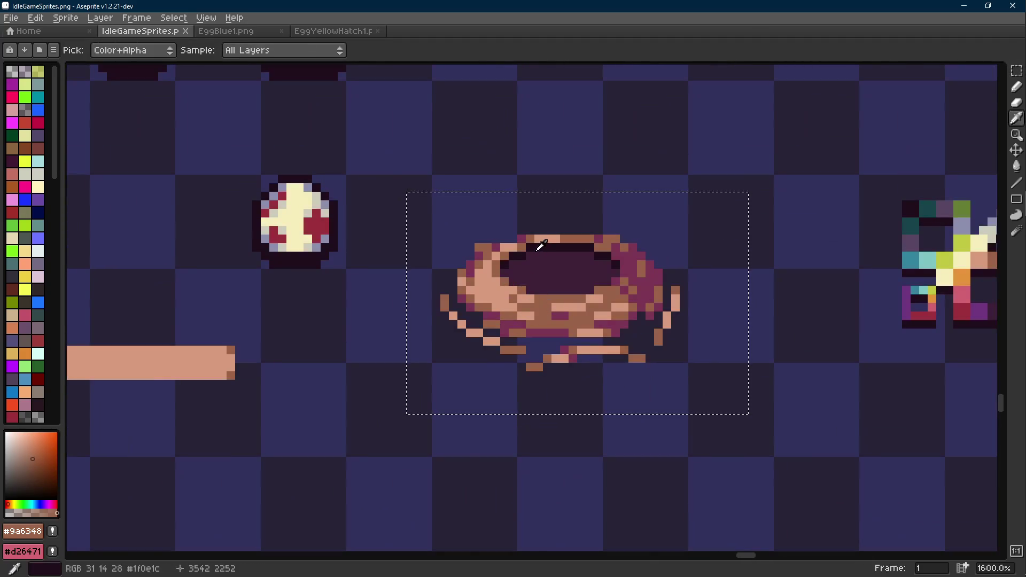
left_click(541, 243)
key("m")
key("shift+o")
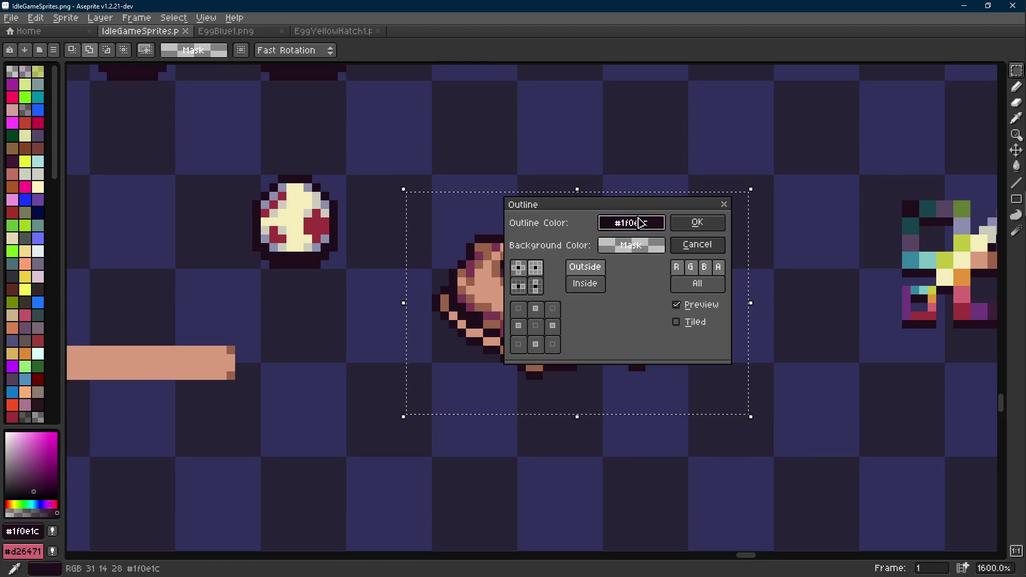
left_click(679, 229)
scroll(479, 288, "down", 3)
key("ctrl+d")
left_click_drag(323, 214, 410, 301)
mouse_move(358, 282)
left_mouse_down()
mouse_move(441, 273)
mouse_move(495, 290)
left_mouse_up()
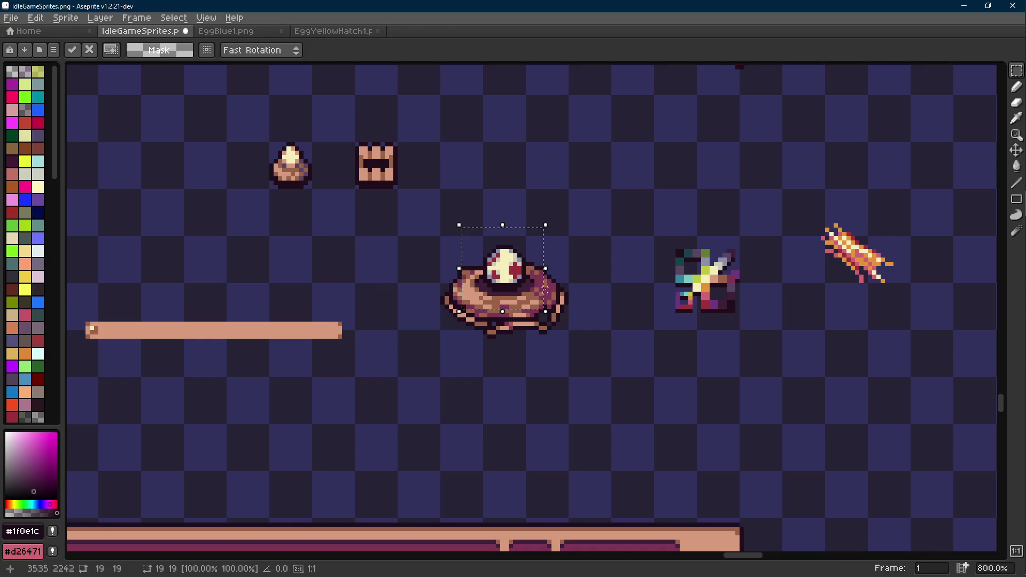
left_click(605, 289)
scroll(604, 289, "down", 4)
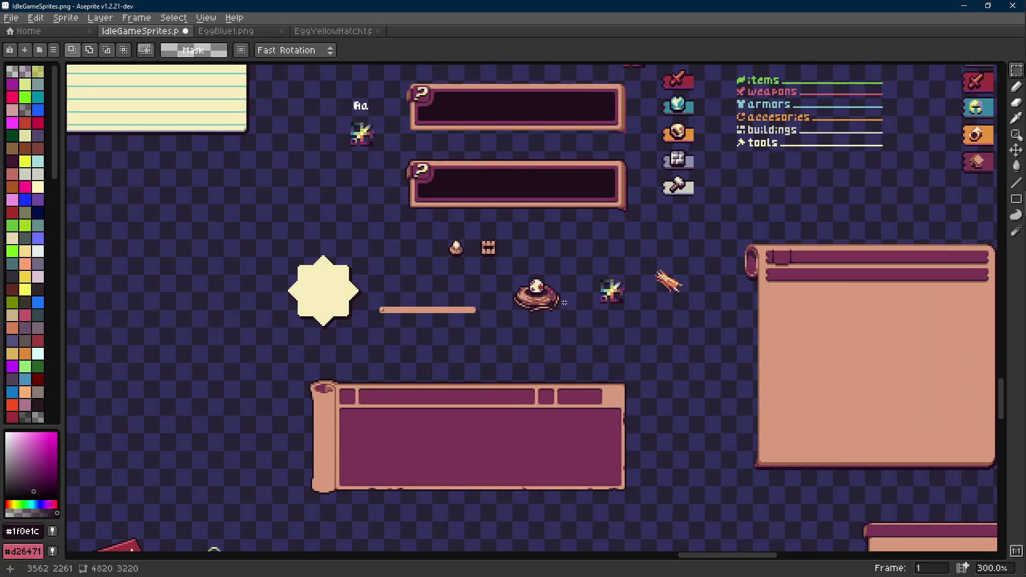
scroll(564, 302, "right", 2)
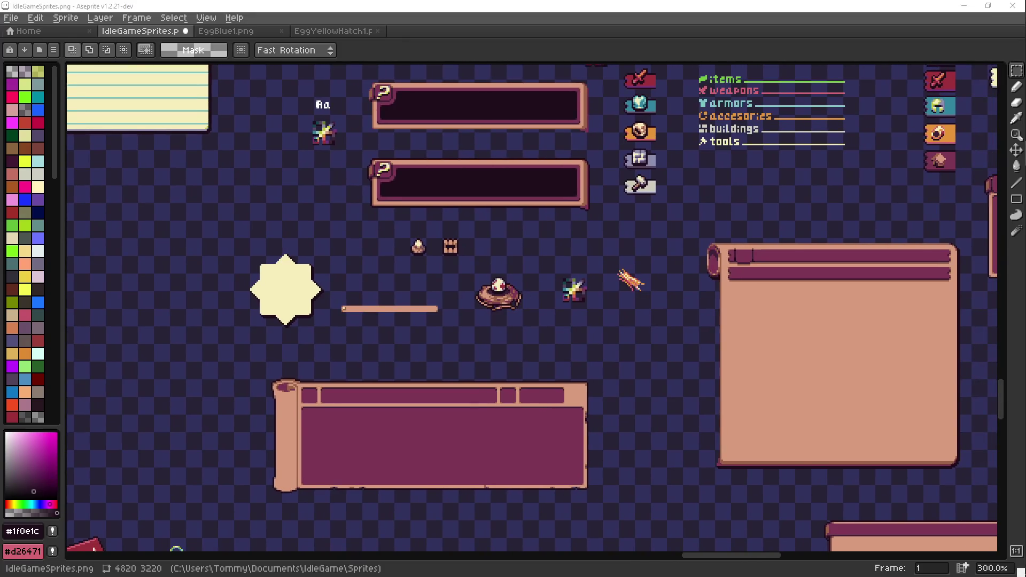
scroll(526, 278, "down", 1)
scroll(526, 278, "right", 1)
scroll(496, 283, "up", 2)
mouse_move(451, 238)
left_mouse_down()
mouse_move(509, 284)
mouse_move(399, 263)
left_mouse_up()
left_click(513, 296)
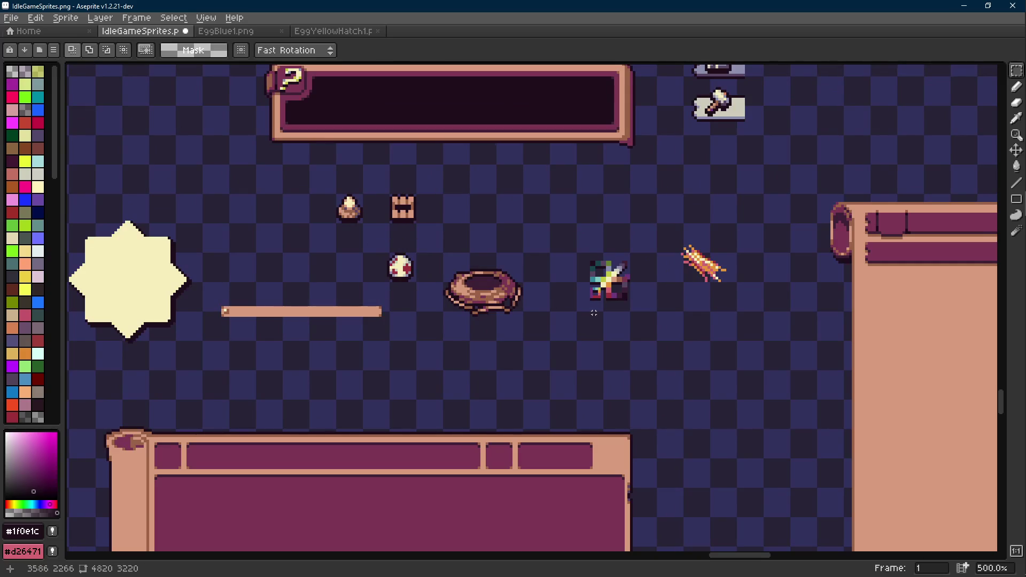
key("ctrl+z")
key("ctrl+z")
key("ctrl+z")
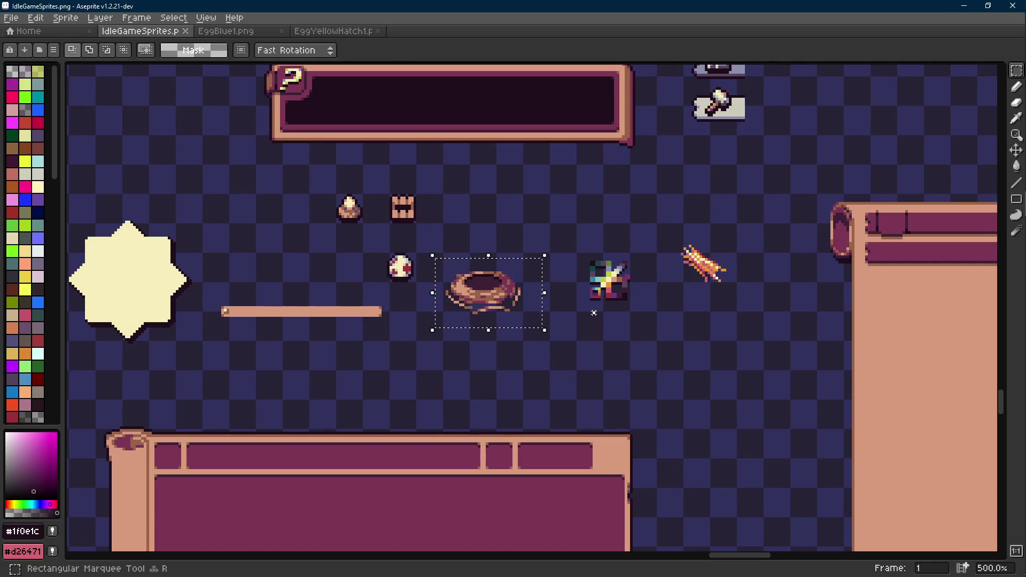
- Deselect the nest and pick the green from the sparkle sprite
left_click(593, 312)
scroll(489, 290, "up", 5)
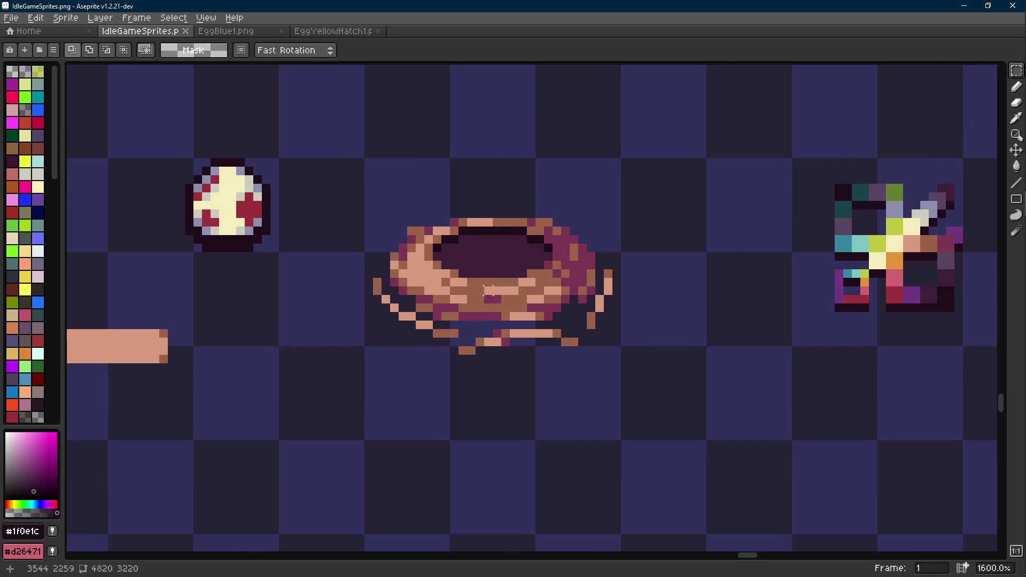
key("i")
left_click(481, 254)
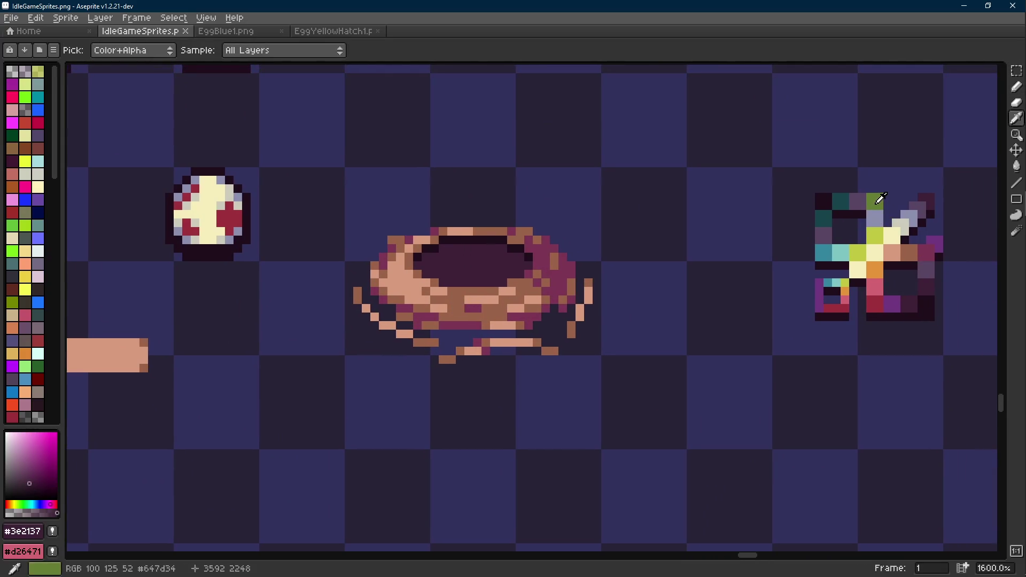
left_click(875, 202)
key("b")
- Move the sparkle sprite lower right and fill a wide rectangle beside the nest with green #647d34
key("m")
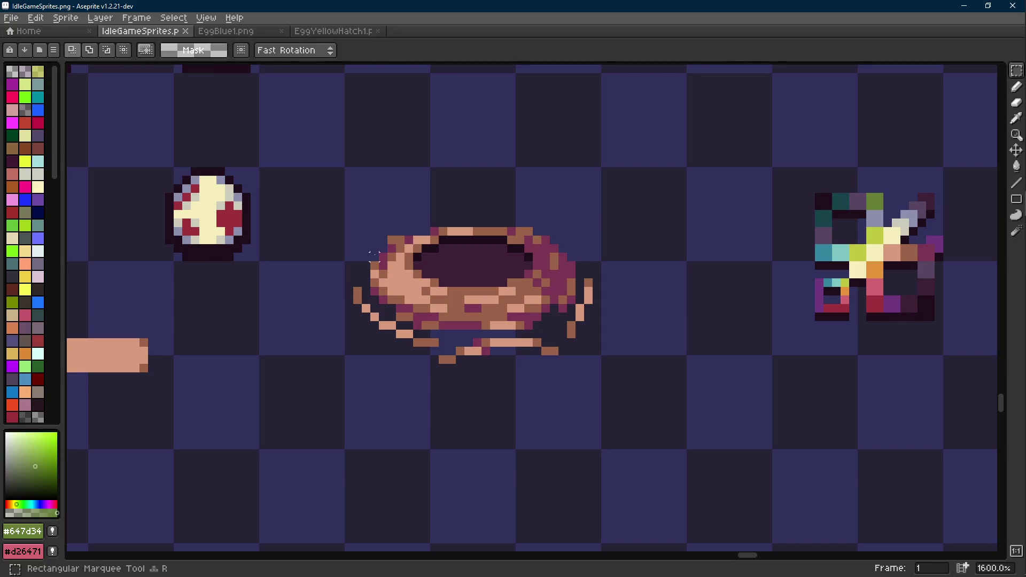
scroll(466, 304, "down", 3)
left_click_drag(465, 304, 368, 305)
mouse_move(458, 206)
left_mouse_down()
mouse_move(551, 305)
mouse_move(756, 359)
mouse_move(761, 371)
left_mouse_up()
left_click(439, 309)
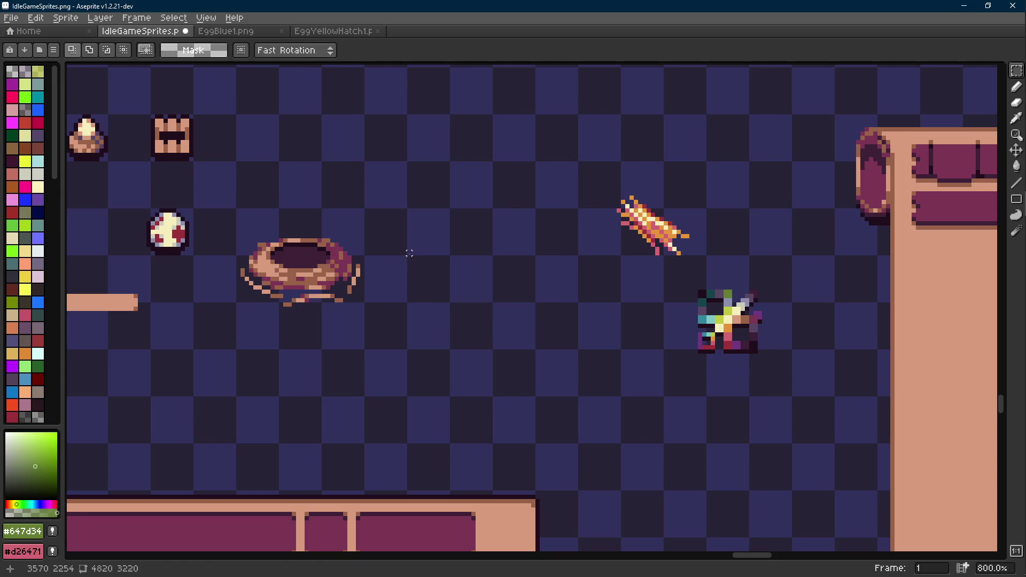
mouse_move(407, 209)
left_mouse_down()
mouse_move(533, 300)
mouse_move(579, 278)
left_mouse_up()
key("g")
left_click(432, 249)
- Try moving the nest onto the green rectangle, undo it, and sample #7c3653
scroll(432, 249, "up", 2)
key("m")
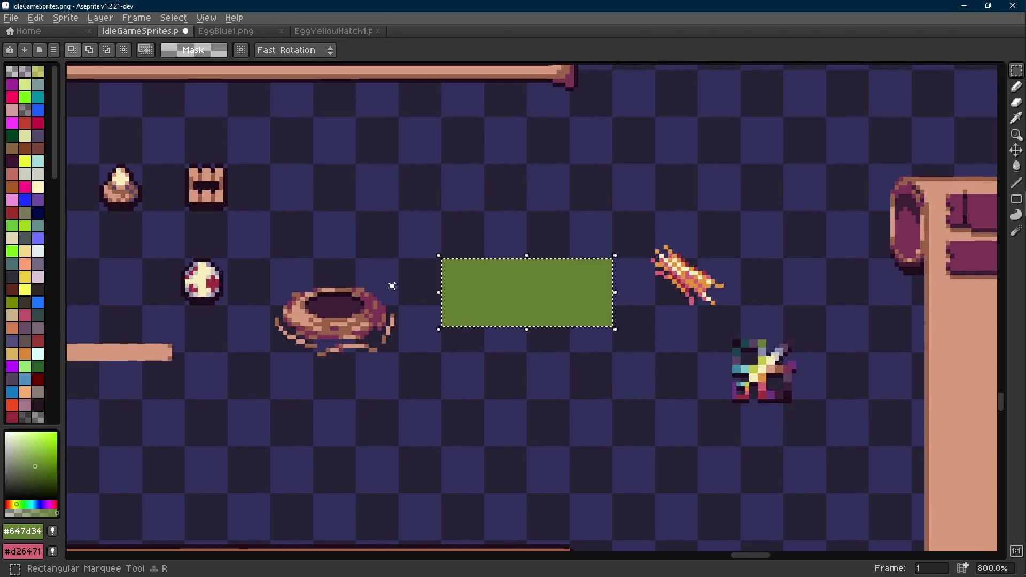
left_click_drag(412, 269, 269, 389)
left_click_drag(348, 372, 534, 313)
key("ctrl+z")
key("ctrl+d")
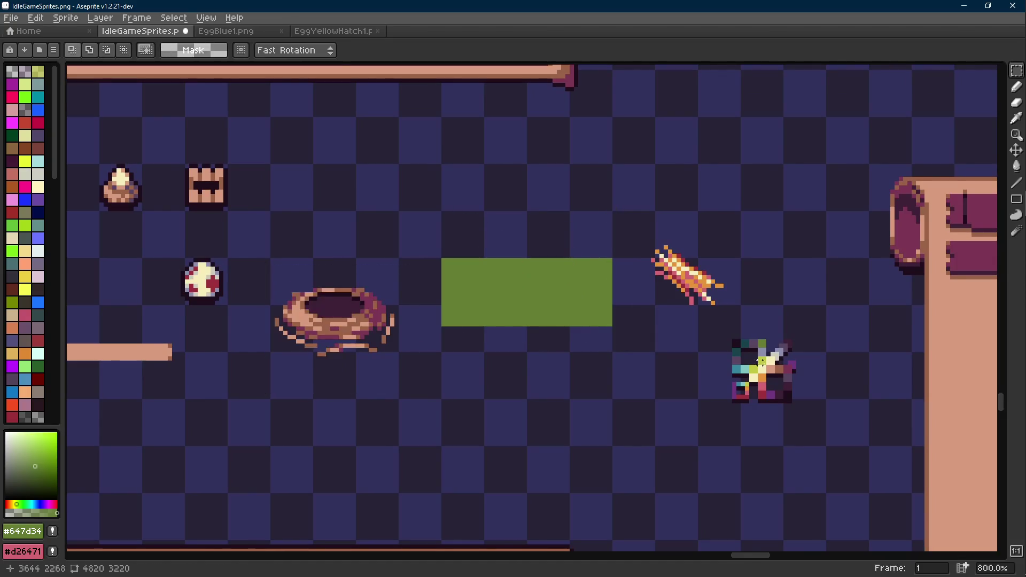
scroll(765, 370, "up", 2)
key("i")
left_click(806, 367)
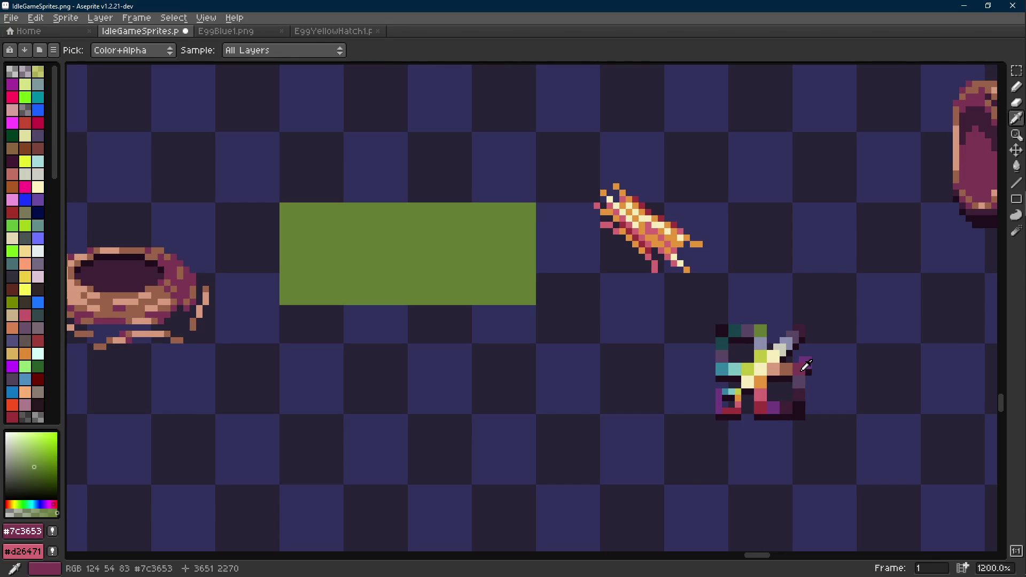
- Fill the rectangle with magenta #7c3653, try the nest on it, then undo
key("g")
left_click(481, 284)
scroll(386, 282, "down", 2)
key("m")
left_click_drag(409, 253, 245, 384)
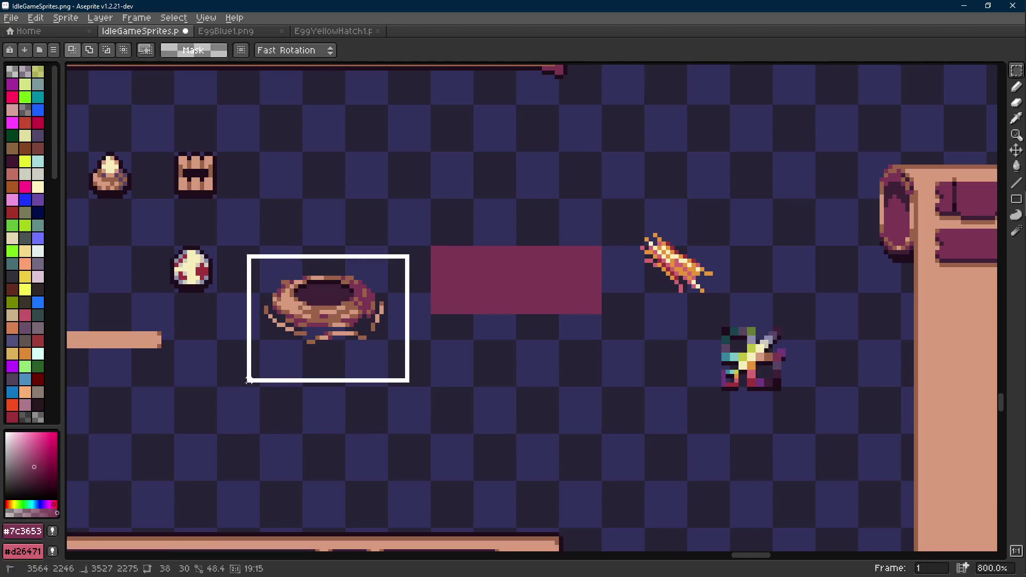
left_click_drag(336, 359, 528, 312)
key("ctrl+z")
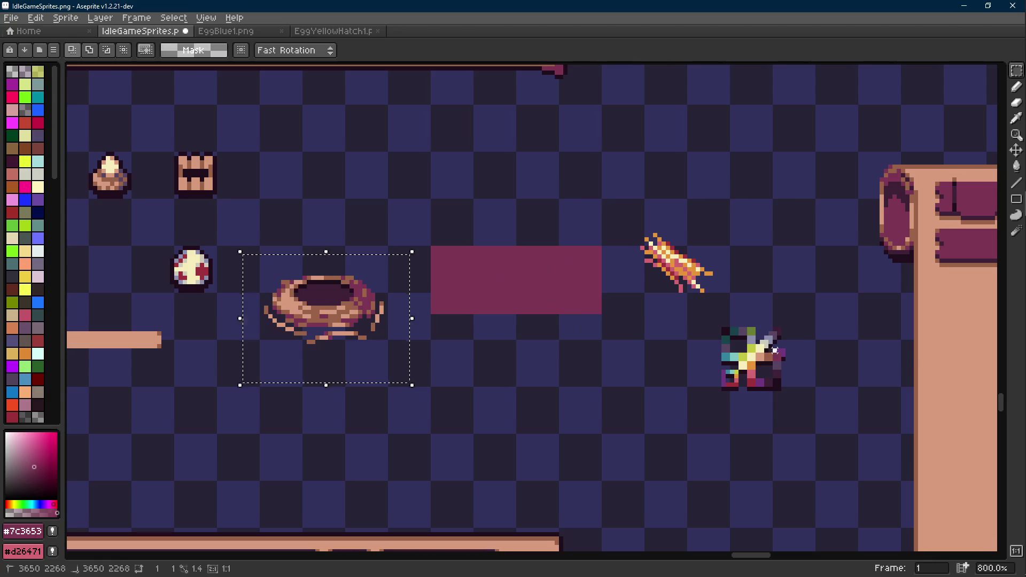
key("ctrl+d")
- Sample muted purple #584563 and fill the rectangle with it
scroll(772, 367, "up", 2)
key("i")
left_click(772, 366)
key("g")
left_click(441, 262)
- Try moving the nest onto the purple rectangle, then undo the move
left_click_drag(441, 263, 694, 292)
key("m")
mouse_move(457, 227)
left_mouse_down()
mouse_move(211, 408)
mouse_move(239, 414)
left_mouse_up()
mouse_move(338, 371)
left_mouse_down()
mouse_move(512, 315)
mouse_move(630, 305)
mouse_move(528, 348)
left_mouse_up()
scroll(631, 305, "down", 3)
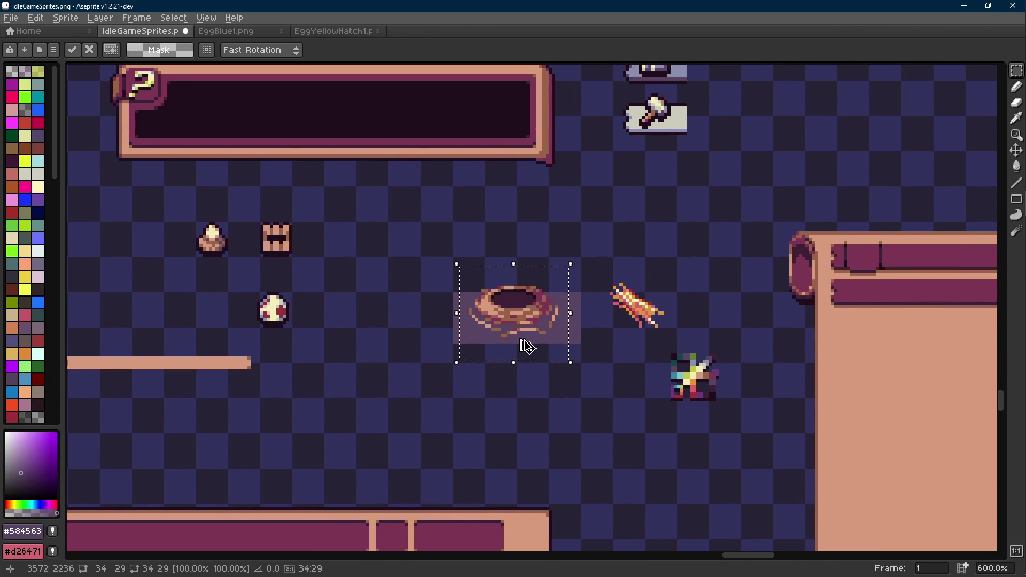
key("ctrl+z")
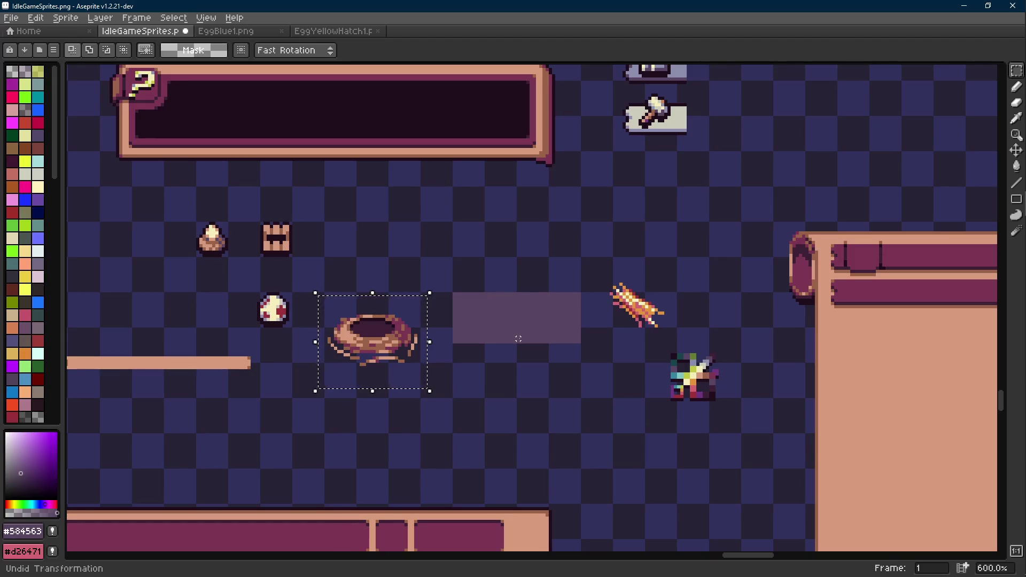
scroll(517, 339, "down", 1)
left_click_drag(529, 336, 645, 327)
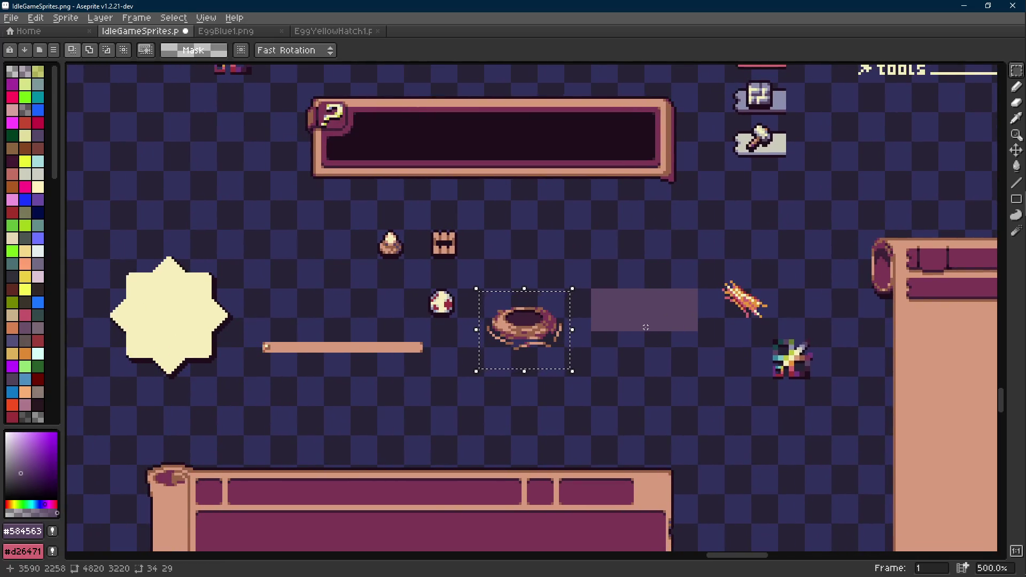
- Select the small orange diagonal sprite right of the purple rectangle and delete it
key("ctrl+d")
left_click_drag(499, 221, 322, 269)
key("ctrl+d")
left_click_drag(789, 268, 709, 323)
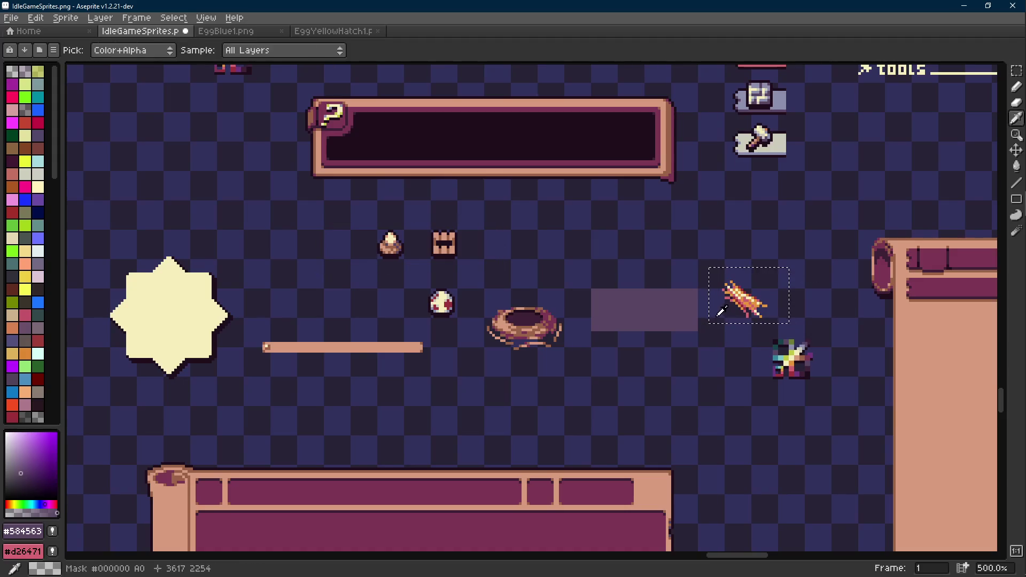
key("e")
key("Delete")
key("b")
left_click_drag(592, 335, 523, 320)
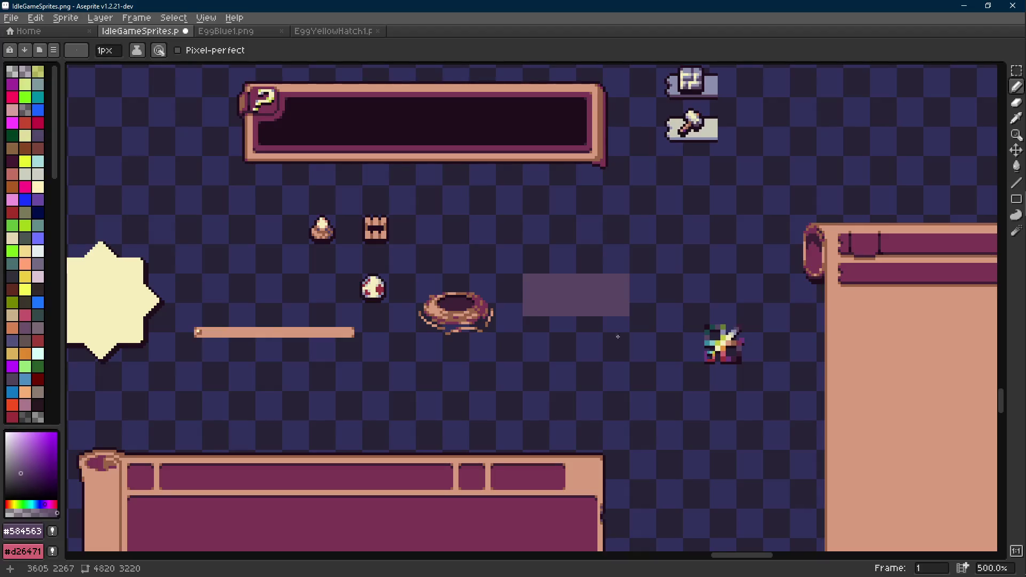
key("m")
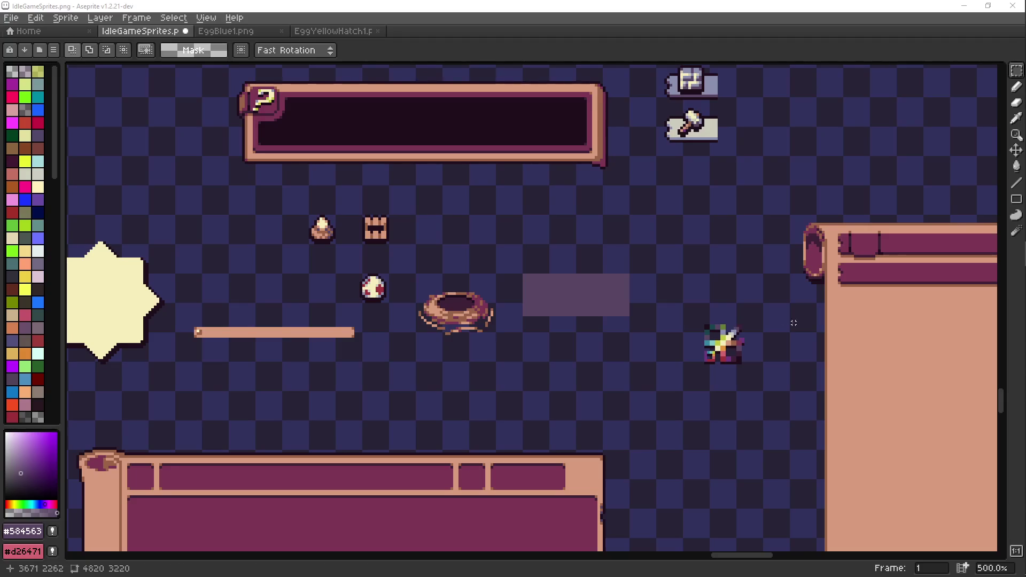
- Sample the light tan #d79b7d from the nest and undo the last pencil stroke
scroll(471, 312, "up", 2)
scroll(470, 312, "up", 5)
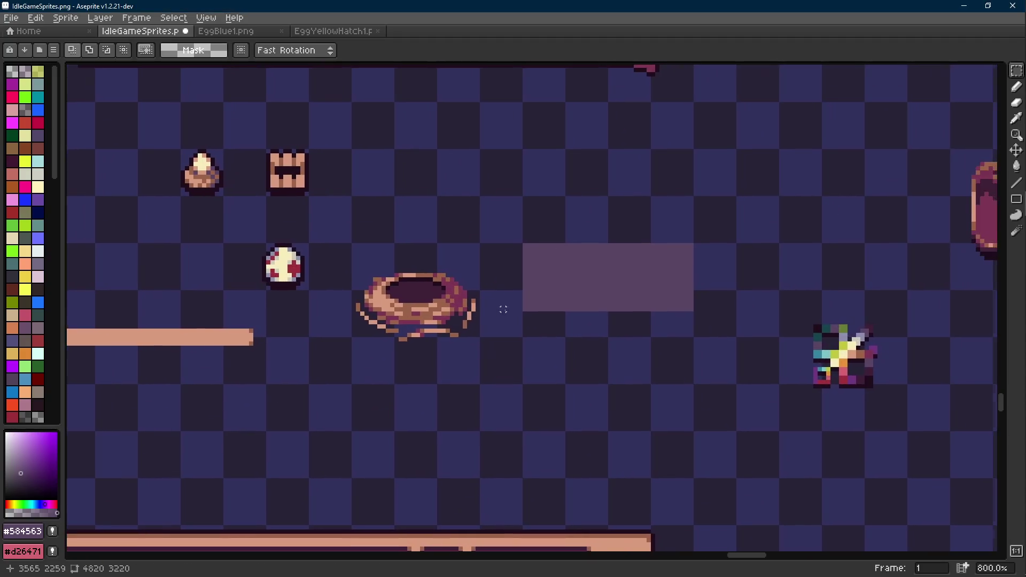
key("i")
left_click(342, 257)
key("b")
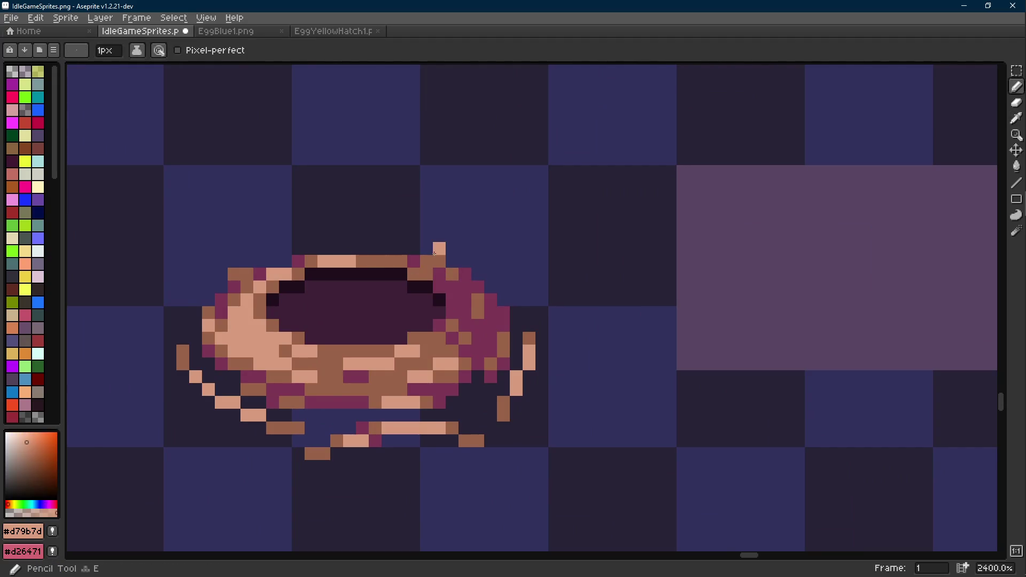
scroll(488, 289, "down", 10)
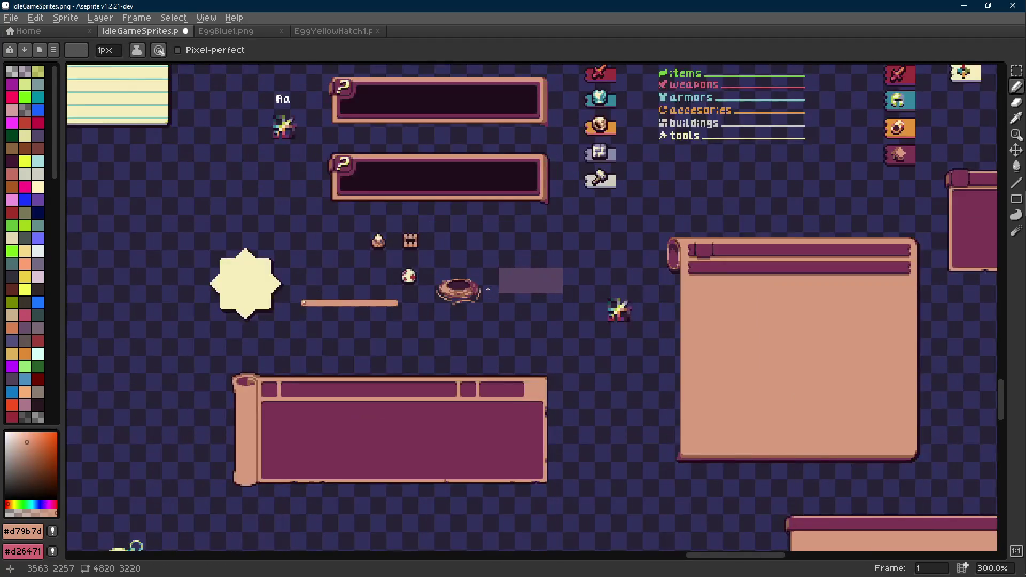
key("v")
key("ctrl+z")
key("b")
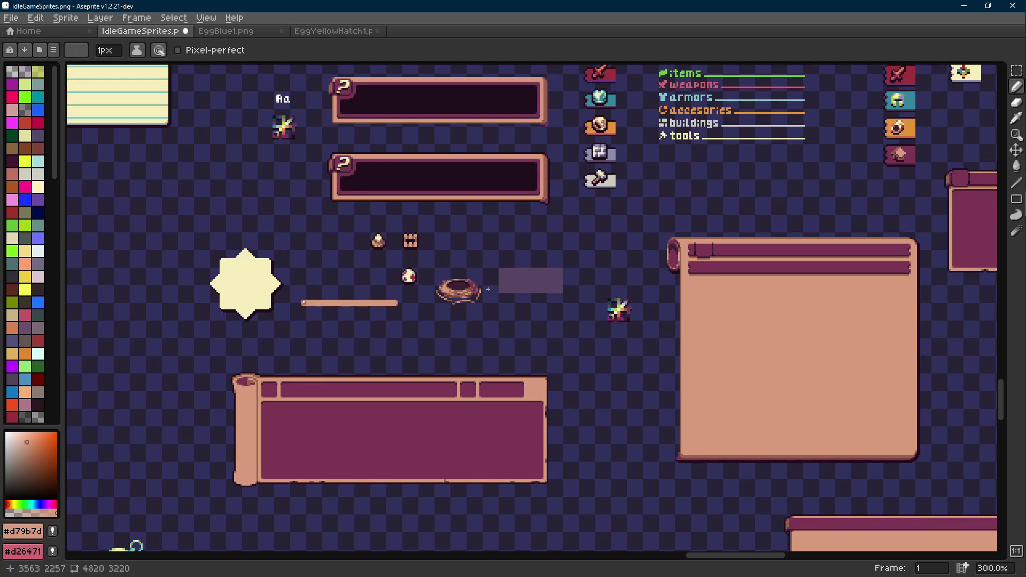
- Move the sparkle left and down, just below and right of the nest, then deselect
scroll(479, 291, "up", 2)
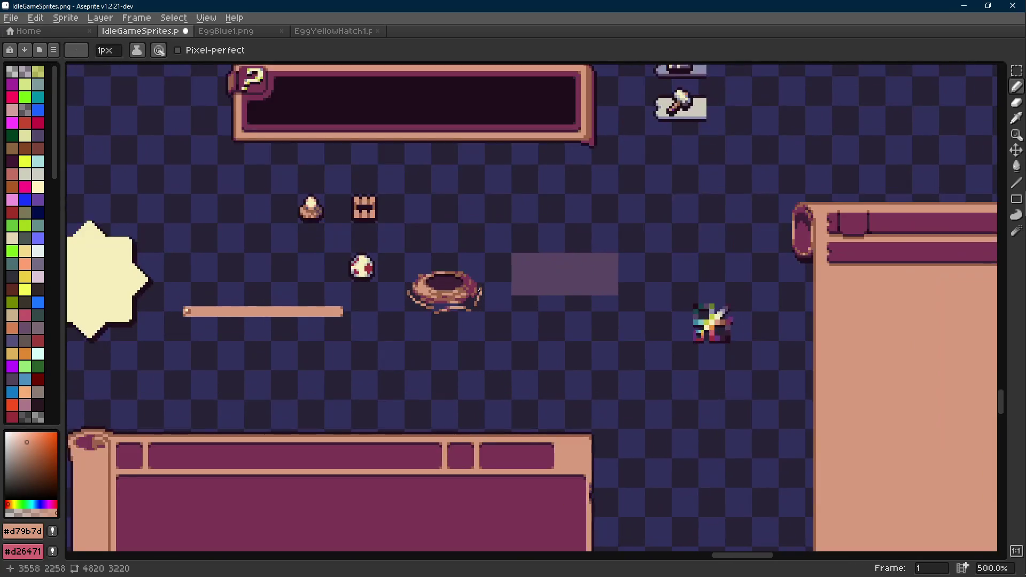
key("m")
mouse_move(682, 282)
left_mouse_down()
mouse_move(744, 362)
mouse_move(531, 360)
mouse_move(565, 366)
left_mouse_up()
key("ctrl+d")
- Save the IdleGameSprites.png sprite sheet
scroll(433, 277, "up", 1)
key("ctrl+s")
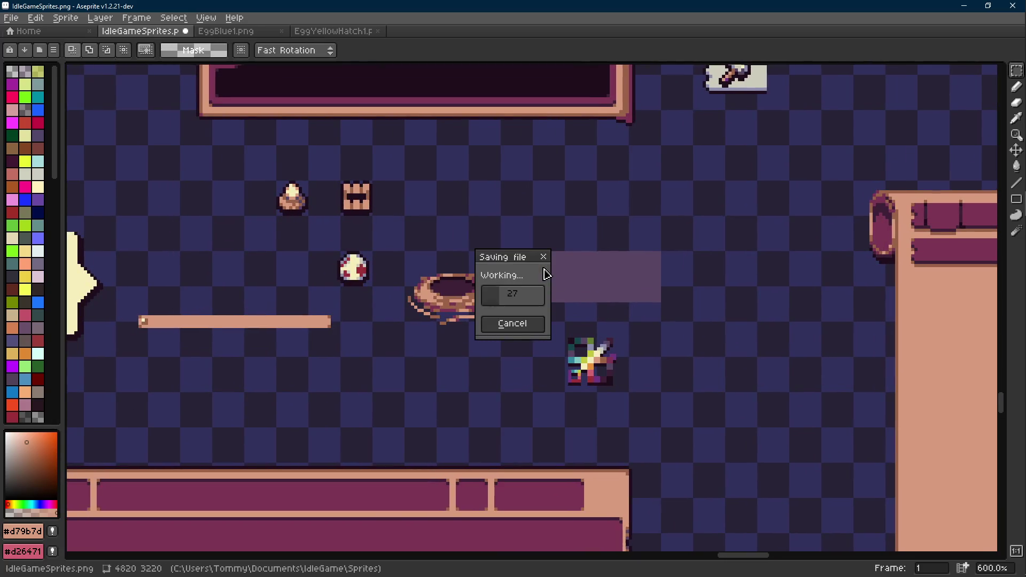
scroll(507, 283, "up", 3)
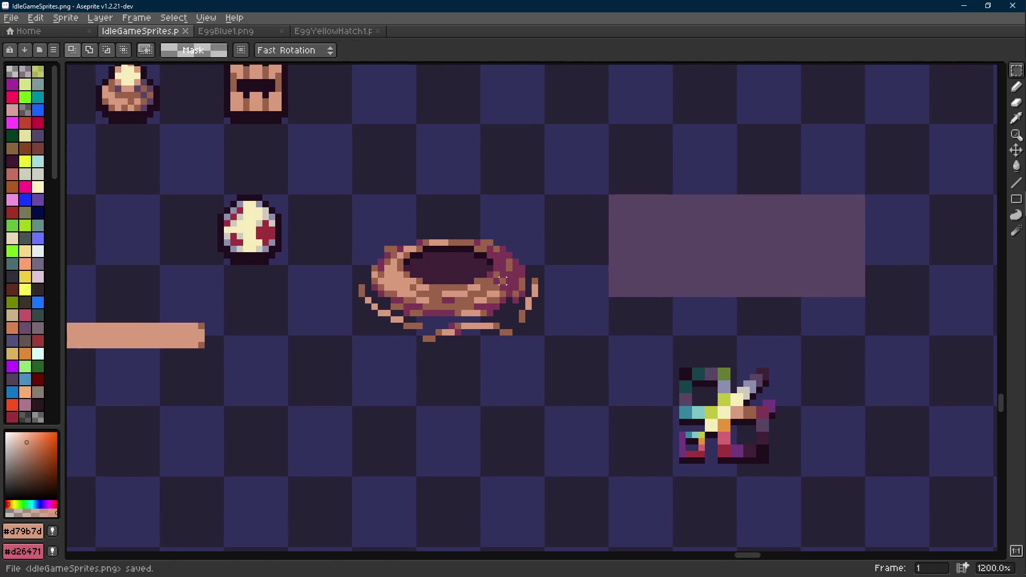
scroll(502, 282, "down", 4)
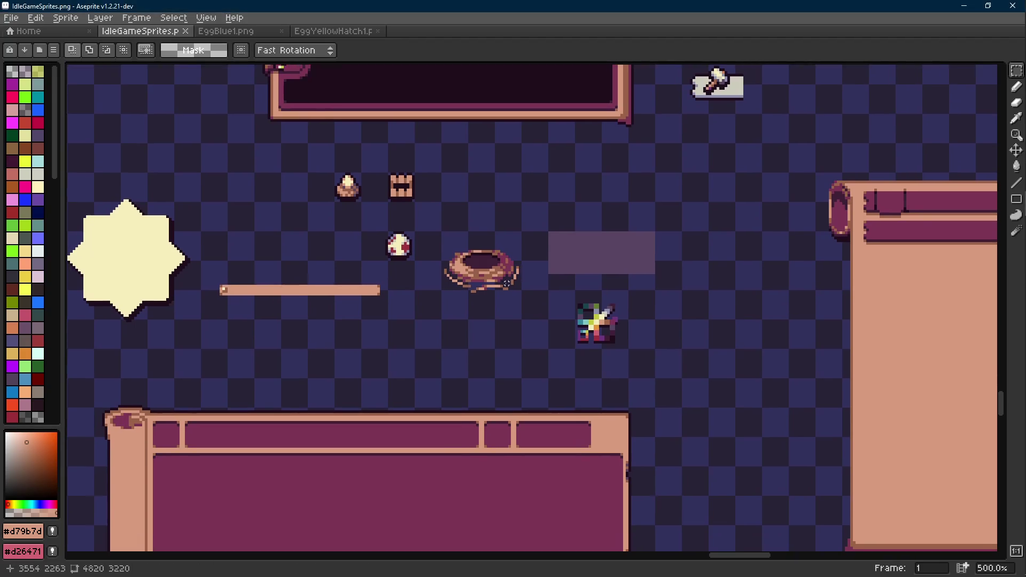
- Move the purple placeholder block up and left, then commit its position
scroll(609, 259, "up", 2)
left_click_drag(490, 225, 714, 310)
mouse_move(665, 285)
left_mouse_down()
mouse_move(713, 210)
mouse_move(609, 178)
mouse_move(614, 163)
left_mouse_up()
left_click_drag(565, 185, 570, 186)
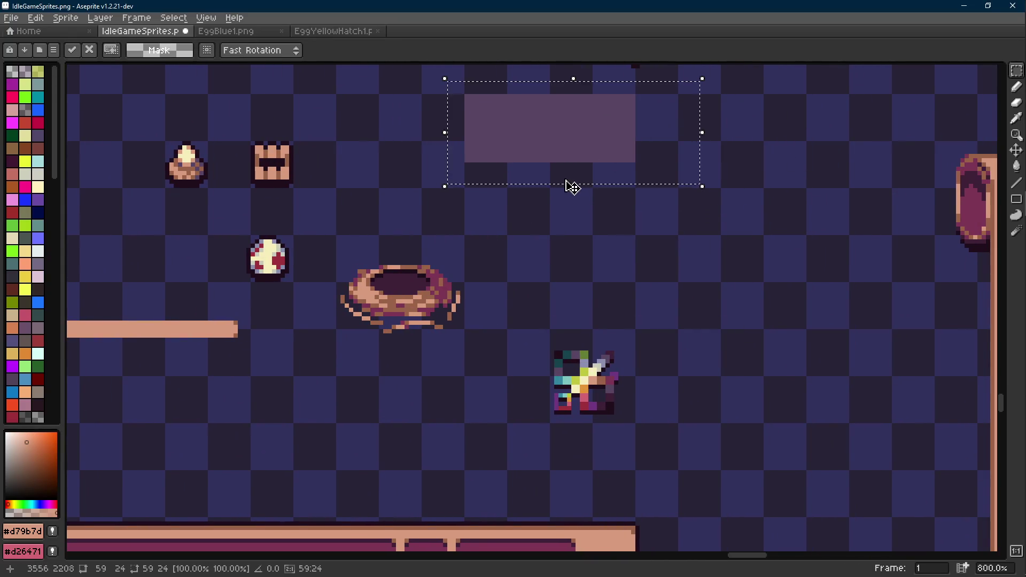
left_click(469, 258)
- Move the nest to a new spot and save the sprite sheet
left_click_drag(476, 241, 309, 353)
mouse_move(401, 327)
left_mouse_down()
mouse_move(452, 347)
mouse_move(456, 318)
left_mouse_up()
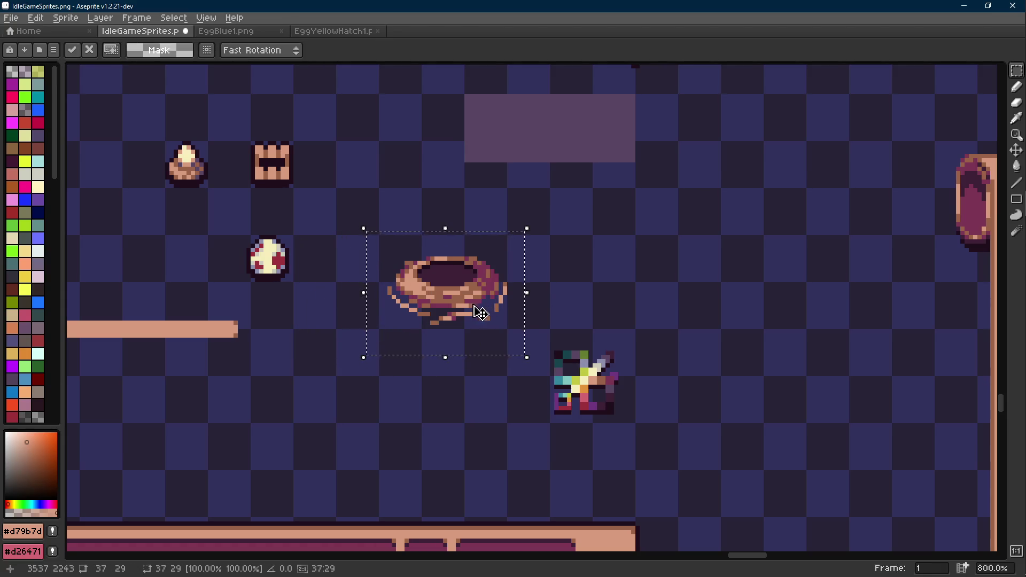
left_click(578, 294)
key("ctrl+s")
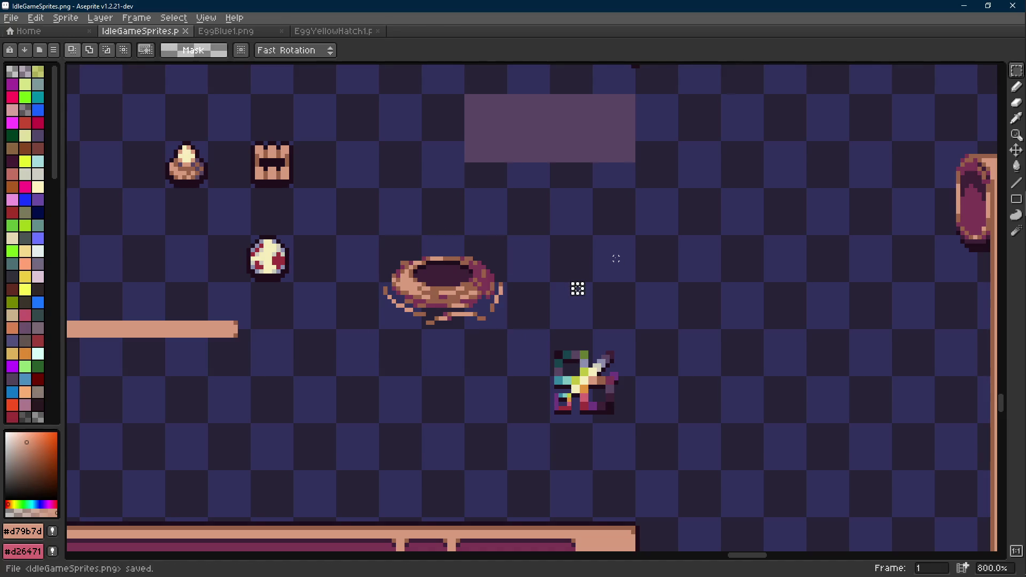
scroll(607, 259, "down", 2)
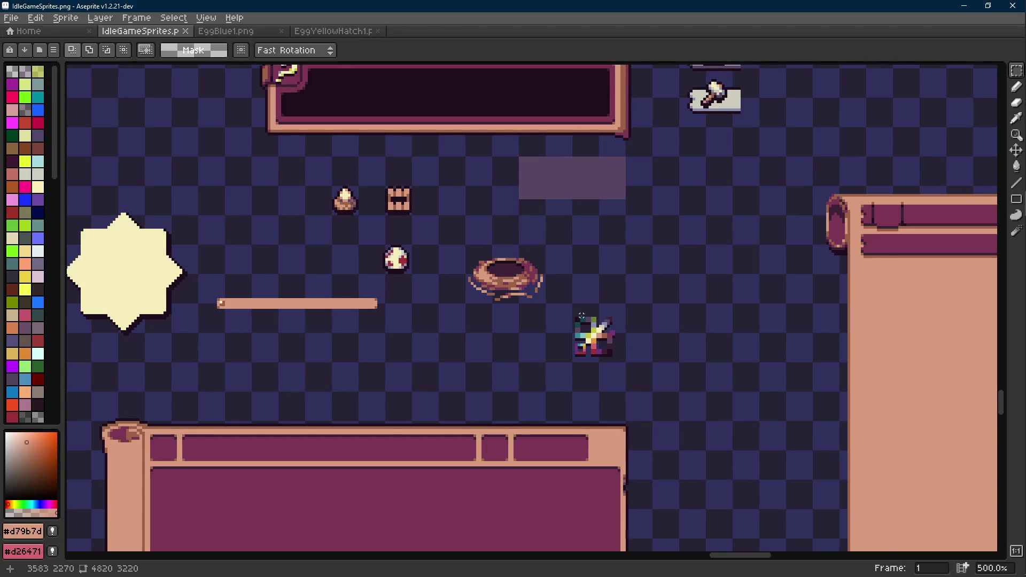
- Move the sparkle up and right; try moving the tan bar beneath the nest, then undo it
mouse_move(555, 307)
left_mouse_down()
mouse_move(631, 374)
mouse_move(742, 271)
left_mouse_up()
left_click(408, 310)
left_click_drag(394, 291, 205, 327)
left_click_drag(291, 320, 481, 337)
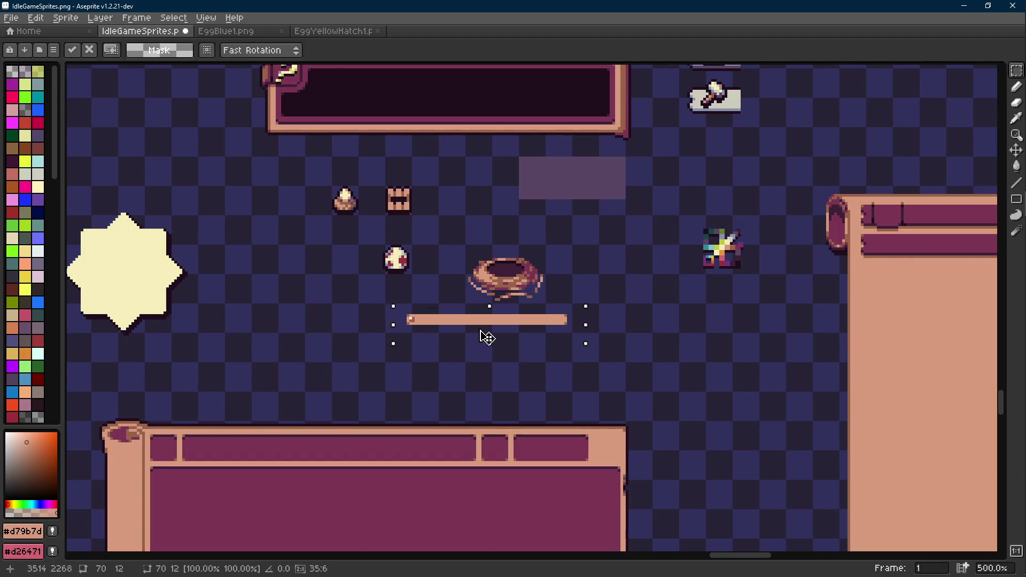
key("ctrl+z")
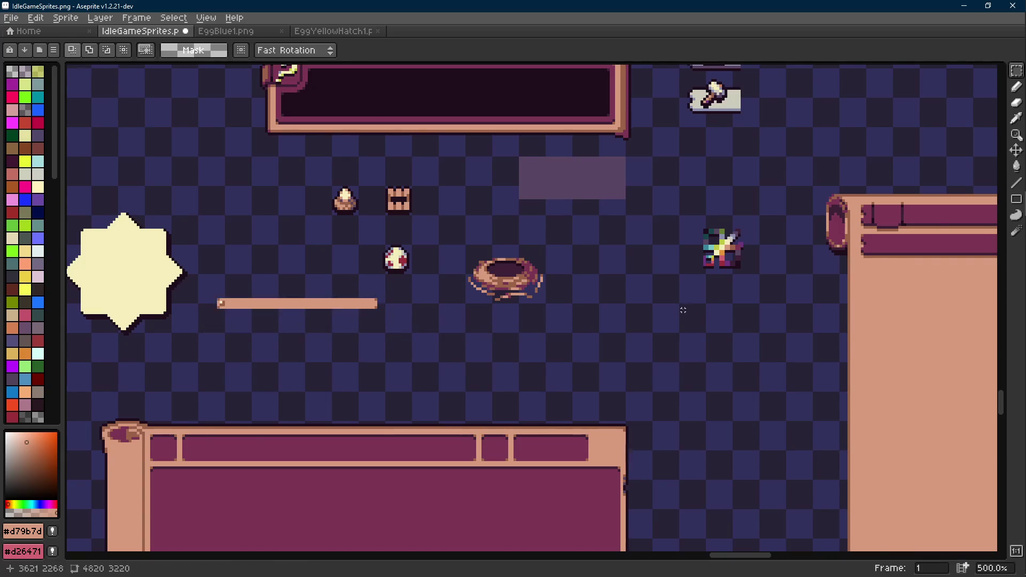
scroll(682, 310, "up", 2)
- Fill a rectangle below the nest with dark #3e2137 sampled from the nest, then switch to Godot
key("i")
left_click(633, 215)
key("m")
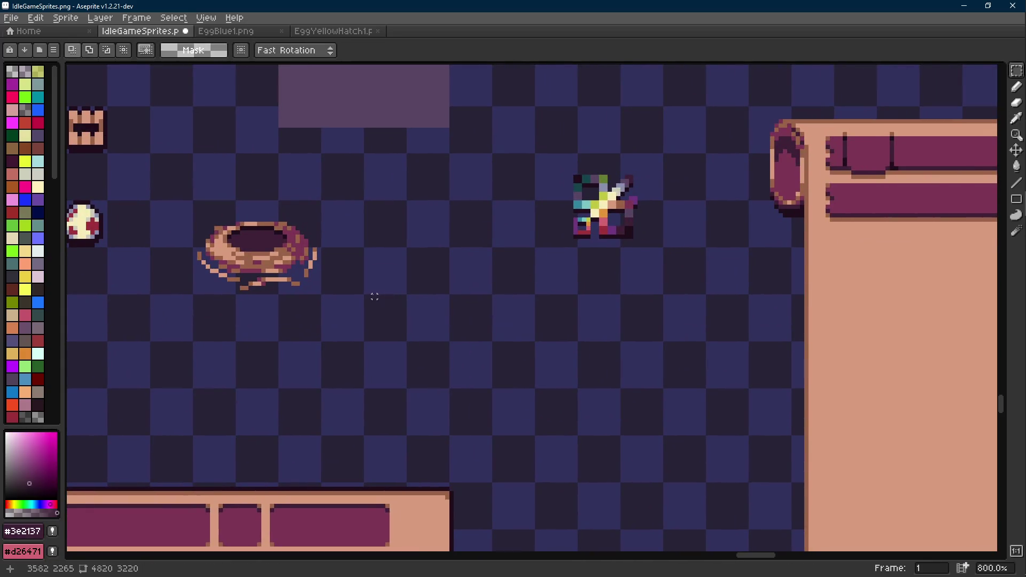
mouse_move(365, 296)
left_mouse_down()
mouse_move(659, 382)
mouse_move(618, 383)
left_mouse_up()
key("g")
left_click(538, 373)
key("m")
left_click(456, 331)
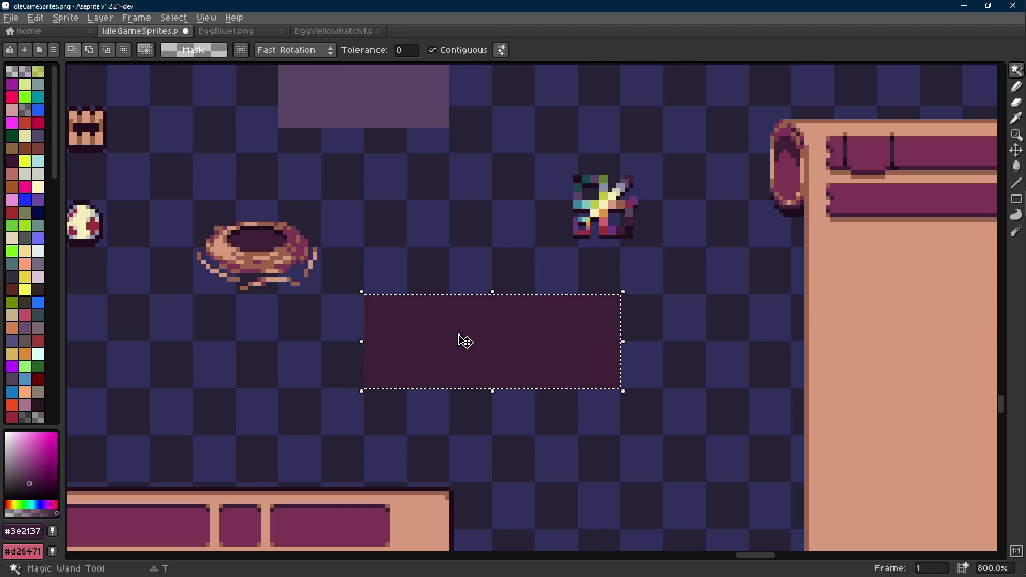
key("alt+Tab")
key("Tab")
key("Tab")
key("Tab")
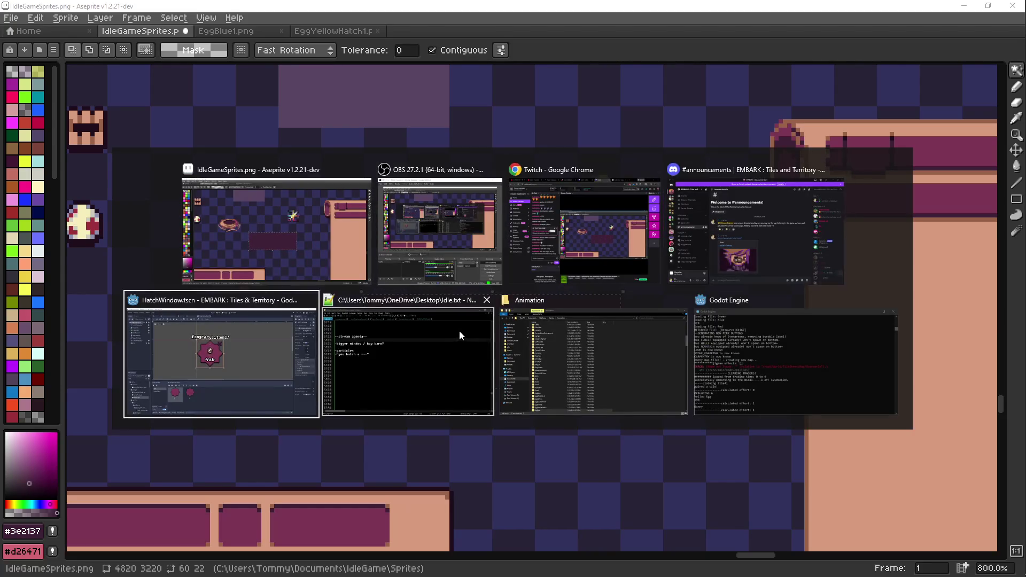
- Bring the Aseprite IdleGameSprites.png sheet back to the front after Godot's reimport
scroll(462, 332, "down", 1)
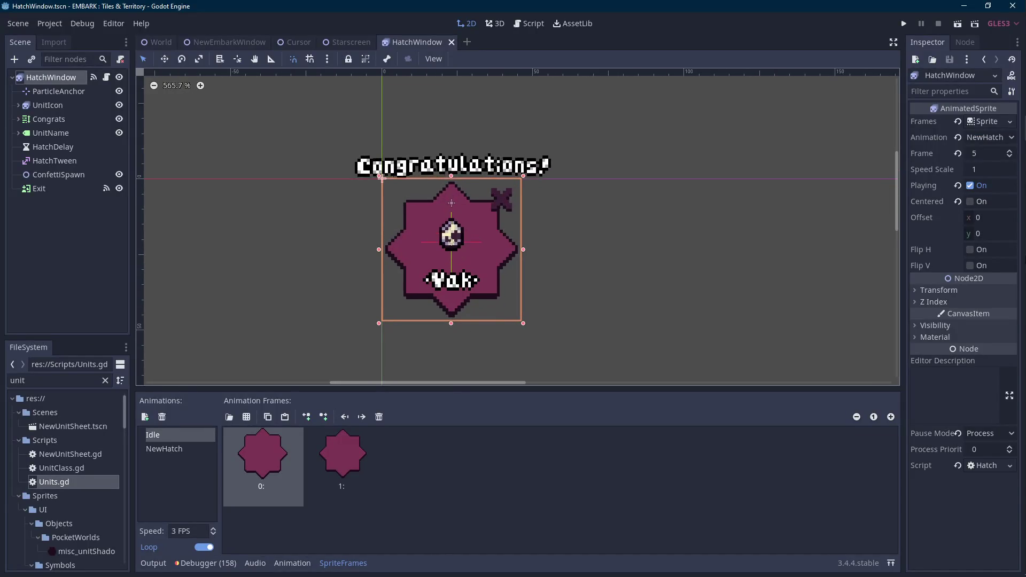
mouse_move(1017, 191)
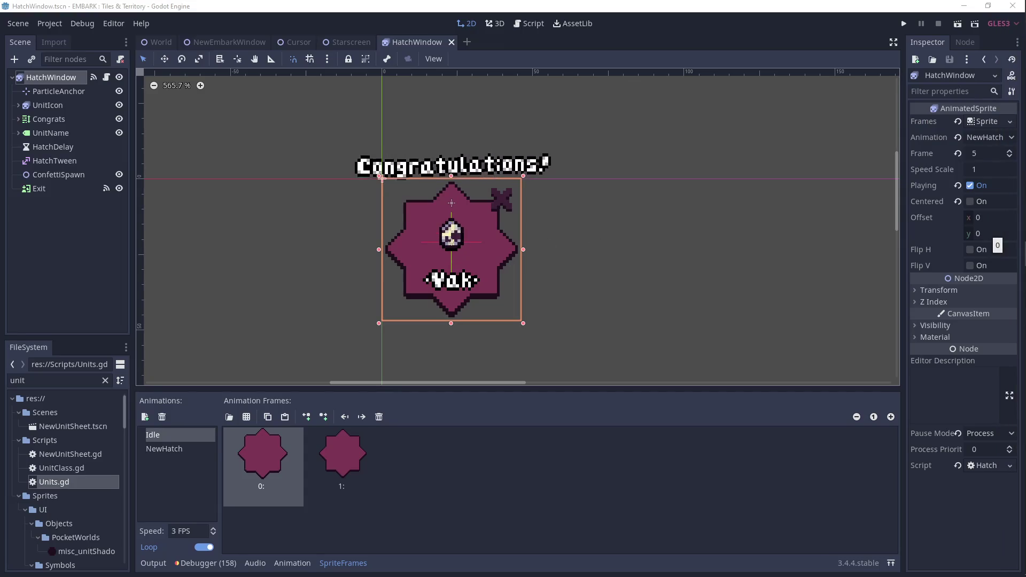
mouse_move(993, 124)
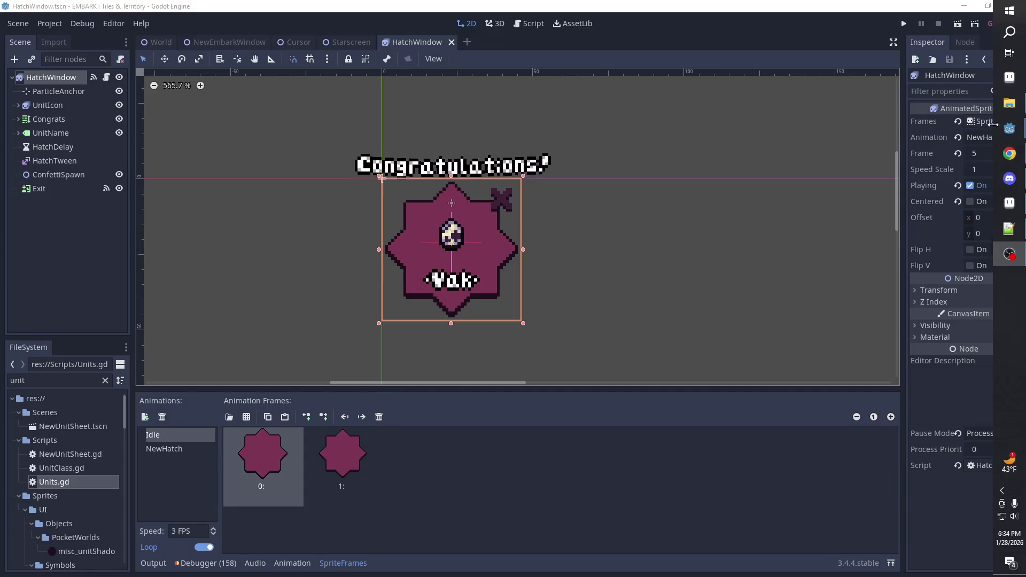
left_click(1014, 205)
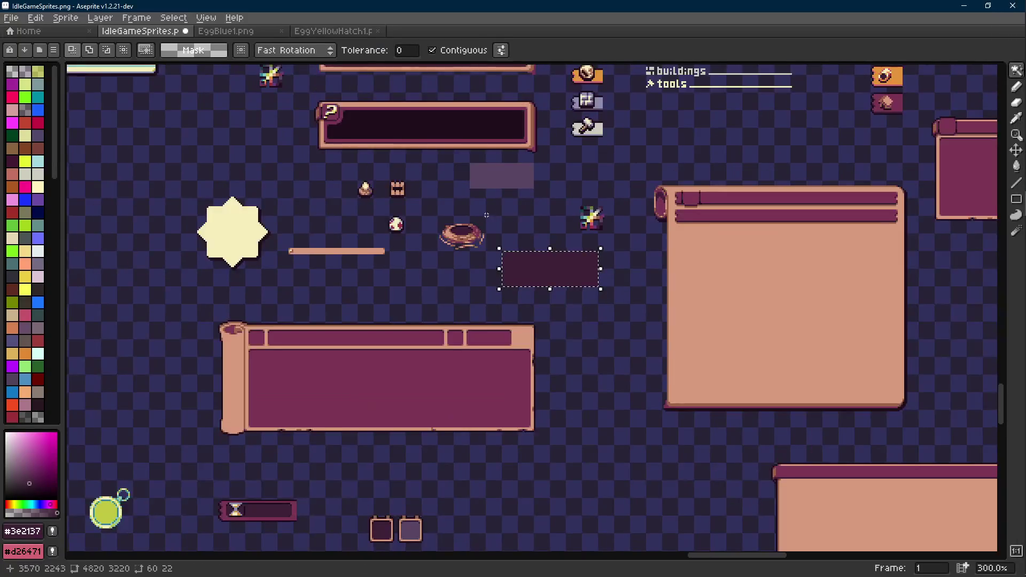
- Reposition the dark rectangle and the star up and to the left
mouse_move(486, 215)
left_mouse_down()
mouse_move(545, 241)
mouse_move(570, 236)
left_mouse_up()
key("r")
mouse_move(604, 307)
left_mouse_down()
mouse_move(332, 325)
mouse_move(337, 201)
left_mouse_up()
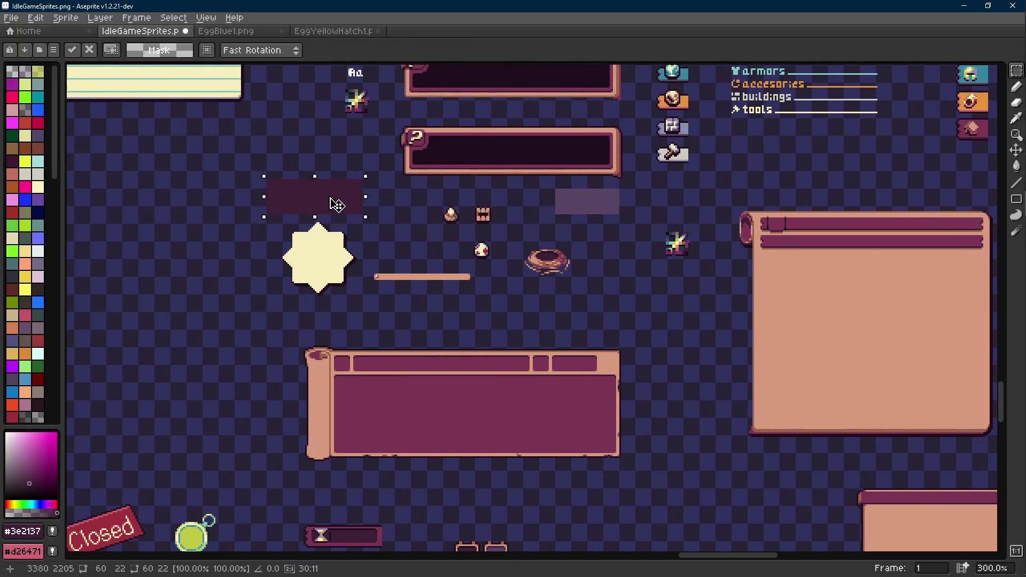
scroll(337, 201, "up", 3)
scroll(378, 294, "left", 1)
left_click_drag(445, 238, 251, 399)
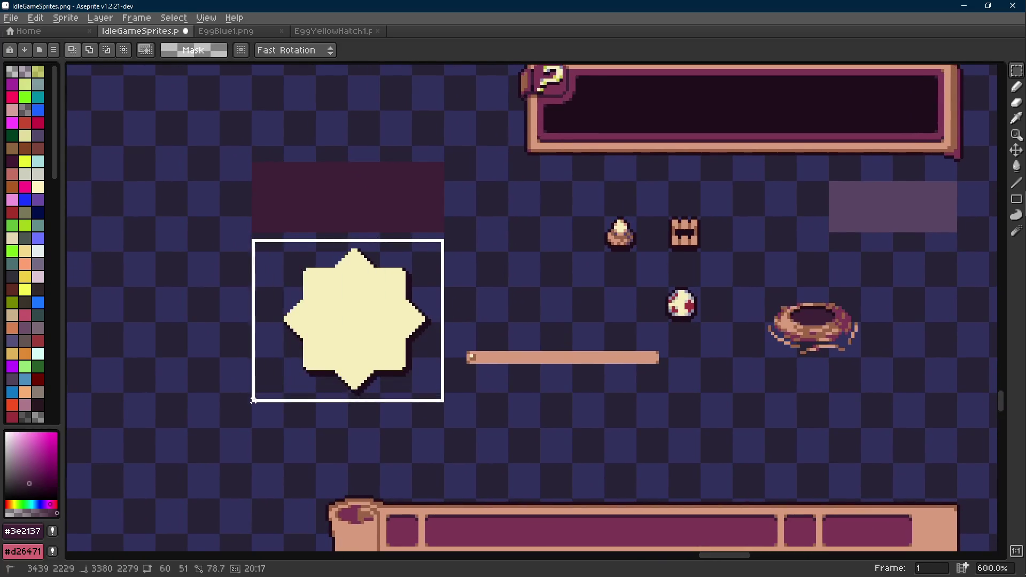
scroll(251, 399, "down", 1)
mouse_move(476, 352)
left_mouse_down()
mouse_move(275, 272)
mouse_move(278, 227)
left_mouse_up()
- Move the dark rectangle below the star and fill it with muted purple #584563
left_click_drag(352, 181, 576, 271)
left_click_drag(497, 262, 291, 366)
key("Return")
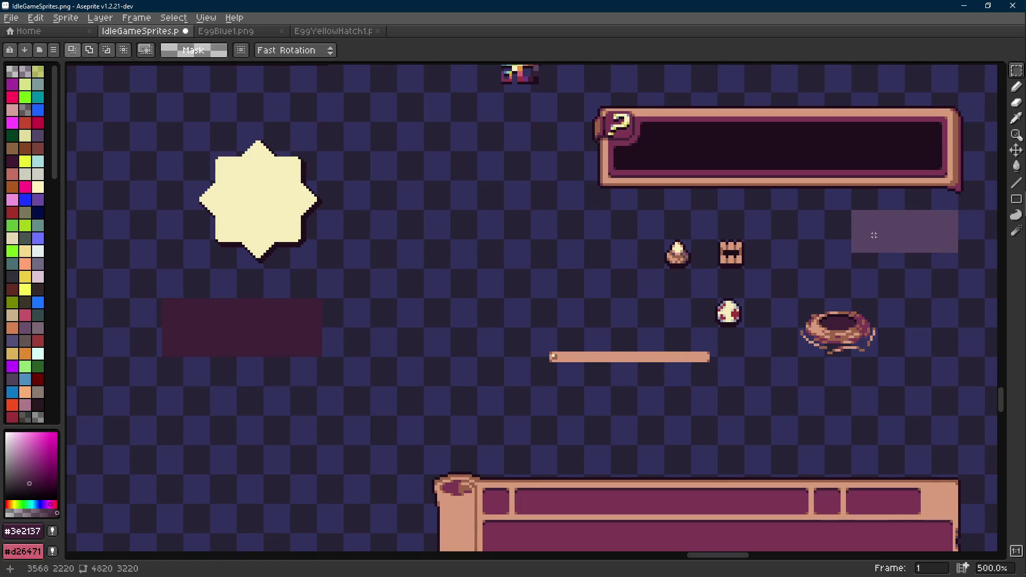
left_click(865, 236, "alt")
key("g")
left_click(324, 321)
key("ctrl+z")
left_click(403, 314)
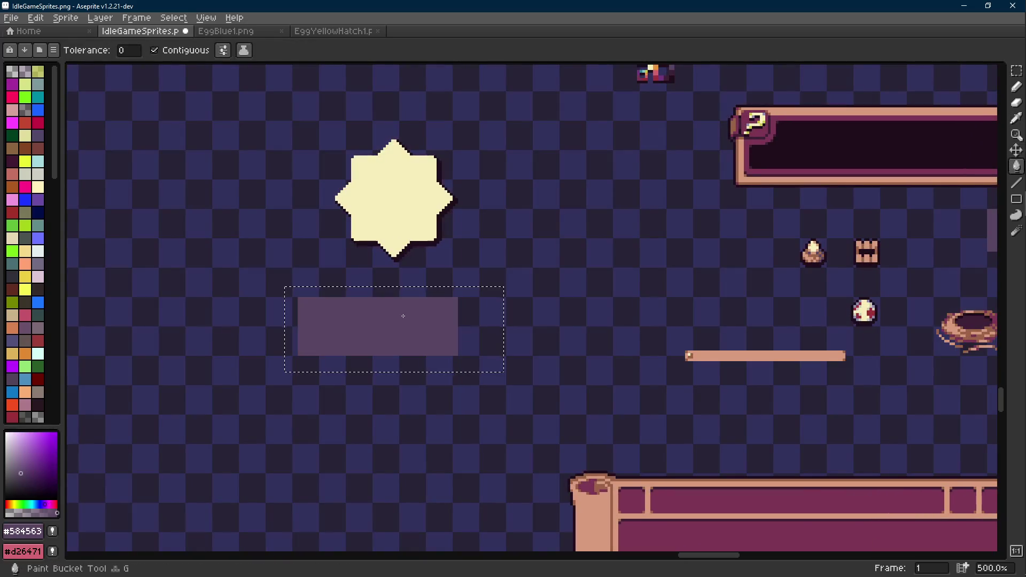
- Shift the purple rectangle up and right, and lengthen its right end
key("r")
mouse_move(267, 269)
left_mouse_down()
mouse_move(403, 346)
mouse_move(517, 393)
left_mouse_up()
left_click_drag(457, 364, 468, 334)
key("ctrl+d")
scroll(469, 290, "up", 1)
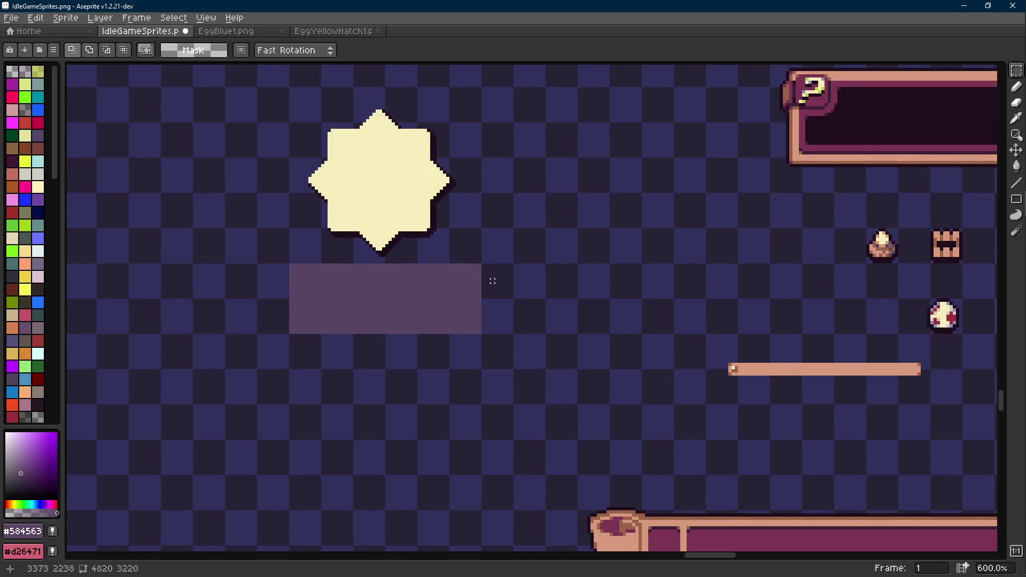
left_click_drag(502, 264, 422, 351)
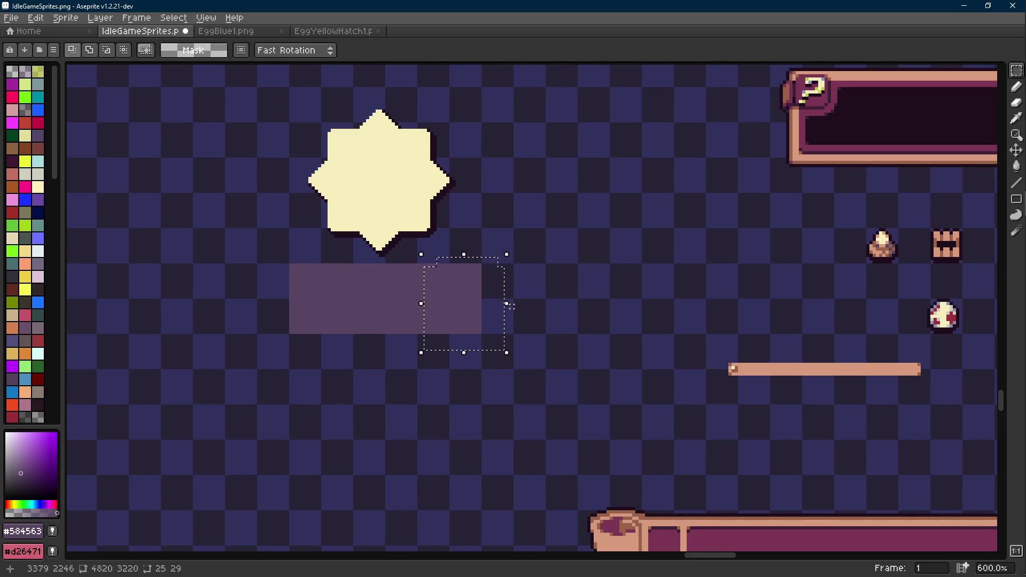
left_click_drag(465, 326, 518, 316)
key("e")
- Fill the notch in the top edge and copy the lower strip downward to heighten the block
scroll(502, 293, "up", 7)
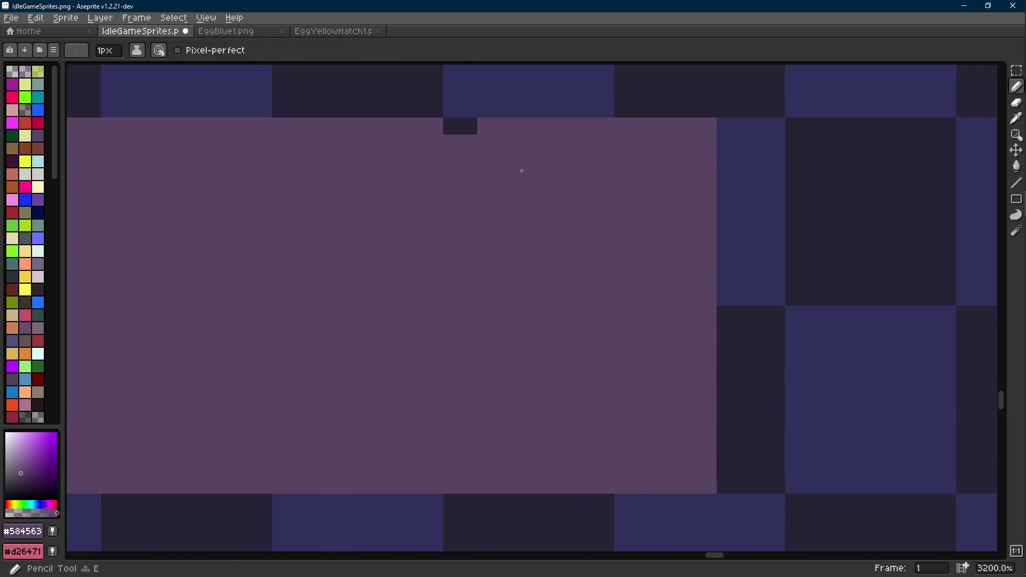
left_click(456, 128)
scroll(456, 130, "down", 8)
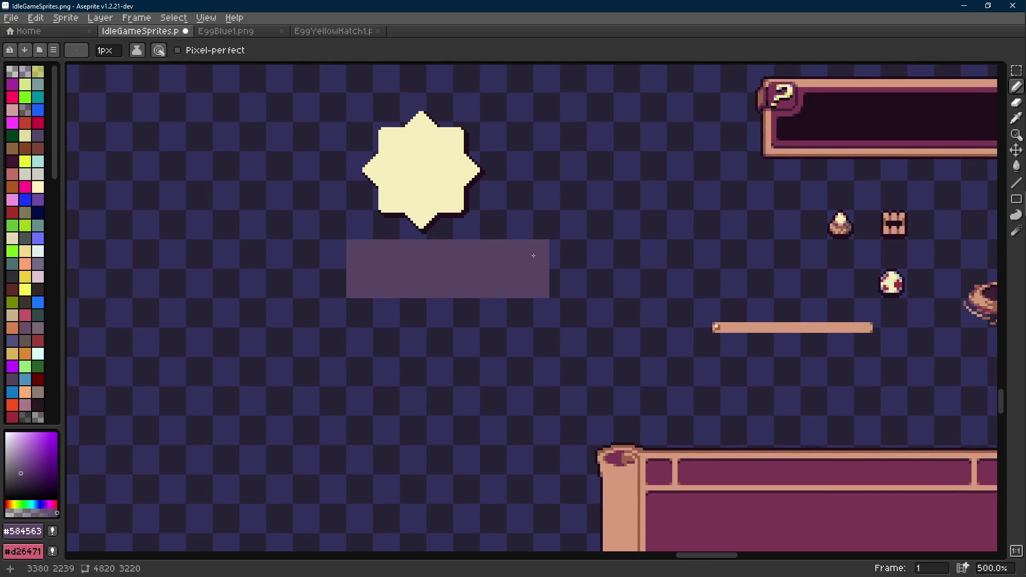
key("m")
left_click_drag(578, 266, 260, 327)
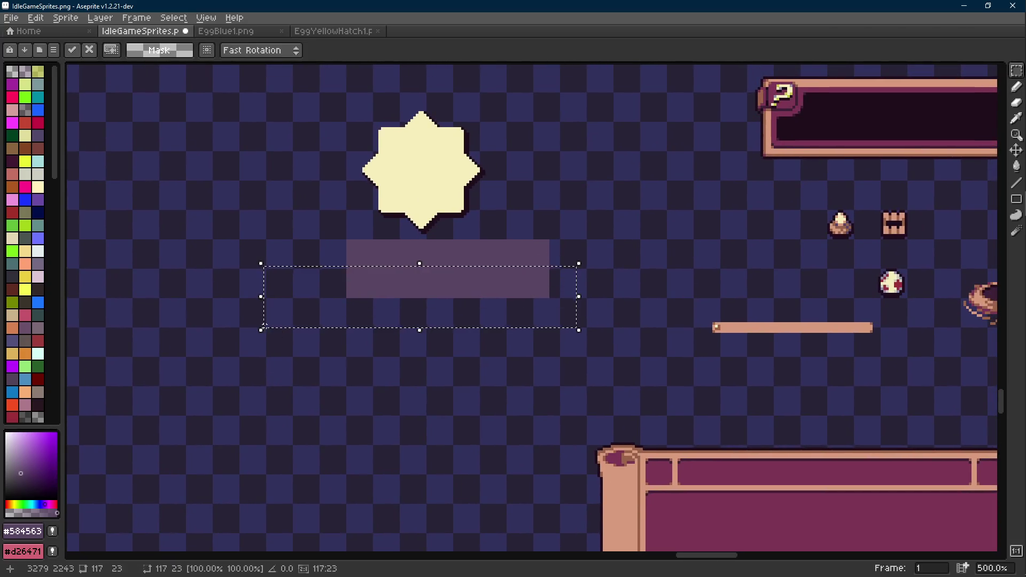
left_click_drag(272, 293, 272, 334)
key("Up")
key("Up")
key("Up")
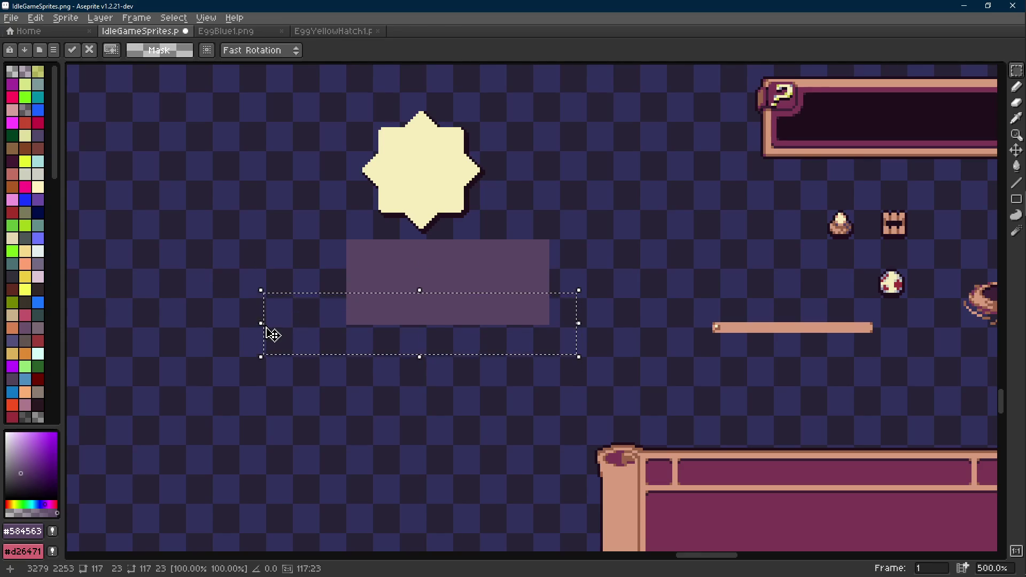
key("Return")
- Shift the whole purple rectangle left and deselect it
mouse_move(488, 244)
left_mouse_down()
mouse_move(442, 249)
mouse_move(428, 266)
left_mouse_up()
key("w")
left_click(457, 286)
key("Left")
key("Left")
key("Left")
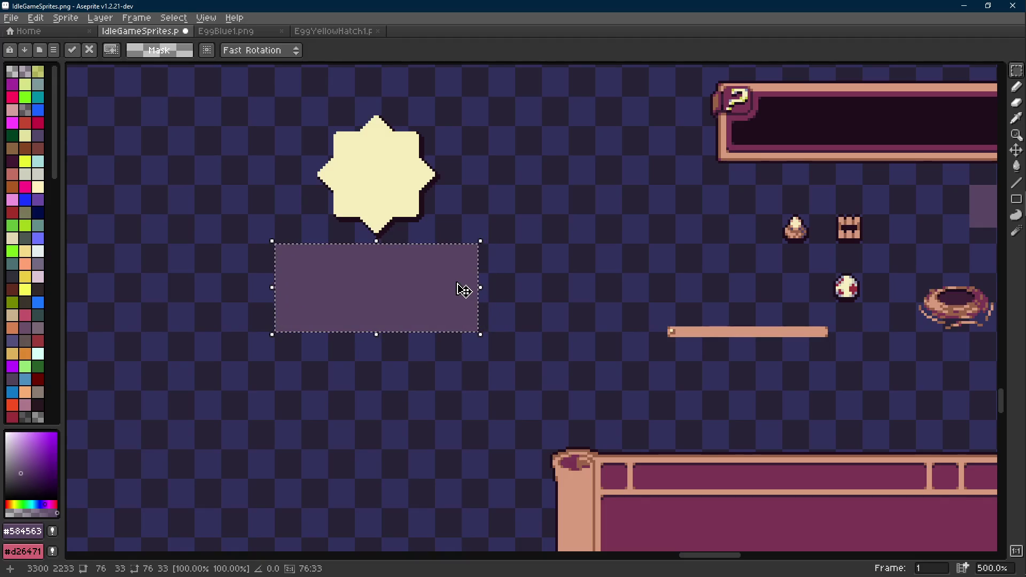
key("ctrl+d")
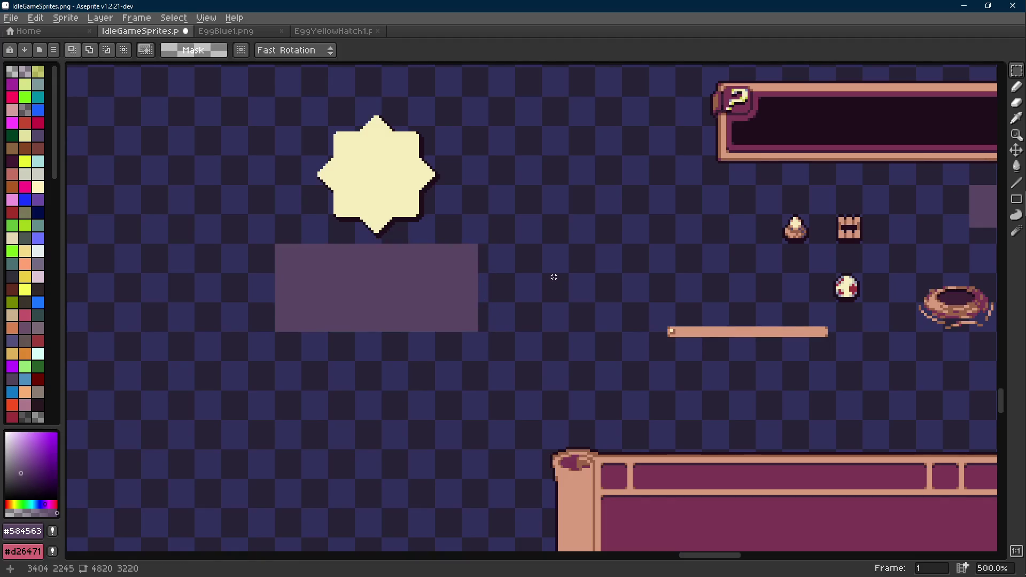
- Fill the empty gap at the purple rectangle's right edge with purple
scroll(463, 266, "up", 1)
scroll(462, 265, "up", 3)
left_click_drag(519, 219, 447, 433)
key("g")
left_click(508, 344)
scroll(537, 323, "down", 5)
key("m")
key("ctrl+d")
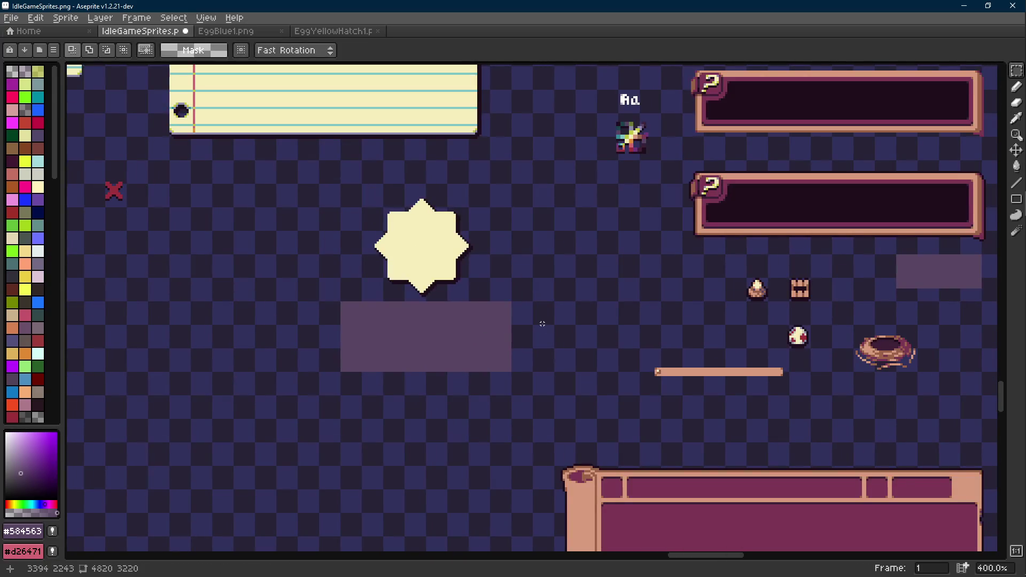
- Save the sprite sheet with the finished purple block
scroll(484, 311, "up", 1)
left_click_drag(542, 124, 329, 319)
key("ctrl+d")
scroll(522, 310, "down", 2)
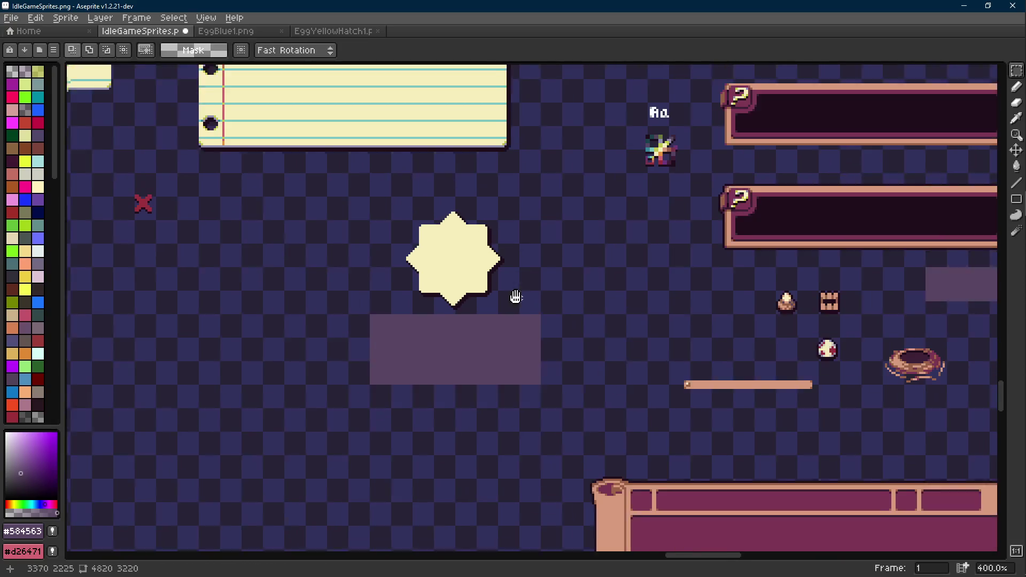
key("ctrl+s")
- Try placing the nest on the purple block, then cancel the move
left_click_drag(818, 305, 931, 374)
mouse_move(871, 362)
left_mouse_down()
mouse_move(411, 340)
mouse_move(634, 330)
left_mouse_up()
scroll(414, 335, "down", 2)
key("ctrl+d")
scroll(582, 300, "up", 10)
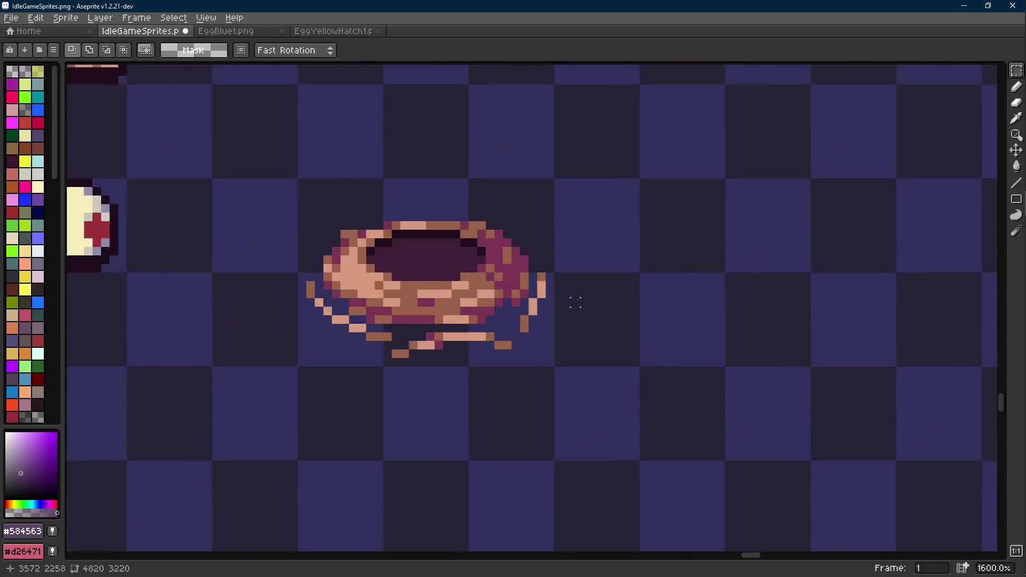
- Recolour the nest's upper-left rim with the magenta #7c3653 line
key("i")
left_click(637, 250)
key("shift+e")
mouse_move(590, 243)
left_mouse_down()
mouse_move(556, 226)
mouse_move(448, 231)
mouse_move(384, 260)
left_mouse_up()
- Paint three nest rim pixels in brown #9a6348
key("i")
left_click(420, 224)
key("shift+e")
left_click(433, 248)
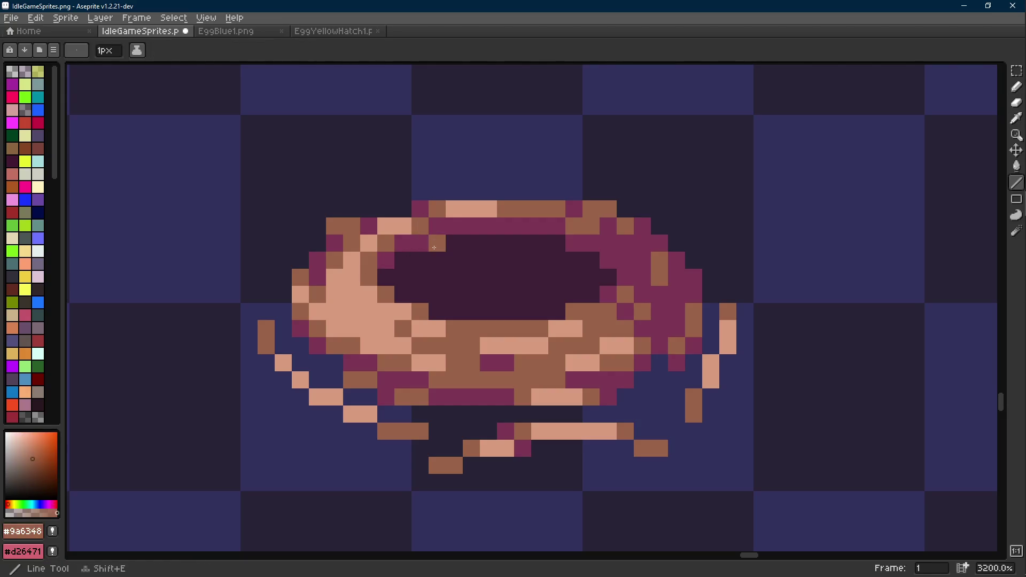
left_click(454, 243)
left_click(403, 261)
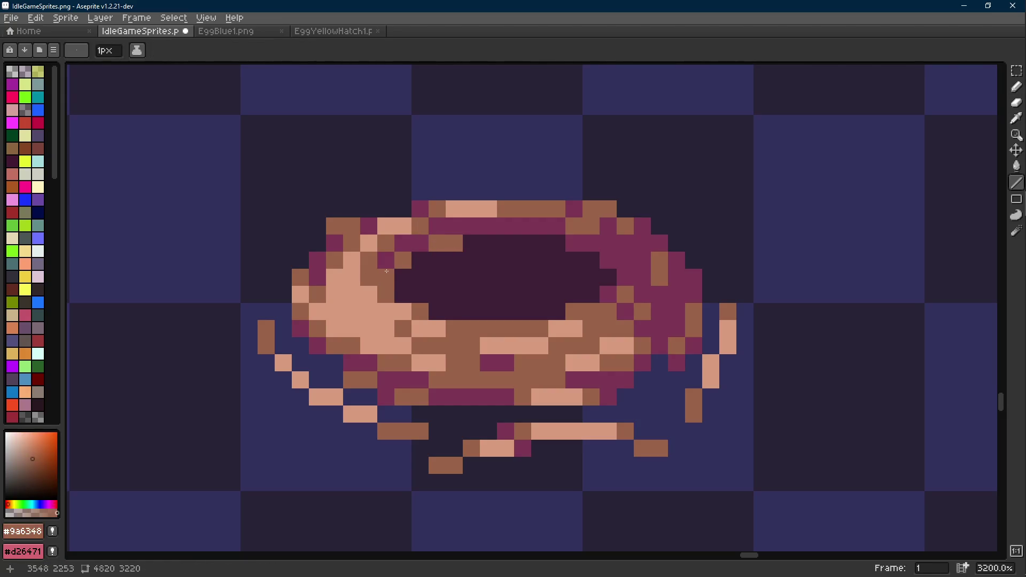
- Add another brown #9a6348 pixel to the nest rim
key("i")
left_click(394, 247)
key("b")
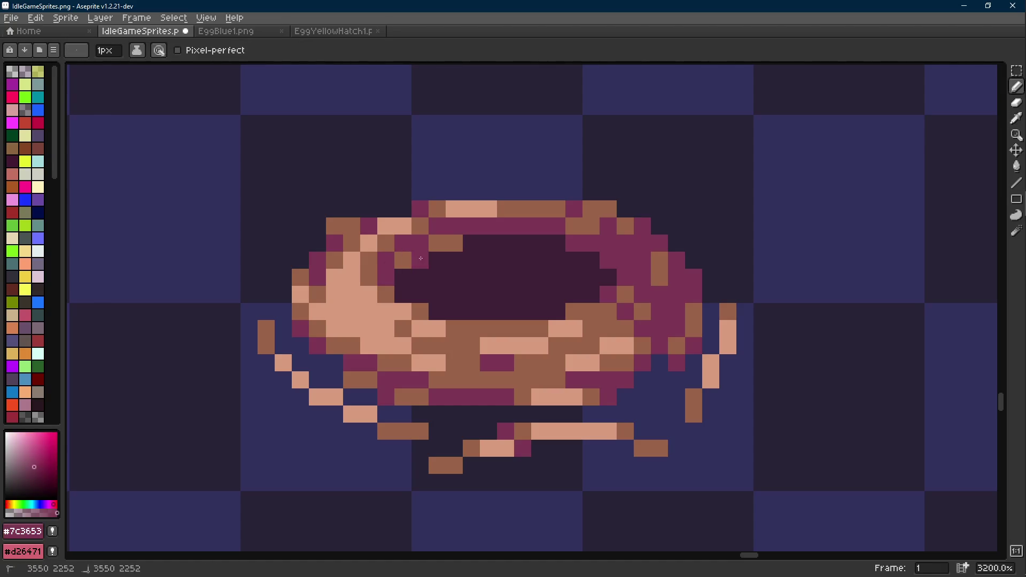
scroll(475, 299, "down", 5)
scroll(475, 300, "down", 3)
scroll(475, 299, "up", 10)
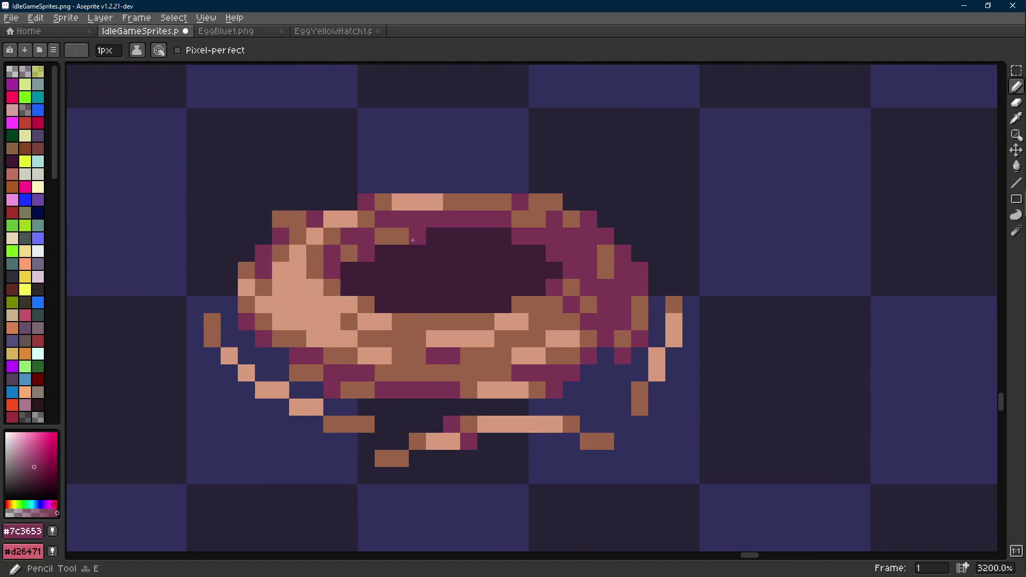
key("i")
left_click(403, 232)
key("b")
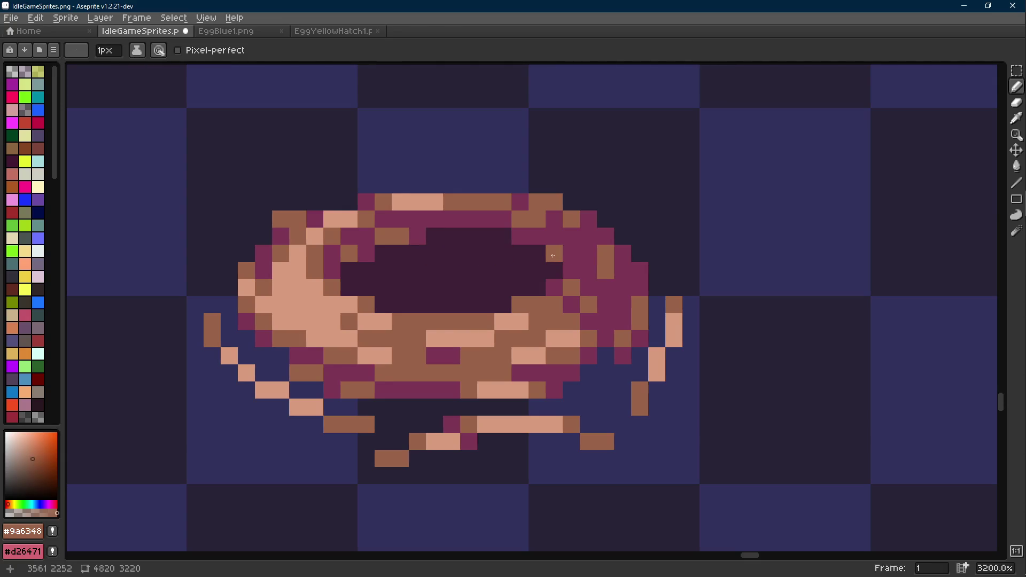
key("alt")
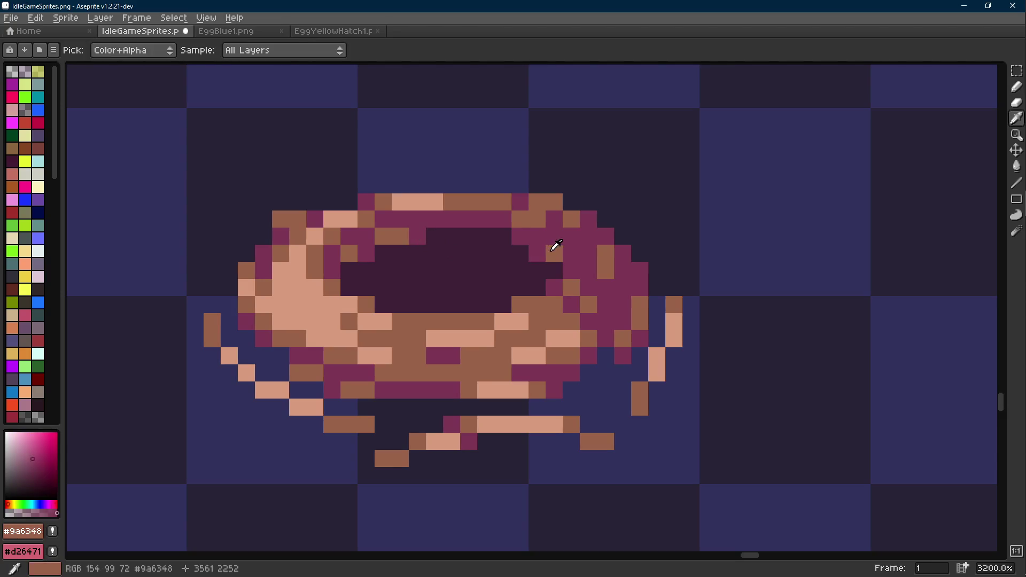
left_click(502, 236)
- Paint a magenta #7c3653 pixel inside the nest
left_click(536, 232, "alt")
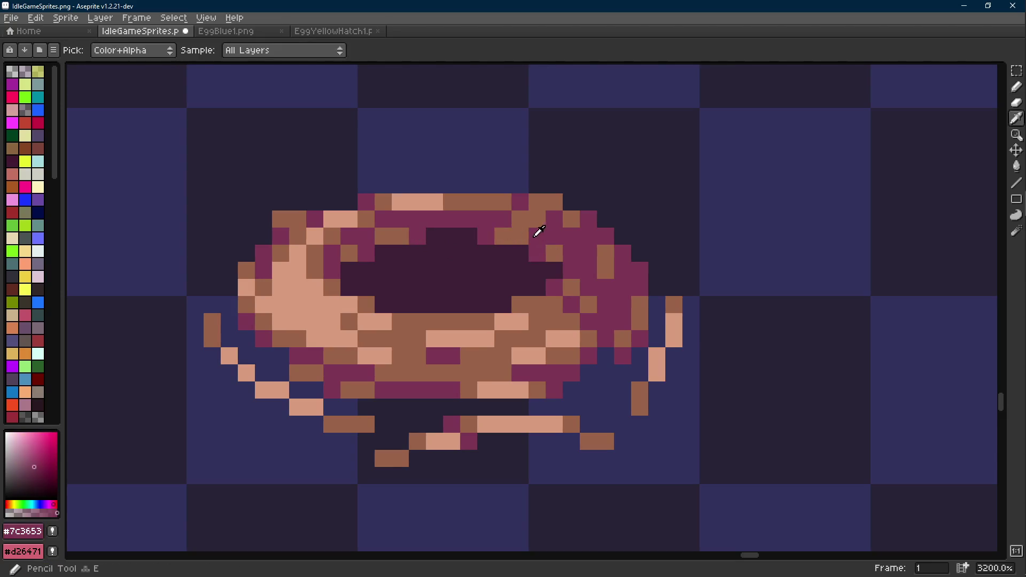
scroll(541, 231, "down", 8)
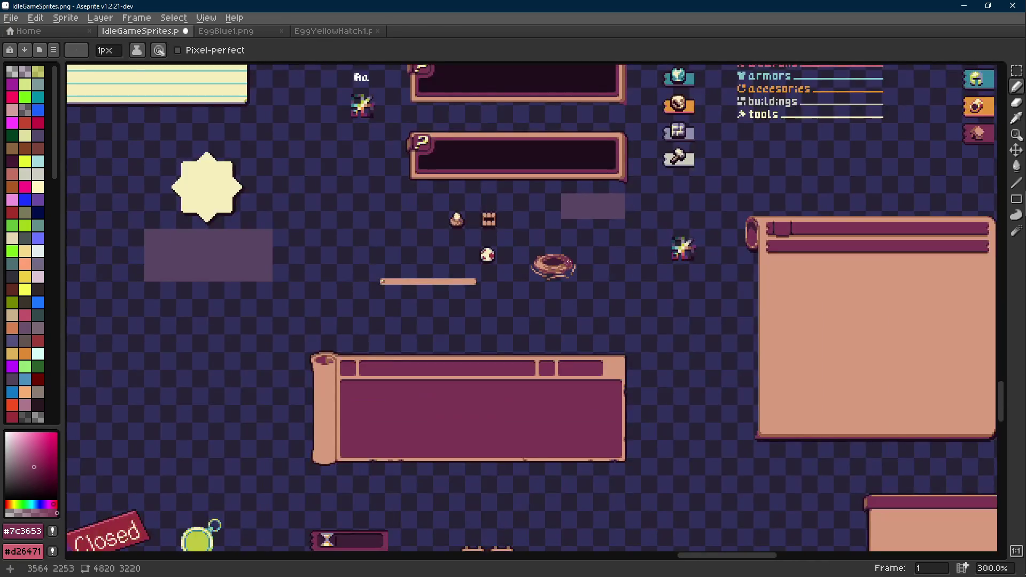
scroll(553, 266, "up", 8)
left_click(494, 256)
key("l")
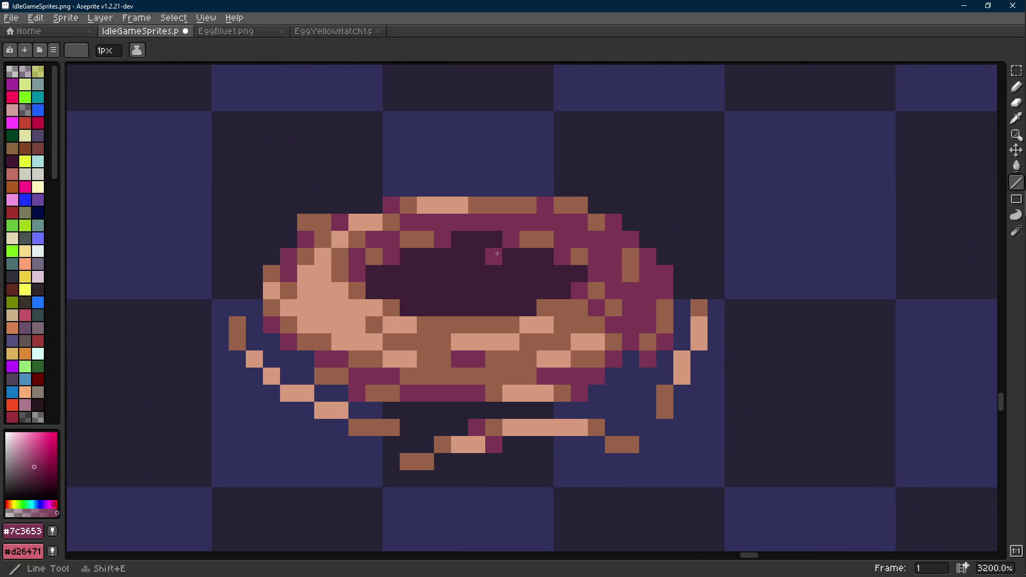
scroll(500, 259, "down", 8)
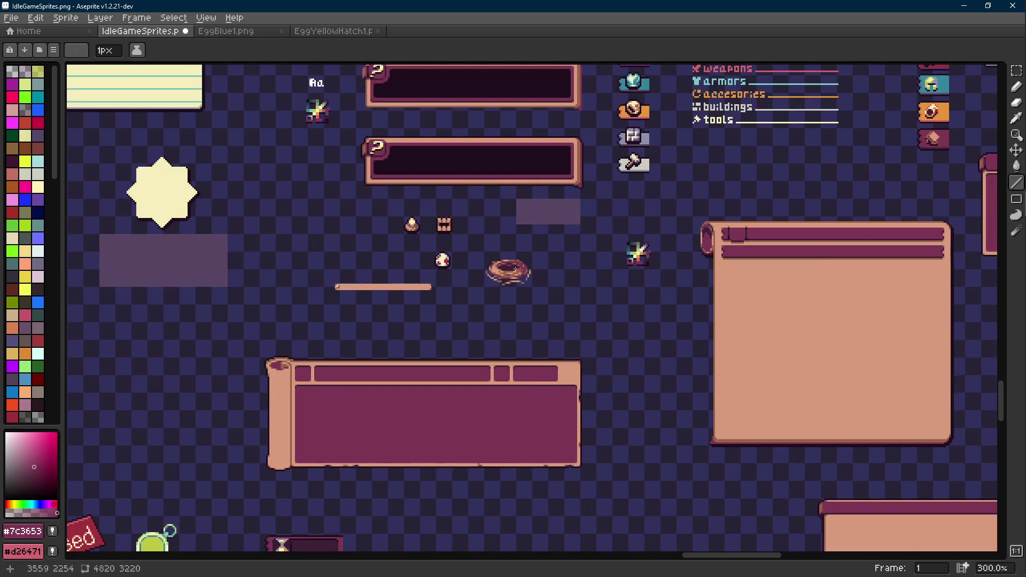
scroll(513, 269, "up", 7)
key("b")
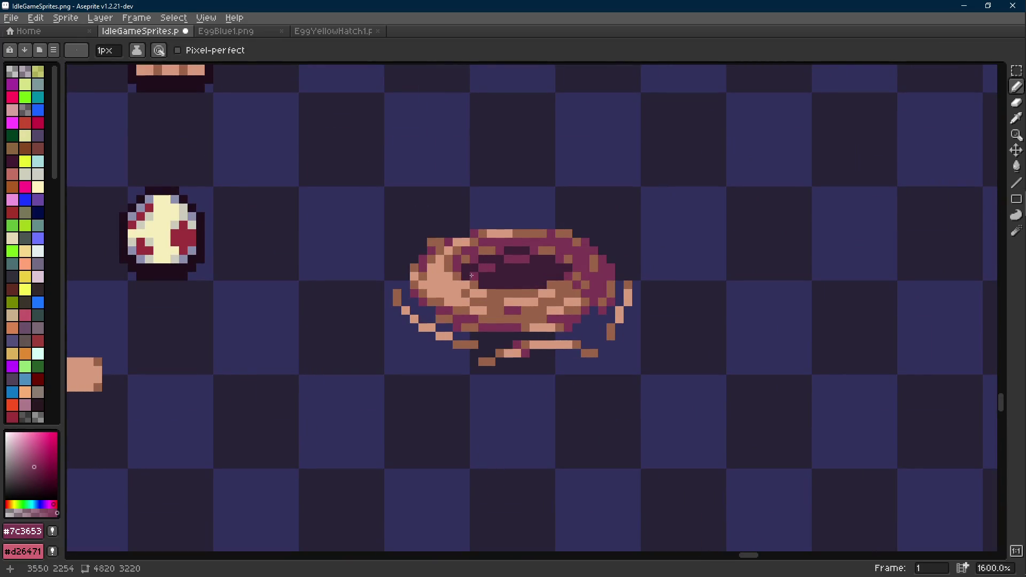
key("i")
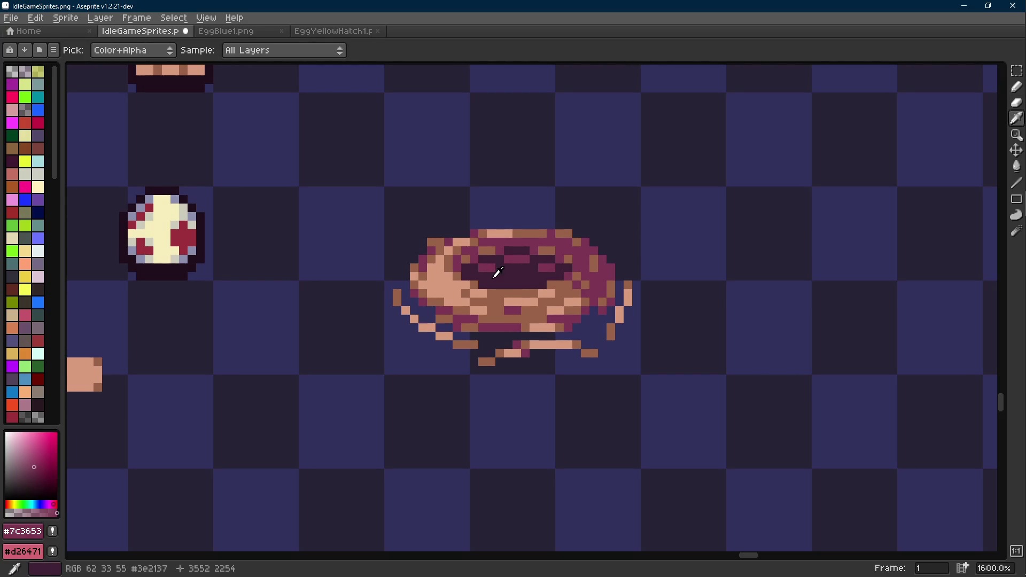
key("b")
left_click_drag(491, 277, 456, 292)
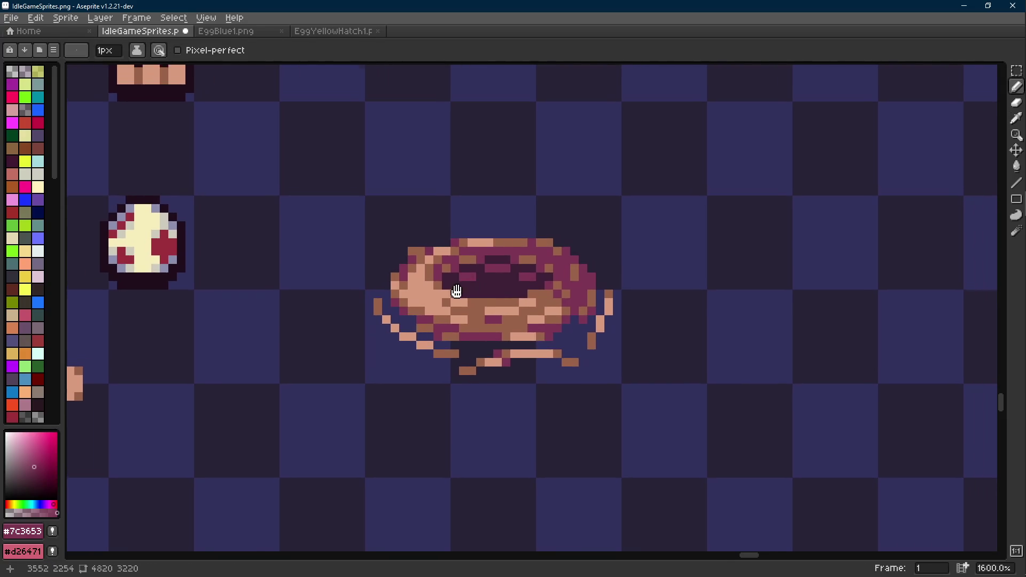
- Save the sheet, then repaint dark-centre pixels and add magenta and #3e2137 touch-ups
key("ctrl+s")
scroll(524, 295, "down", 5)
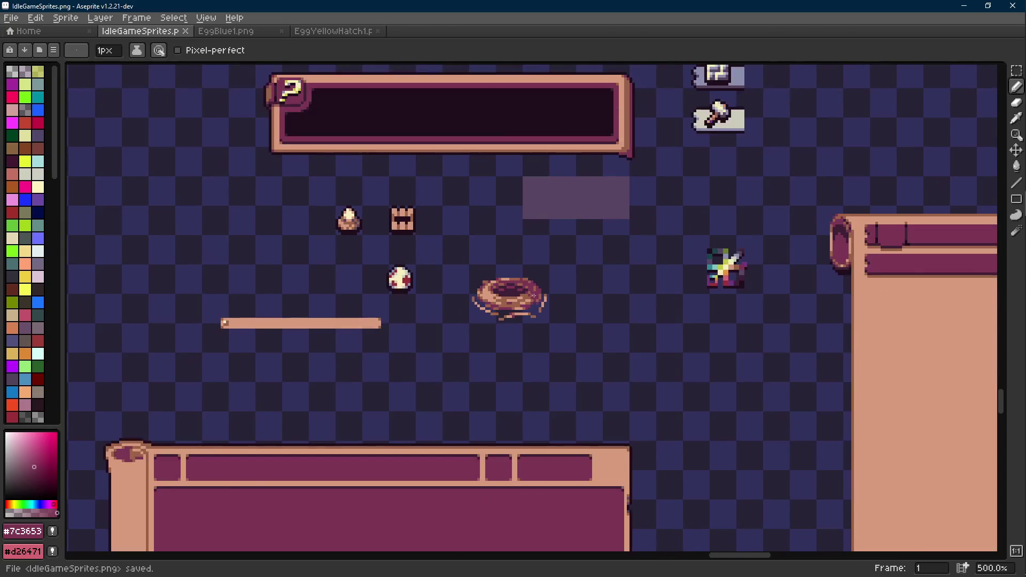
scroll(481, 282, "up", 8)
key("i")
left_click(404, 277)
key("b")
left_click(361, 269)
left_click(339, 268, "alt")
left_click(327, 269)
left_click(497, 269)
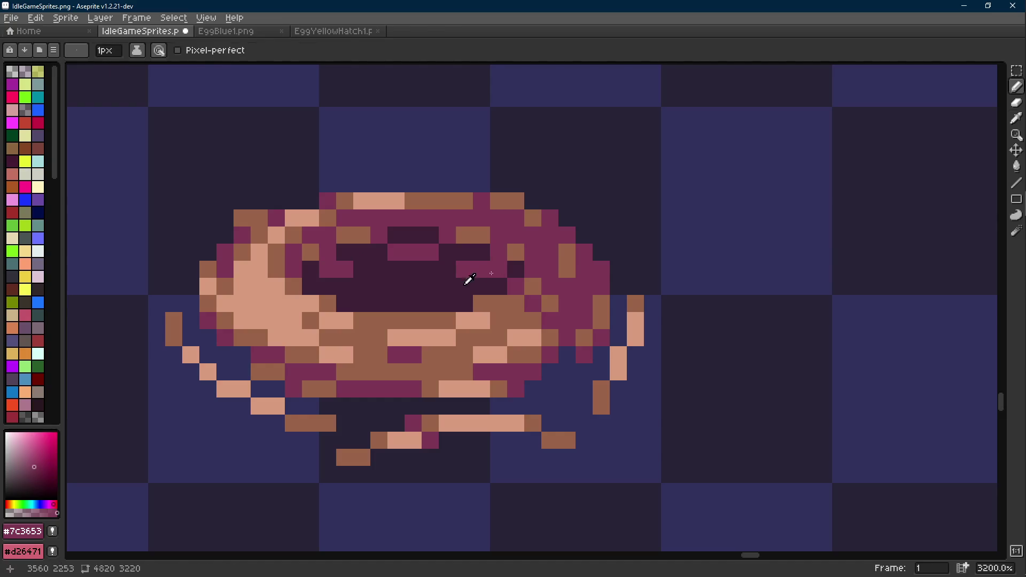
left_click(470, 283, "alt")
left_click(463, 272)
- Add two more dark pixels inside the nest's hollow
scroll(463, 271, "down", 8)
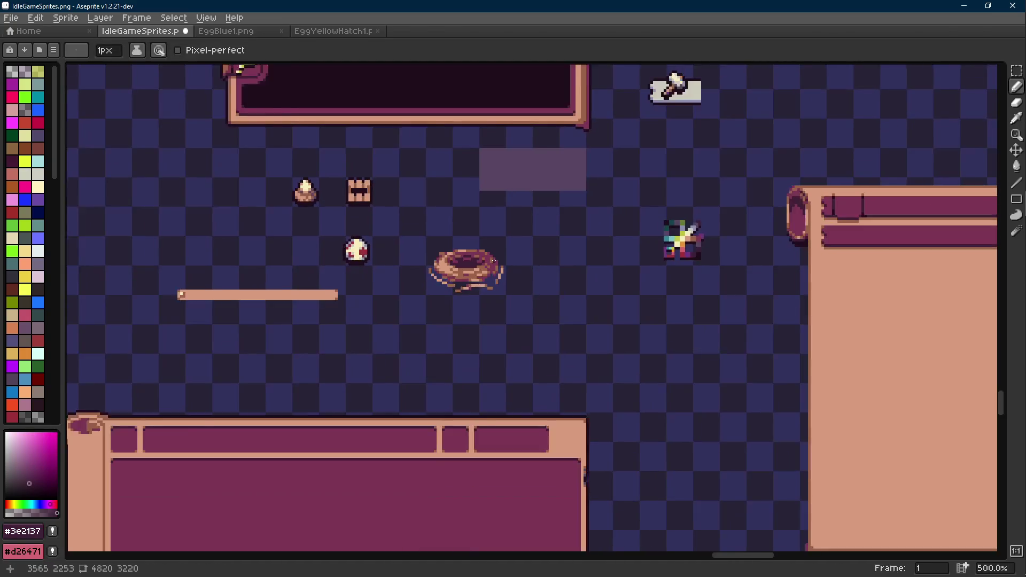
scroll(428, 251, "up", 8)
key("i")
left_click(400, 238)
key("b")
left_click(368, 237)
left_click(434, 237)
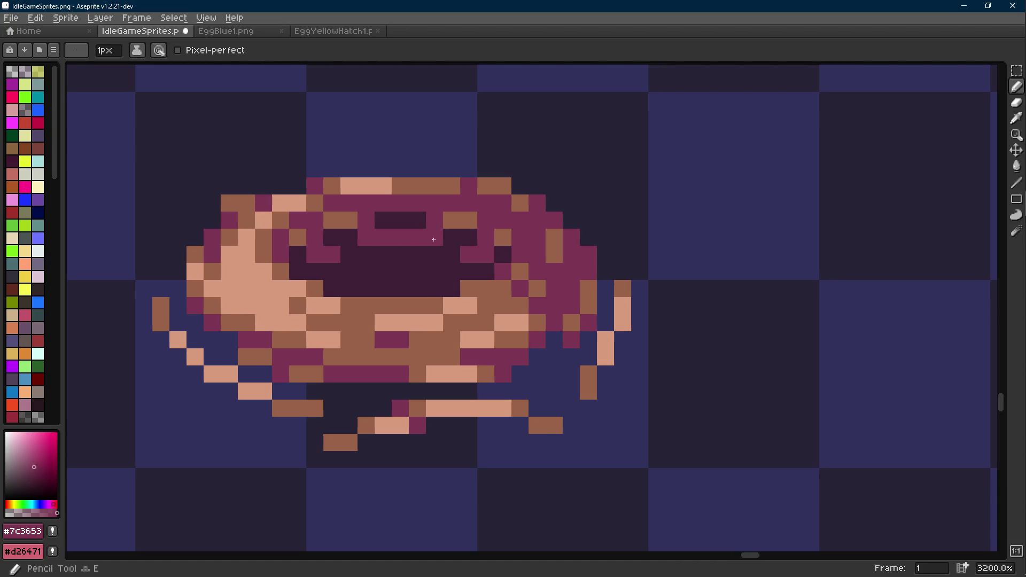
scroll(434, 238, "down", 10)
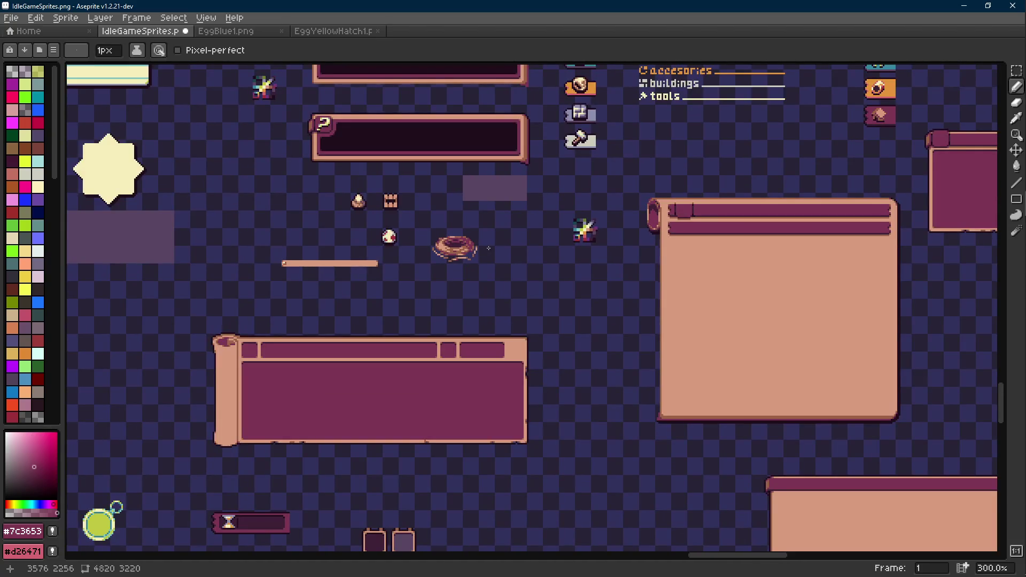
- Save IdleGameSprites.png, confirming the flattened save
key("ctrl+s")
key("Return")
scroll(469, 253, "up", 4)
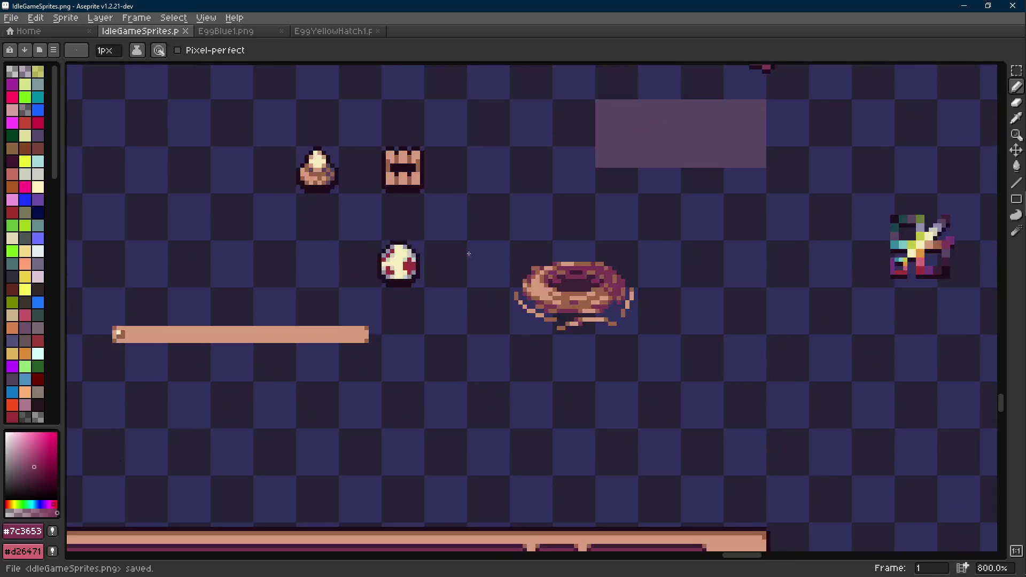
left_click_drag(469, 253, 406, 266)
- Trial-move the egg onto the nest, undo it, deselect, and save again
key("m")
mouse_move(306, 237)
left_mouse_down()
mouse_move(396, 306)
mouse_move(550, 291)
mouse_move(531, 299)
left_mouse_up()
key("ctrl+z")
scroll(610, 287, "down", 4)
left_click(612, 289)
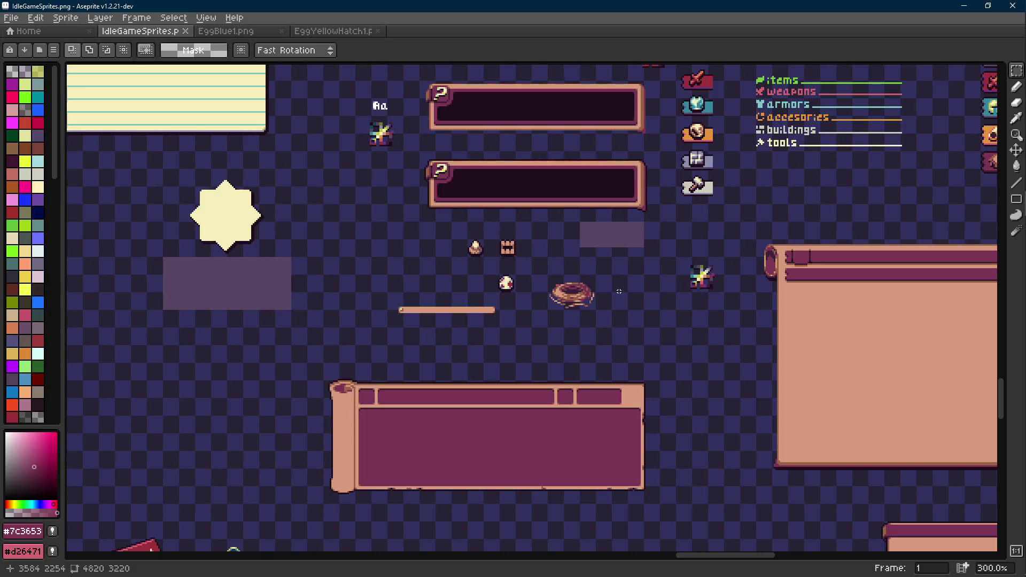
key("ctrl+s")
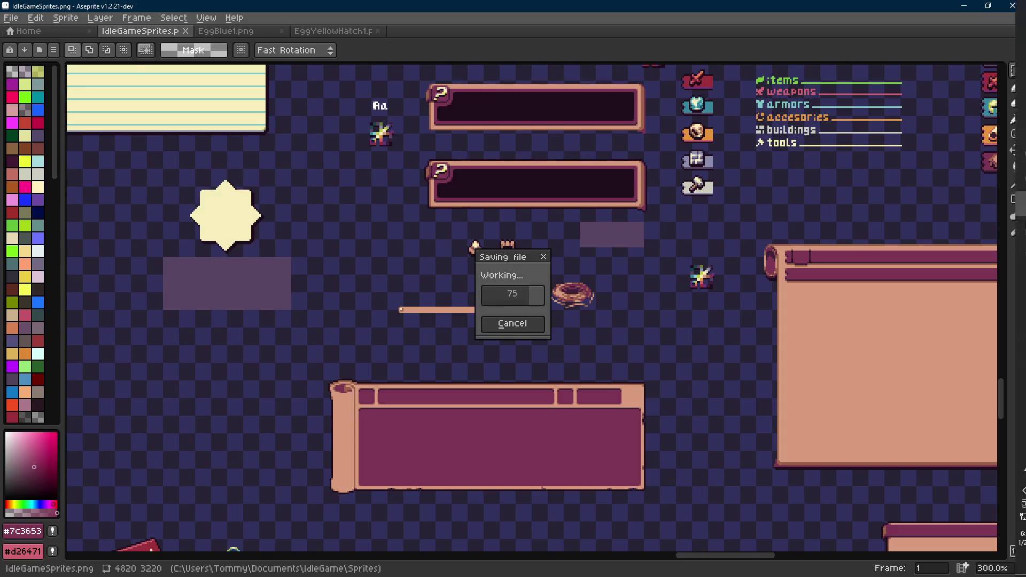
left_click(1011, 229)
- Add 'egg drop in' and a hatch animation cracking line below the agenda
left_click(292, 284)
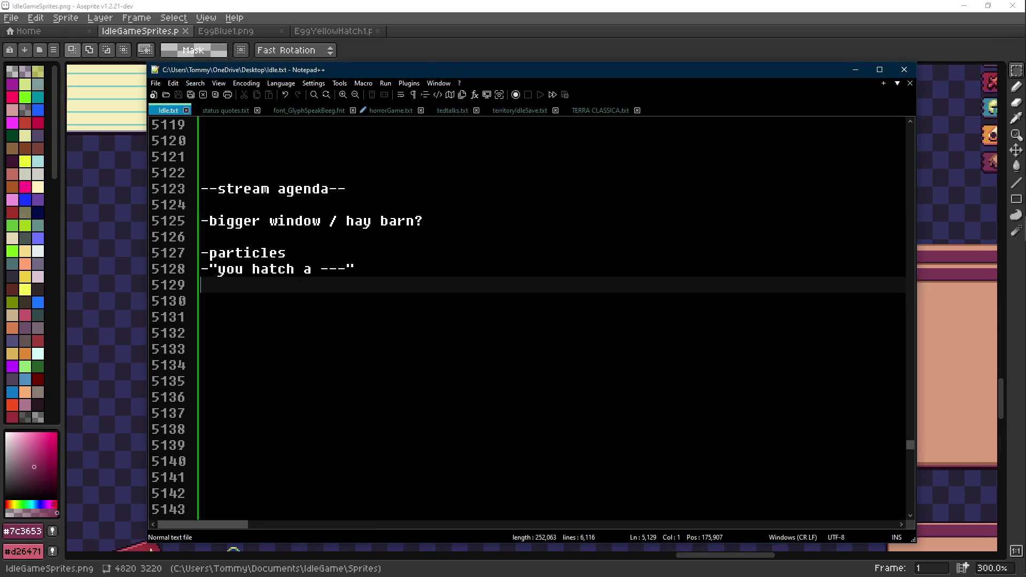
key("Return")
type("-egg drop in")
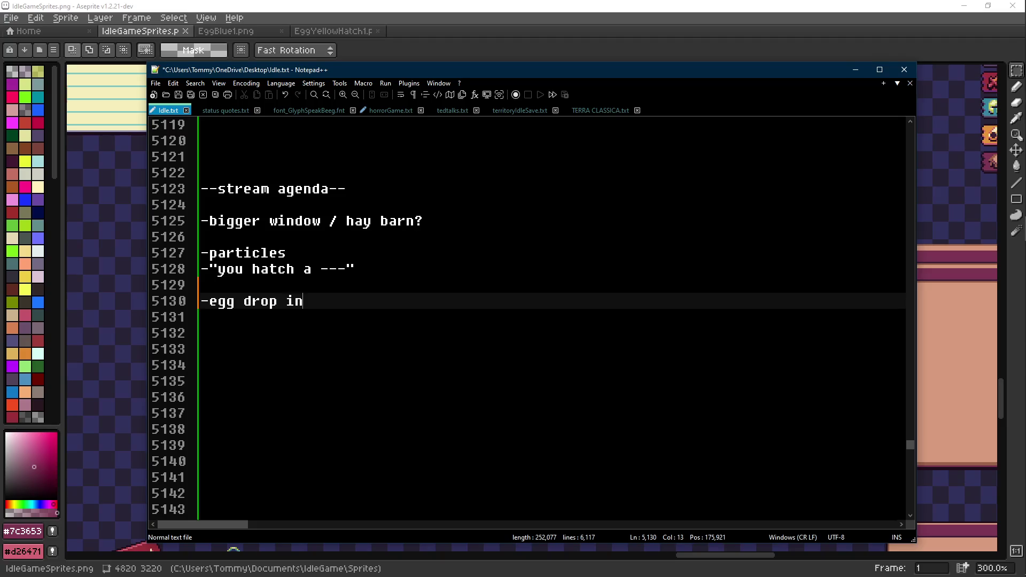
key("Return")
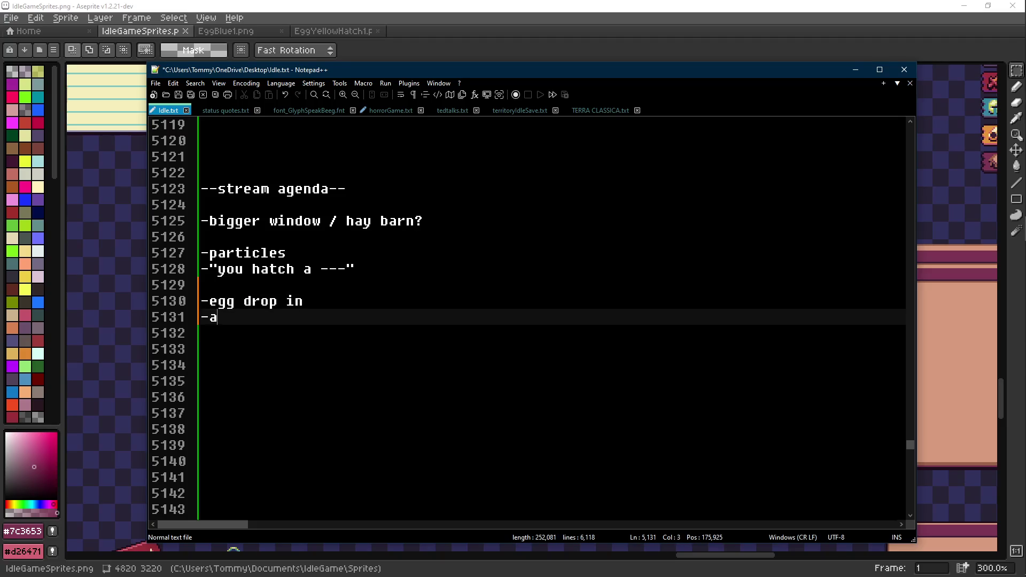
type("nimation starts")
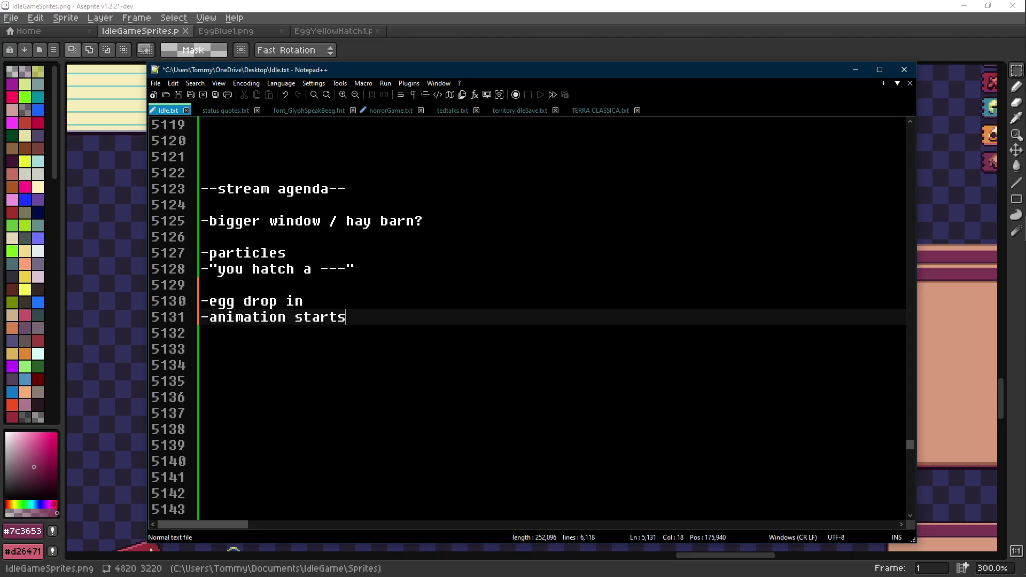
type(" of cracking")
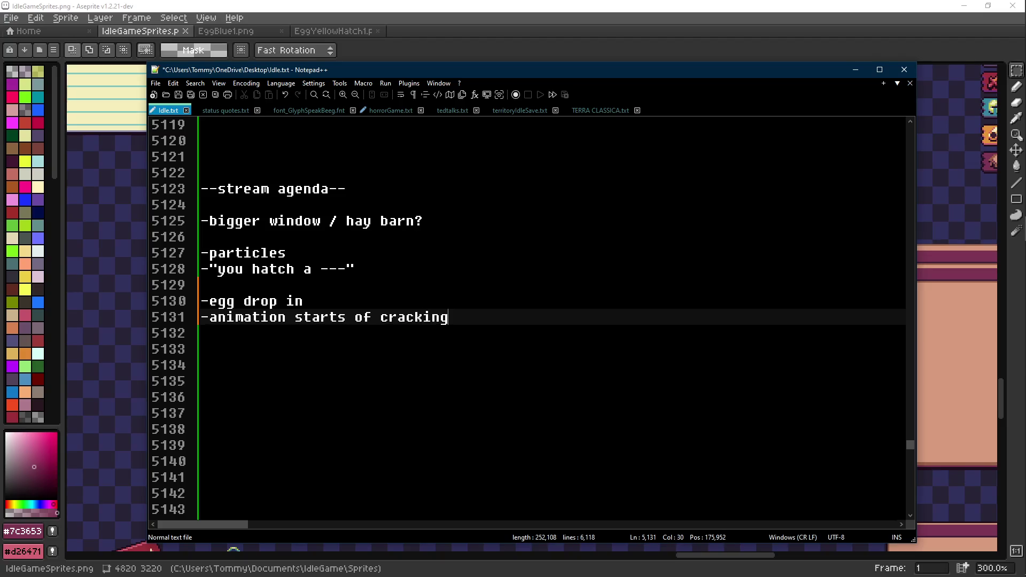
key("Return")
- Add the notes 'flashes every crack?' and '-flash white with stars spiral', then save
type("flash")
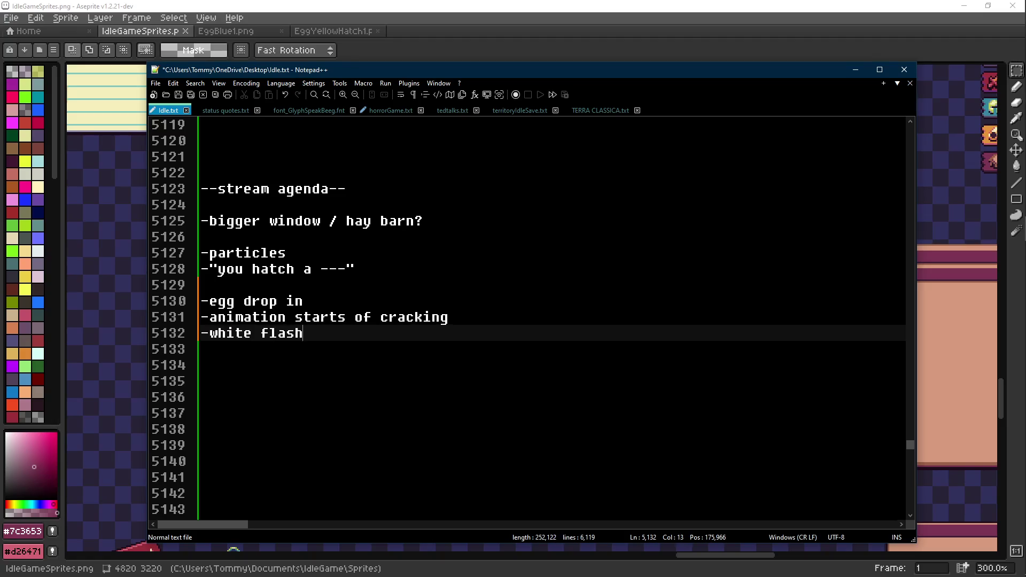
type("es every cr")
type("ack?")
key("Return")
type("-")
key("ctrl+s")
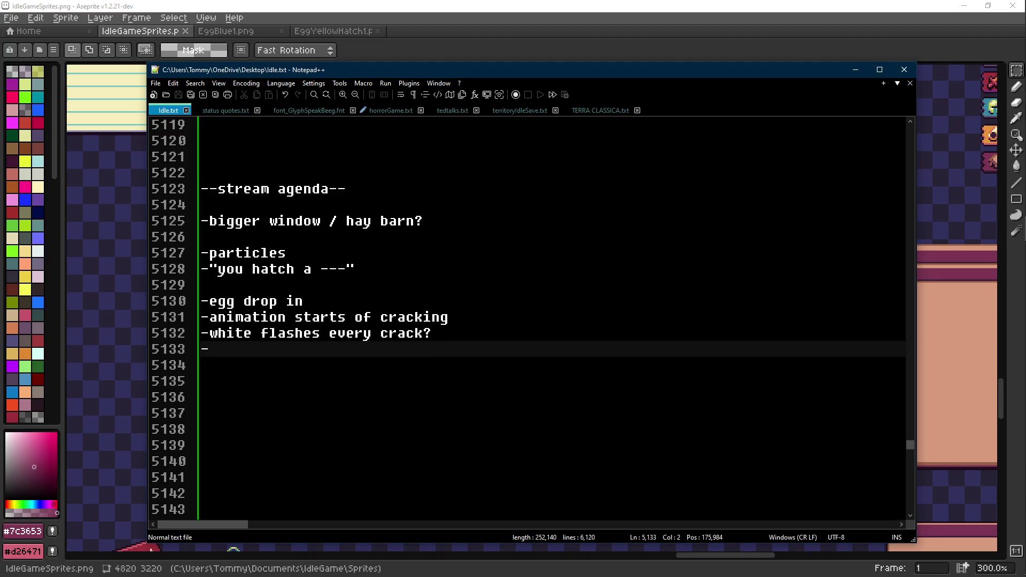
type("fl")
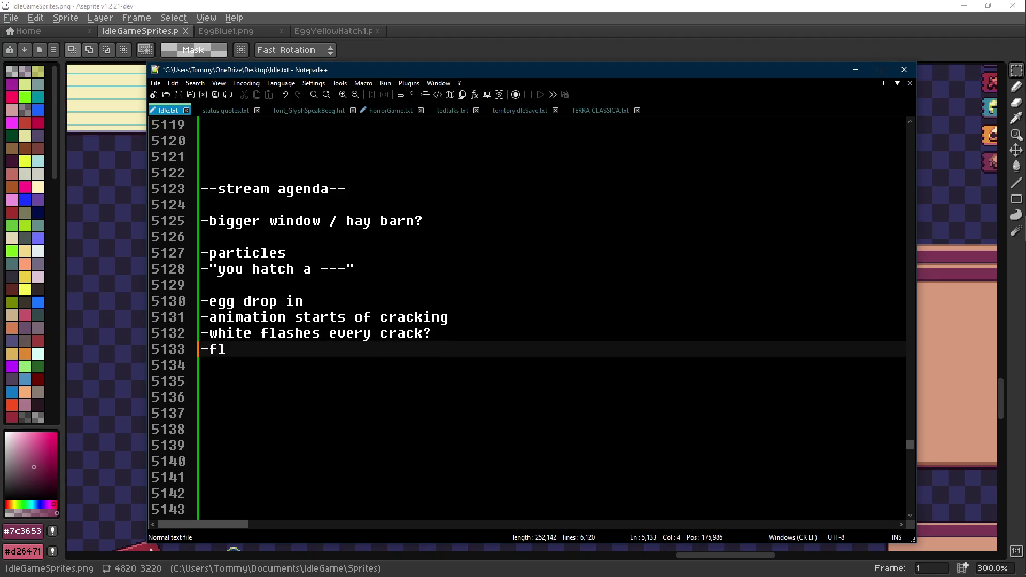
type("ash white with stars spiral")
key("Return")
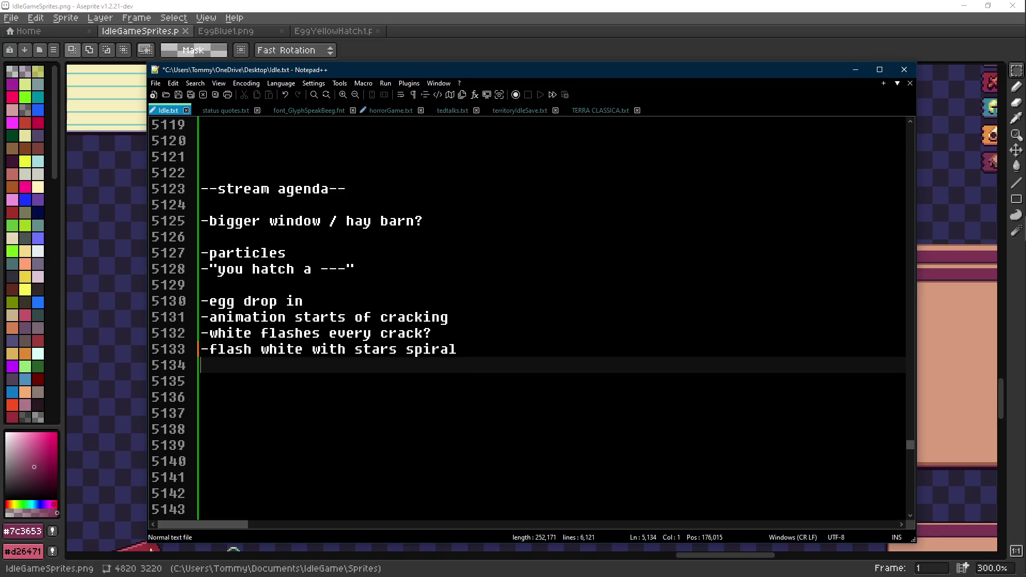
key("ctrl+s")
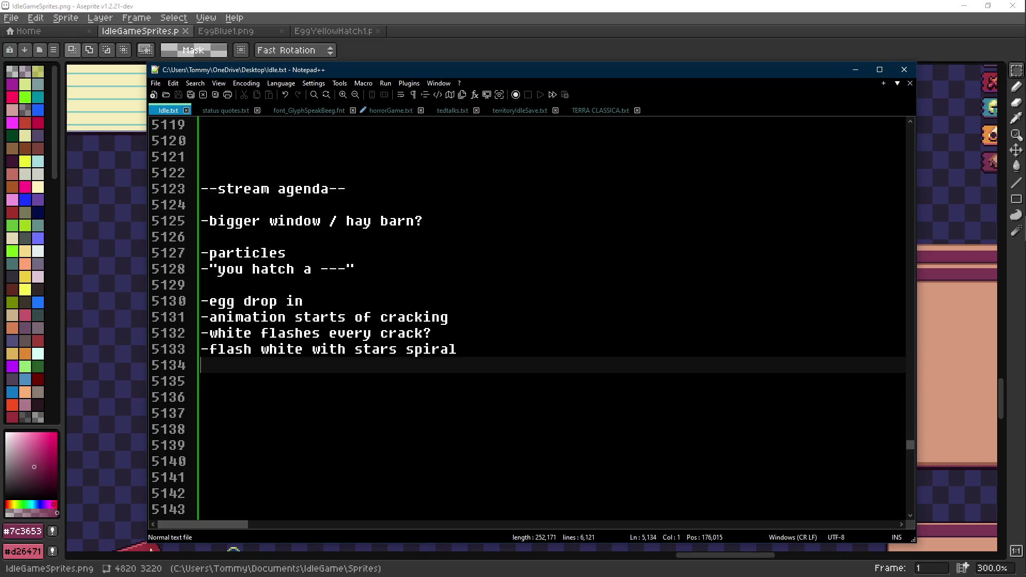
- Add the line '-poor particles', fixing its typos, and save
type("-poor")
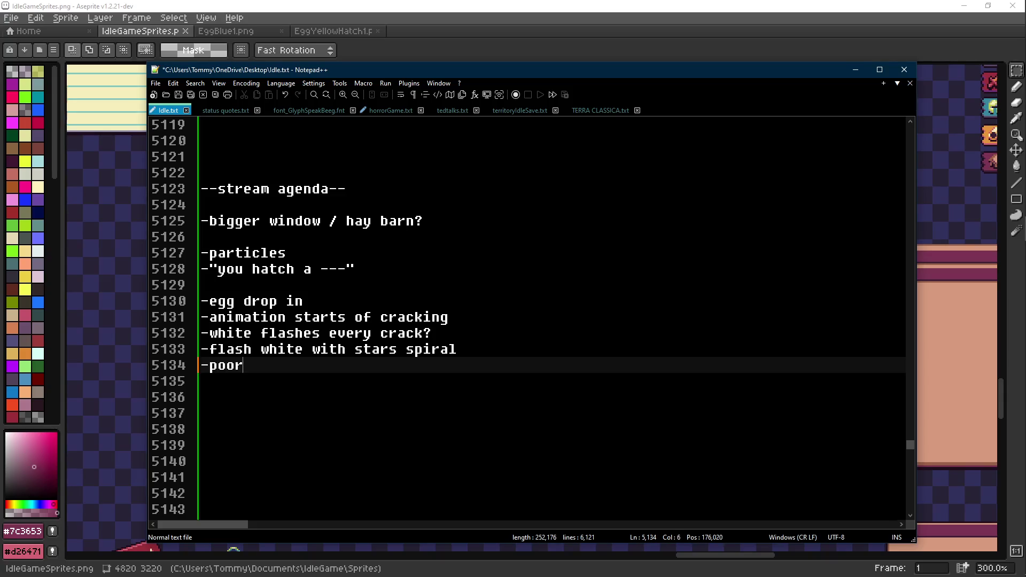
key("BackSpace")
type("par")
key("BackSpace")
type("icles")
key("ctrl+s")
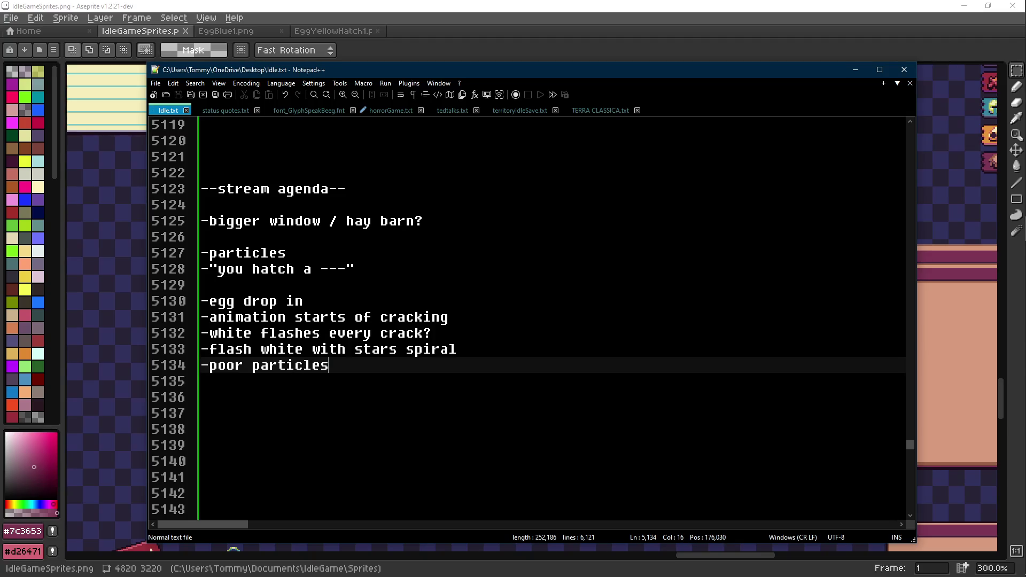
key("Return")
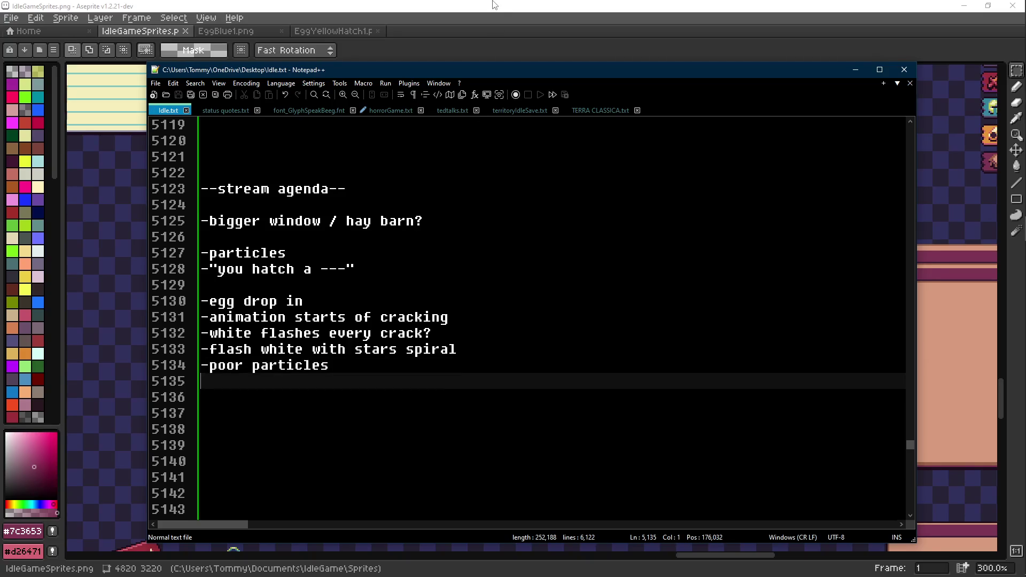
left_click(494, 5)
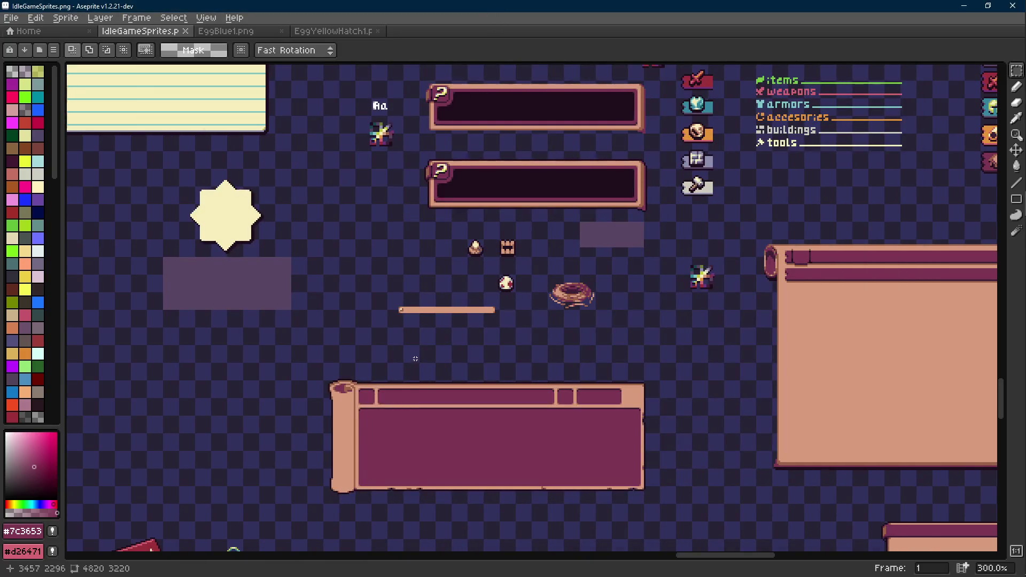
- Move the Magic Wand-selected purple rectangle down slightly, then drag the nest onto it
scroll(470, 356, "right", 2)
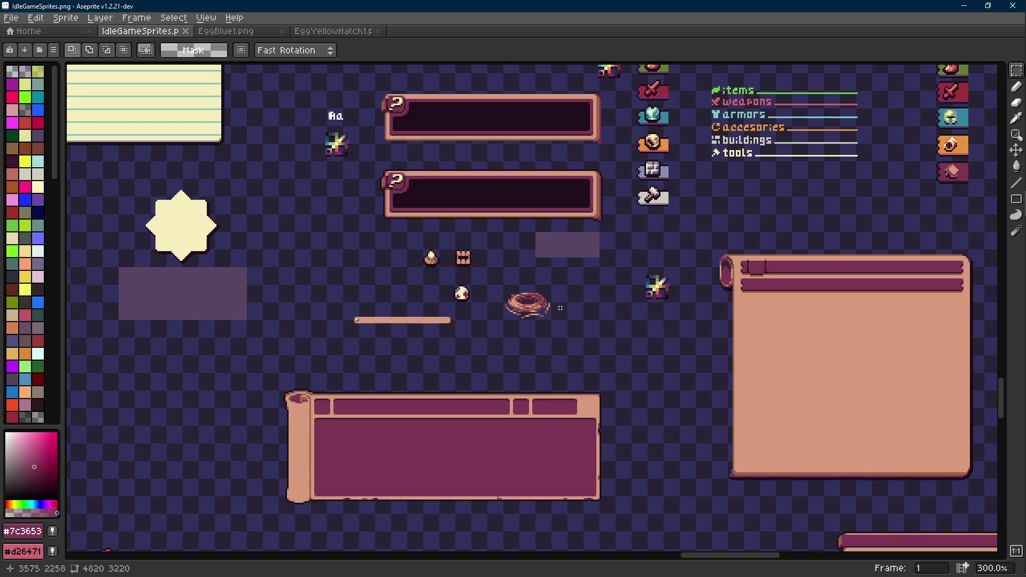
scroll(557, 305, "left", 5)
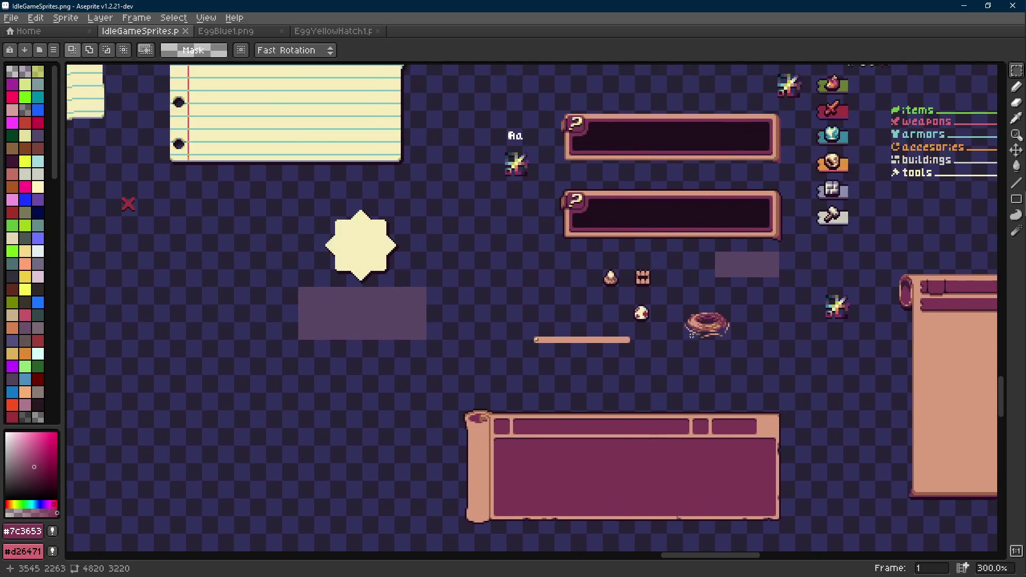
key("w")
left_click(372, 294)
left_click_drag(373, 294, 372, 320)
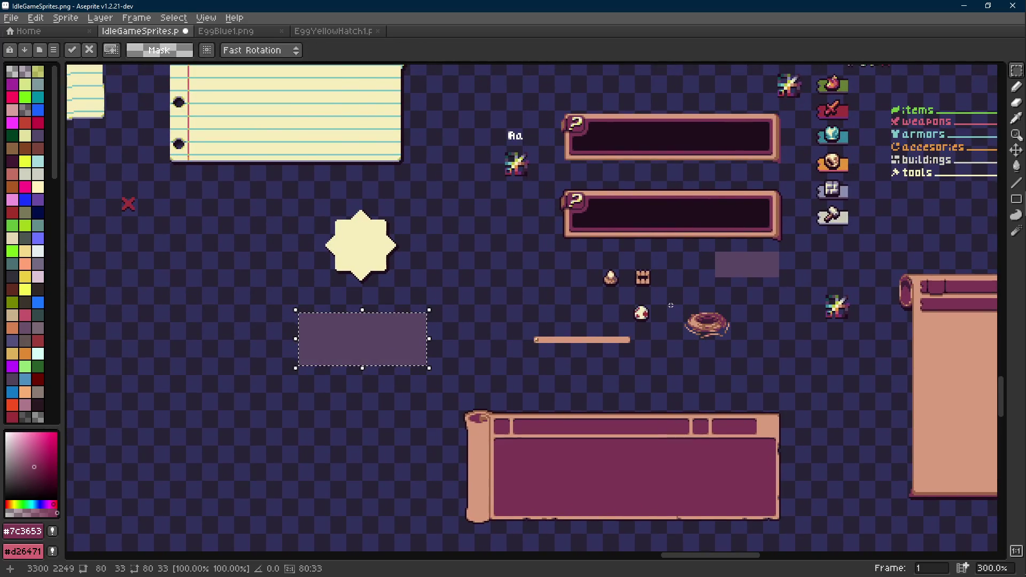
key("ctrl+d")
left_click_drag(751, 303, 676, 369)
left_click_drag(721, 343, 378, 351)
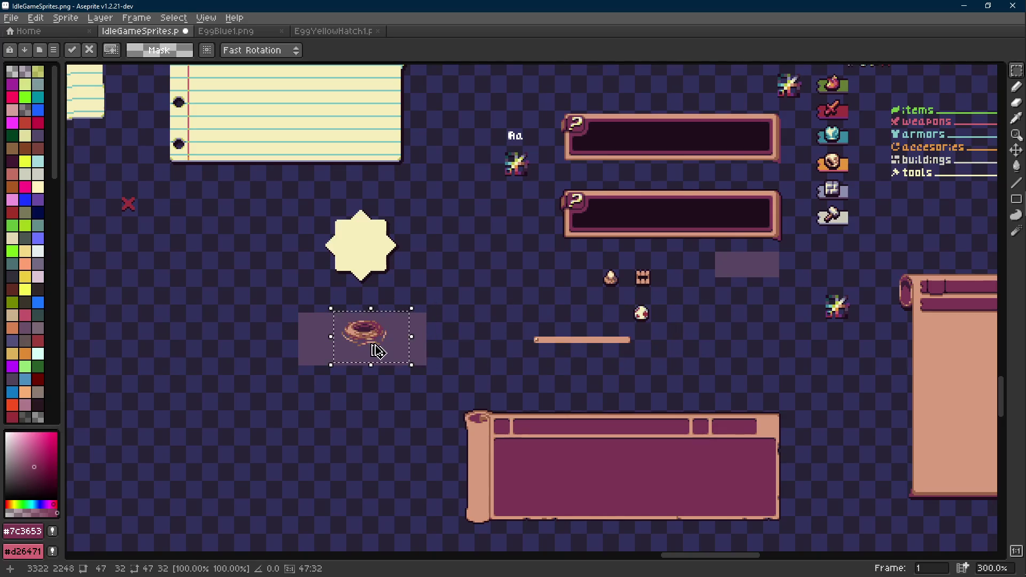
- Correct a mistyped letter in the word 'poor' in the Idle.txt notes
key("alt+Tab")
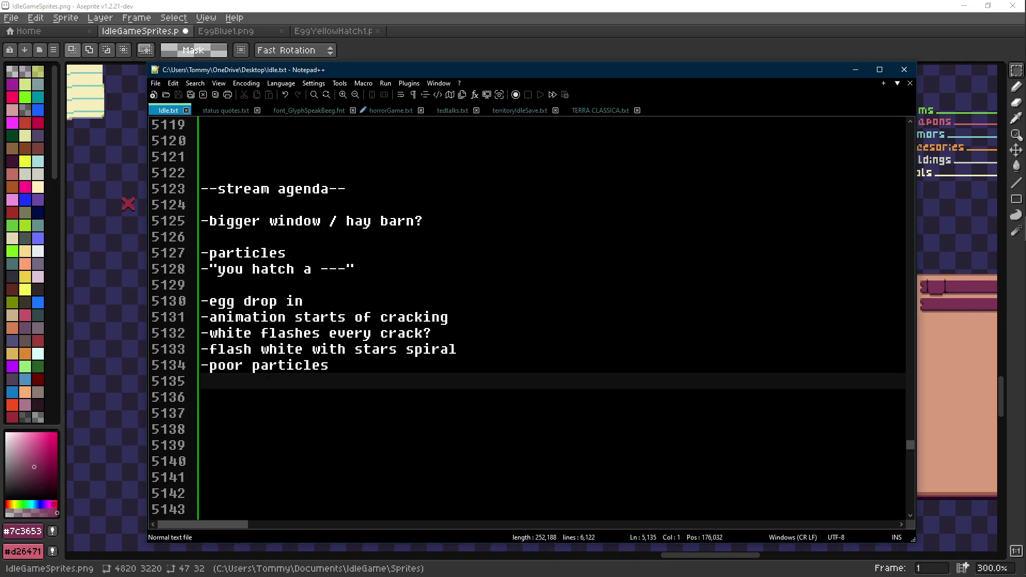
left_click(243, 365)
key("BackSpace")
type("f")
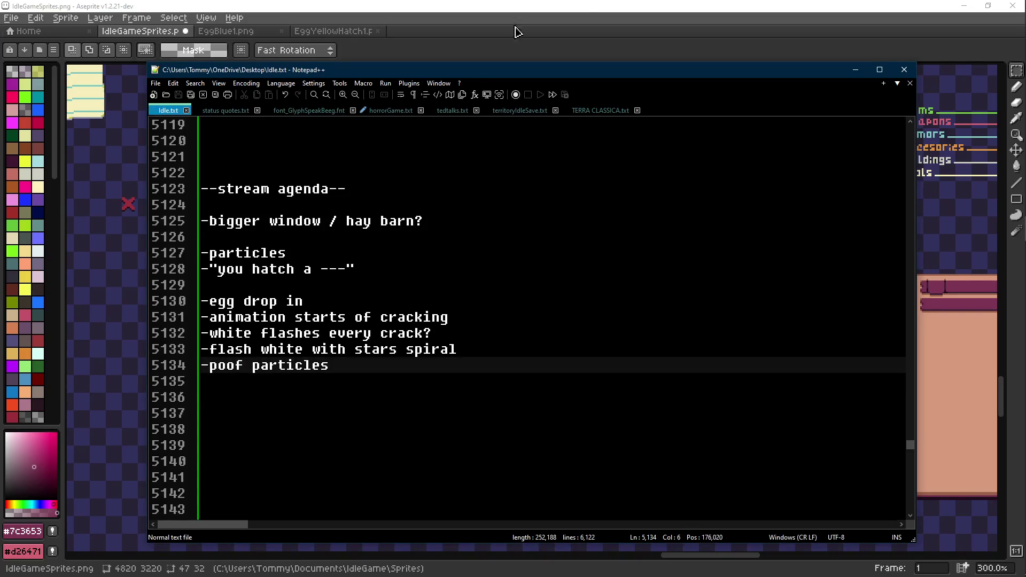
left_click(501, 52)
- Undo the nest move and nudge the purple rectangle right against the tan bar
mouse_move(705, 348)
left_mouse_down()
mouse_move(355, 367)
mouse_move(367, 335)
left_mouse_up()
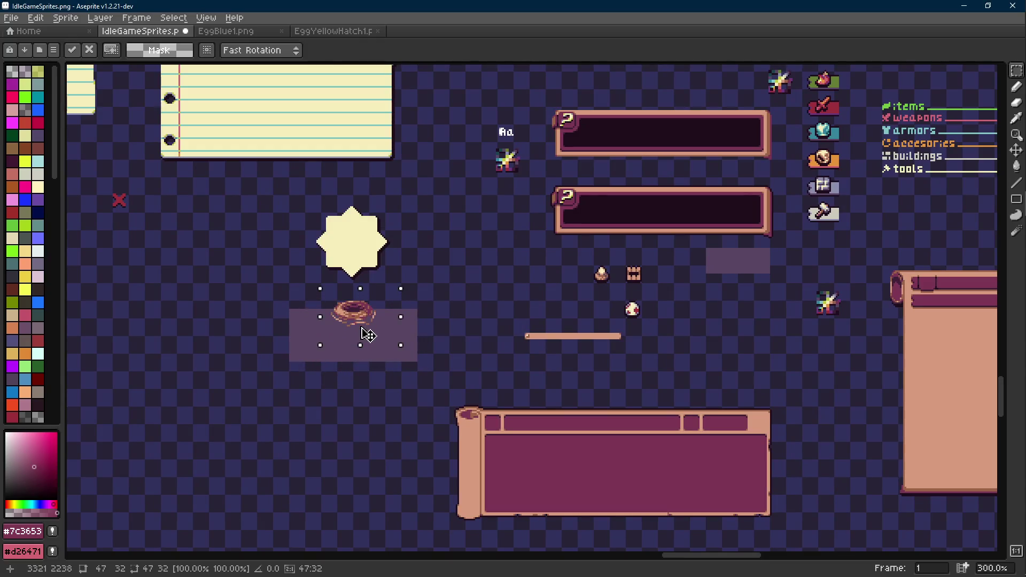
key("ctrl+z")
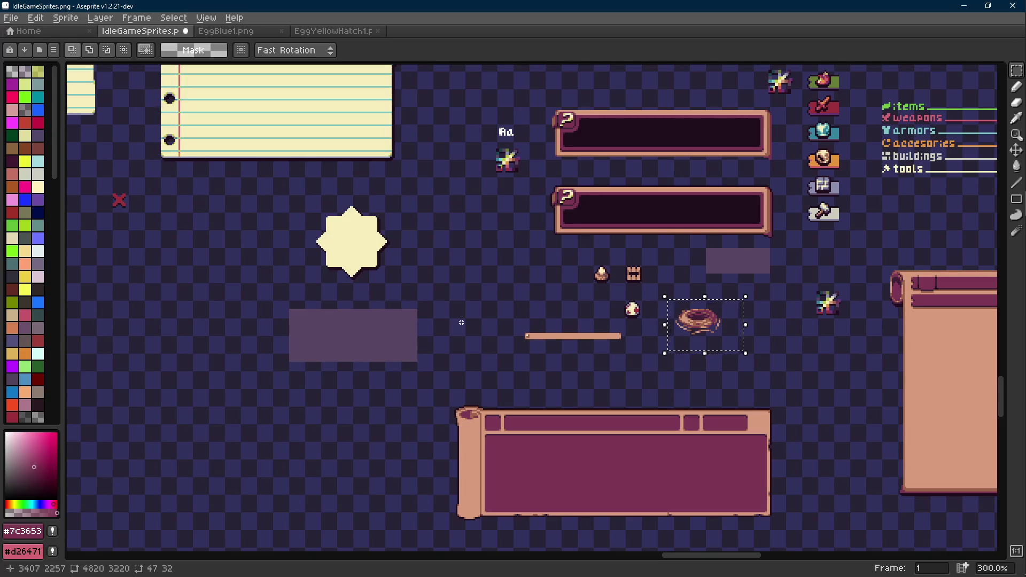
key("ctrl+d")
key("w")
left_click(391, 329)
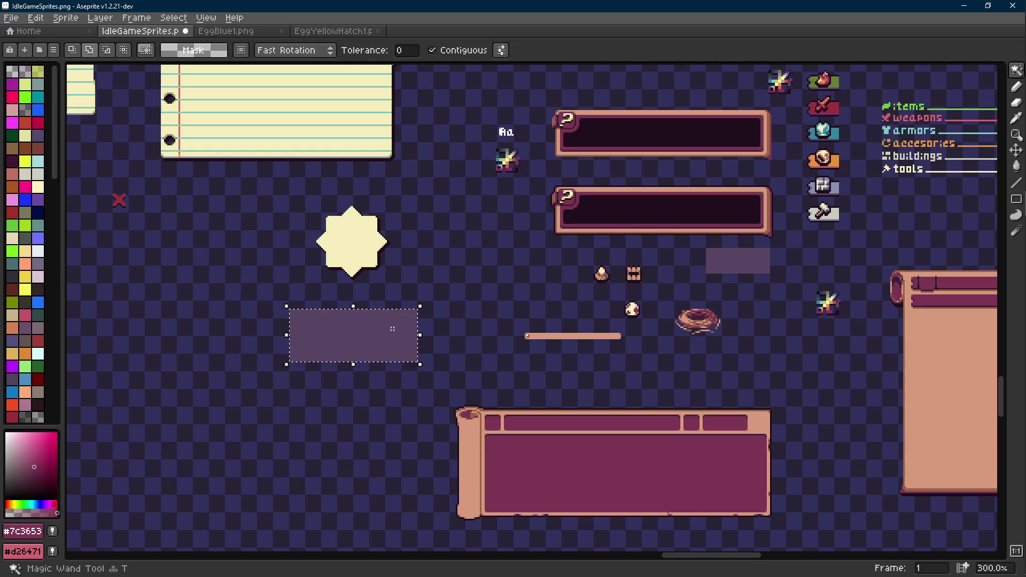
key("Right")
key("Right")
key("Right")
key("Right")
key("Right")
key("Right")
key("ctrl+d")
key("m")
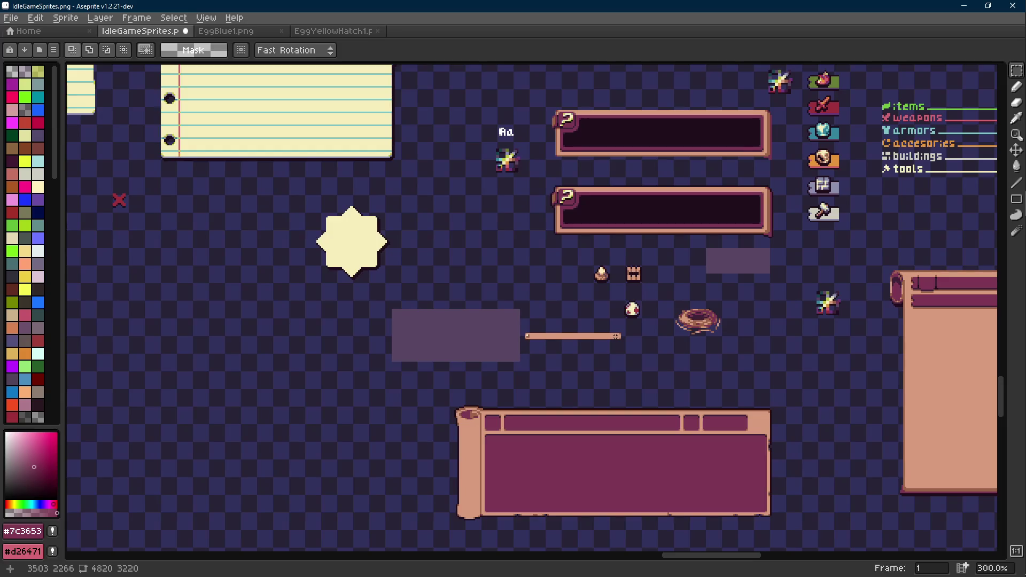
scroll(615, 336, "down", 5)
left_click_drag(425, 267, 784, 409)
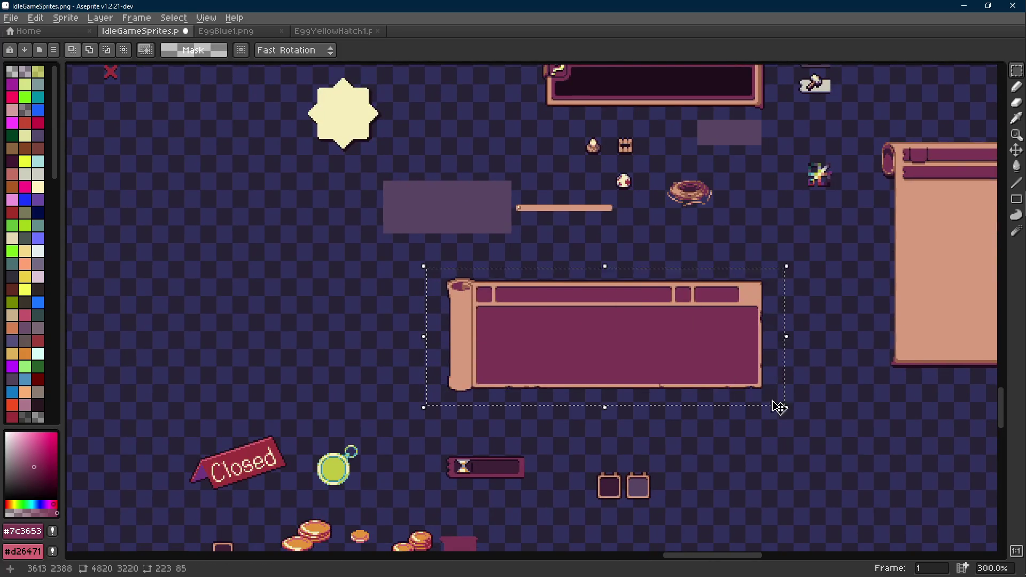
- Shift the scroll-frame panel left and save IdleGameSprites.png
scroll(577, 367, "down", 1)
mouse_move(577, 367)
left_mouse_down()
mouse_move(435, 314)
mouse_move(444, 331)
left_mouse_up()
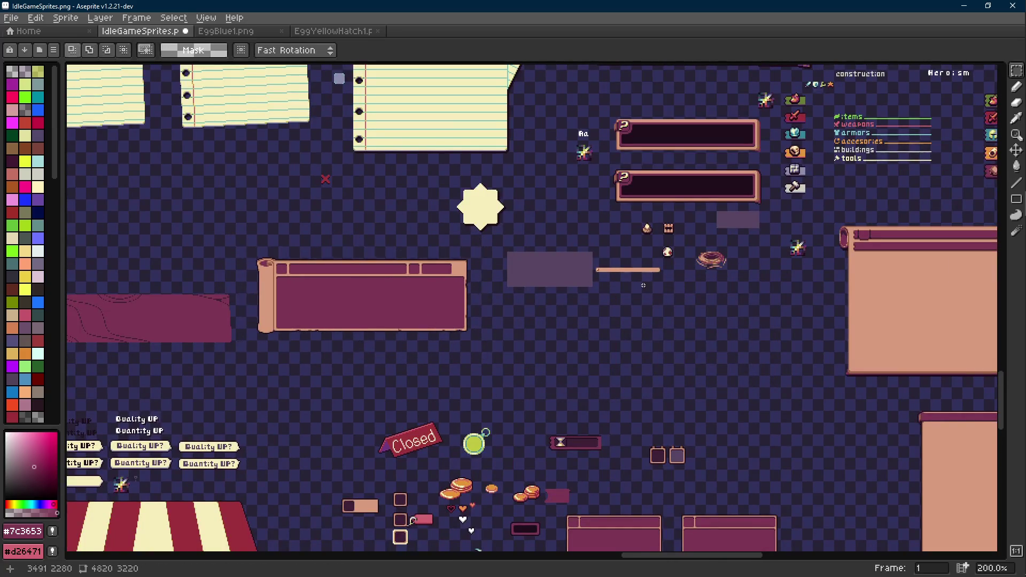
key("ctrl+s")
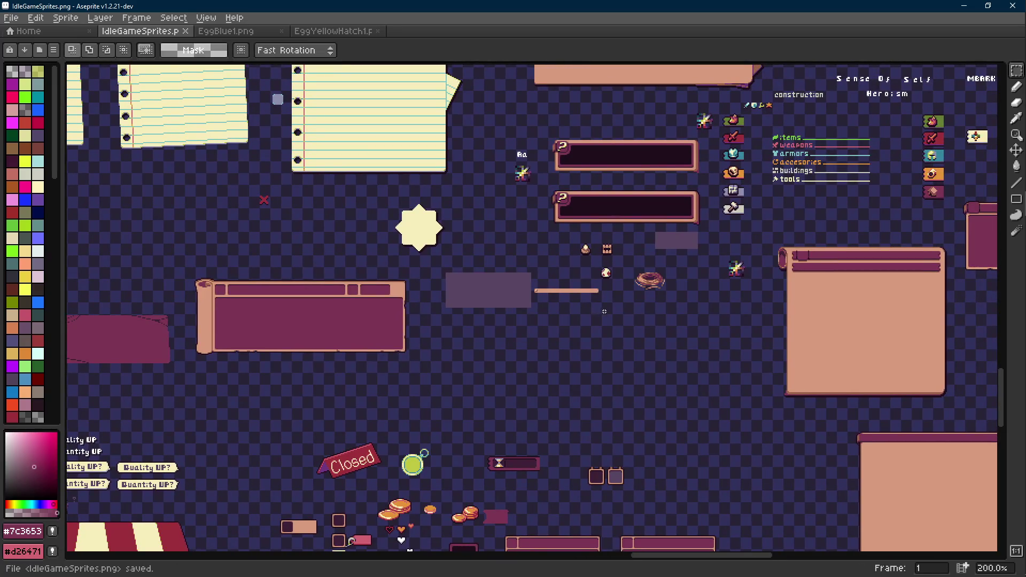
- Marquee the long tan bar and move it down-right, just beneath the nest
scroll(604, 315, "up", 3)
mouse_move(445, 253)
left_mouse_down()
mouse_move(521, 299)
mouse_move(509, 309)
mouse_move(378, 312)
left_mouse_up()
scroll(521, 299, "up", 1)
scroll(521, 310, "up", 1)
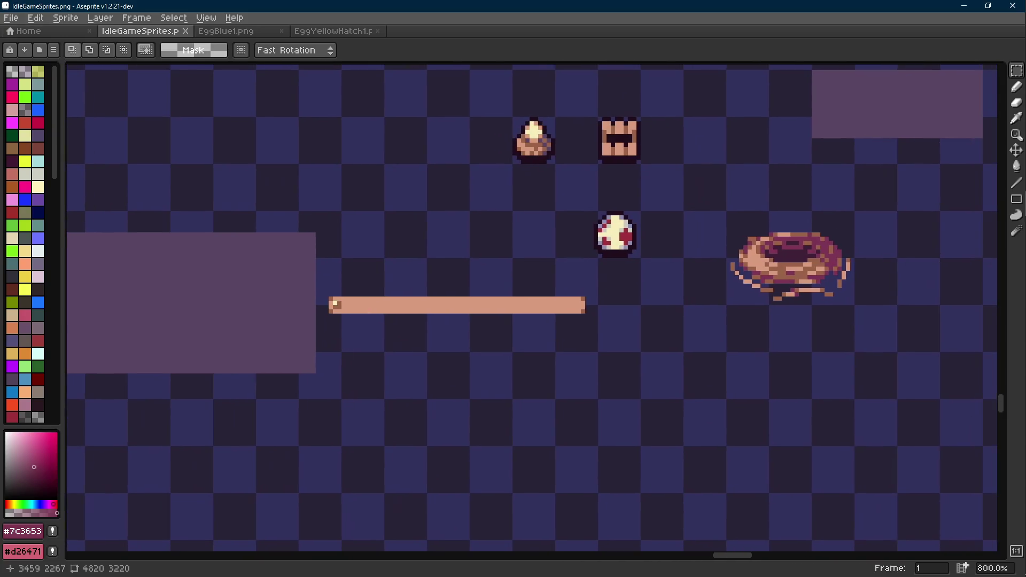
scroll(390, 304, "down", 1)
left_click_drag(569, 284, 345, 327)
mouse_move(408, 321)
left_mouse_down()
mouse_move(806, 340)
mouse_move(506, 339)
left_mouse_up()
key("Return")
scroll(475, 310, "up", 3)
- Replace colours around the bar using sampled wood brown and dark magenta
left_click_drag(248, 368, 754, 439)
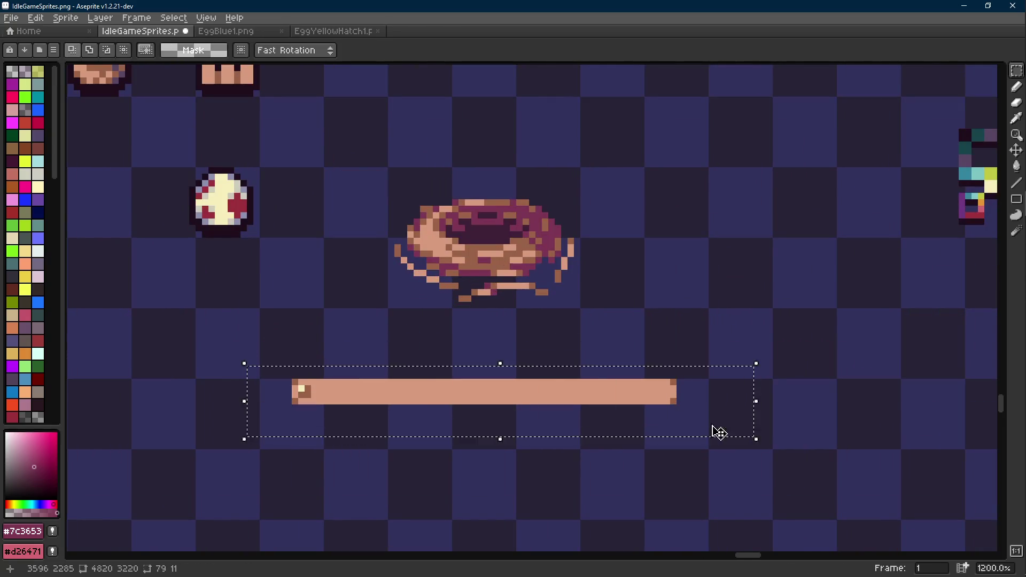
scroll(507, 441, "up", 1)
key("i")
right_click(564, 170)
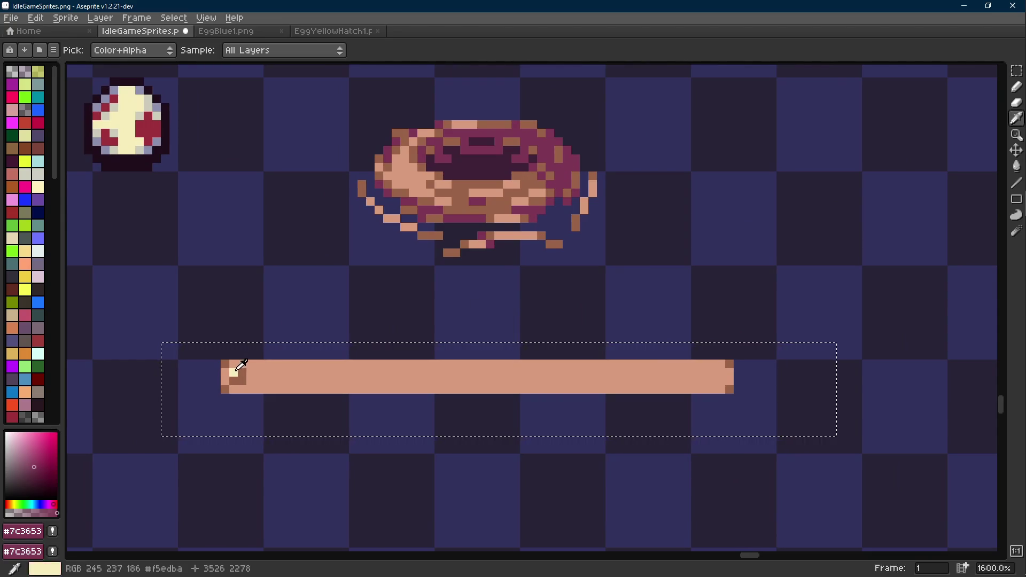
left_click(243, 380)
key("shift+r")
key("Return")
scroll(419, 223, "down", 2)
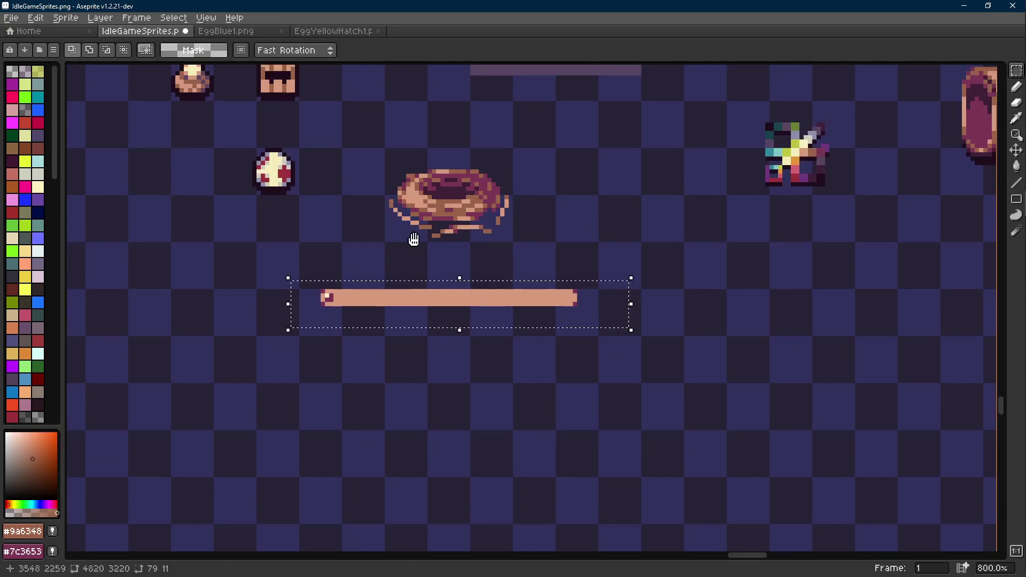
- Move the sparkle sprite down and to the left
left_click_drag(710, 223, 839, 364)
left_click_drag(770, 264, 759, 416)
left_click(575, 390)
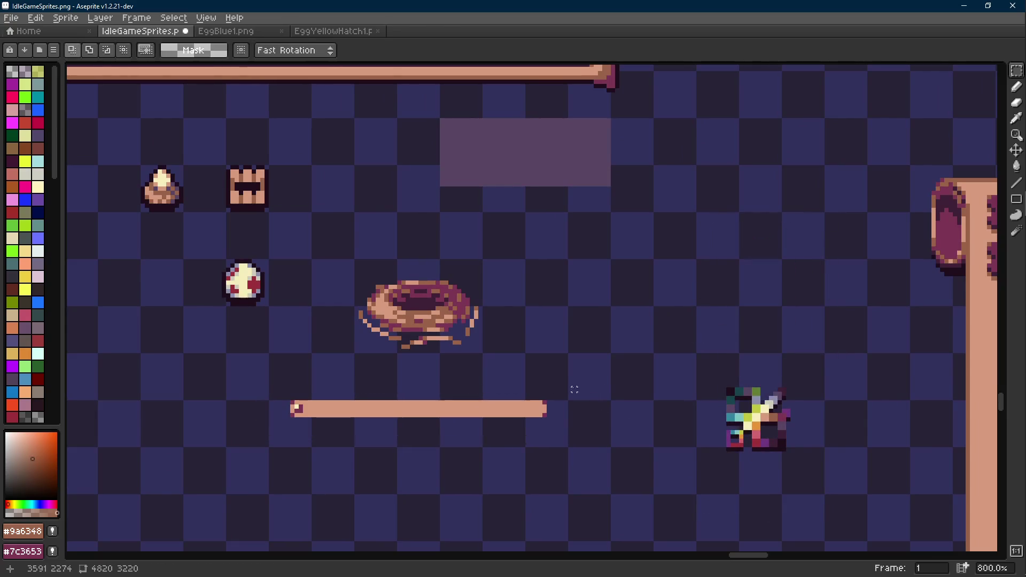
- Recolour the tan bar to the nest's brown #9a6348 with Replace Color
scroll(510, 424, "up", 1)
left_click_drag(245, 347, 660, 417)
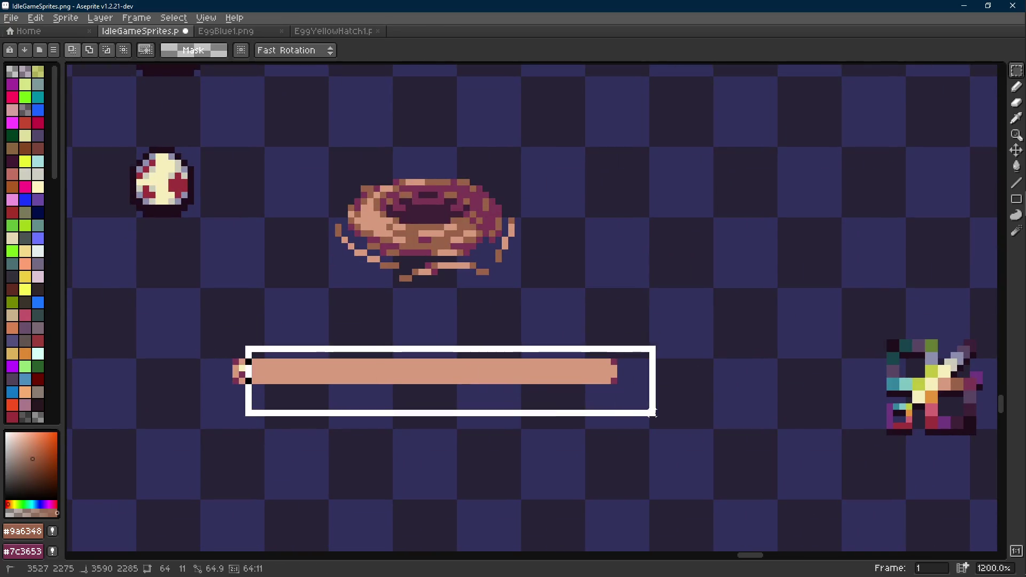
left_click_drag(182, 340, 348, 416)
key("i")
right_click(438, 239)
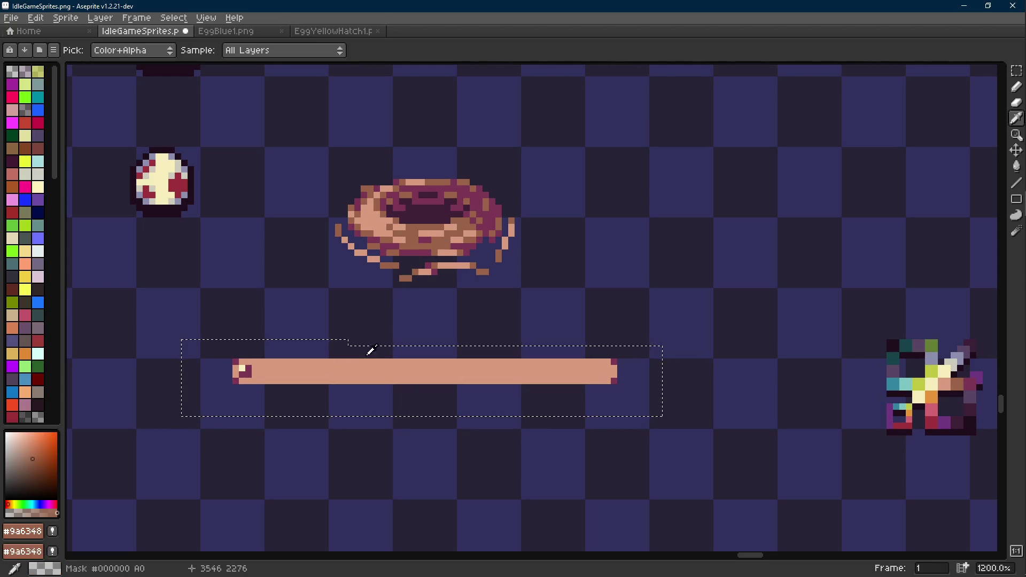
left_click(355, 371)
key("shift+r")
left_click(410, 199)
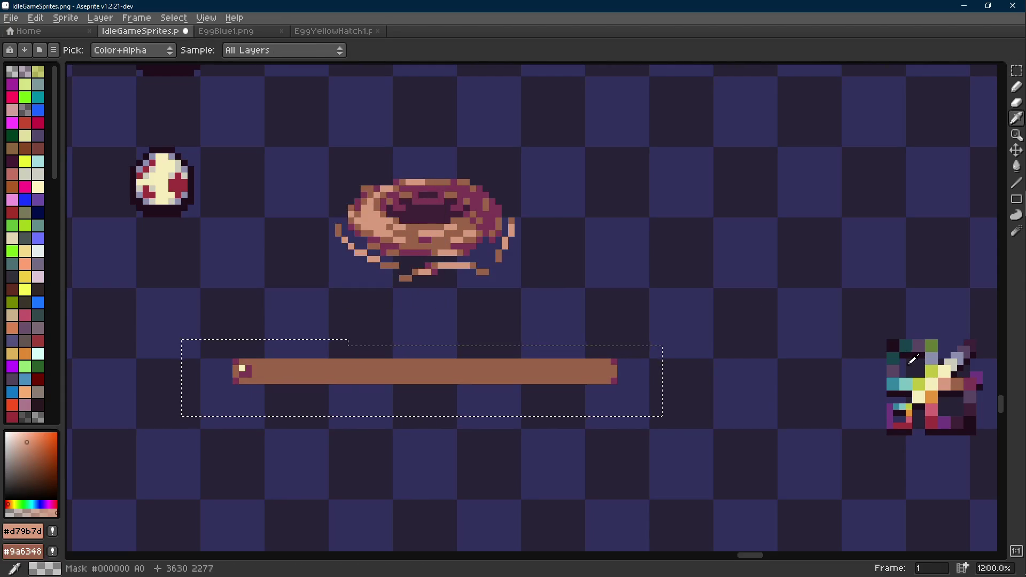
- Draw a dark magenta line along the top edge of the bar
key("b")
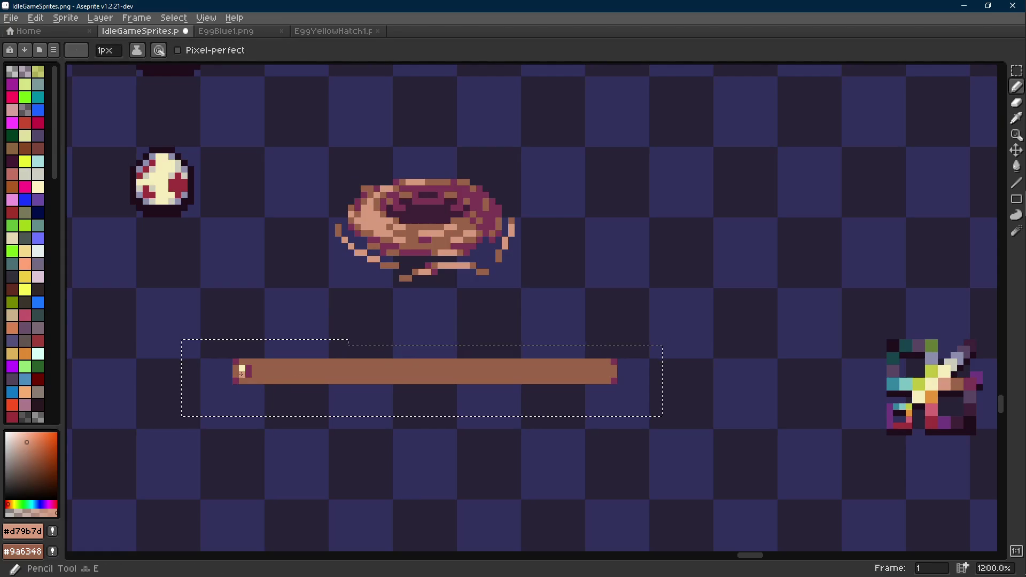
scroll(417, 379, "down", 5)
key("r")
key("ctrl+d")
scroll(348, 393, "up", 3)
key("i")
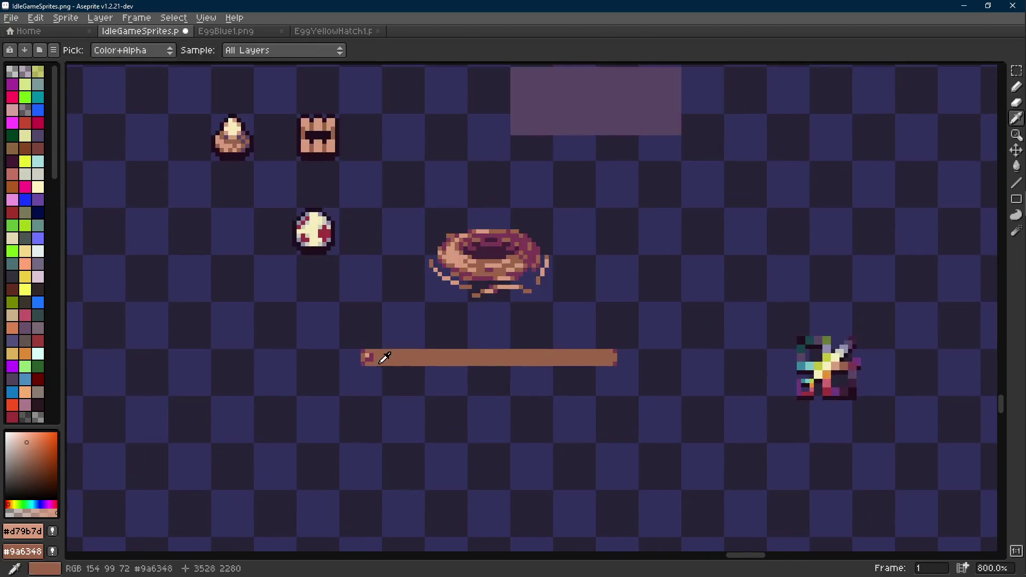
scroll(383, 360, "up", 3)
left_click_drag(383, 360, 309, 337)
left_click(282, 331)
key("b")
key("l")
mouse_move(456, 322)
left_mouse_down()
mouse_move(612, 330)
mouse_move(636, 321)
left_mouse_up()
- Undo the dark magenta line on the bar
scroll(640, 348, "down", 6)
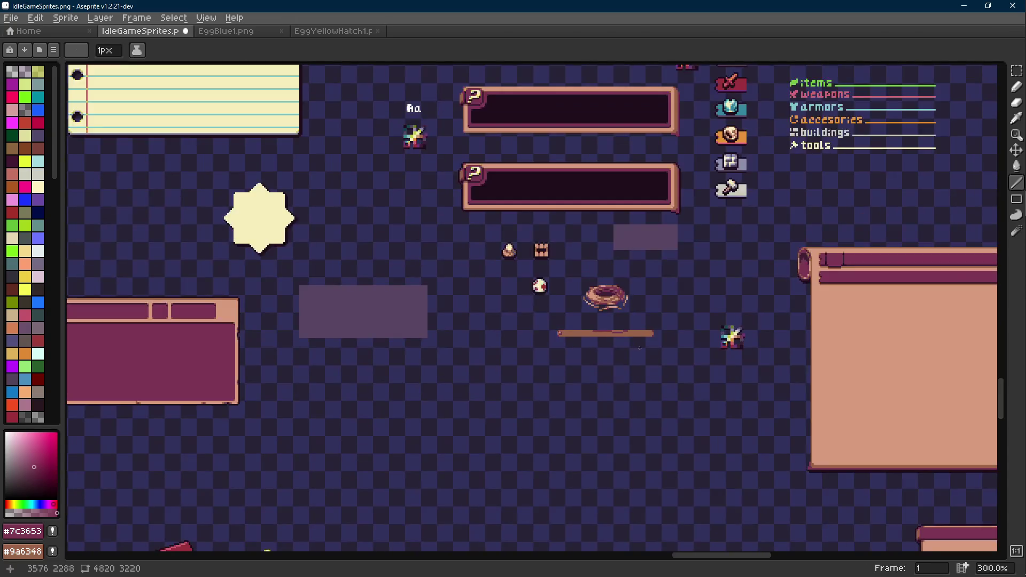
scroll(640, 347, "up", 6)
key("b")
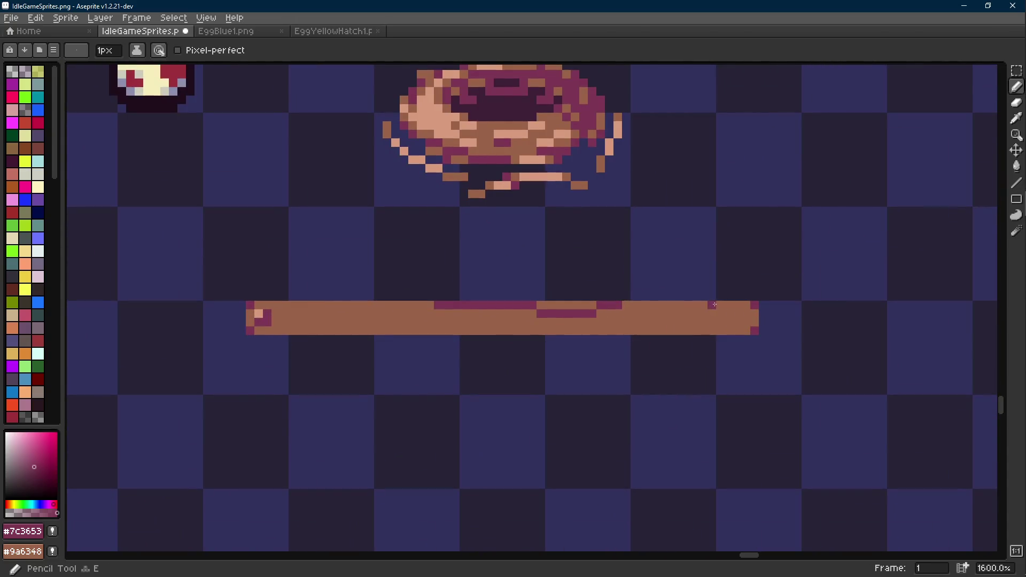
scroll(632, 305, "down", 3)
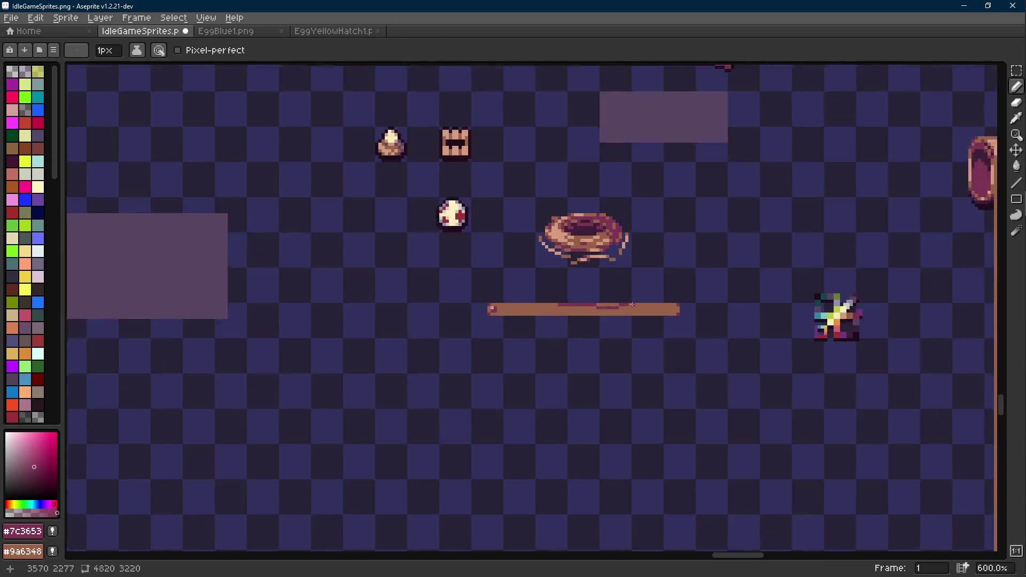
key("ctrl+z")
key("ctrl+z")
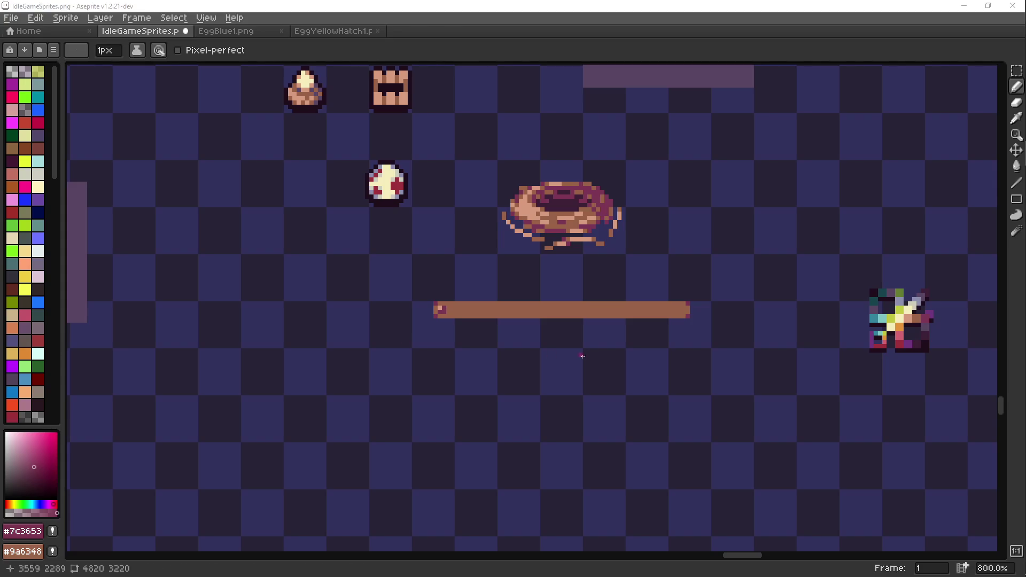
- Copy the bar's left end cap onto its right end
left_click_drag(564, 351, 518, 337)
mouse_move(537, 301)
left_mouse_down()
mouse_move(491, 321)
mouse_move(489, 347)
left_mouse_up()
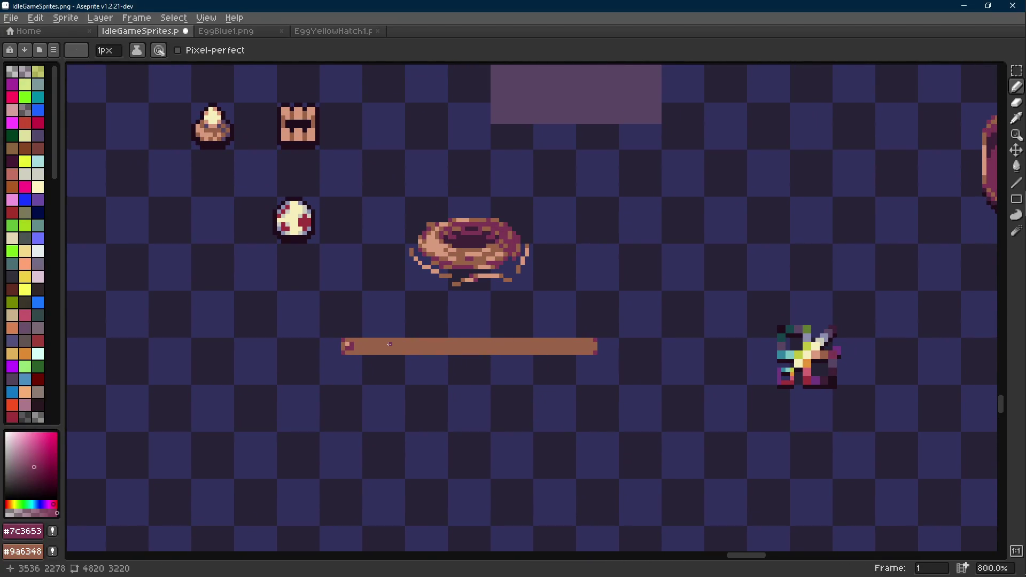
scroll(349, 348, "up", 2)
key("m")
mouse_move(337, 335)
left_mouse_down()
mouse_move(351, 348)
mouse_move(712, 350)
mouse_move(491, 342)
mouse_move(633, 319)
left_mouse_up()
key("ctrl+d")
- Add a light #ccccbd nail pixel at each end of the plank
key("i")
left_click(840, 321)
key("b")
left_click(659, 319)
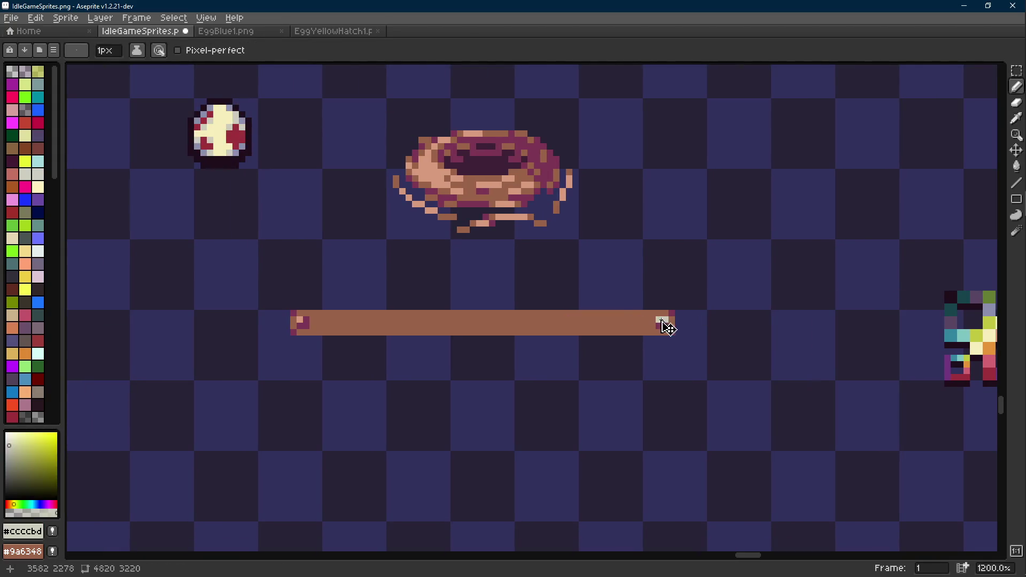
left_click(299, 320)
scroll(300, 321, "down", 4)
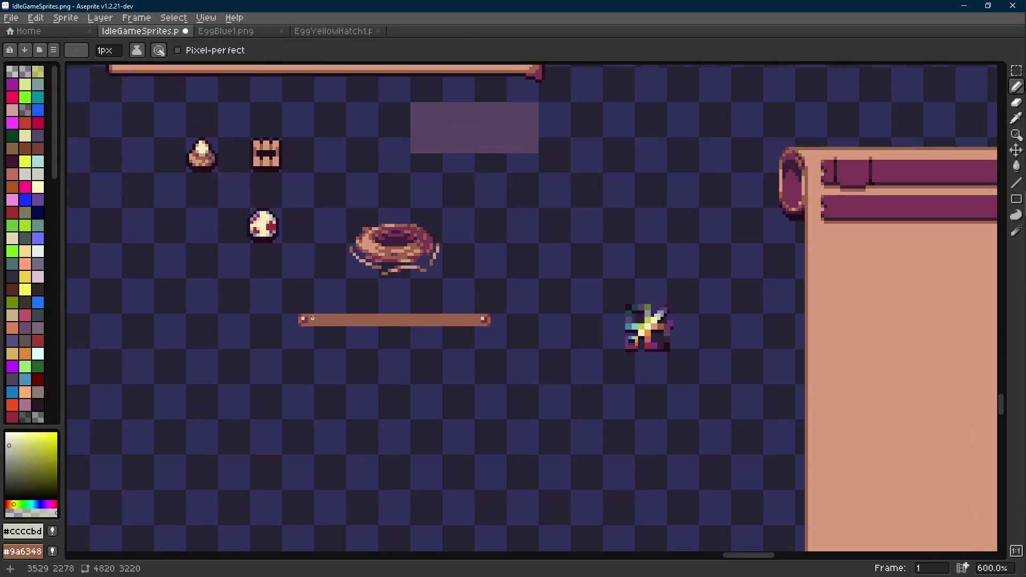
scroll(385, 348, "up", 1)
- Duplicate the plank into three stacked planks
key("m")
mouse_move(295, 330)
left_mouse_down()
mouse_move(560, 363)
mouse_move(508, 359)
mouse_move(512, 384)
left_mouse_up()
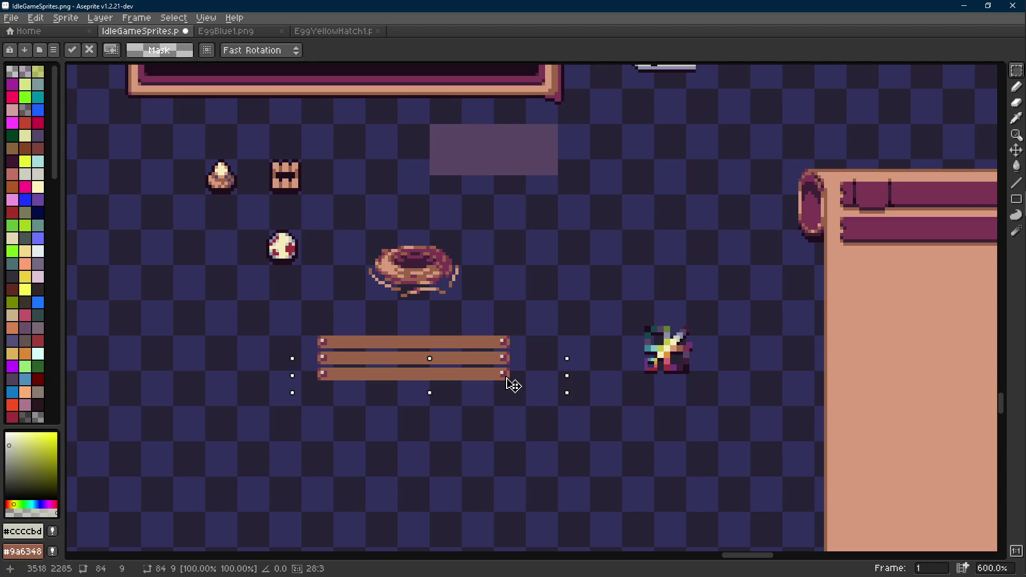
key("Return")
- Draw a dark magenta #7c3653 shadow line in the gap under the top plank
scroll(513, 384, "up", 2)
key("i")
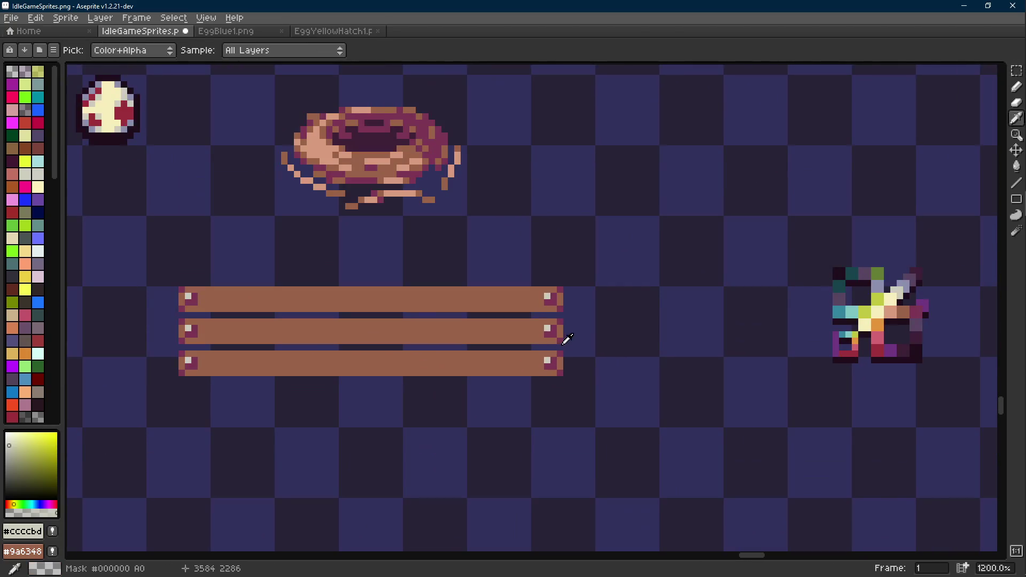
left_click(564, 327)
key("l")
left_click_drag(559, 319, 529, 319)
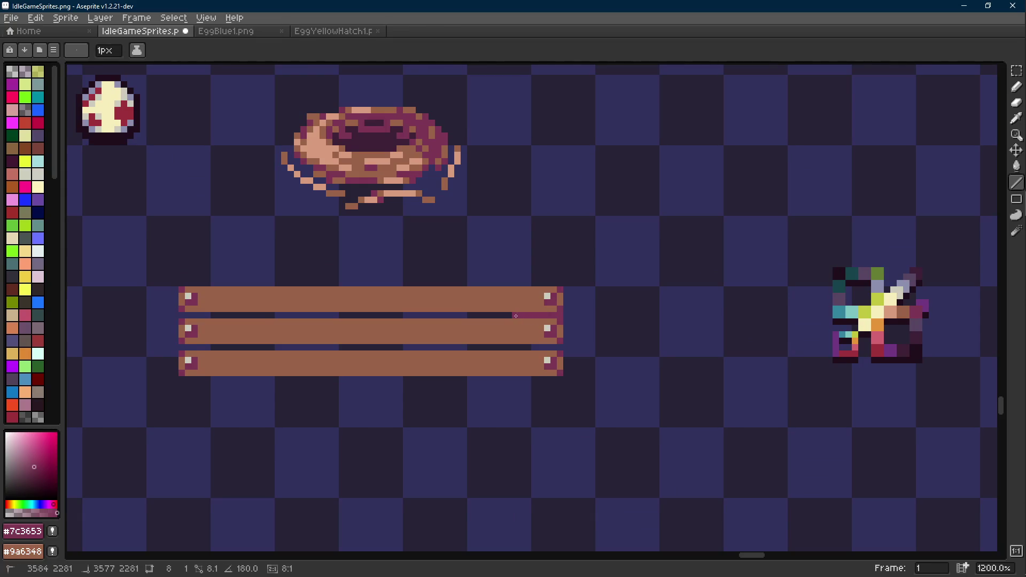
left_click_drag(515, 315, 513, 316)
- Pick the muted purple #584563, then the darkest purple #3e2137, for shading
key("i")
left_click(917, 322)
scroll(542, 328, "up", 1)
key("b")
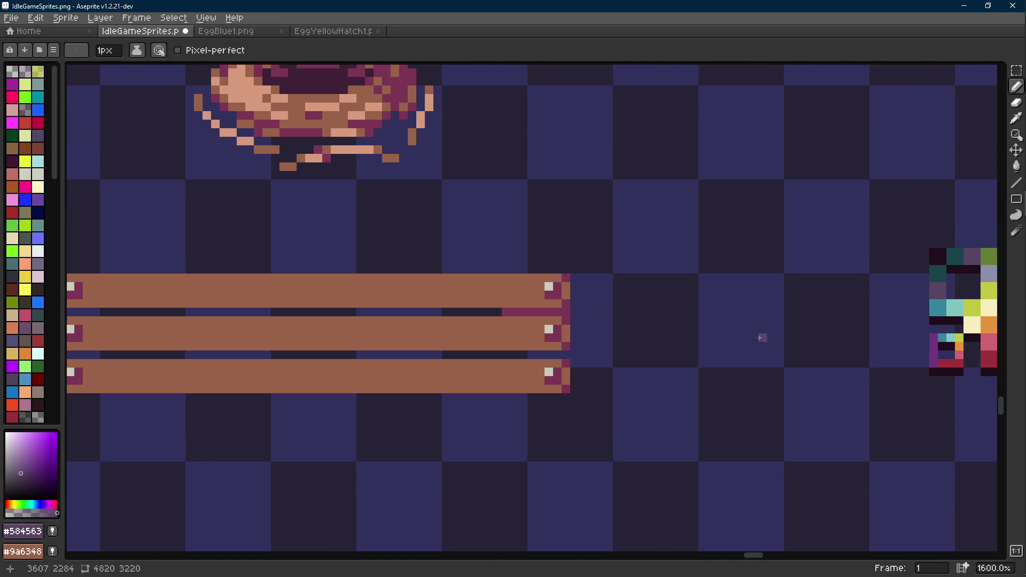
scroll(732, 335, "down", 3)
key("i")
left_click(912, 327)
key("b")
scroll(562, 302, "up", 3)
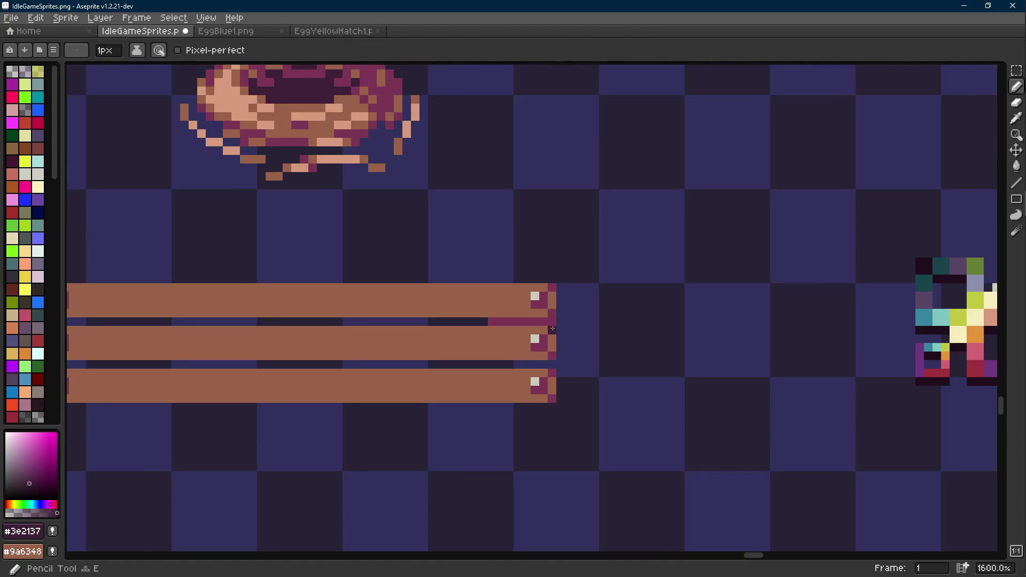
- Position the shadow strips in the upper and lower gaps between planks
key("m")
left_click_drag(567, 327, 478, 317)
key("Down")
key("Down")
key("Down")
left_click_drag(568, 320, 478, 324)
scroll(488, 332, "down", 1)
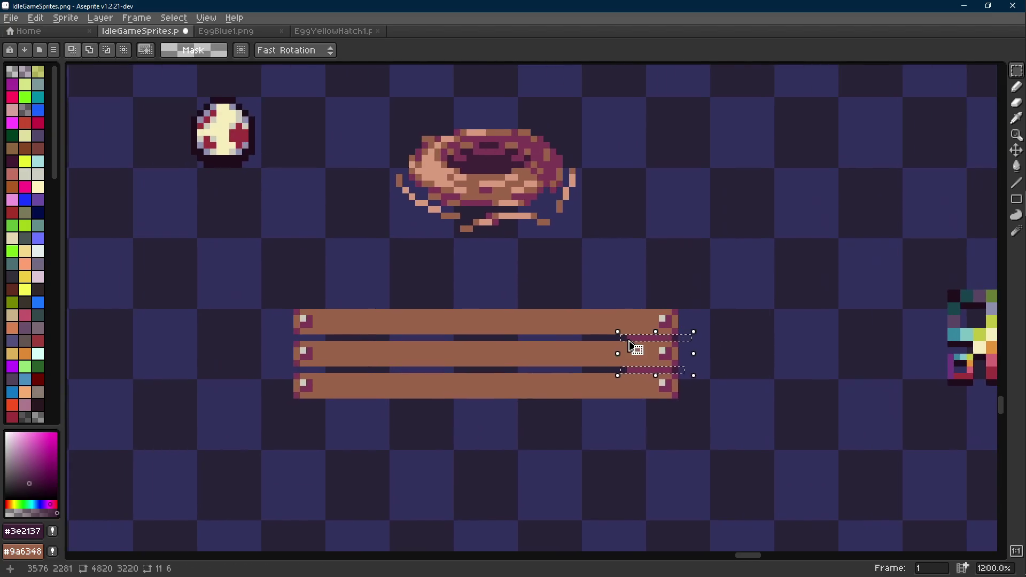
key("shift+Left")
key("shift+Left")
key("shift+Left")
key("shift+Right")
key("Left")
key("Left")
key("Left")
key("Left")
key("Left")
left_click(709, 319)
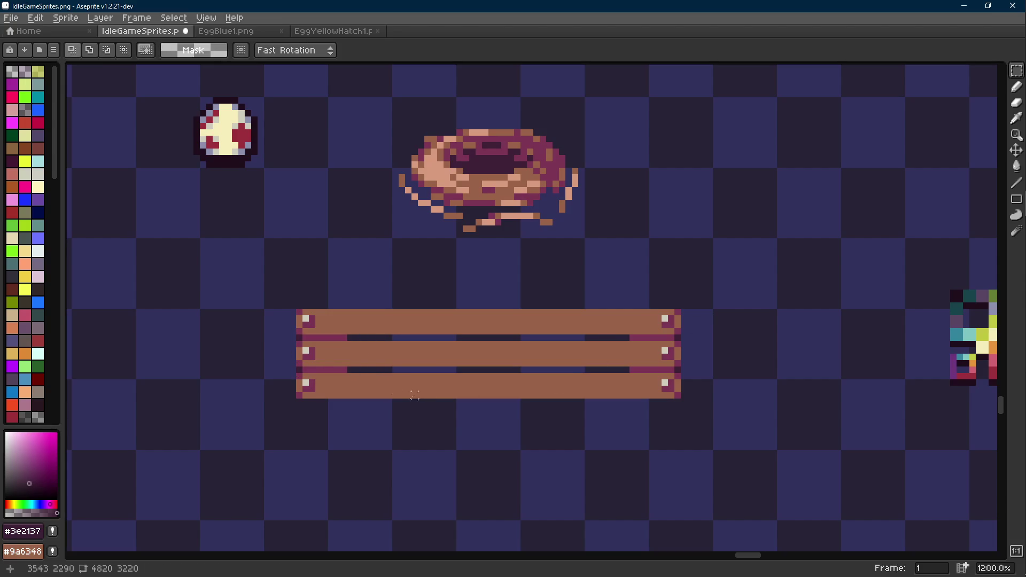
- Select the three stacked planks and drag them toward the nest
scroll(414, 396, "down", 5)
scroll(384, 375, "up", 6)
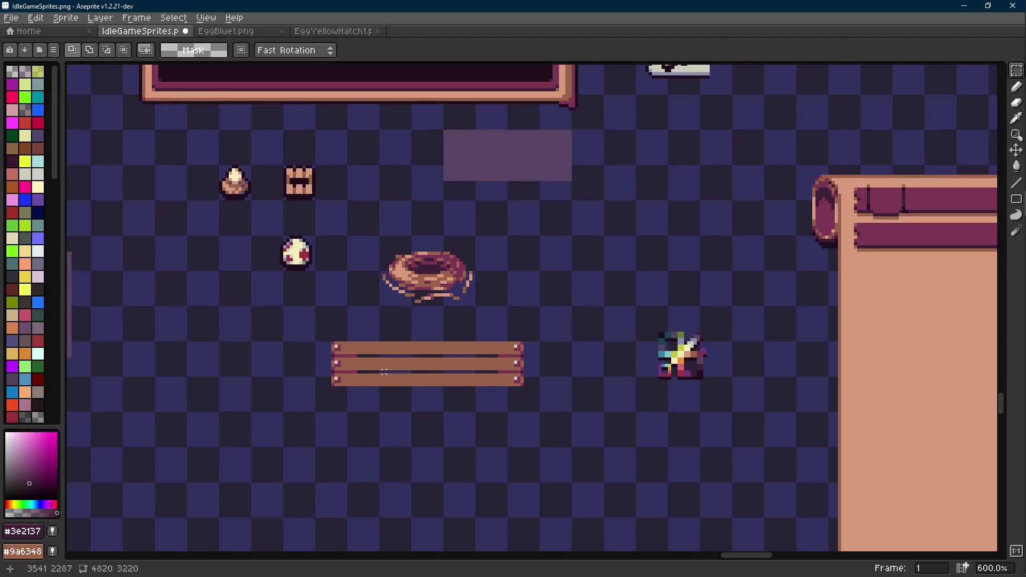
key("b")
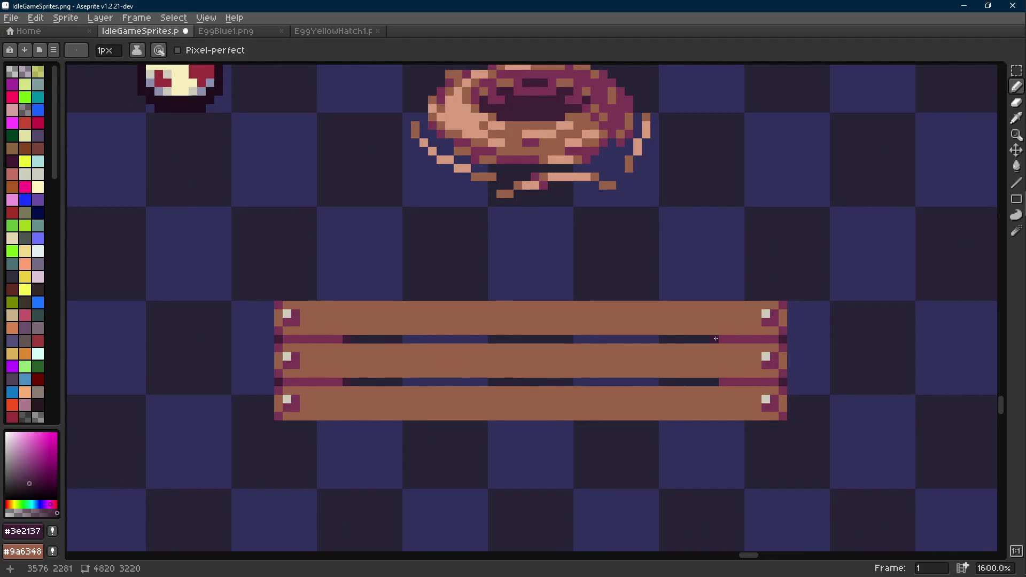
scroll(710, 378, "down", 3)
left_click_drag(579, 423, 530, 391)
key("m")
left_click_drag(324, 340, 608, 418)
mouse_move(573, 401)
left_mouse_down()
mouse_move(602, 401)
mouse_move(575, 375)
mouse_move(575, 348)
mouse_move(577, 372)
left_mouse_up()
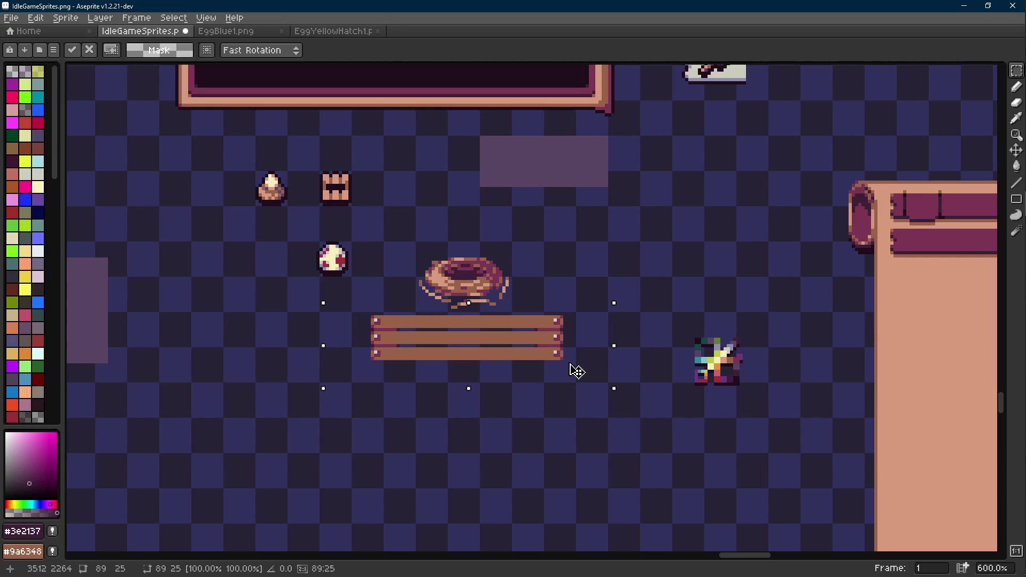
- Move the planks down and set the nest just above them
mouse_move(576, 370)
left_mouse_down()
mouse_move(575, 410)
mouse_move(588, 426)
left_mouse_up()
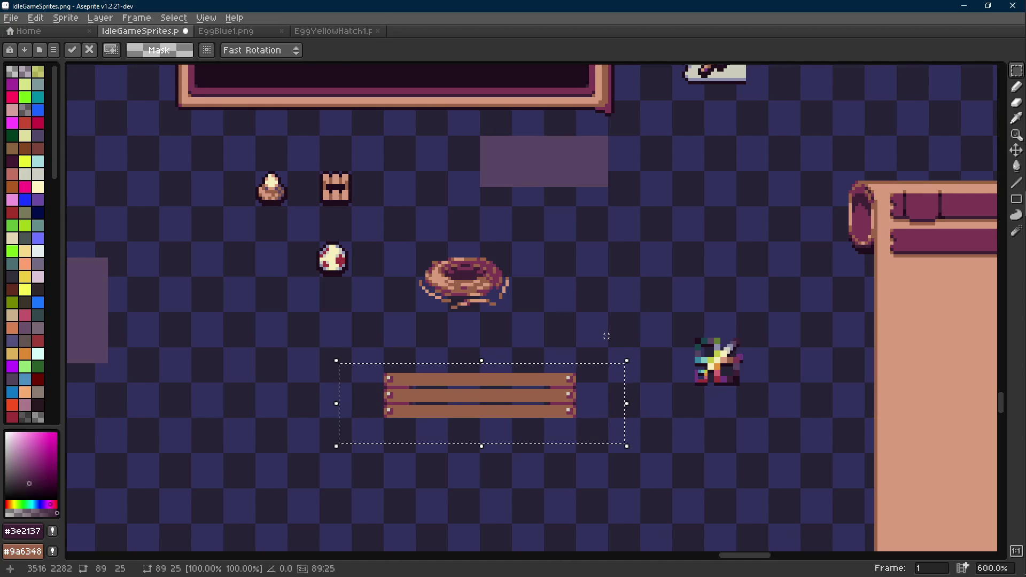
left_click(522, 294)
scroll(522, 294, "up", 1)
left_click_drag(533, 230, 376, 315)
left_click_drag(462, 301, 487, 355)
key("ctrl+d")
- Save IdleGameSprites.png
scroll(467, 394, "up", 5)
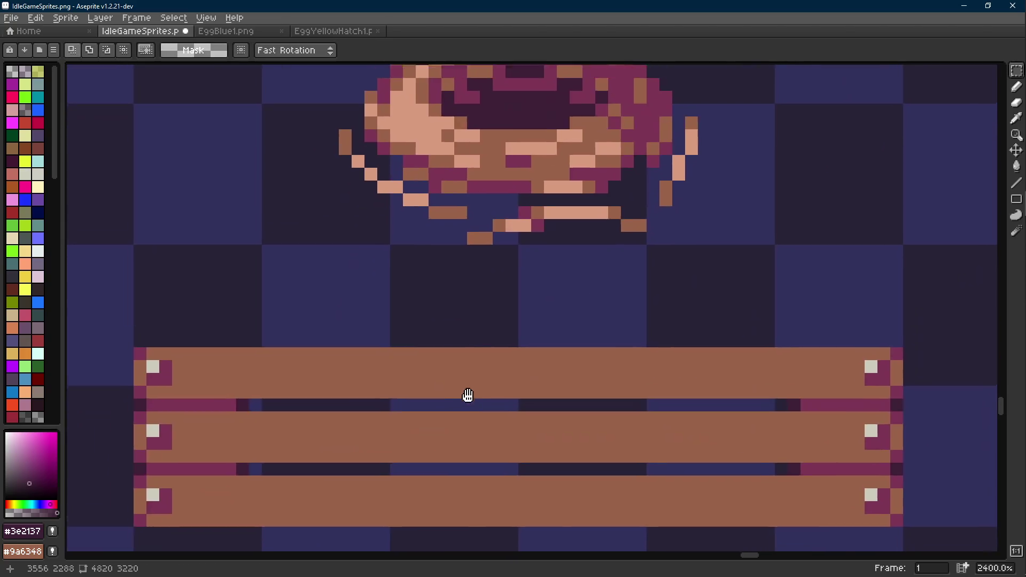
scroll(467, 394, "down", 2)
scroll(492, 298, "down", 4)
key("ctrl+s")
- Draw a tall #9a6348 brown post up from the left end of the planks
scroll(380, 332, "up", 4)
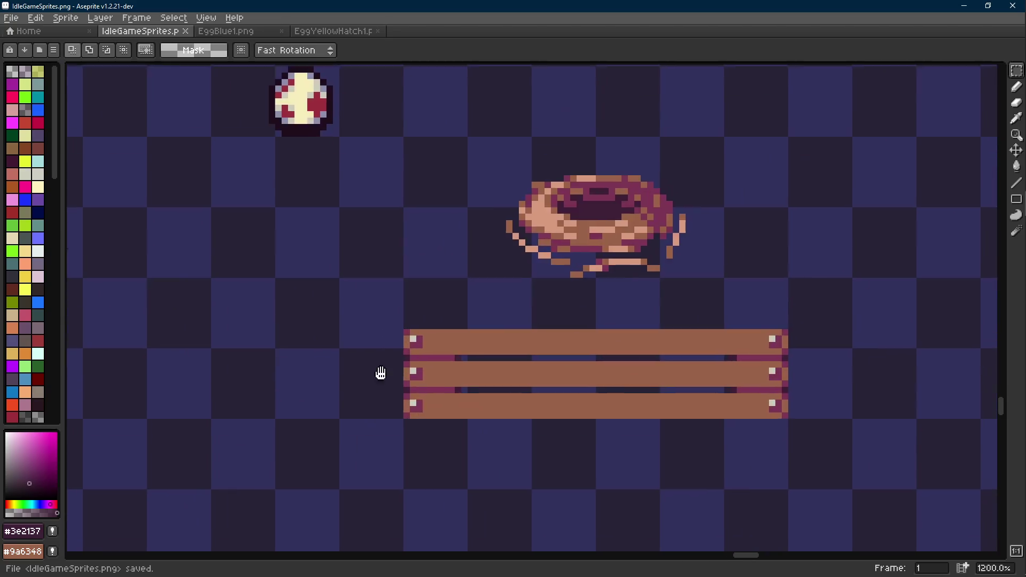
left_click(425, 380, "alt")
key("shift+e")
mouse_move(376, 366)
left_mouse_down()
mouse_move(390, 201)
mouse_move(369, 173)
left_mouse_up()
- Repaint the stray light corner and rivet pixels on the planks in plank brown
scroll(536, 383, "right", 2)
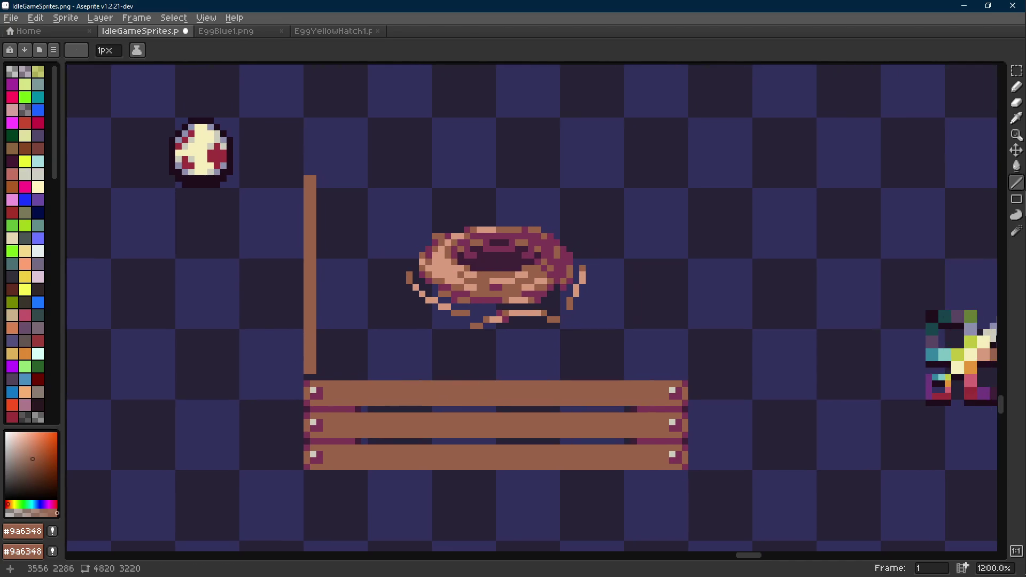
scroll(351, 357, "up", 3)
key("b")
scroll(339, 392, "down", 9)
scroll(333, 409, "up", 7)
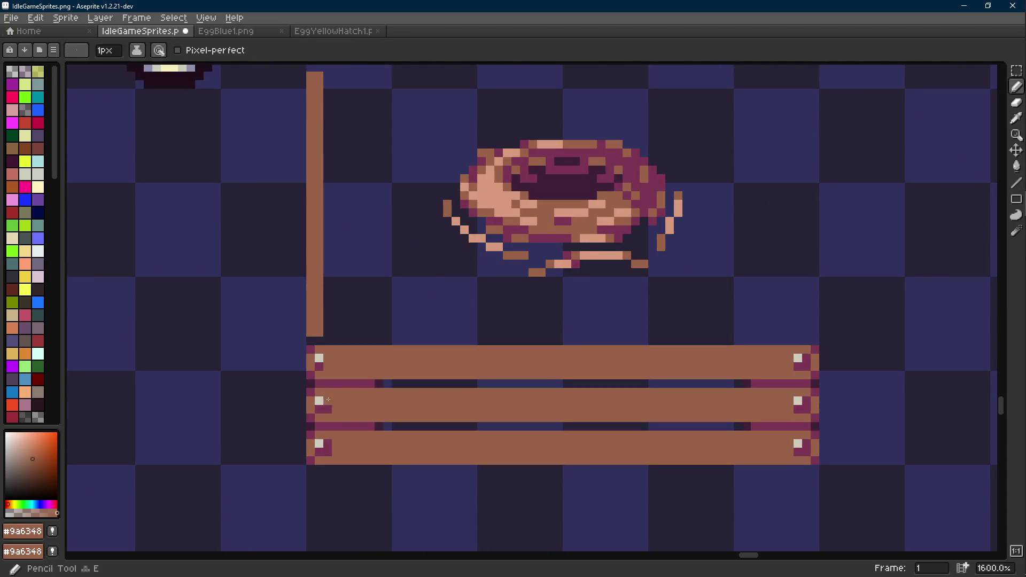
key("i")
scroll(655, 385, "right", 3)
left_click(661, 333)
left_click(182, 333, "alt")
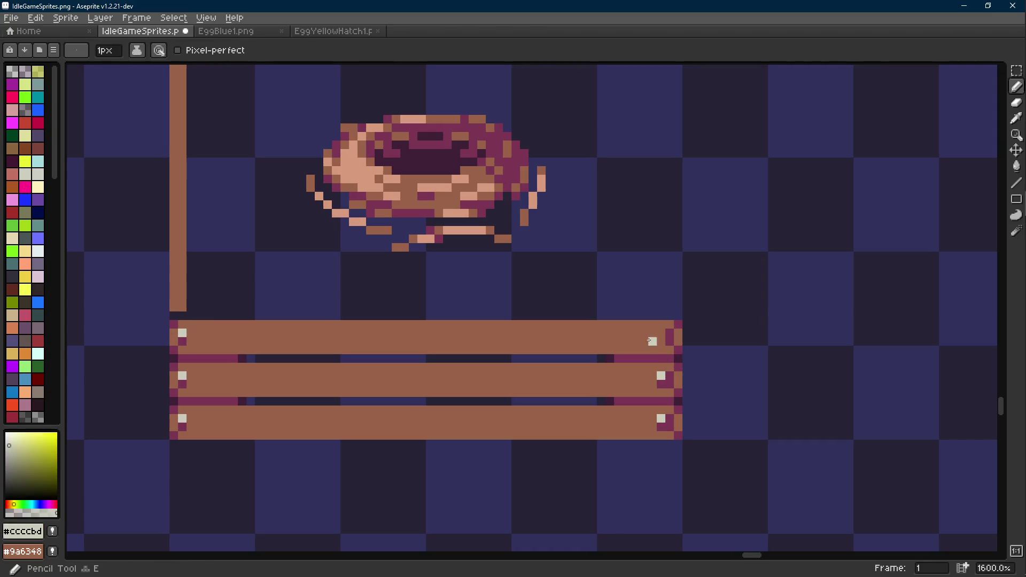
left_click(670, 418)
left_click(649, 419, "alt")
left_click(661, 419)
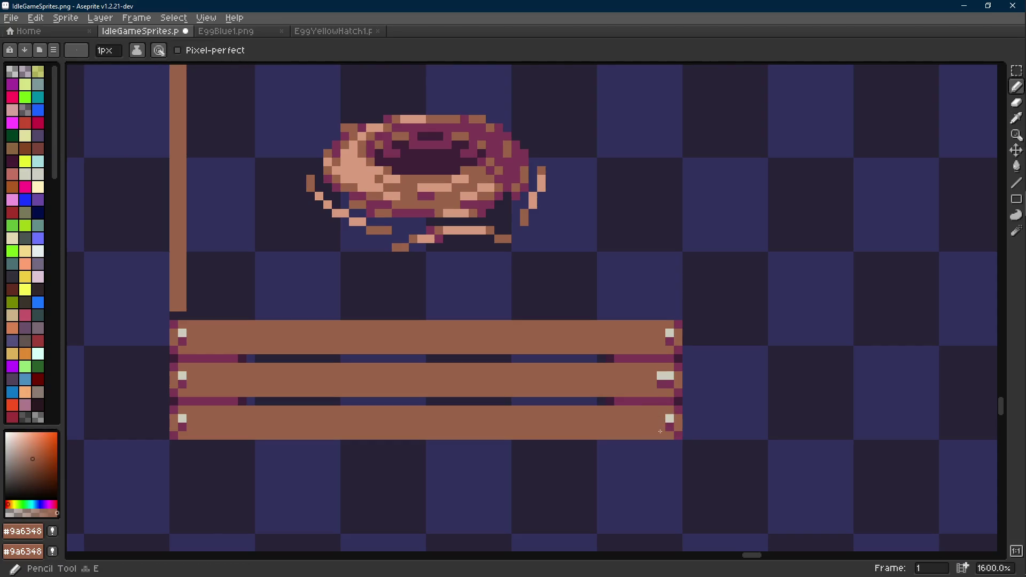
left_click(658, 377)
- Draw light #d79b7d highlight lines along the top edges of all three planks
scroll(659, 385, "down", 6)
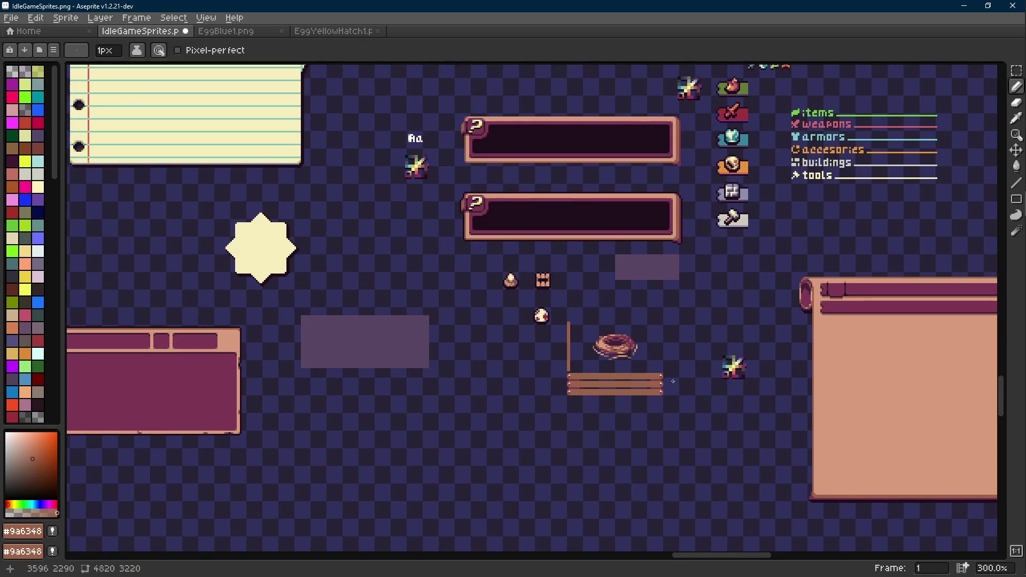
scroll(673, 381, "up", 6)
left_click(923, 328, "alt")
scroll(387, 360, "up", 1)
key("shift+e")
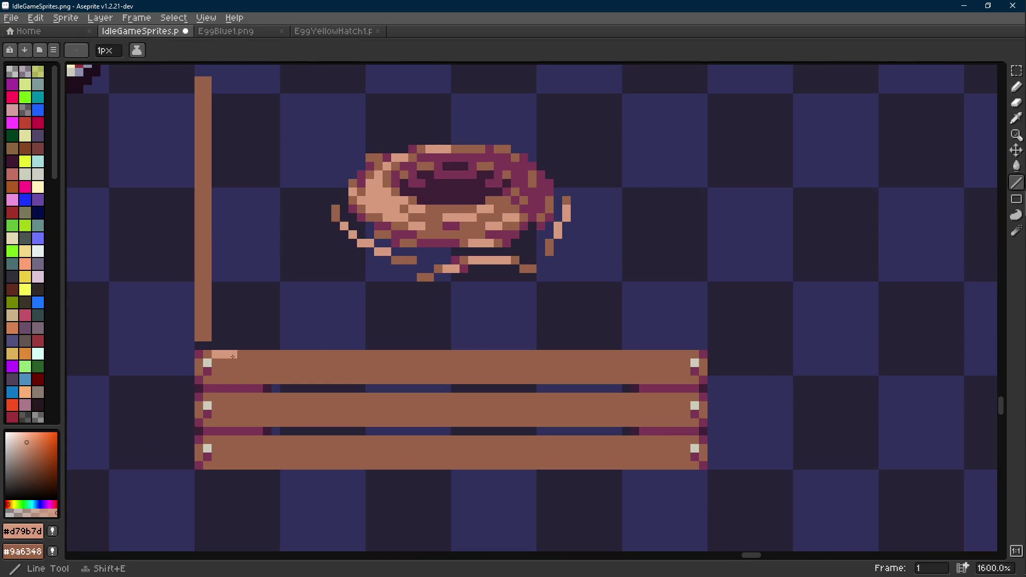
left_click_drag(232, 356, 694, 356)
scroll(694, 369, "down", 6)
scroll(676, 366, "up", 7)
left_click_drag(691, 359, 226, 356)
left_click_drag(221, 402, 699, 405)
- Redraw the light highlight line along the top plank
key("b")
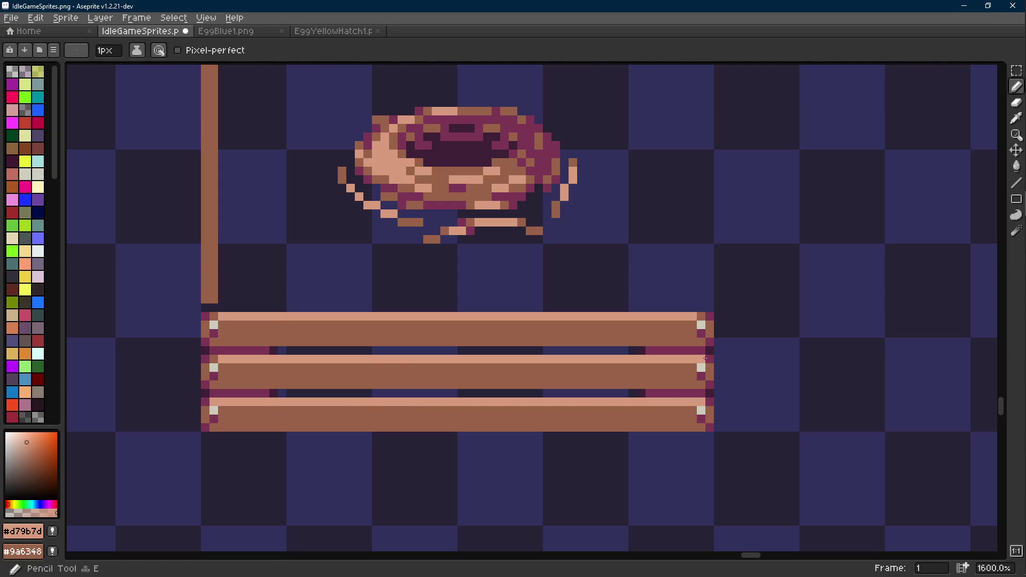
left_click(220, 369, "alt")
scroll(363, 382, "down", 6)
scroll(389, 391, "up", 1)
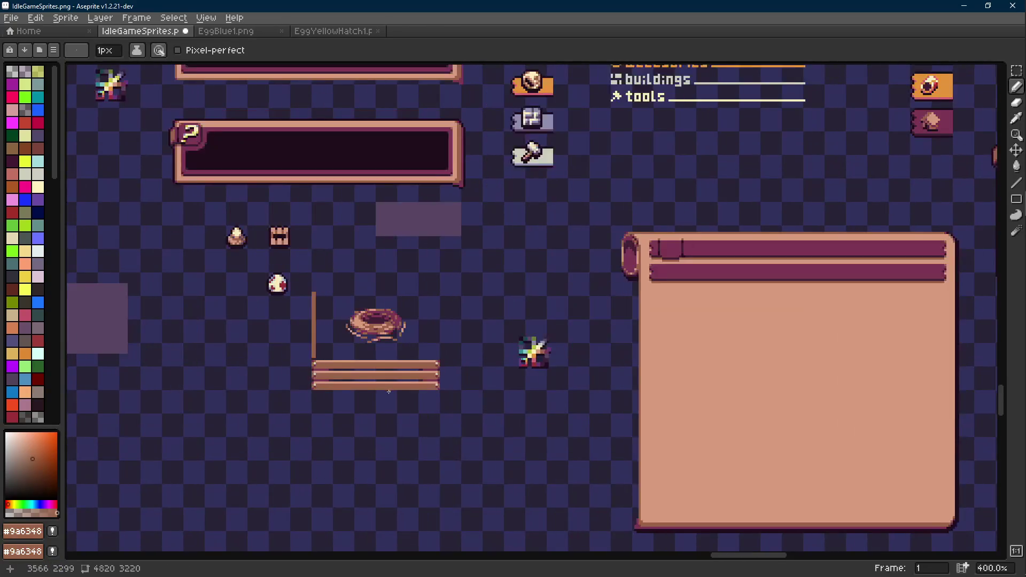
scroll(352, 380, "up", 6)
key("shift+e")
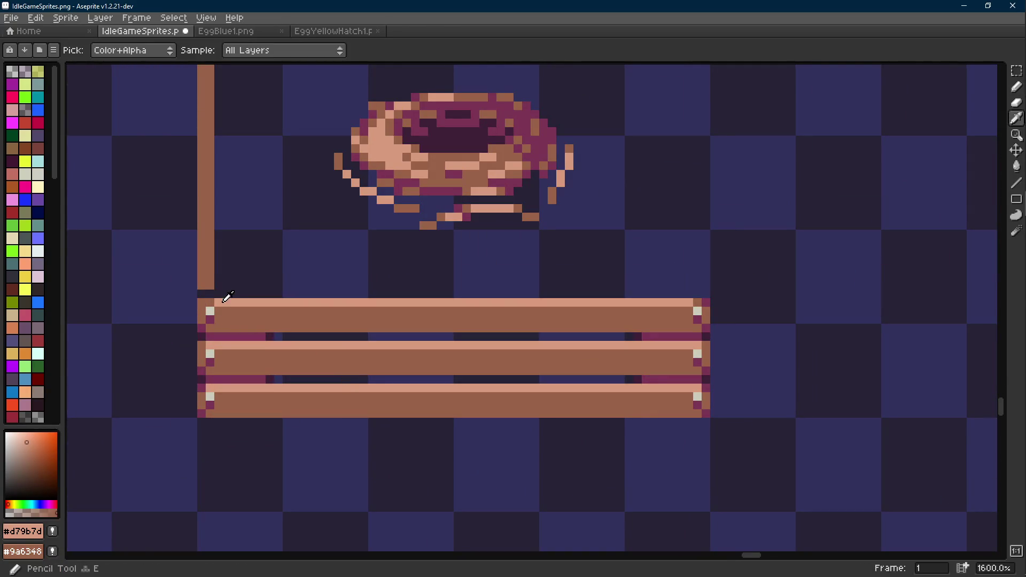
left_click(257, 304, "alt")
mouse_move(257, 304)
left_mouse_down()
mouse_move(701, 304)
mouse_move(666, 337)
mouse_move(623, 348)
left_mouse_up()
left_click(704, 312, "alt")
key("b")
scroll(714, 309, "down", 6)
scroll(630, 342, "up", 2)
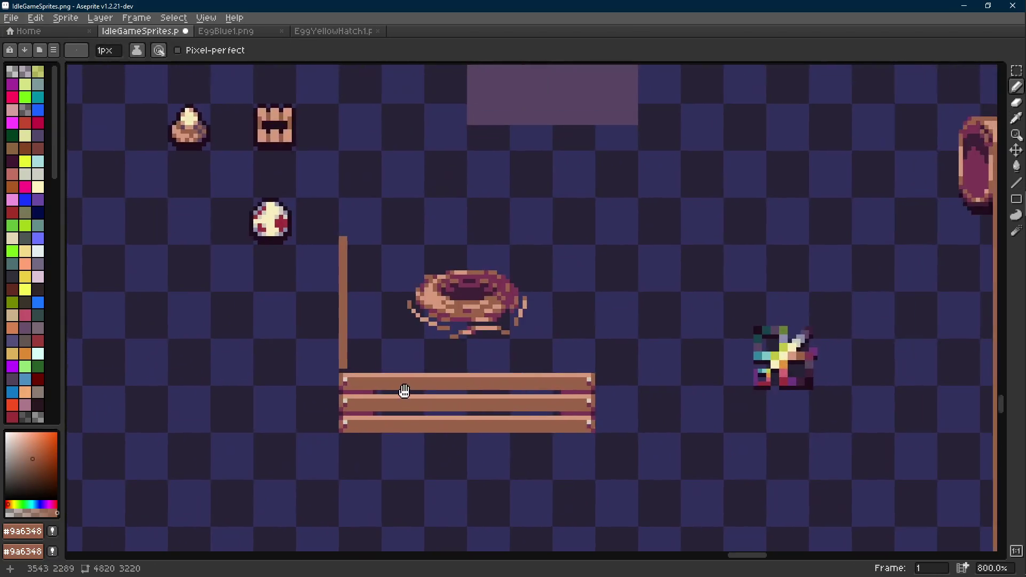
scroll(381, 406, "up", 2)
key("shift+e")
left_click(318, 377, "alt")
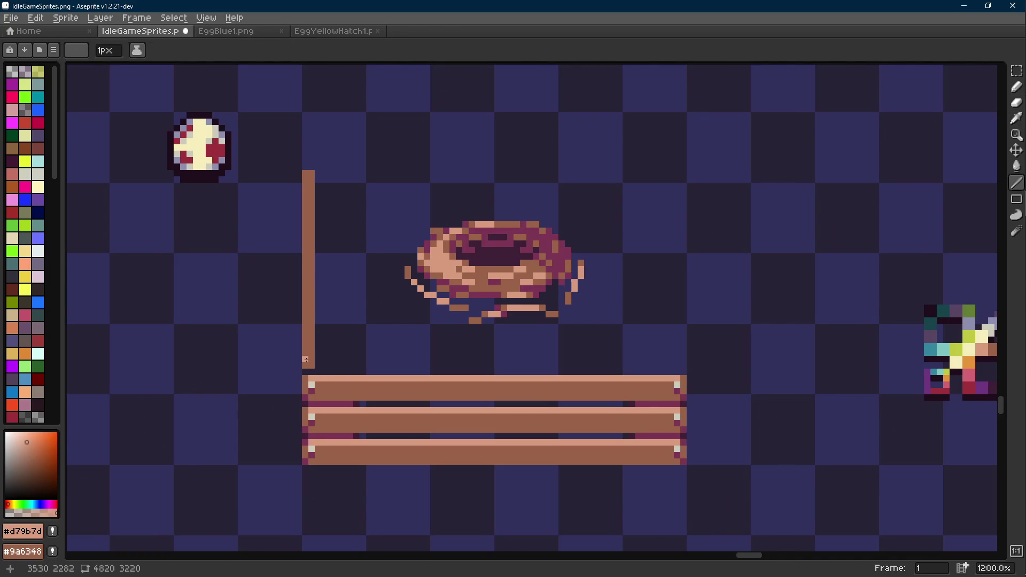
- Select the vertical post and paint its bottom pixel dark maroon
key("w")
key("i")
left_click(303, 375)
key("b")
scroll(304, 374, "up", 1)
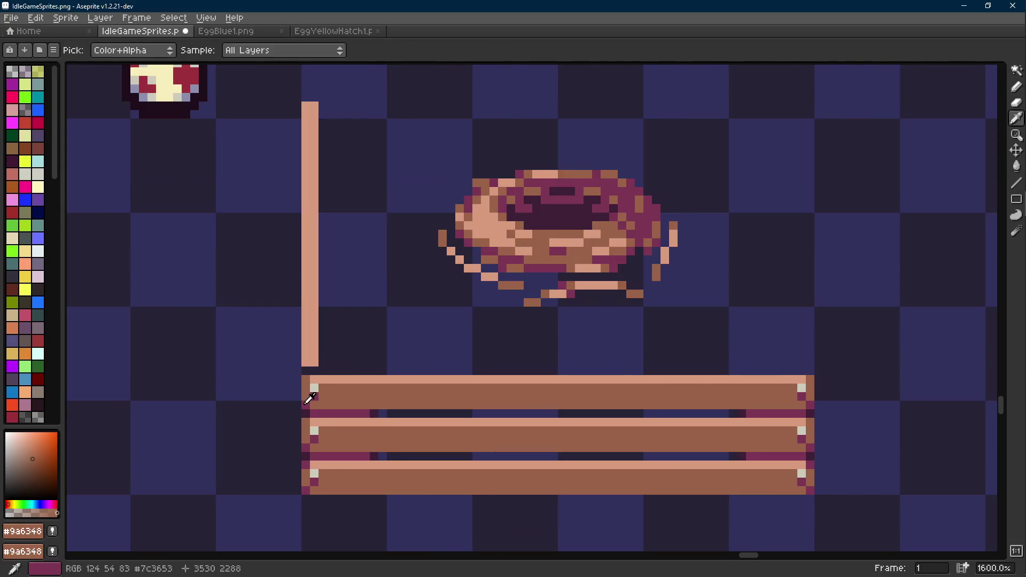
left_click(308, 398, "alt")
key("m")
left_click_drag(314, 370, 302, 99)
key("i")
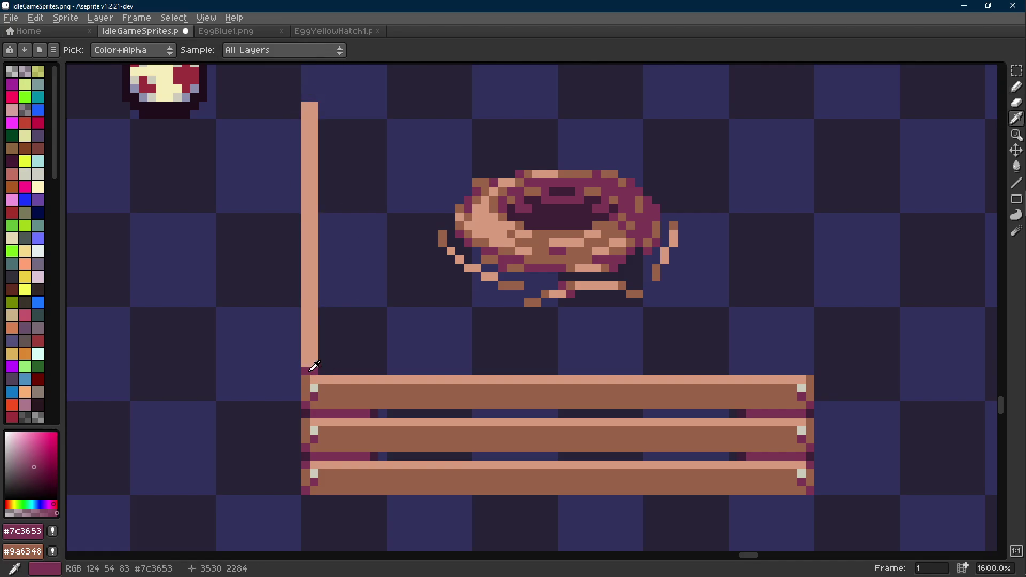
key("b")
left_click(315, 362)
left_click(328, 389, "alt")
scroll(351, 397, "down", 6)
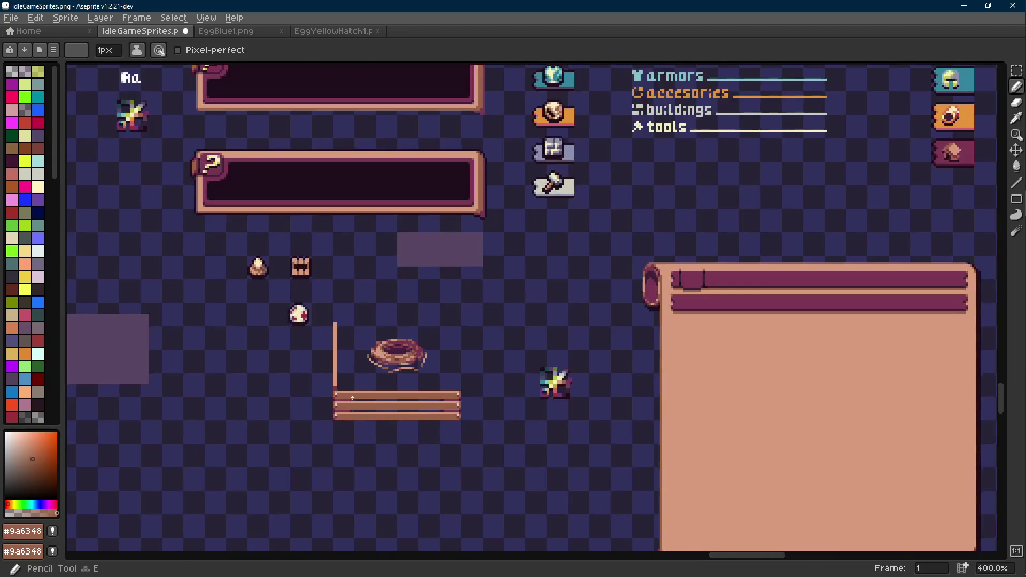
scroll(353, 398, "up", 6)
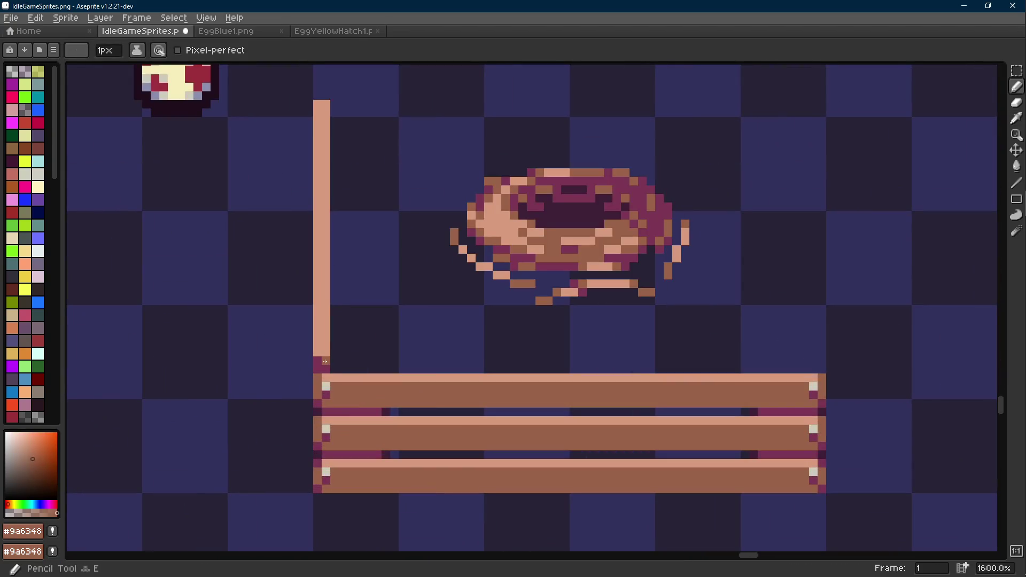
scroll(325, 362, "down", 6)
scroll(399, 363, "up", 1)
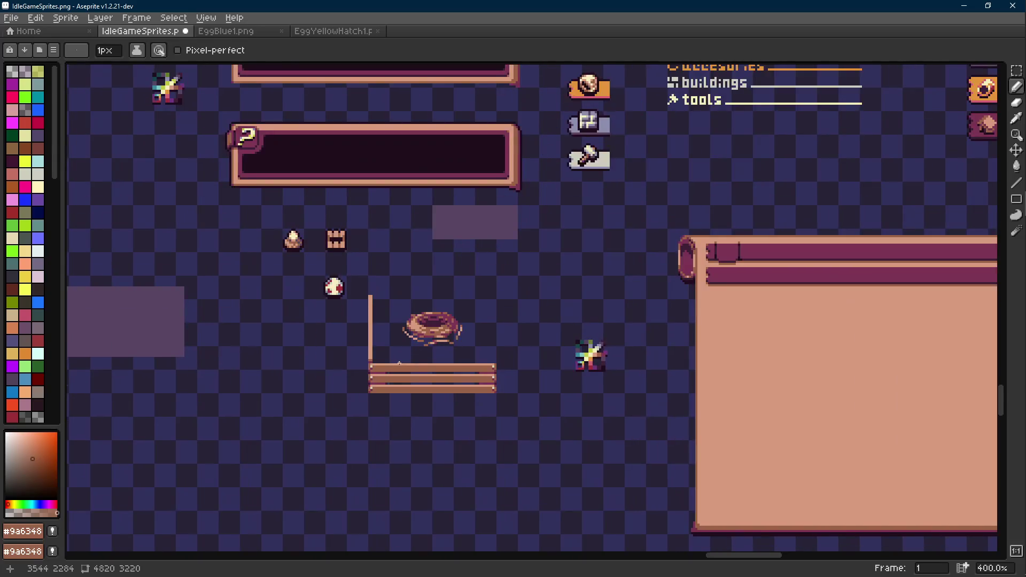
scroll(384, 335, "up", 3)
- Duplicate the vertical post and place the copy at the planks' right end
key("m")
mouse_move(366, 228)
left_mouse_down()
mouse_move(346, 374)
mouse_move(641, 374)
mouse_move(614, 383)
left_mouse_up()
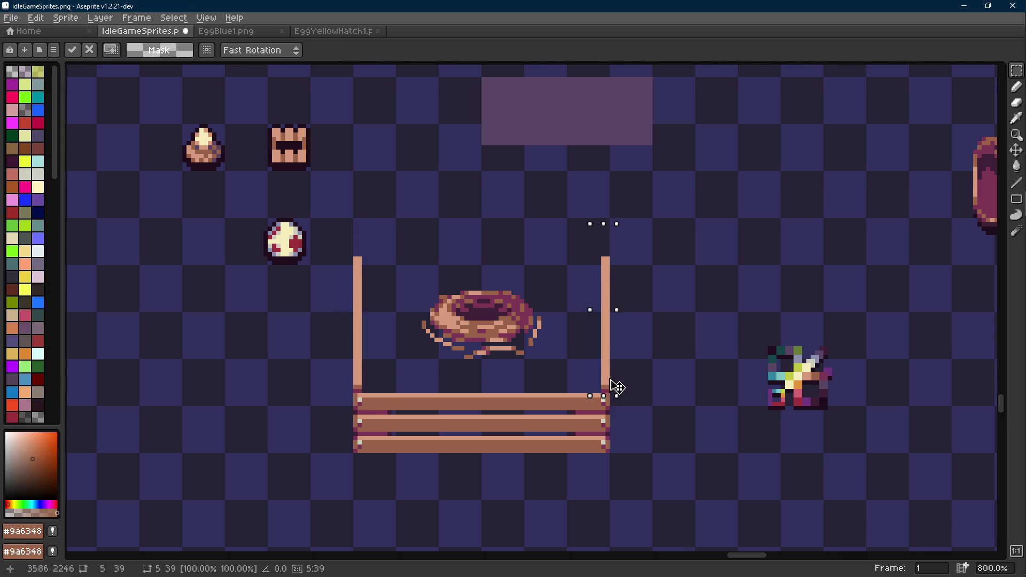
left_click(615, 321)
scroll(615, 334, "down", 4)
scroll(614, 318, "up", 3)
- Nudge the nest down a few pixels
mouse_move(552, 292)
left_mouse_down()
mouse_move(421, 384)
mouse_move(460, 370)
left_mouse_up()
key("Down")
key("Down")
key("Down")
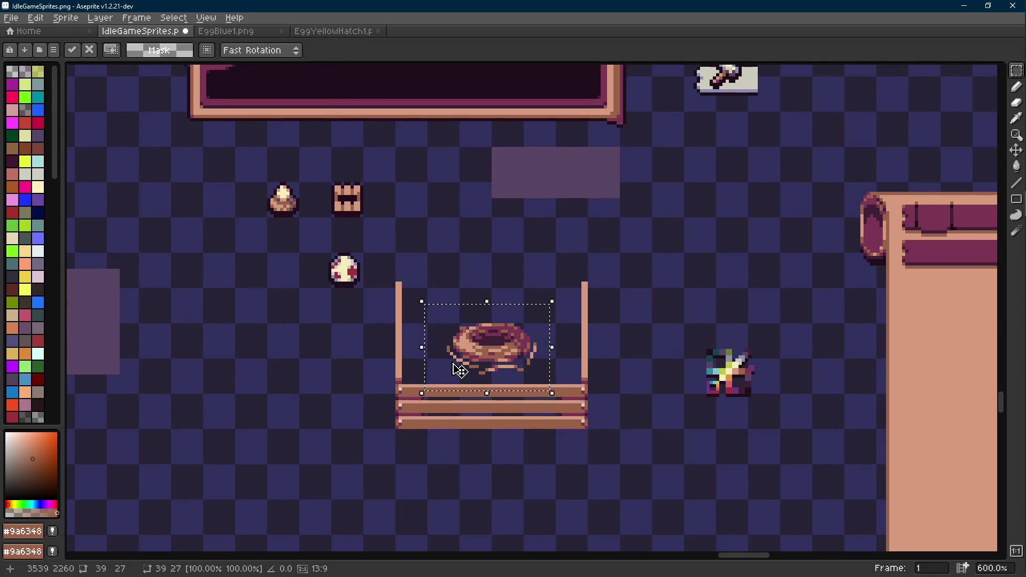
left_click(580, 312)
scroll(580, 313, "up", 3)
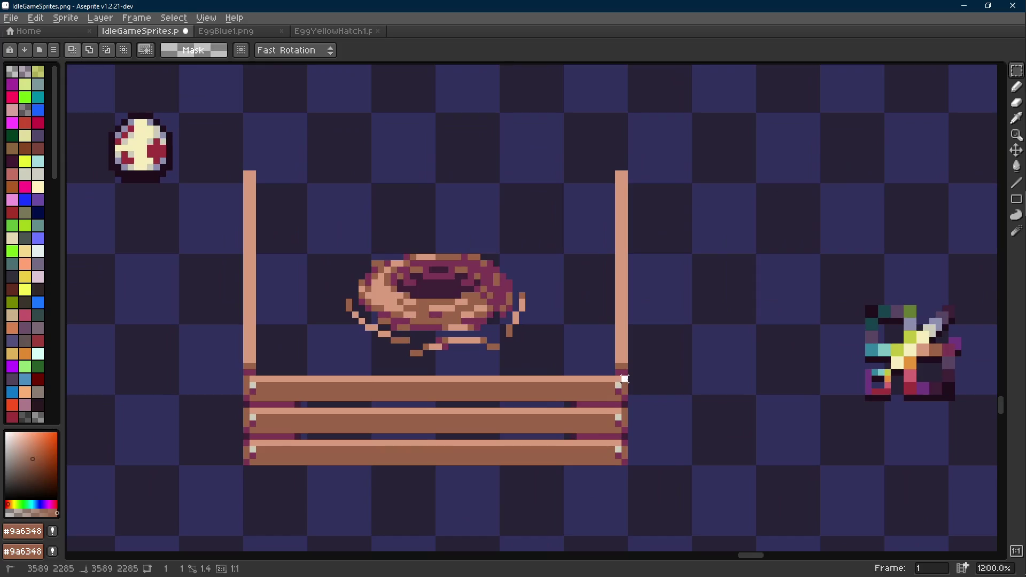
- Copy the top plank and place it across the post tops as a top beam
mouse_move(626, 374)
left_mouse_down()
mouse_move(274, 398)
mouse_move(244, 410)
left_mouse_up()
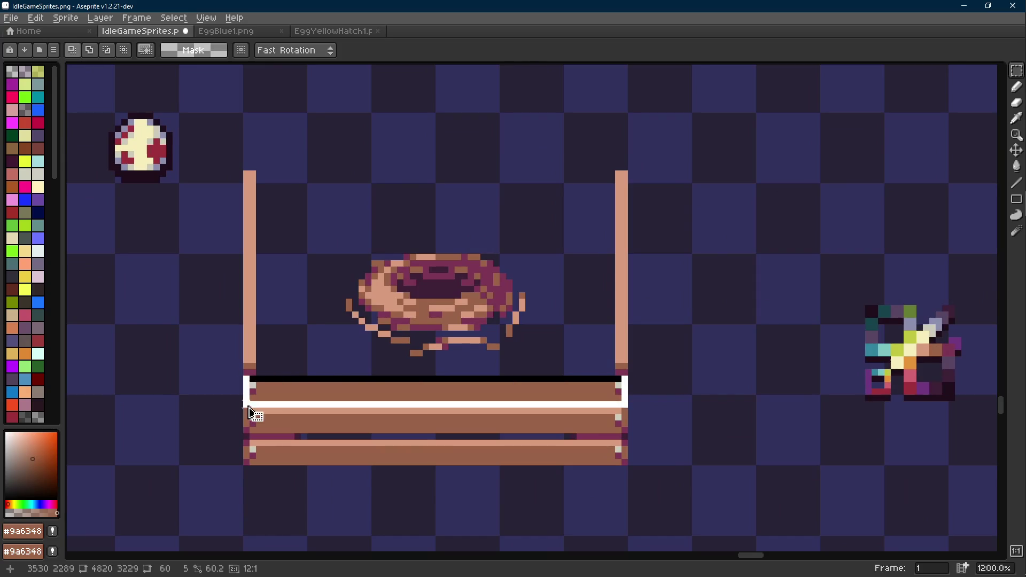
scroll(424, 438, "down", 1)
mouse_move(423, 438)
left_mouse_down()
mouse_move(453, 408)
mouse_move(456, 275)
left_mouse_up()
left_click(428, 304)
scroll(307, 278, "up", 5)
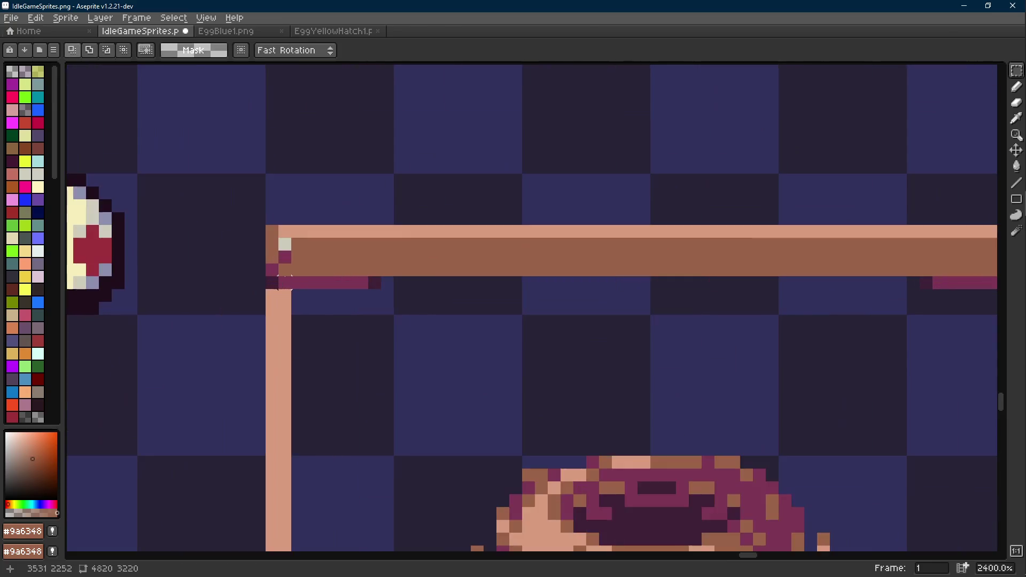
- Erase the stray pixels at the top beam's left corner
key("e")
left_click_drag(294, 282, 272, 283)
key("m")
scroll(291, 270, "down", 1)
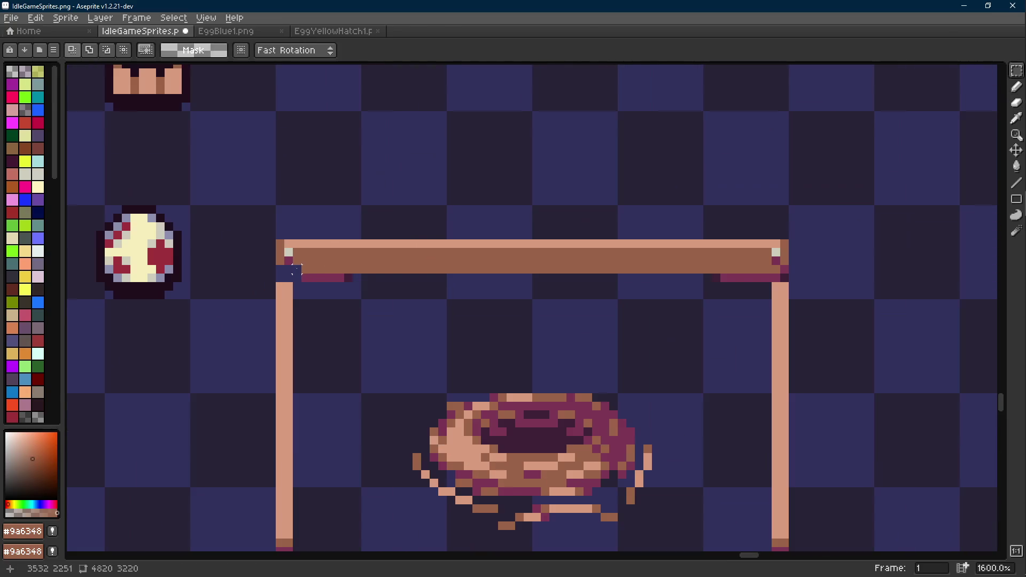
key("e")
scroll(682, 277, "up", 1)
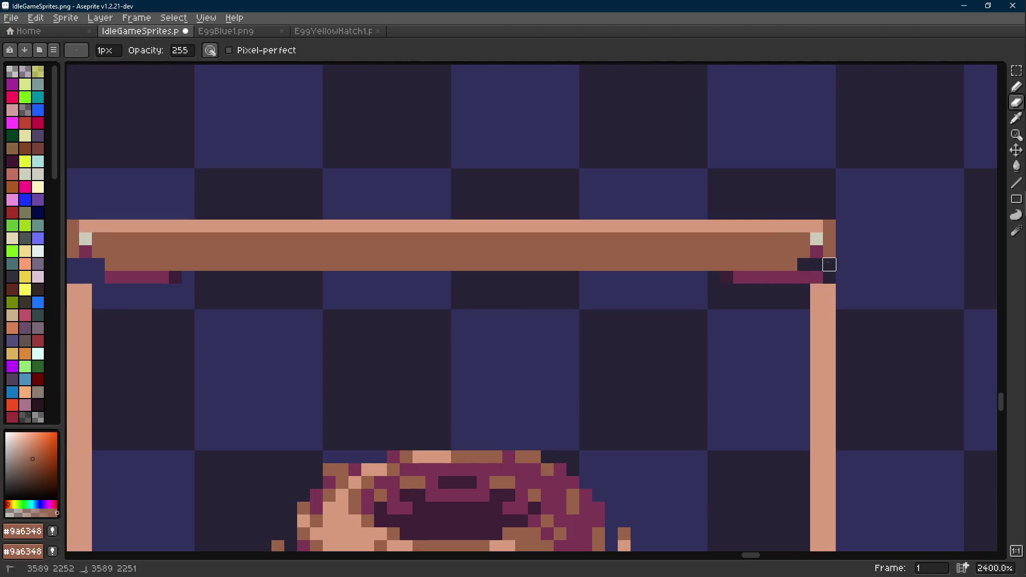
key("m")
scroll(803, 277, "down", 2)
scroll(802, 273, "up", 1)
key("b")
- Pick the dark maroon outline colour and select the top beam
left_click(799, 275, "alt")
key("m")
mouse_move(849, 231)
left_mouse_down()
mouse_move(287, 267)
mouse_move(282, 283)
left_mouse_up()
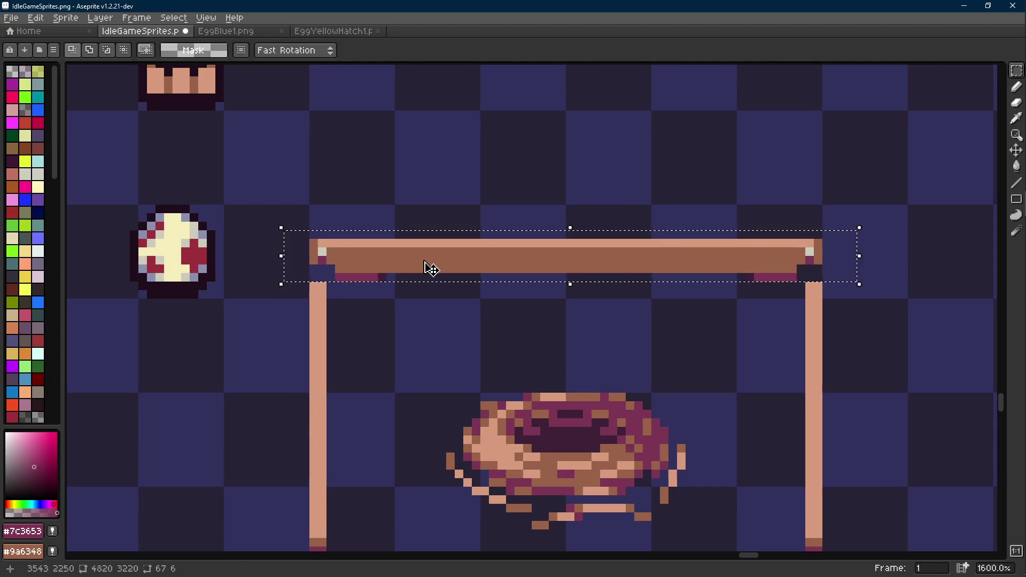
scroll(428, 267, "down", 5)
scroll(426, 290, "down", 1)
scroll(423, 288, "up", 6)
scroll(401, 278, "up", 1)
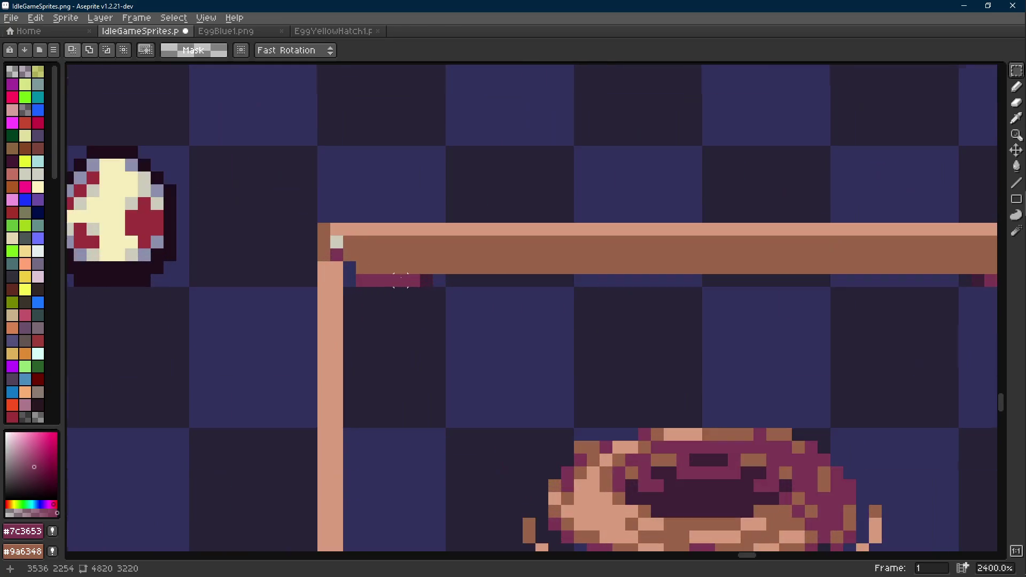
- Move the middle plank up to sit just beneath the top beam
key("b")
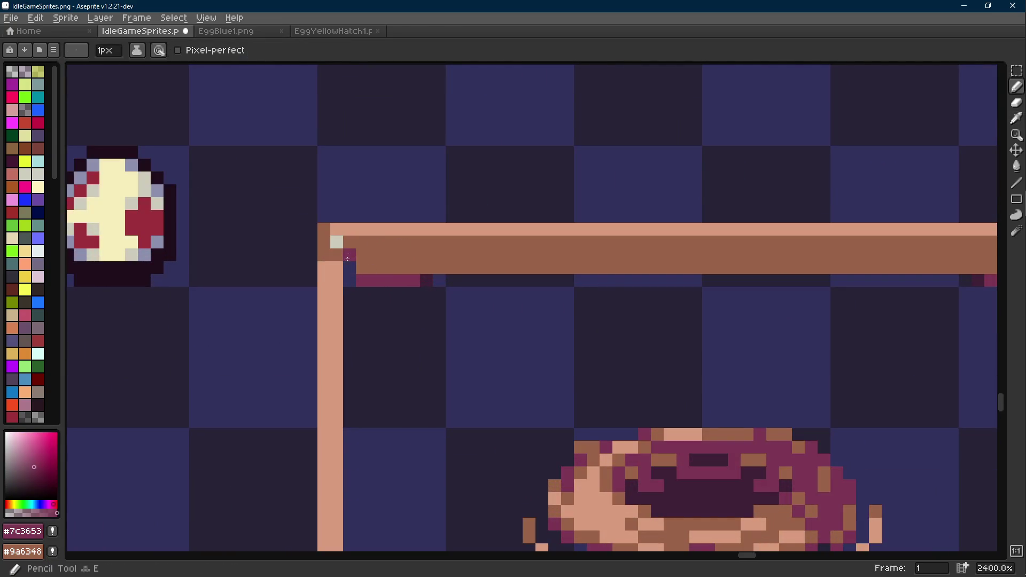
scroll(349, 262, "down", 6)
scroll(711, 355, "up", 4)
scroll(676, 244, "up", 3)
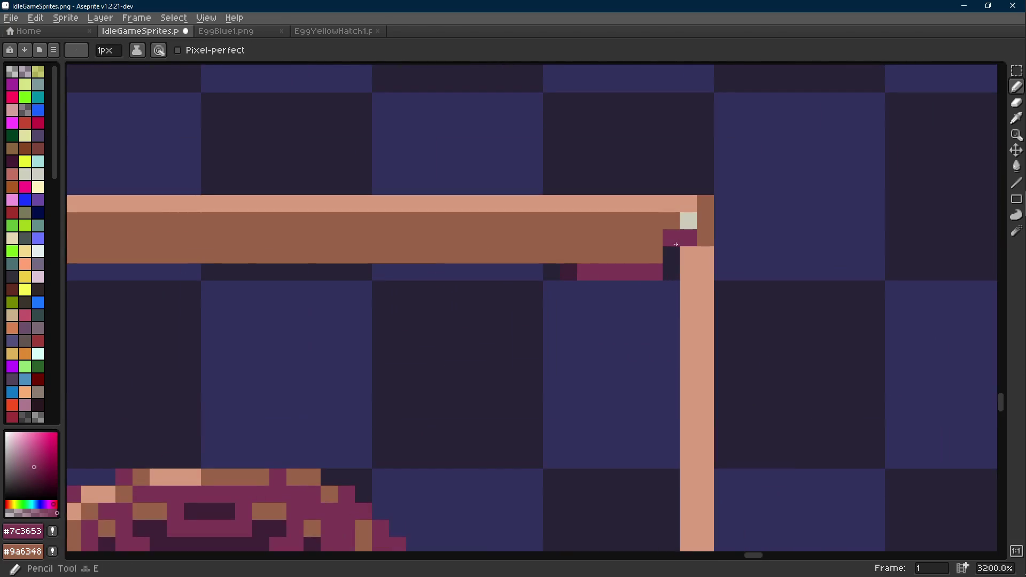
scroll(676, 244, "down", 6)
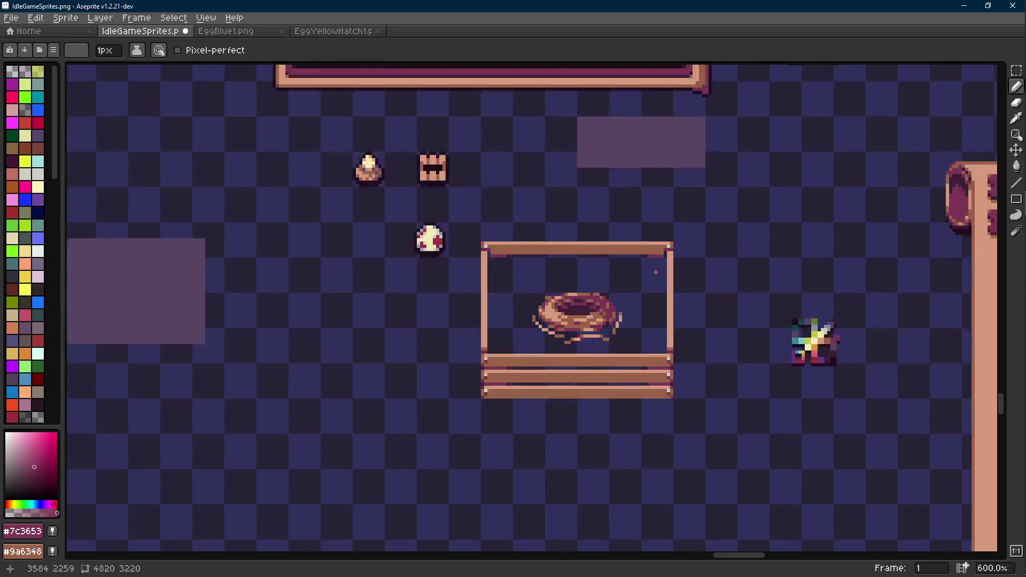
scroll(656, 270, "up", 5)
scroll(689, 390, "down", 1)
key("r")
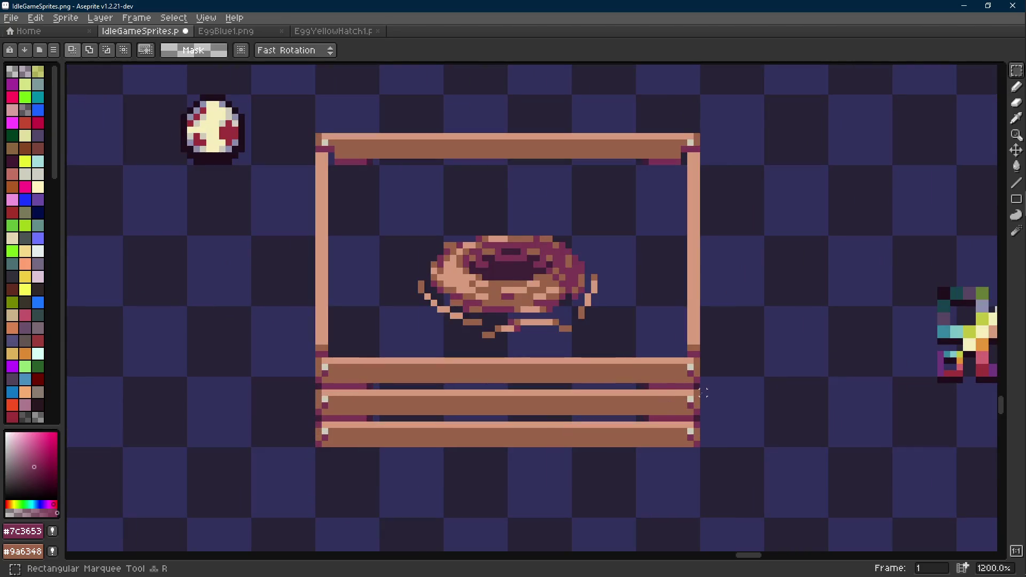
mouse_move(700, 390)
left_mouse_down()
mouse_move(618, 407)
mouse_move(322, 421)
left_mouse_up()
left_click(412, 418)
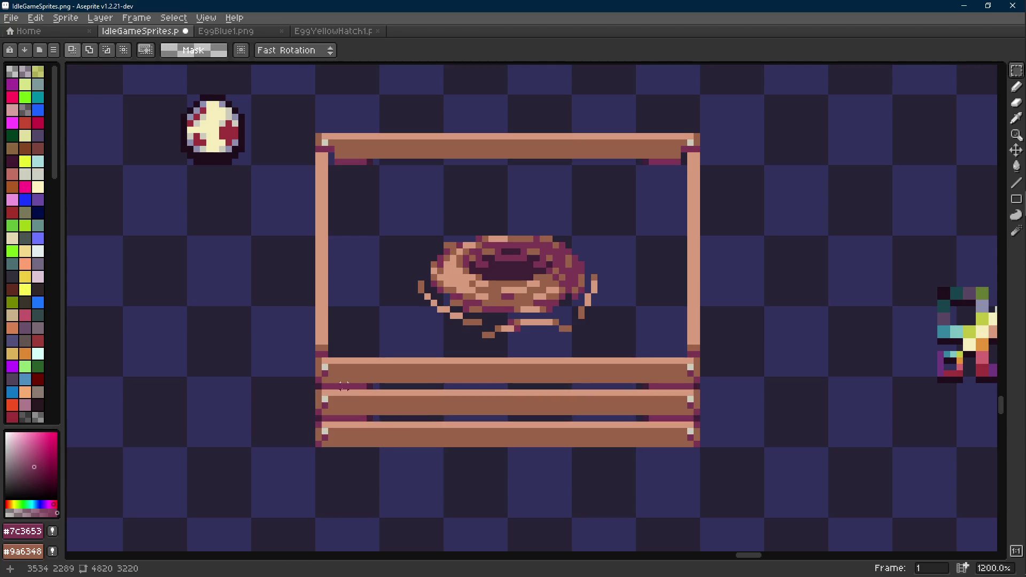
left_click_drag(331, 393, 688, 426)
left_click_drag(658, 375, 645, 240)
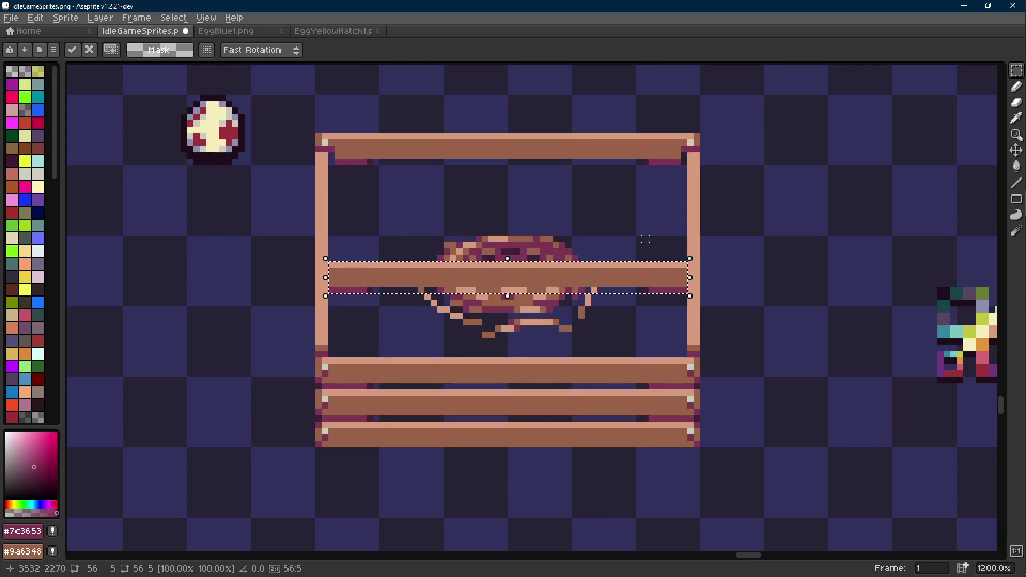
scroll(647, 243, "down", 3)
left_click_drag(648, 264, 648, 216)
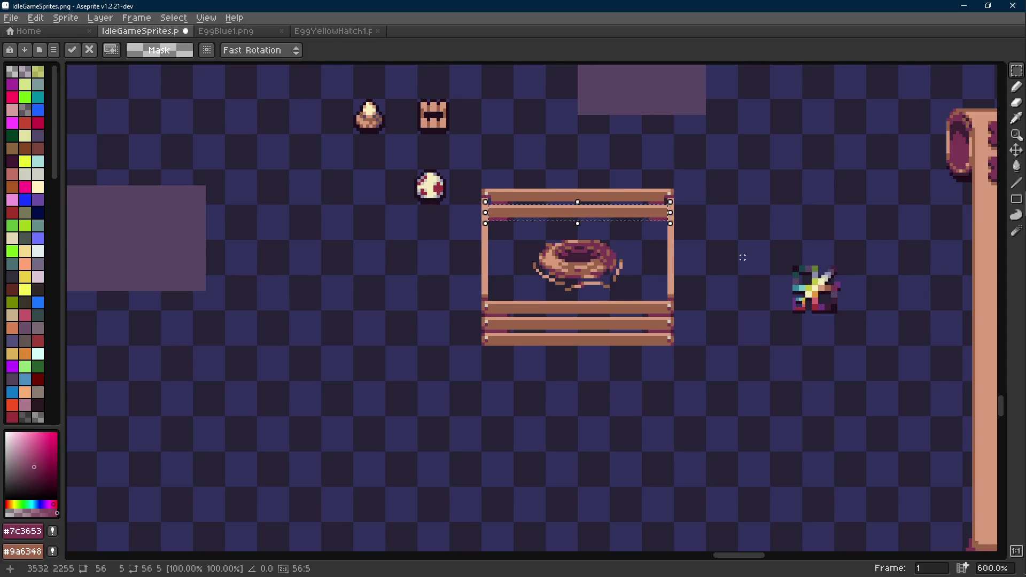
left_click(740, 257)
- Add maroon outline pixels at the plank's left end and magenta shading at its right end
scroll(698, 204, "up", 3)
scroll(655, 195, "up", 3)
key("i")
key("b")
scroll(588, 227, "down", 2)
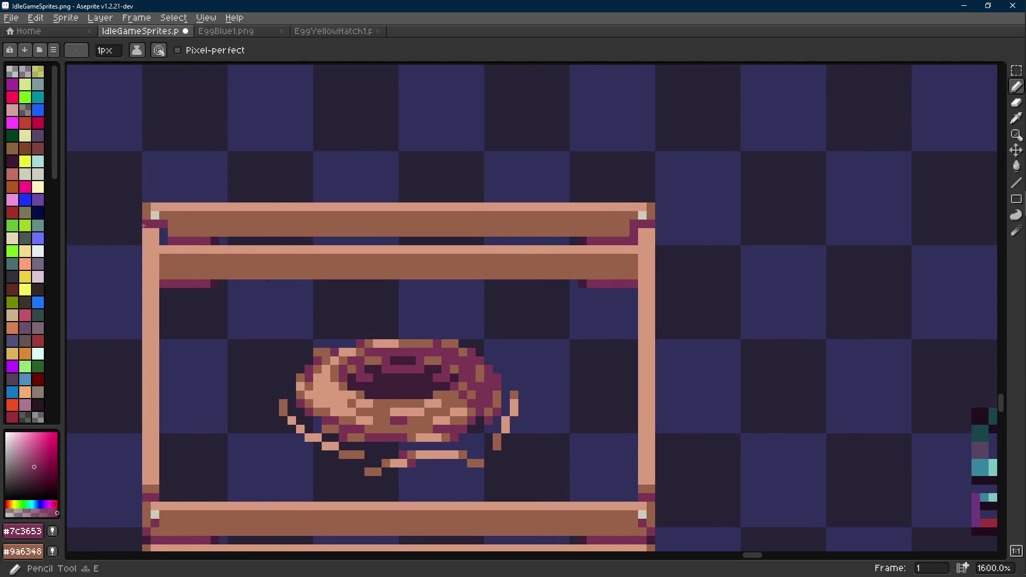
left_click_drag(165, 266, 165, 276)
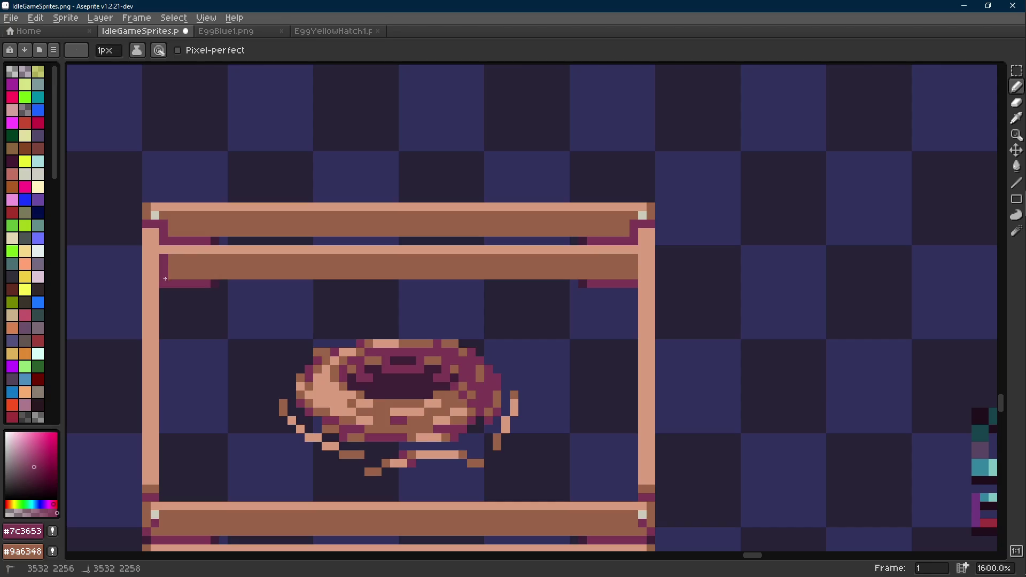
left_click(167, 254, "alt")
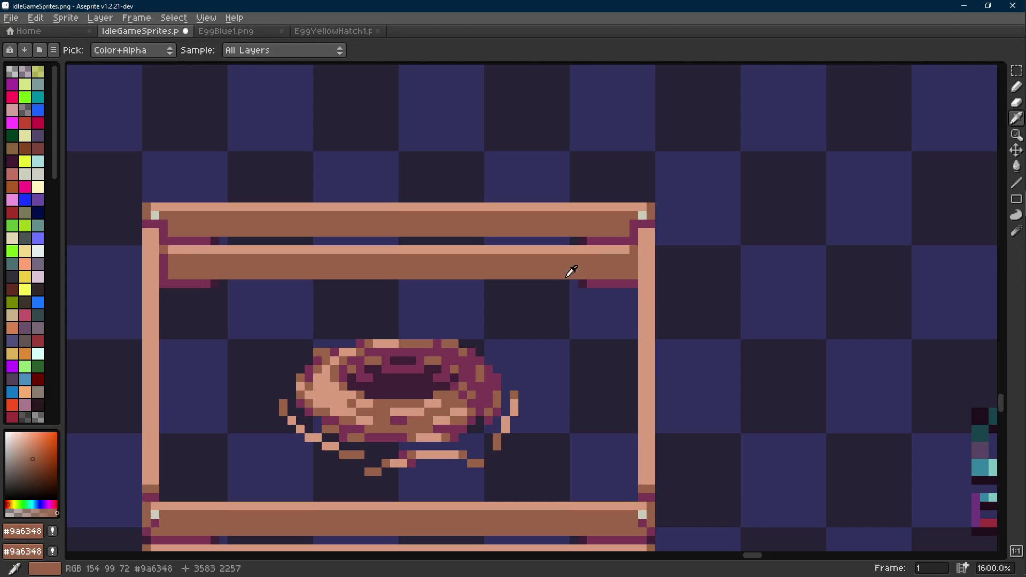
left_click(634, 260, "alt")
left_click_drag(635, 267, 634, 275)
scroll(622, 287, "down", 6)
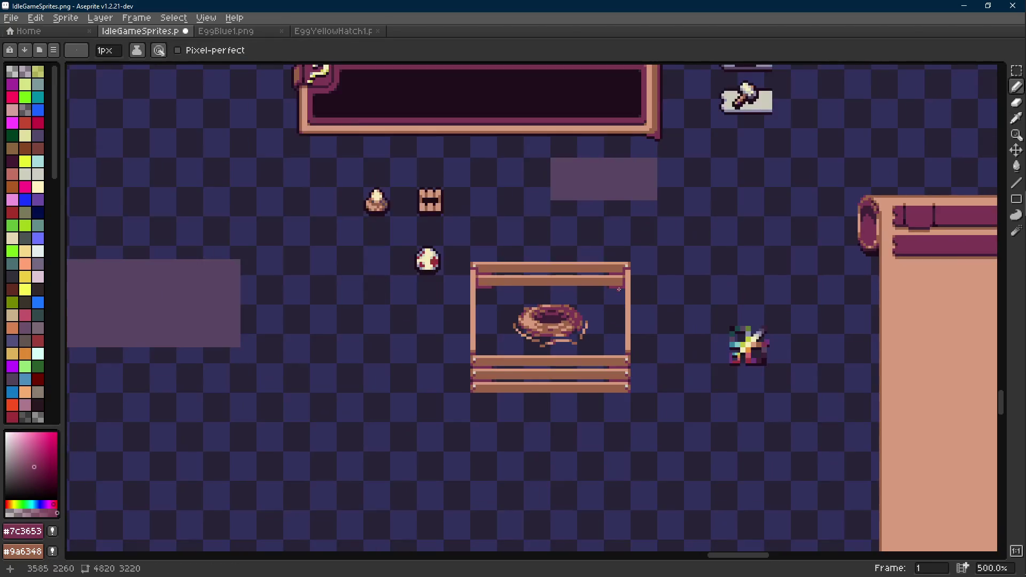
scroll(634, 255, "up", 6)
- Nudge the top planks up one step and repaint the gap in the right post
key("r")
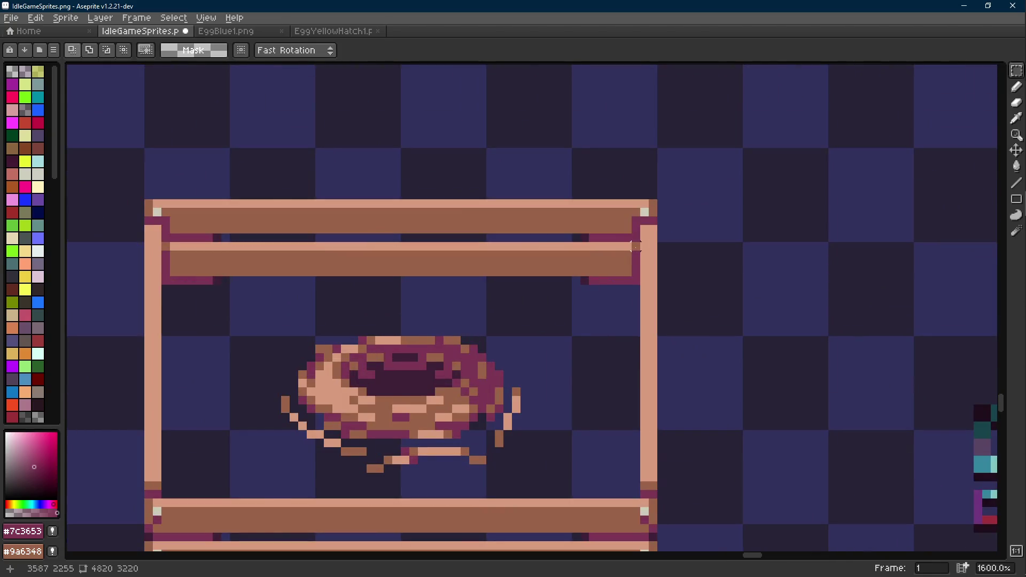
scroll(635, 251, "down", 3)
scroll(636, 247, "up", 2)
left_click_drag(693, 189, 239, 303)
key("Up")
key("Up")
key("Up")
key("ctrl+d")
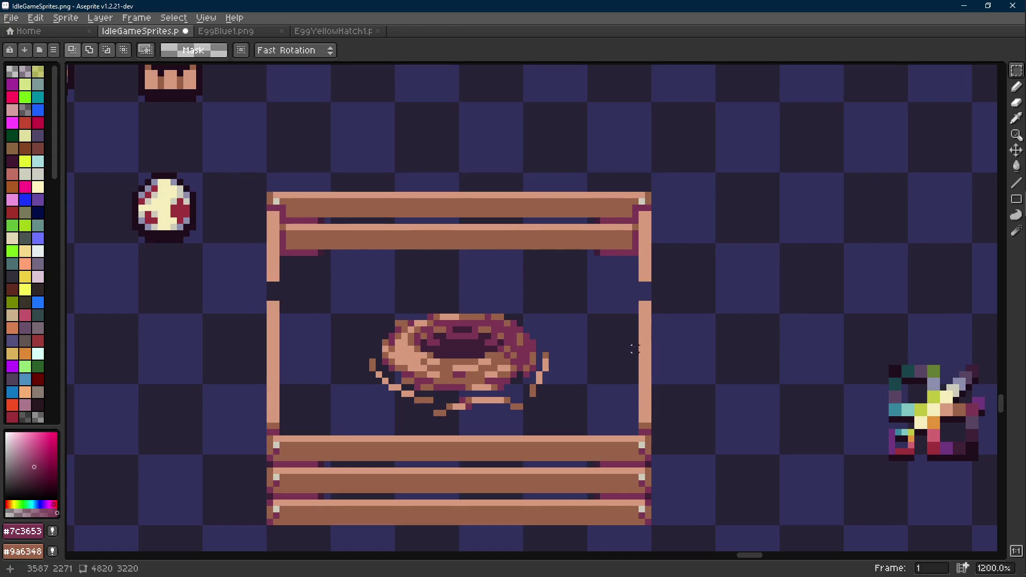
key("e")
left_click(647, 275, "alt")
left_click_drag(647, 284, 647, 294)
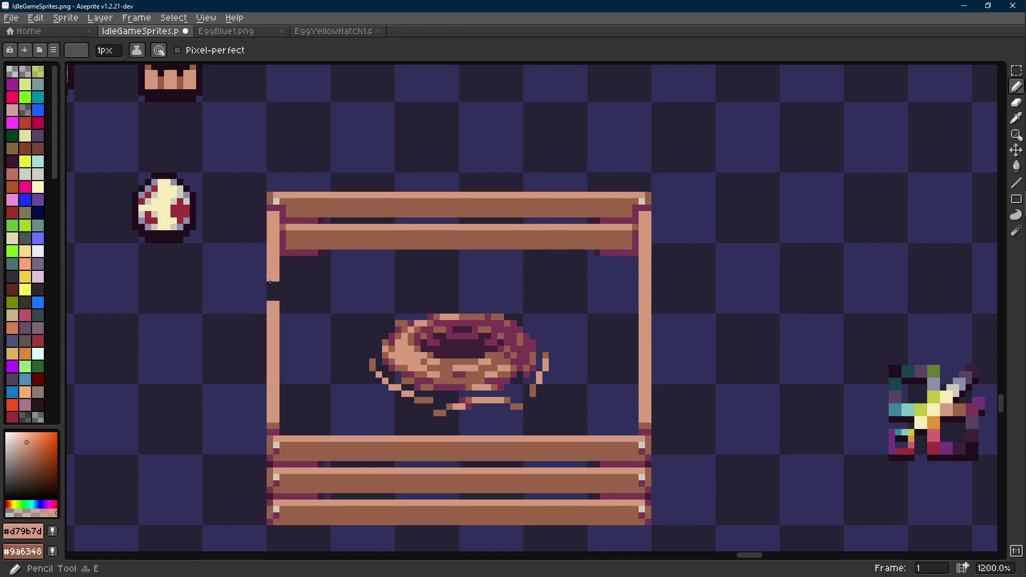
- Fine-tune the second plank from the top with one-step nudges
key("r")
left_click_drag(282, 227, 641, 259)
key("Down")
key("Down")
key("Down")
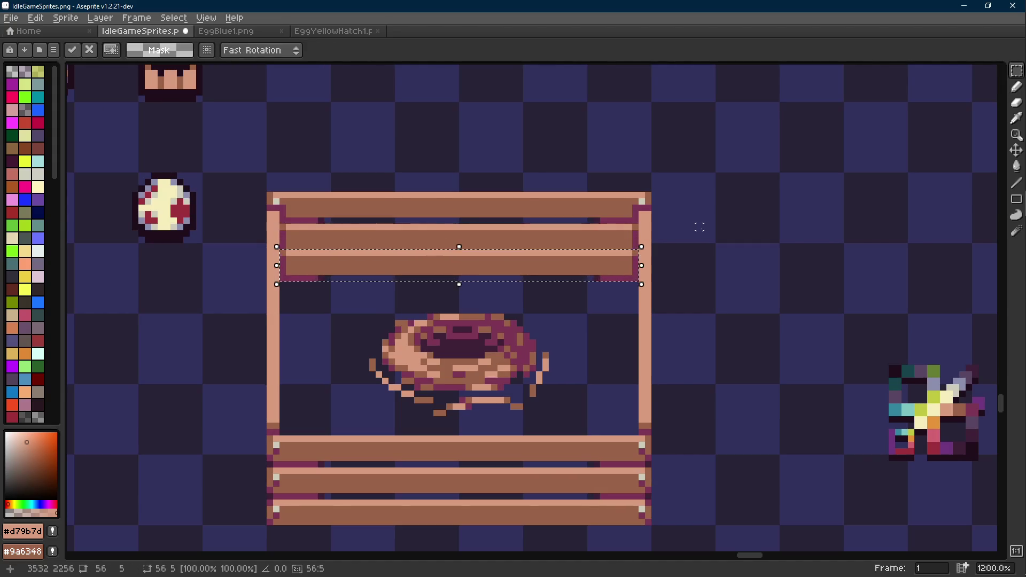
key("Up")
scroll(576, 206, "down", 4)
key("Return")
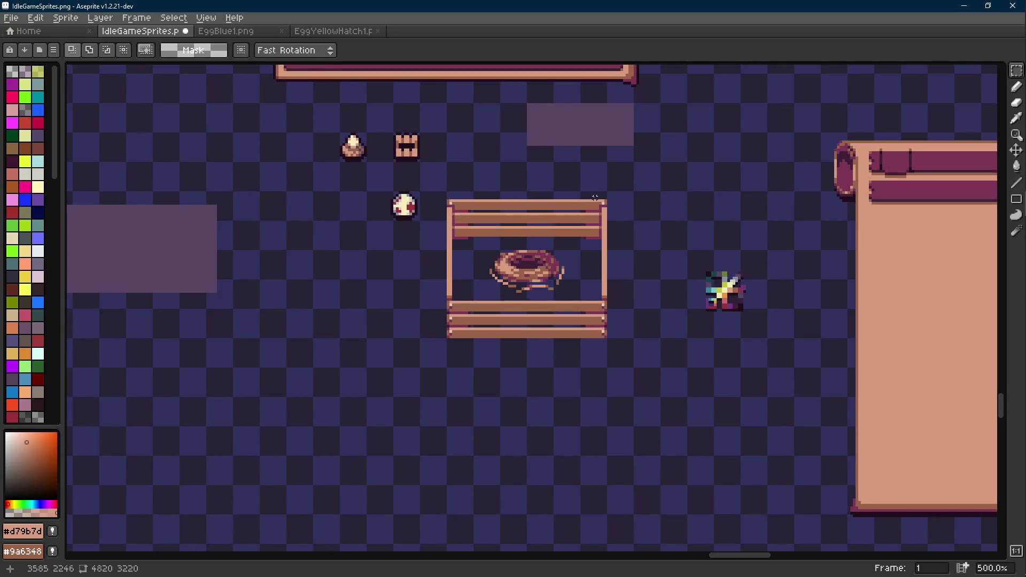
scroll(564, 239, "down", 2)
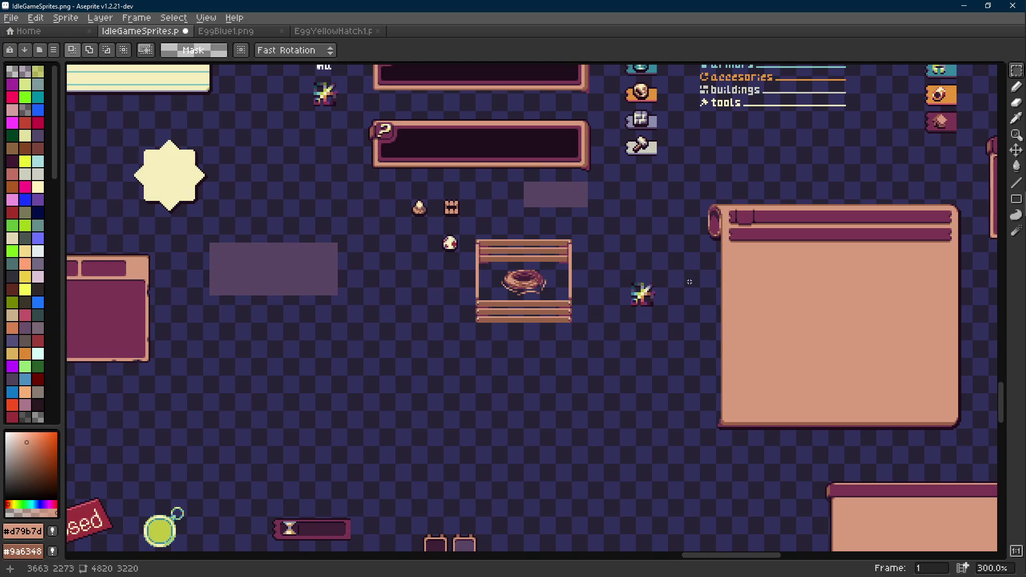
scroll(573, 266, "up", 3)
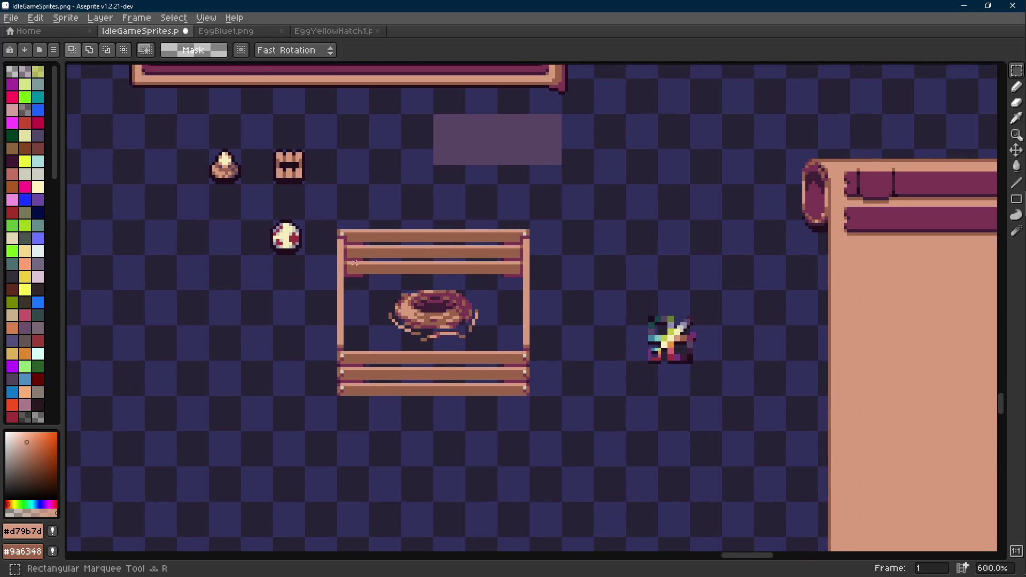
left_click_drag(316, 215, 568, 419)
- Apply a dark #1f0e1c outline to the selection, then undo it
scroll(367, 293, "up", 1)
scroll(366, 292, "up", 1)
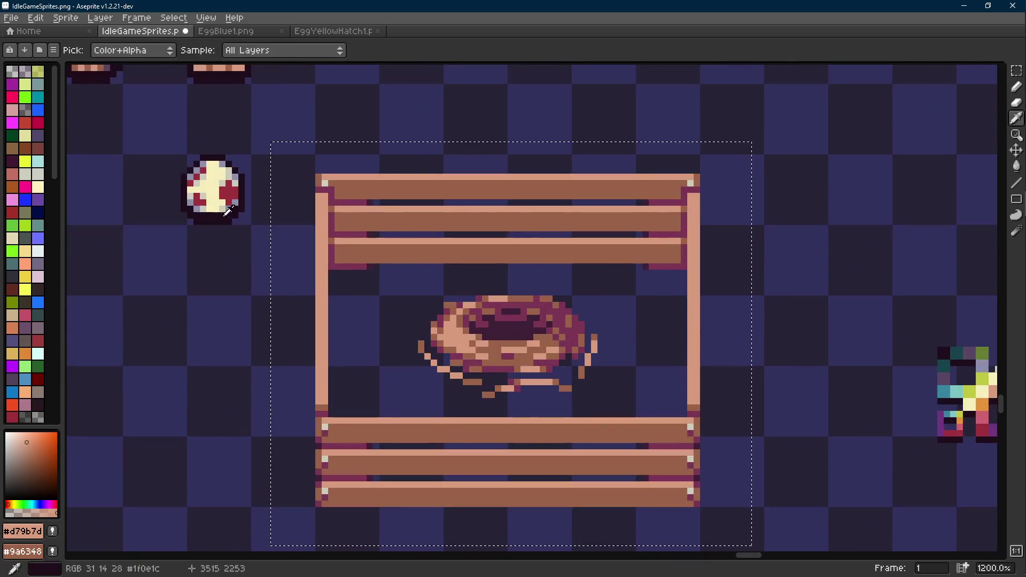
left_click(427, 291, "alt")
scroll(428, 292, "down", 1)
key("shift+o")
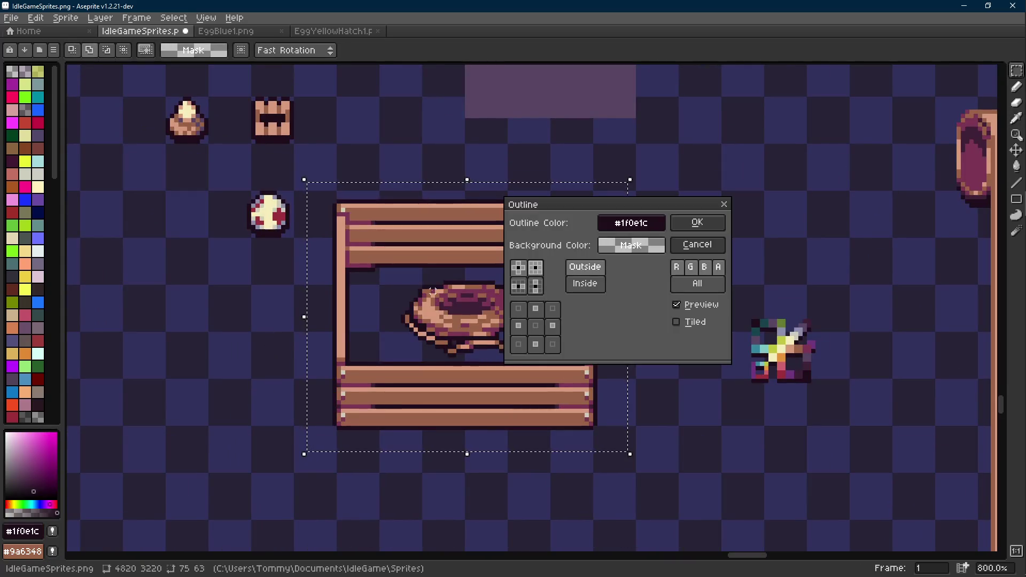
left_click(700, 224)
scroll(550, 281, "down", 4)
key("ctrl+d")
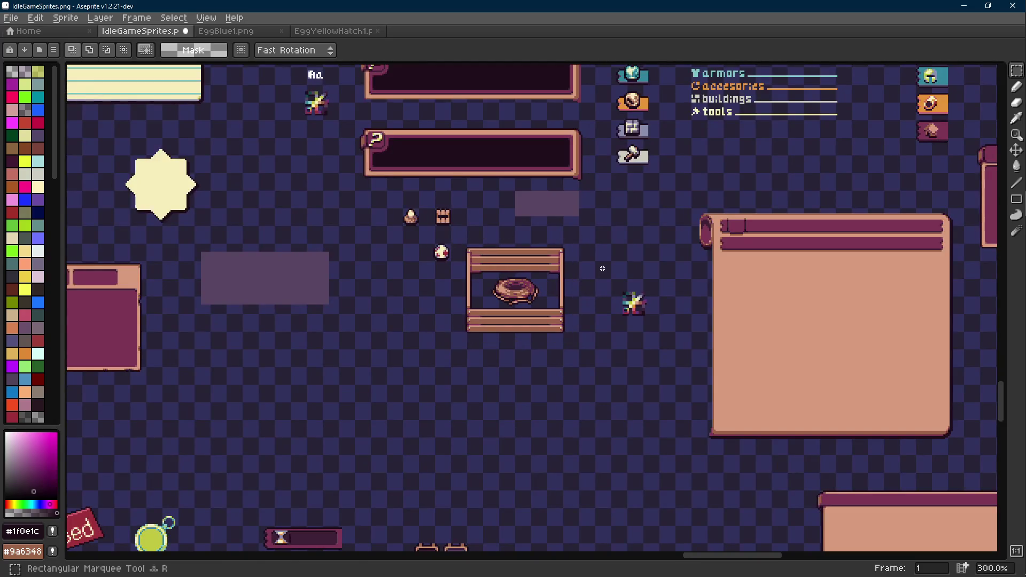
scroll(636, 304, "up", 6)
key("i")
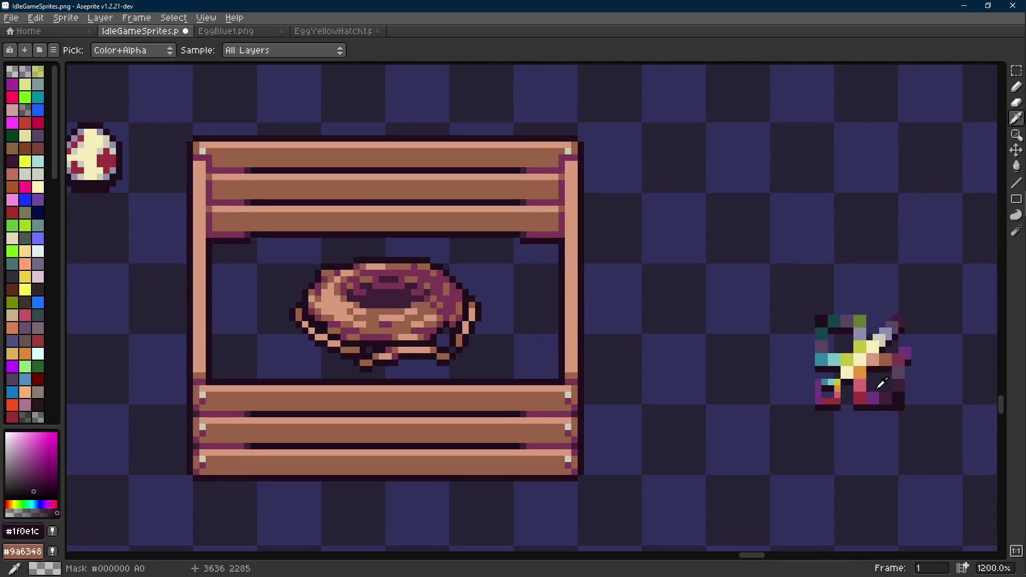
key("m")
key("ctrl+z")
key("ctrl+z")
key("ctrl+d")
- Move the nest out of the stand to its right side
left_click_drag(488, 251, 277, 373)
scroll(299, 364, "down", 2)
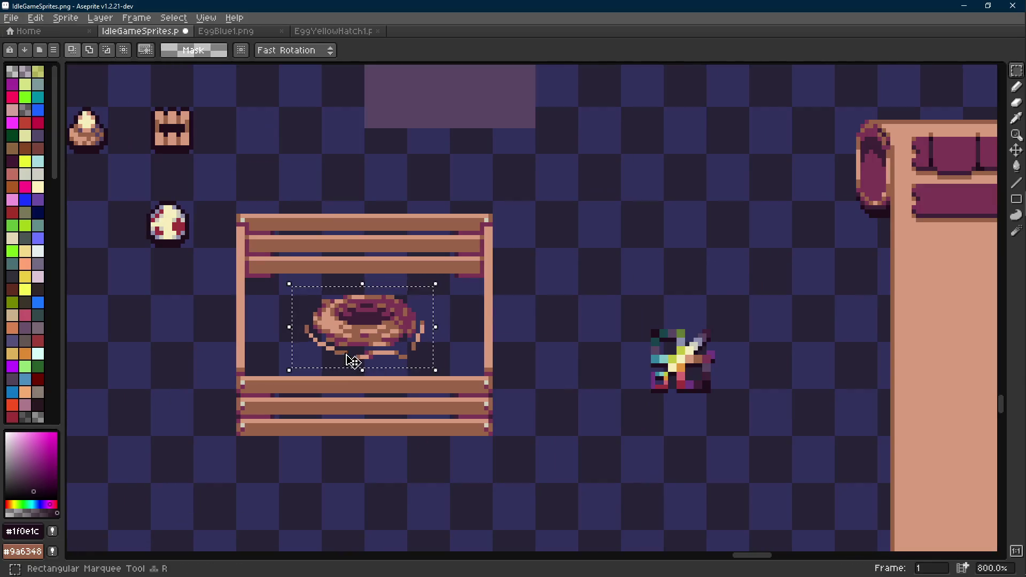
left_click_drag(354, 360, 717, 298)
key("ctrl+d")
mouse_move(526, 198)
left_mouse_down()
mouse_move(374, 345)
mouse_move(205, 460)
left_mouse_up()
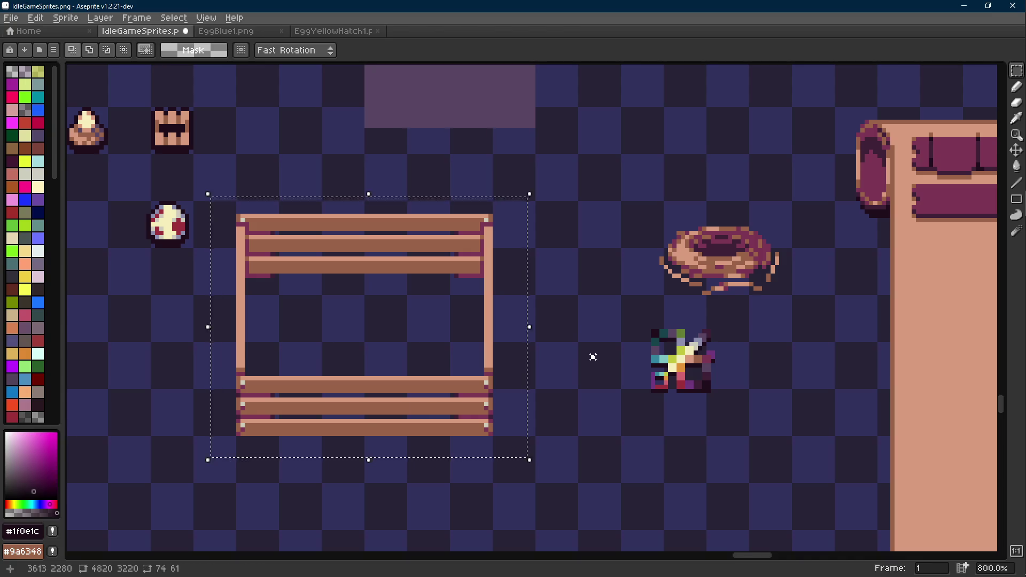
key("ctrl+d")
- Fill the stand's interior with dark #3e2137, replacing a first purple #584563 fill
scroll(591, 358, "up", 2)
key("i")
left_click(871, 355)
key("g")
left_click(433, 294)
key("i")
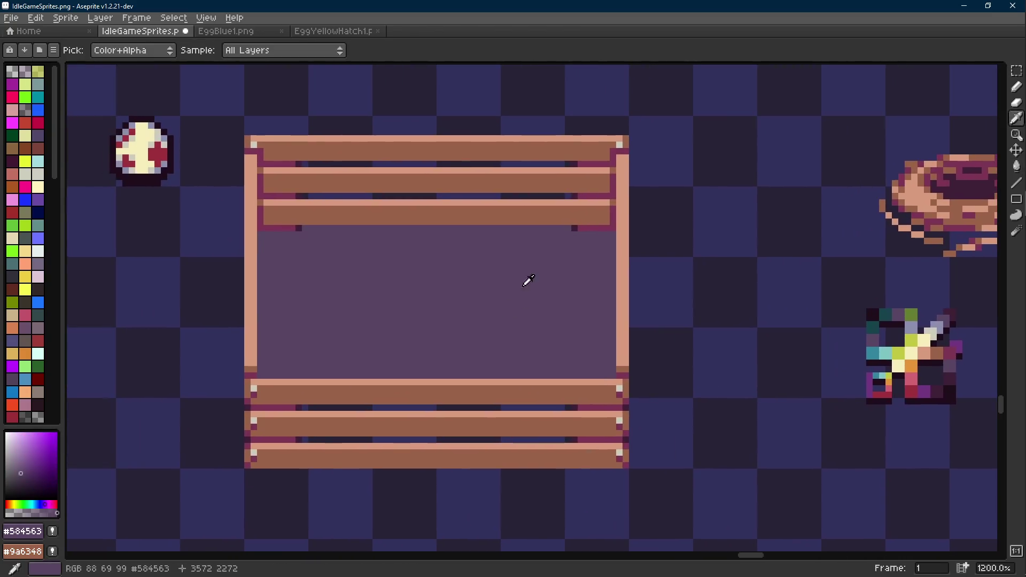
left_click(788, 326)
key("g")
left_click(556, 279)
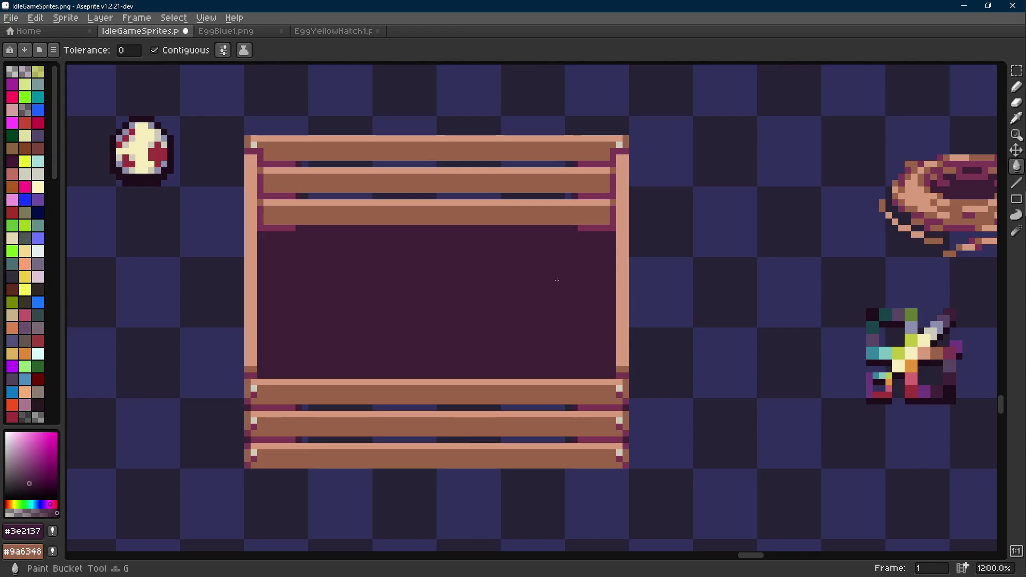
scroll(556, 280, "down", 5)
scroll(556, 279, "up", 1)
- Give the whole stand a dark #1f0e1c outline
key("i")
key("m")
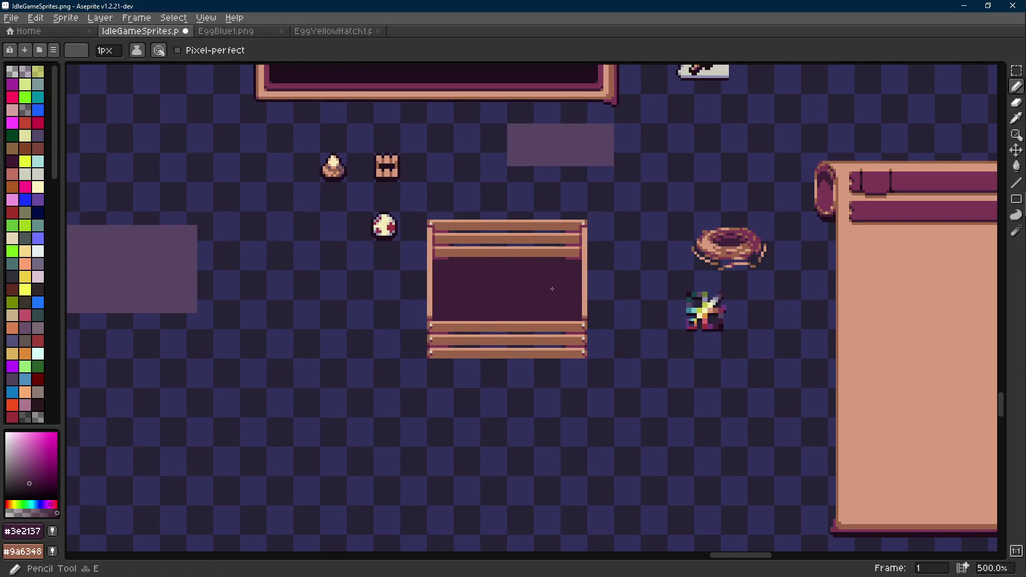
scroll(556, 290, "up", 2)
mouse_move(645, 150)
left_mouse_down()
mouse_move(355, 355)
mouse_move(342, 433)
left_mouse_up()
left_click(285, 207, "alt")
key("shift+o")
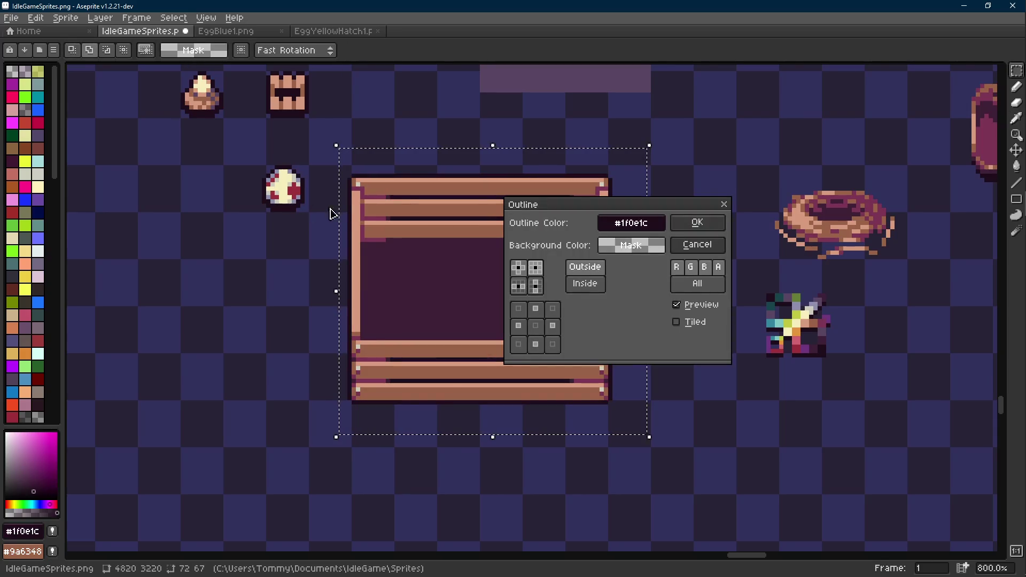
left_click(698, 223)
- Undo placing the nest inside the stand and select the whole stand again
mouse_move(738, 166)
left_mouse_down()
mouse_move(931, 266)
mouse_move(676, 320)
mouse_move(526, 291)
mouse_move(526, 312)
left_mouse_up()
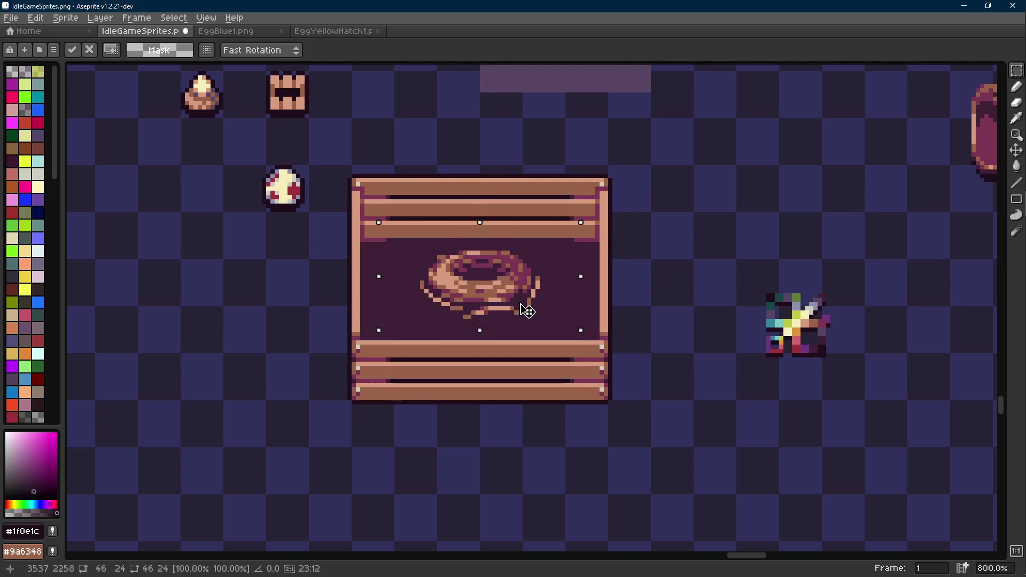
key("ctrl+z")
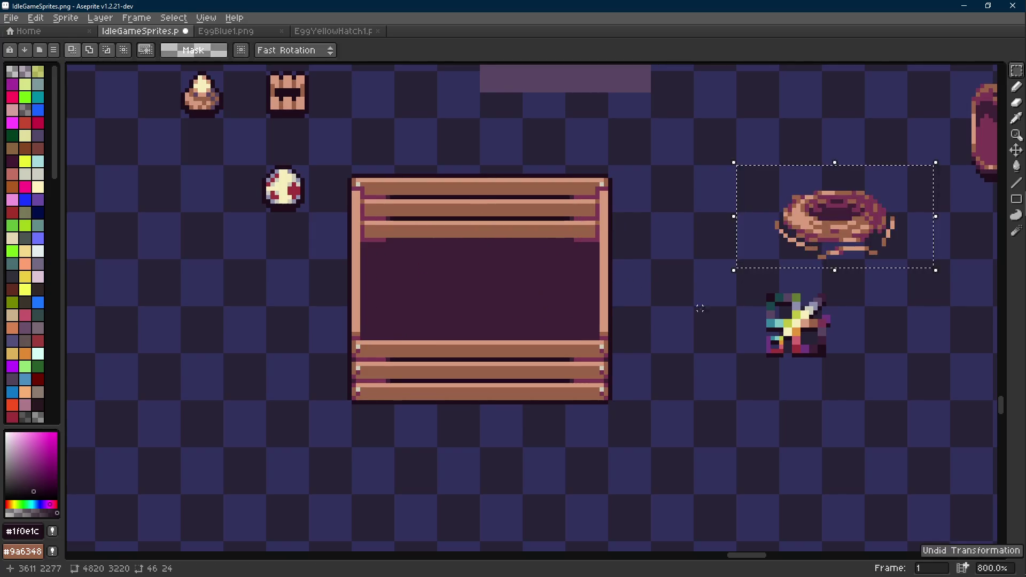
scroll(636, 319, "down", 2)
scroll(496, 336, "right", 3)
scroll(507, 325, "down", 2)
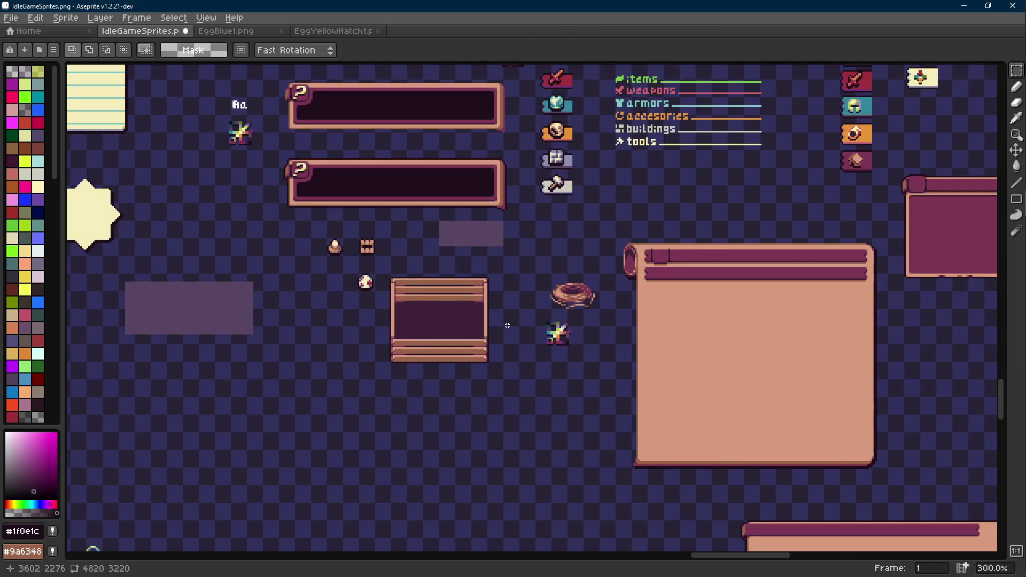
scroll(507, 325, "down", 1)
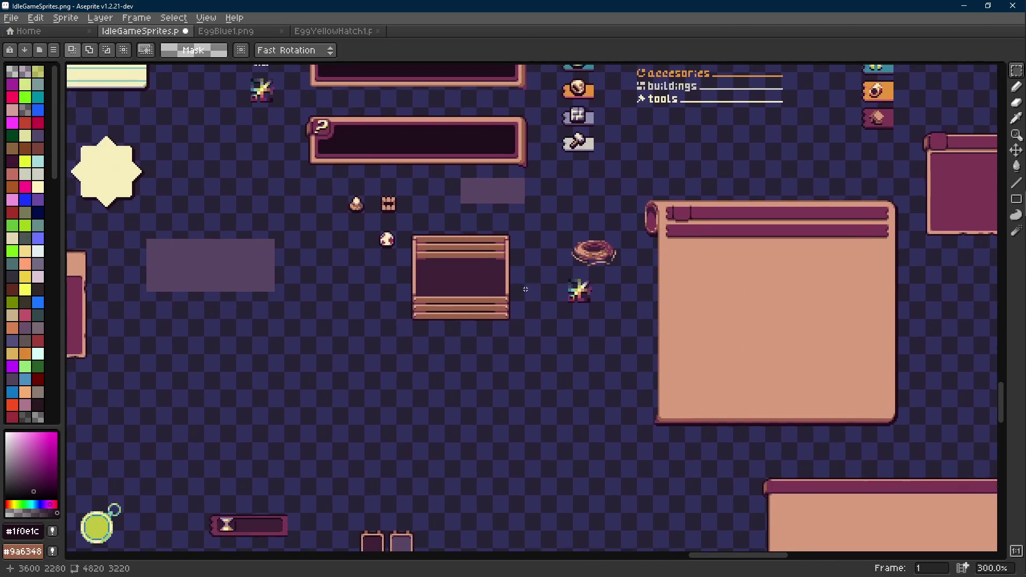
scroll(507, 326, "up", 1)
mouse_move(518, 210)
left_mouse_down()
mouse_move(363, 356)
mouse_move(360, 409)
mouse_move(309, 401)
mouse_move(592, 386)
mouse_move(369, 378)
left_mouse_up()
scroll(364, 374, "up", 1)
- Widen the stand by nudging its right half right and sliding a middle strip left
left_click(585, 331)
mouse_move(505, 273)
left_mouse_down()
mouse_move(394, 435)
mouse_move(377, 442)
left_mouse_up()
key("Right")
key("Right")
key("Right")
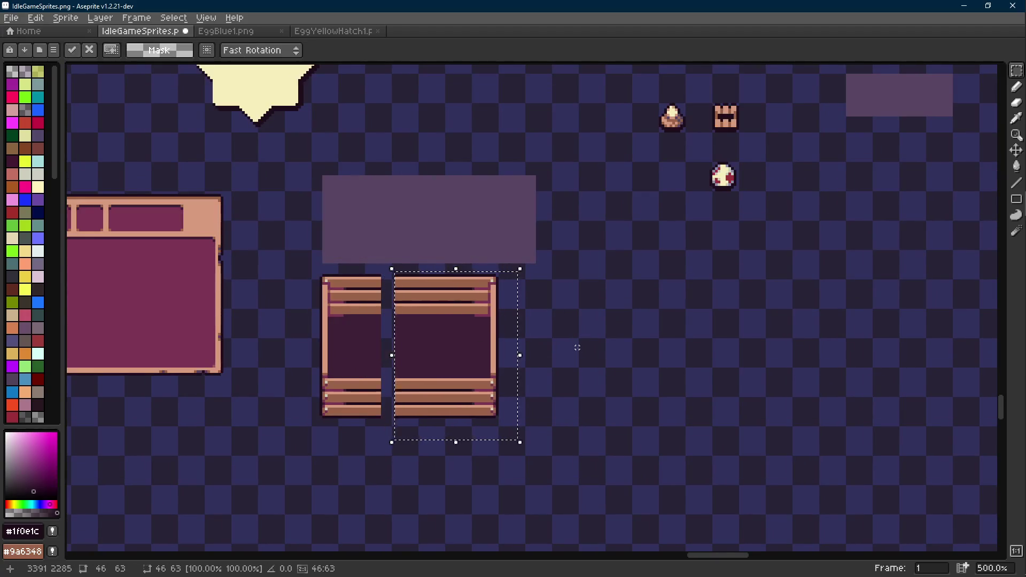
key("Right")
key("Right")
key("Right")
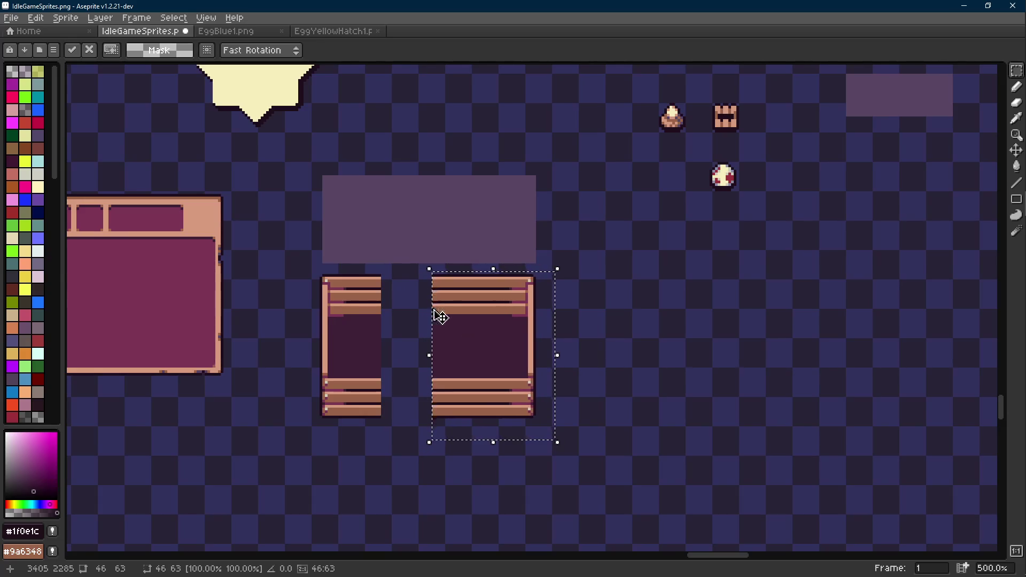
key("Return")
mouse_move(421, 266)
left_mouse_down()
mouse_move(472, 440)
mouse_move(496, 453)
left_mouse_up()
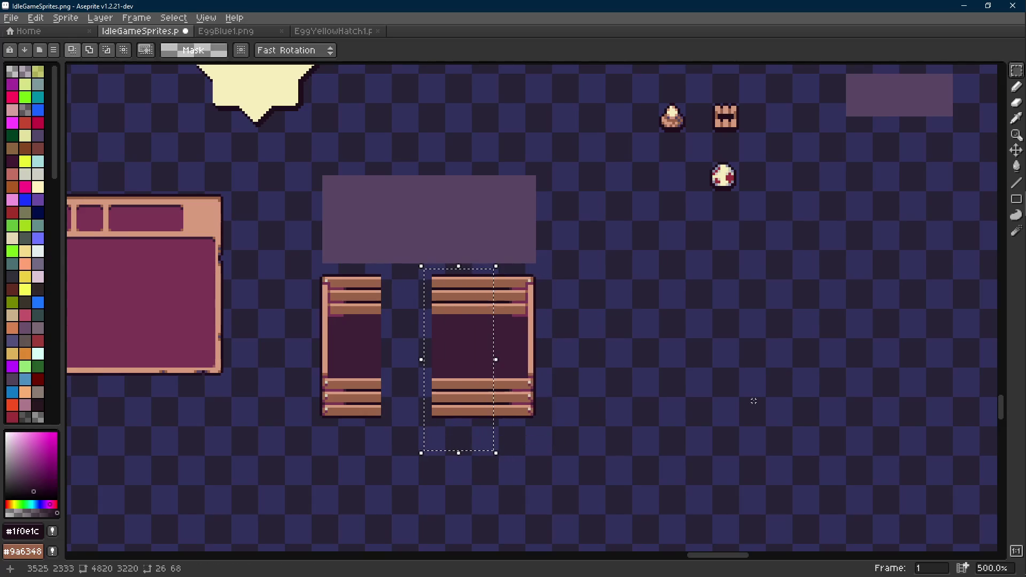
key("Left")
key("Left")
key("Left")
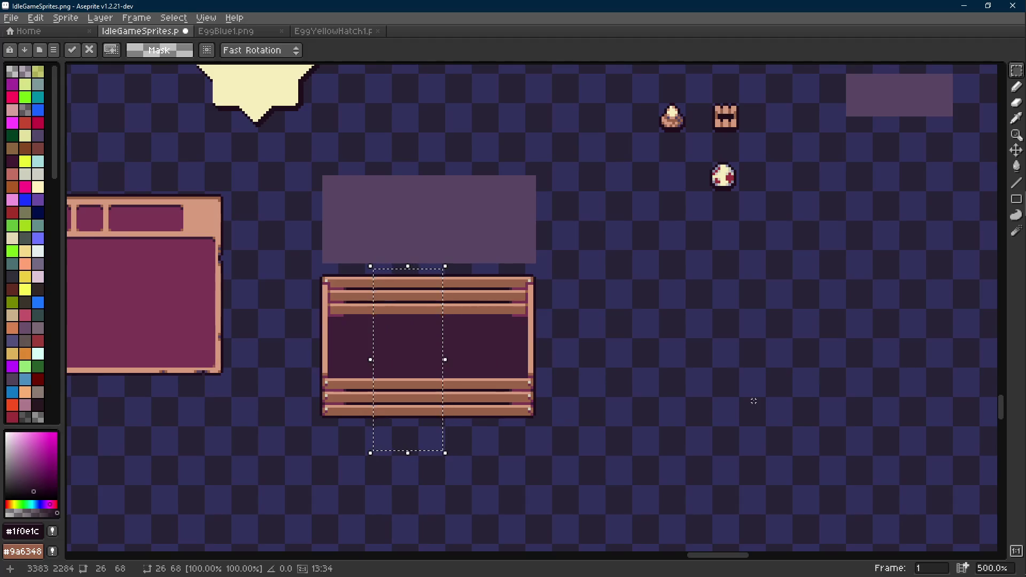
key("ctrl+d")
- Save IdleGameSprites.png, then cancel a trial move of the nest into the stand
key("ctrl+s")
scroll(540, 320, "down", 1)
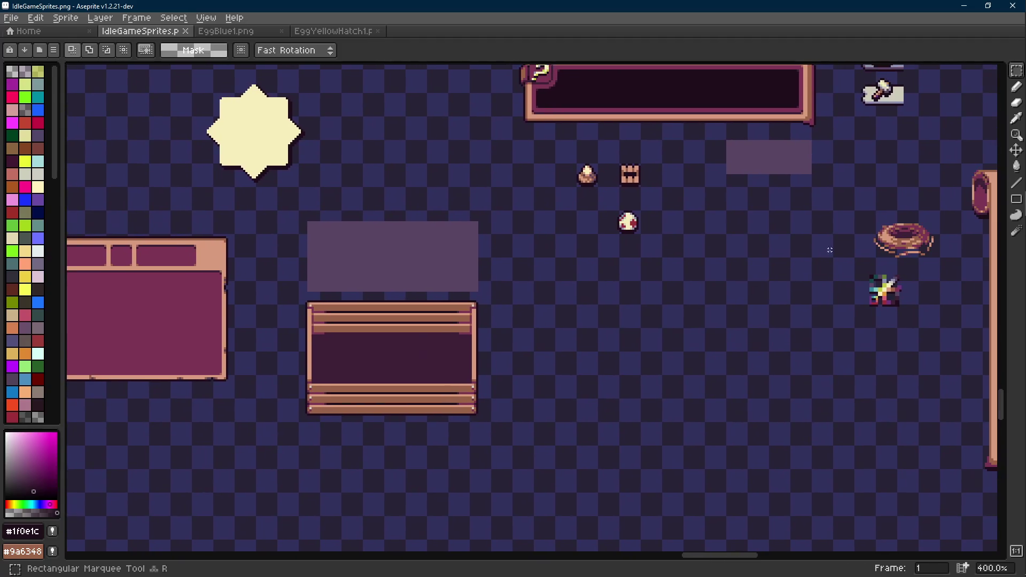
mouse_move(850, 206)
left_mouse_down()
mouse_move(957, 270)
mouse_move(392, 366)
left_mouse_up()
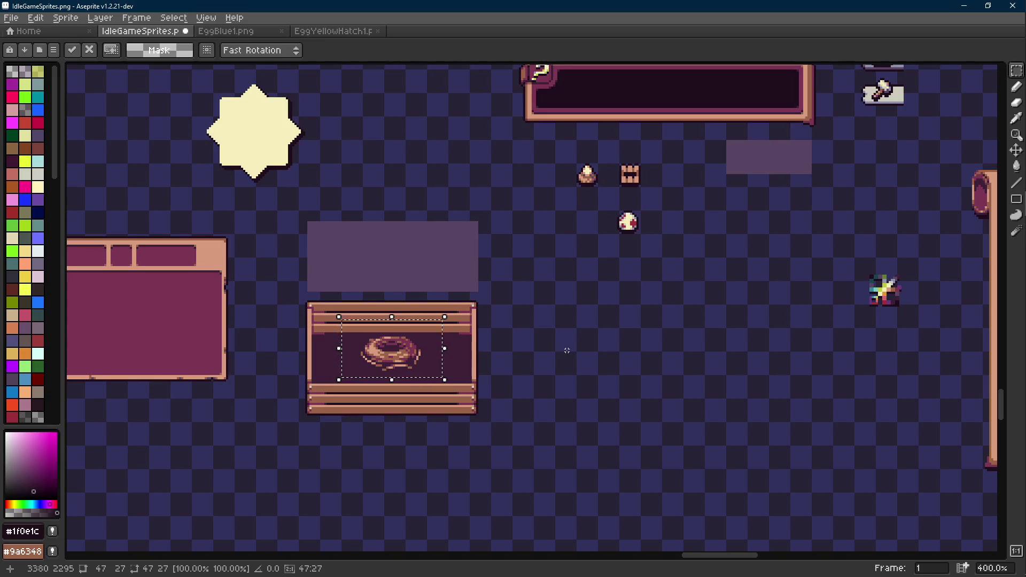
key("Escape")
key("ctrl+z")
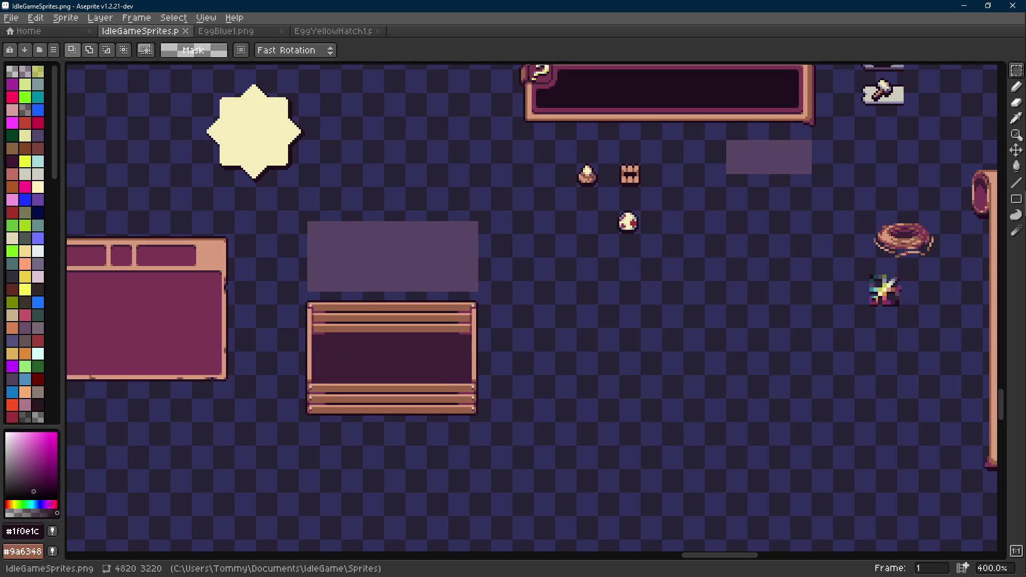
left_click(1019, 571)
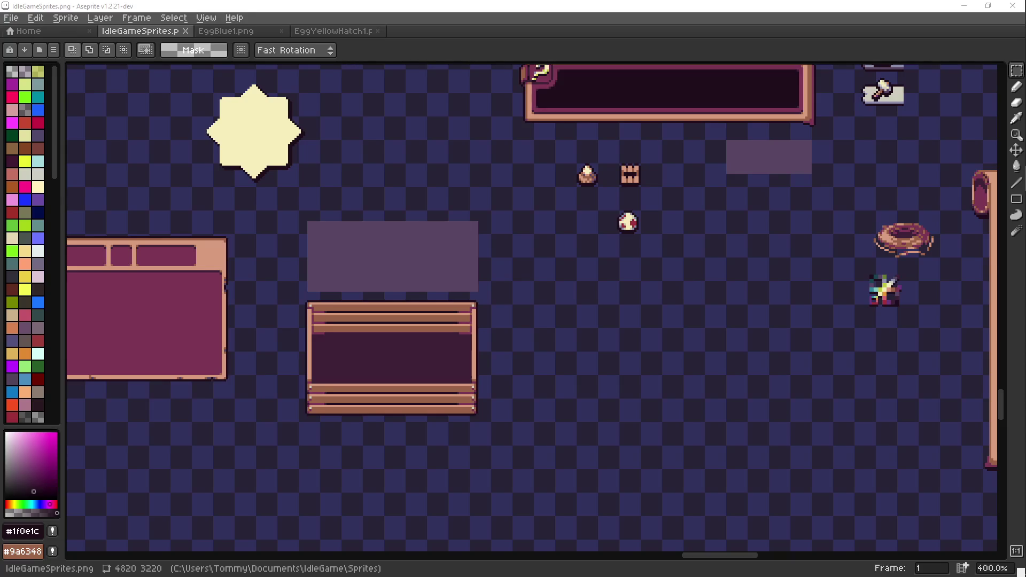
left_click(1019, 571)
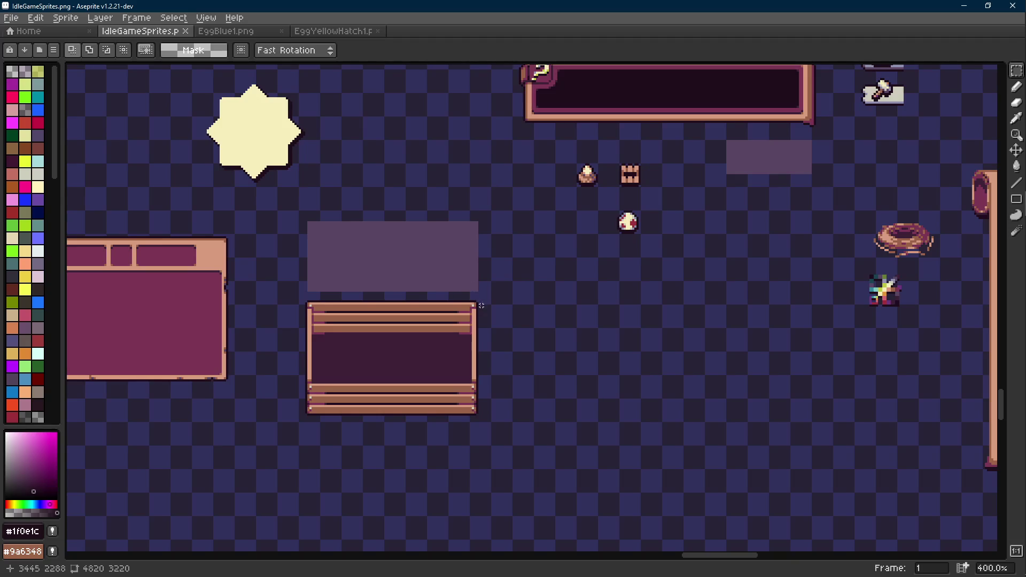
- Move the donut beside the wooden window frame on the sprite sheet
scroll(721, 301, "down", 1)
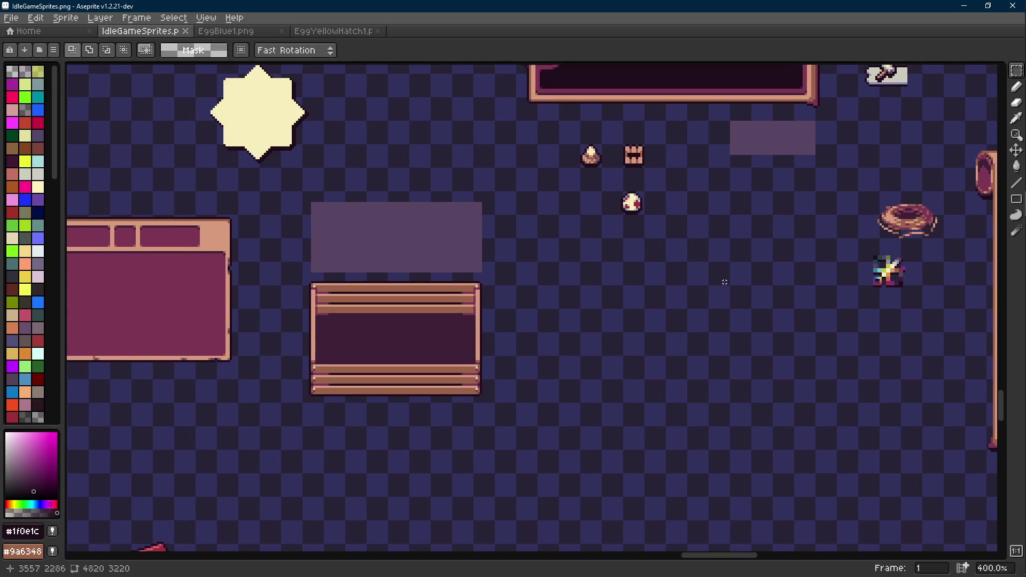
mouse_move(856, 192)
left_mouse_down()
mouse_move(971, 250)
mouse_move(588, 339)
left_mouse_up()
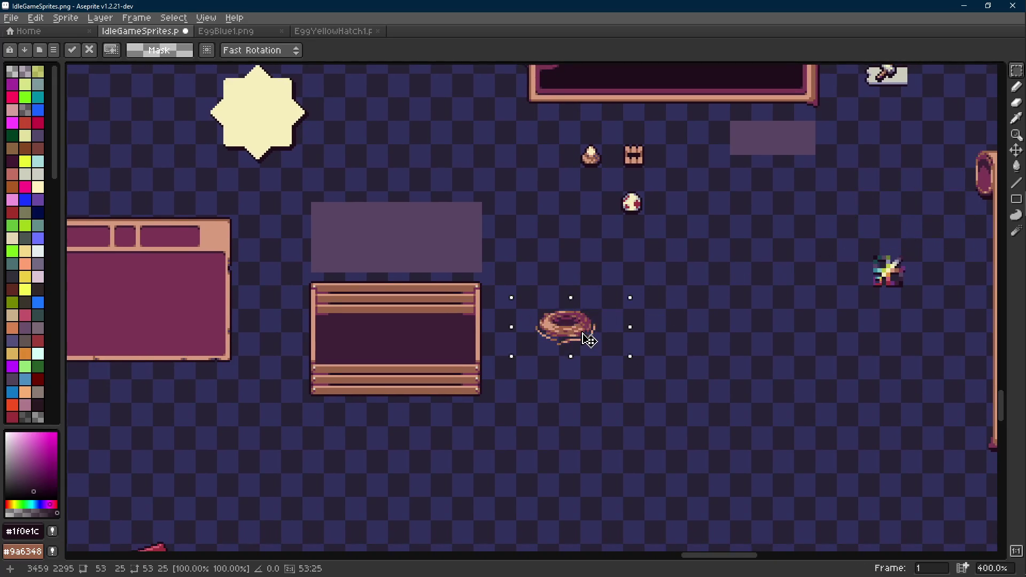
key("ctrl+d")
- Select the wooden window frame and discard an accidental paste
scroll(302, 217, "up", 3)
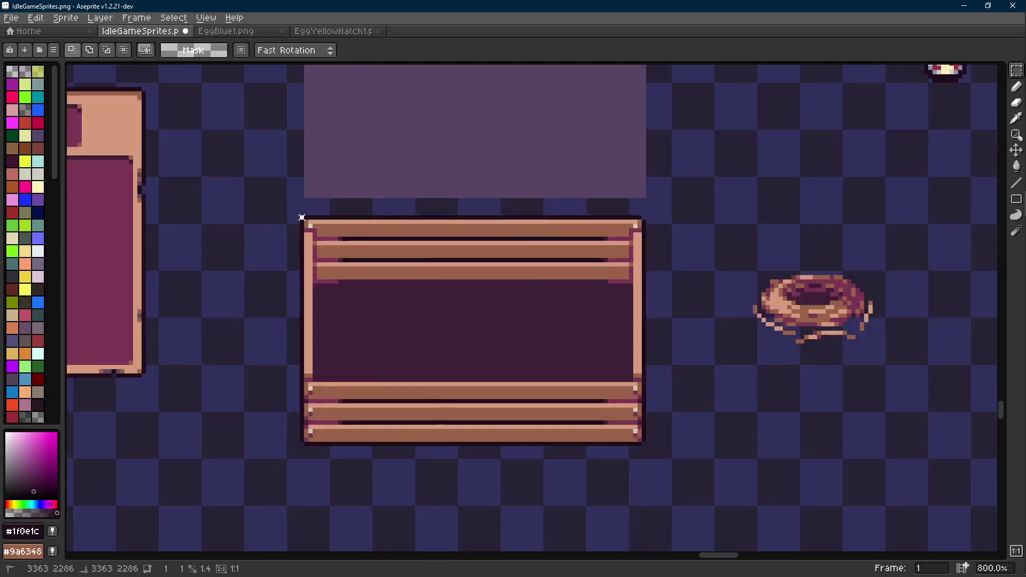
mouse_move(302, 218)
left_mouse_down()
mouse_move(463, 339)
mouse_move(572, 372)
left_mouse_up()
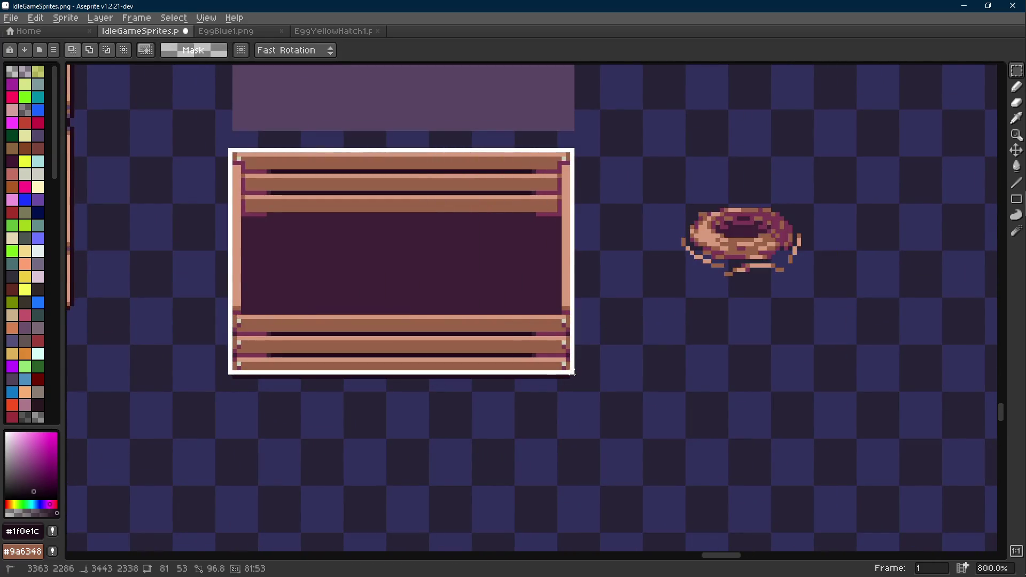
scroll(224, 389, "up", 6)
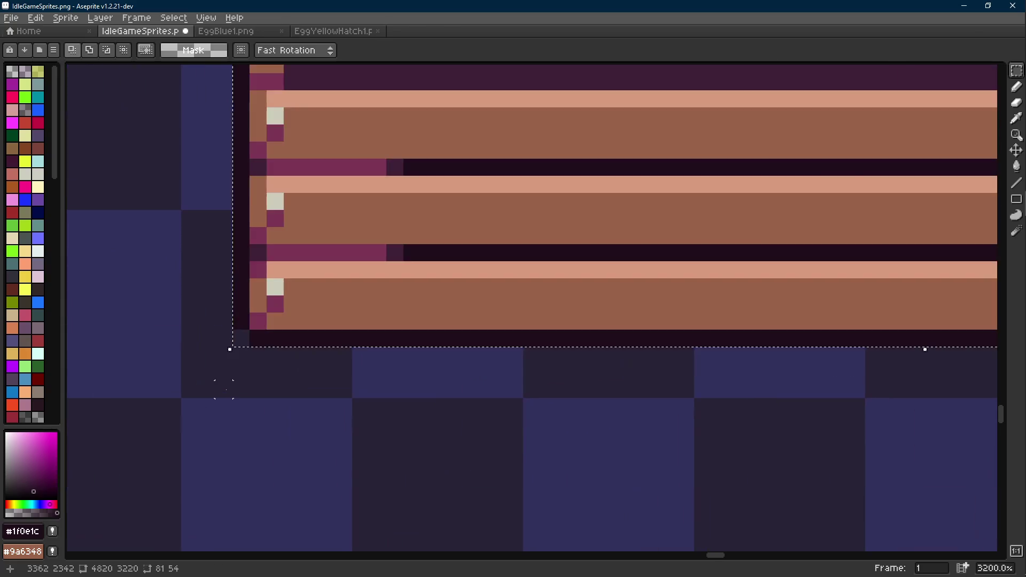
scroll(224, 389, "down", 5)
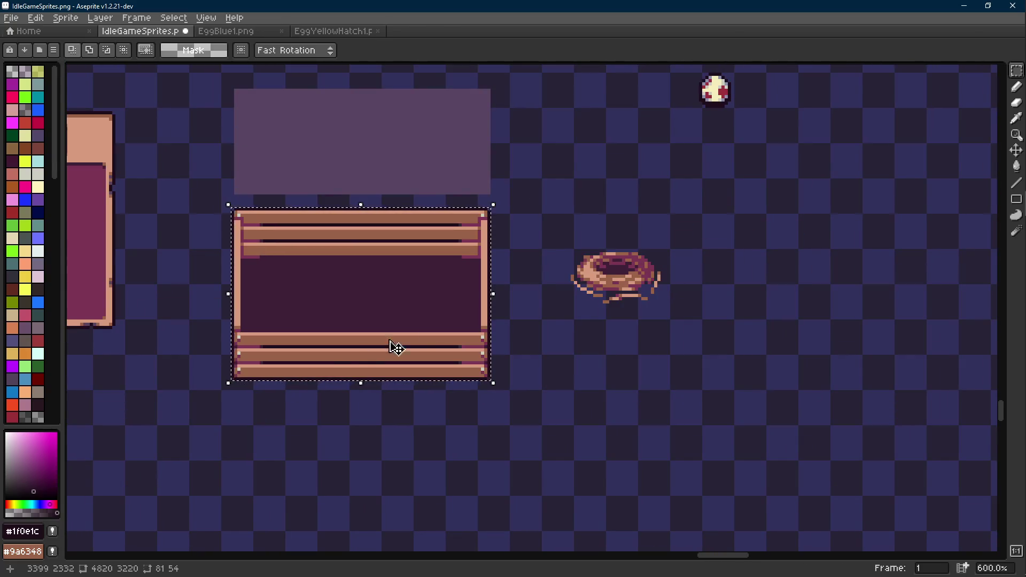
key("ctrl+v")
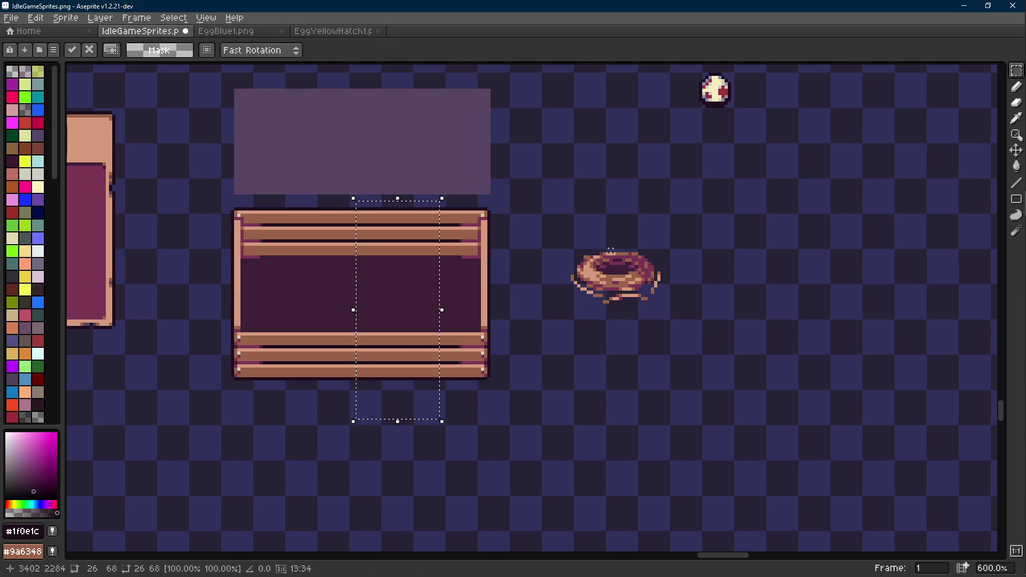
key("Escape")
- Select the whole wooden window frame and start a new 81×54 sprite sized to it
scroll(228, 210, "up", 3)
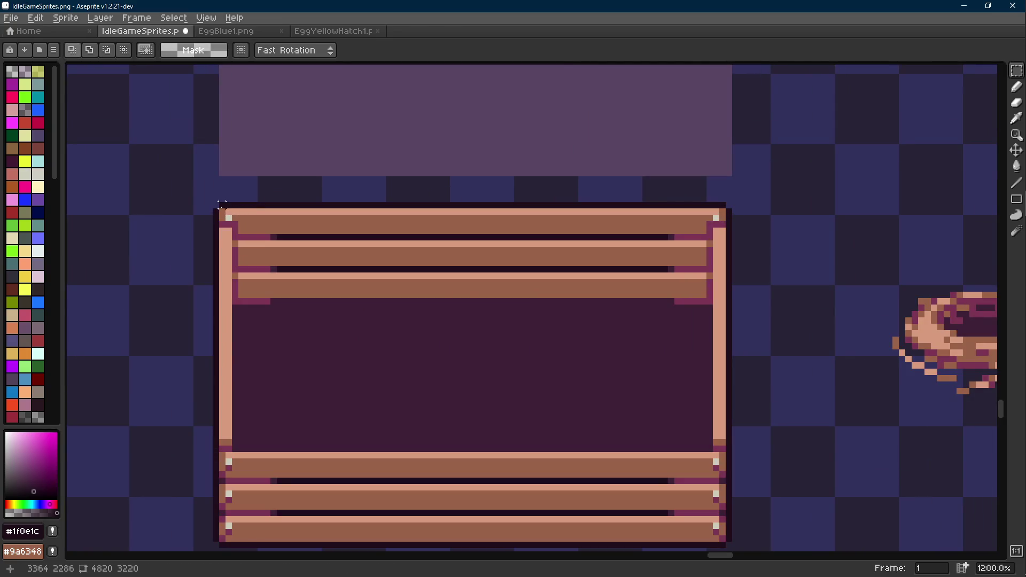
scroll(215, 204, "down", 2)
mouse_move(217, 208)
left_mouse_down()
mouse_move(452, 383)
mouse_move(563, 437)
left_mouse_up()
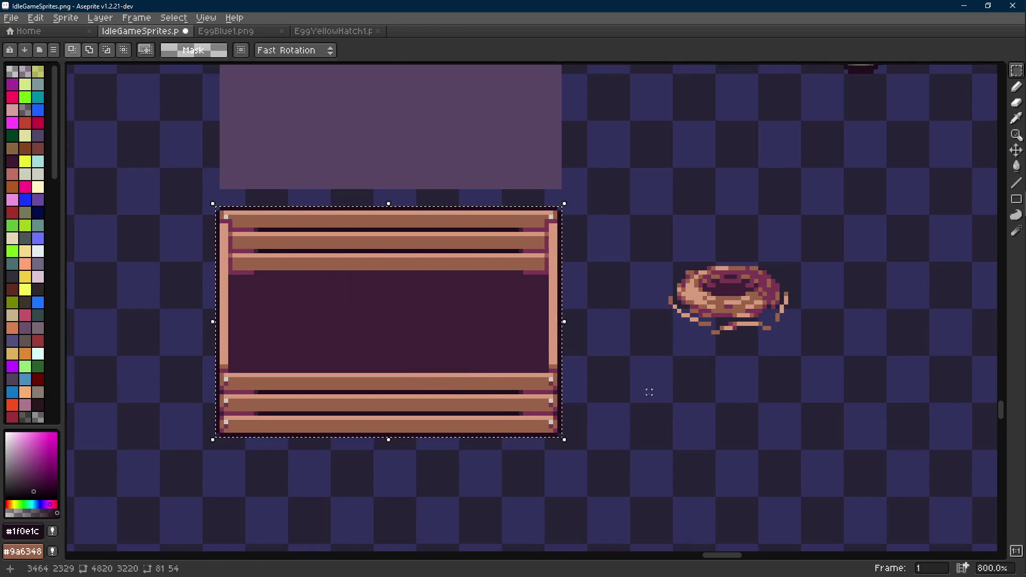
key("Right")
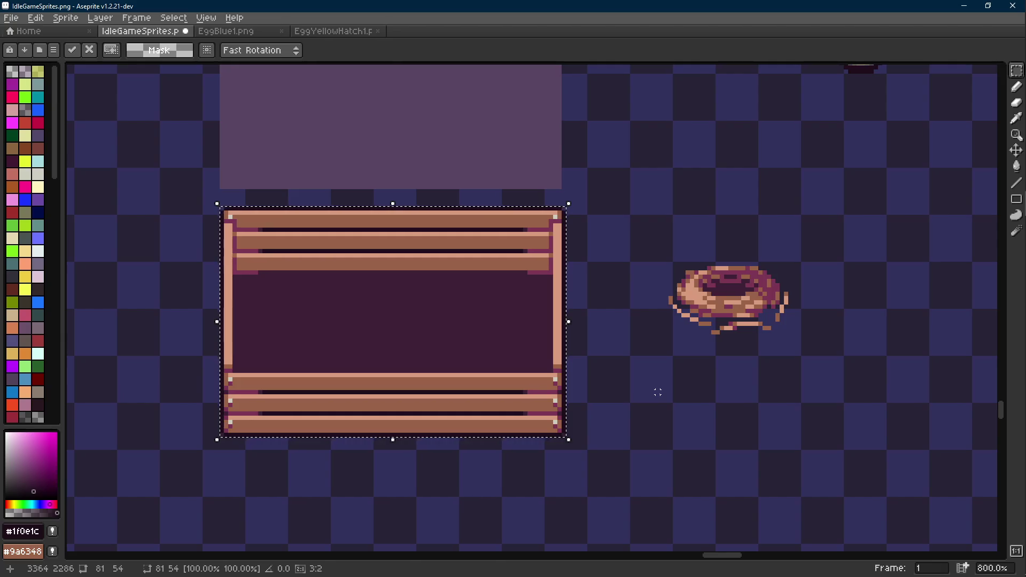
key("ctrl+n")
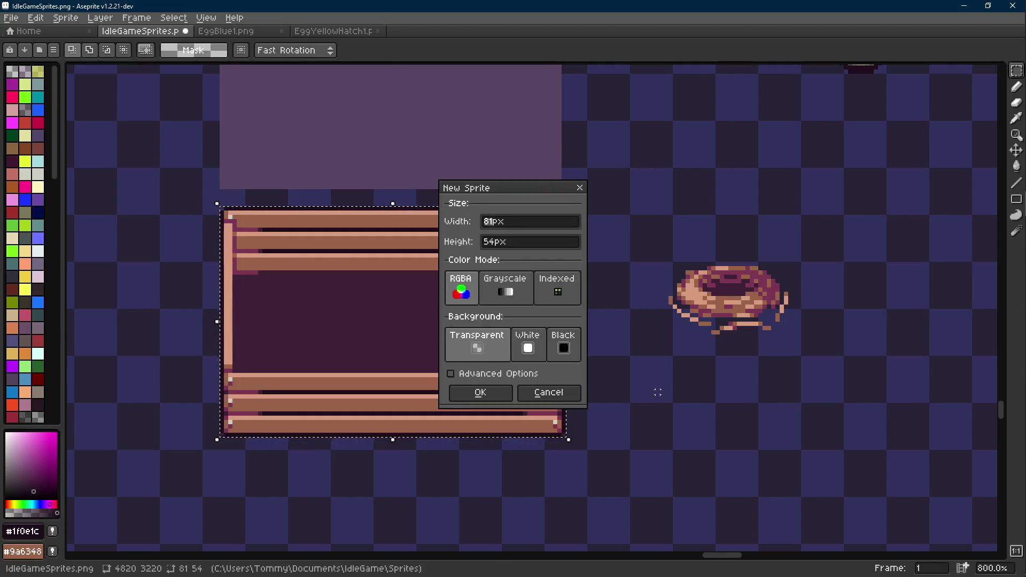
- Cancel the new sprite, reselect the entire window frame and save the sprite sheet
left_click(564, 392)
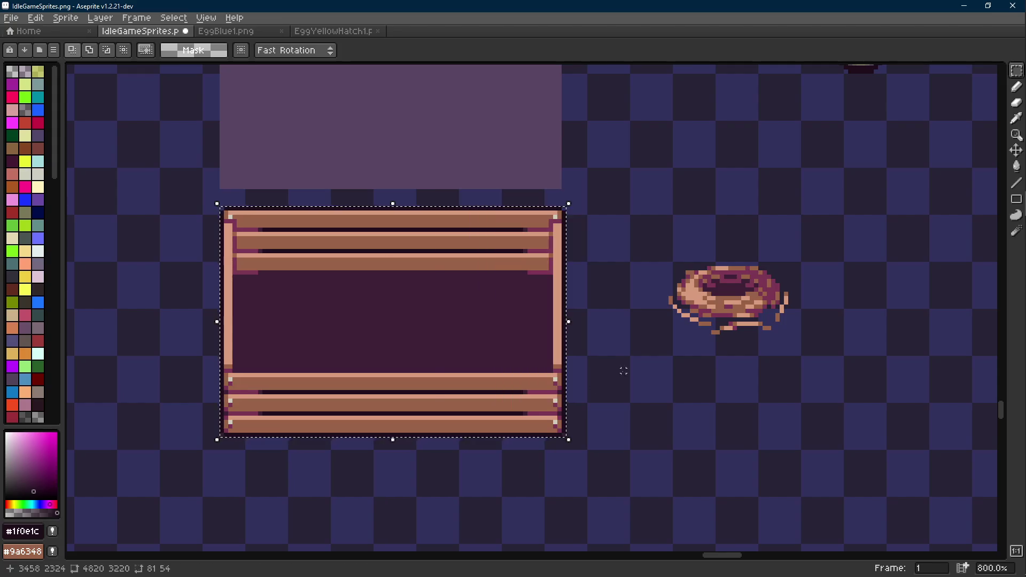
mouse_move(601, 201)
left_mouse_down()
mouse_move(475, 443)
mouse_move(433, 482)
left_mouse_up()
left_click(244, 408)
scroll(230, 214, "up", 4)
scroll(213, 193, "down", 4)
mouse_move(213, 193)
left_mouse_down()
mouse_move(565, 442)
mouse_move(508, 373)
mouse_move(522, 373)
left_mouse_up()
scroll(566, 442, "up", 4)
scroll(522, 374, "down", 4)
key("ctrl+s")
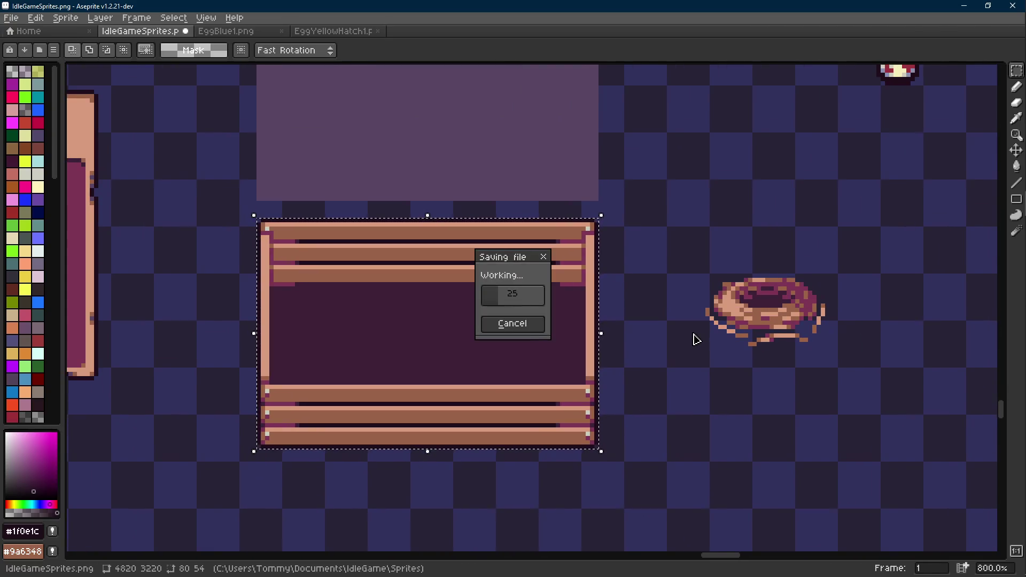
- Paste the frame as a new sprite and save it as newHatchWindow.png in Sprites/UI
key("ctrl+alt+n")
key("ctrl+s")
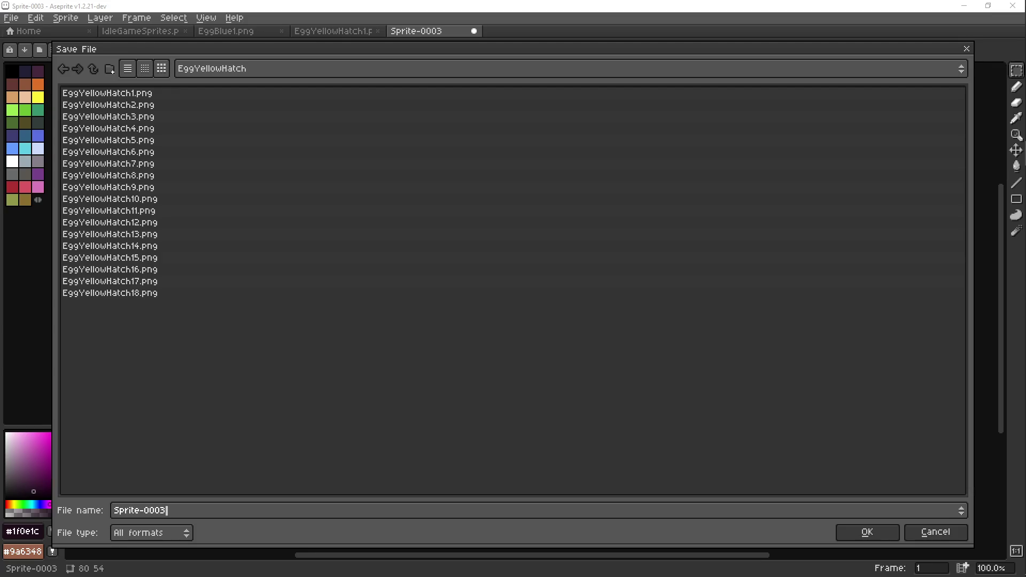
left_click(95, 71)
left_click(96, 72)
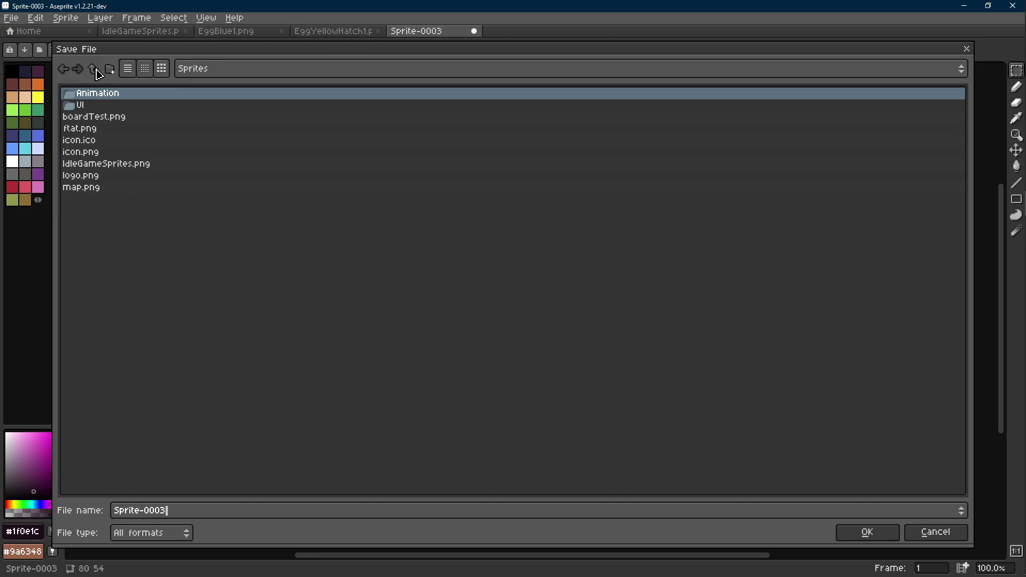
double_click(81, 108)
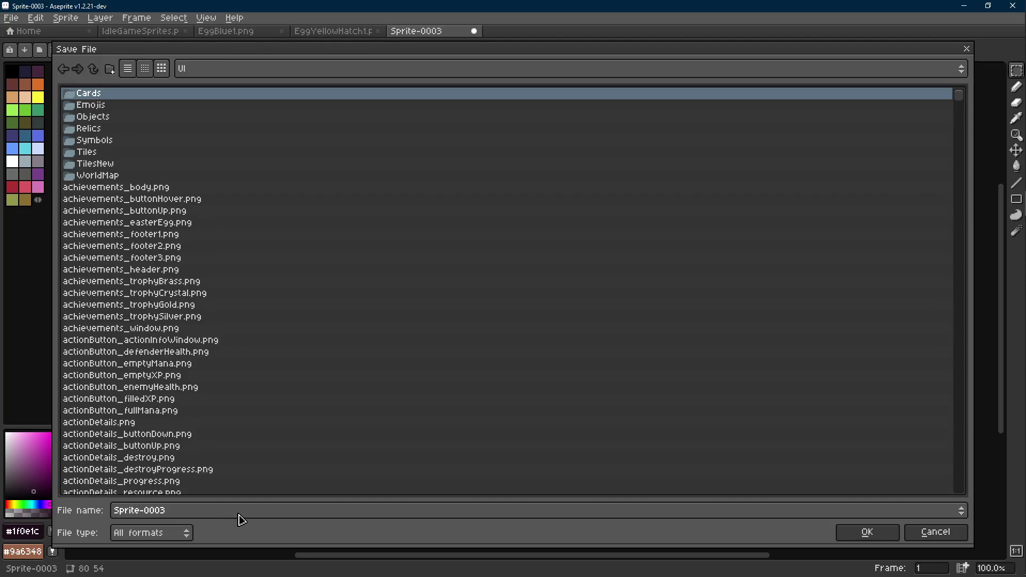
type("newHatchWindow.png")
key("Return")
key("alt+Tab")
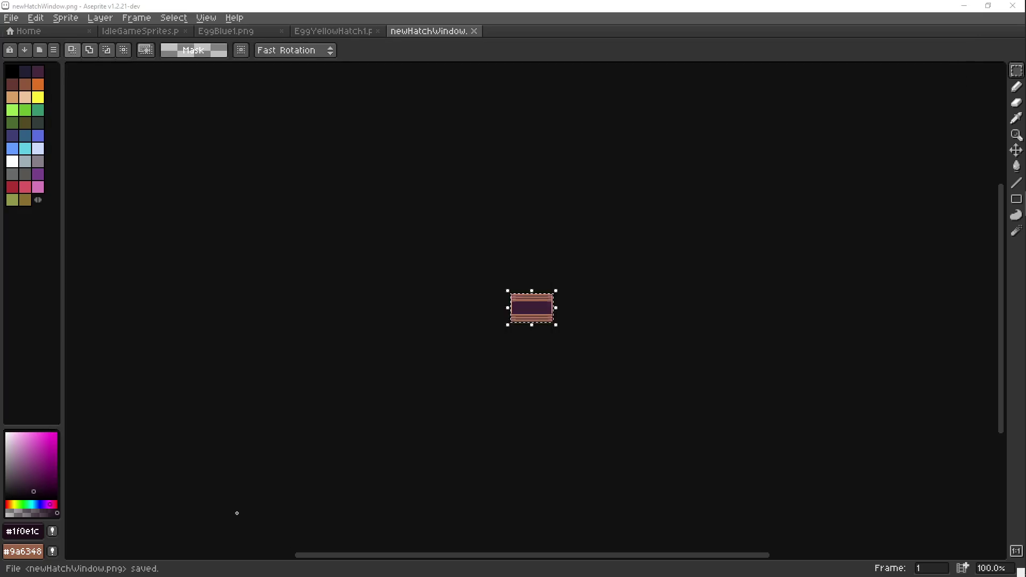
key("Tab")
key("Tab")
key("Tab")
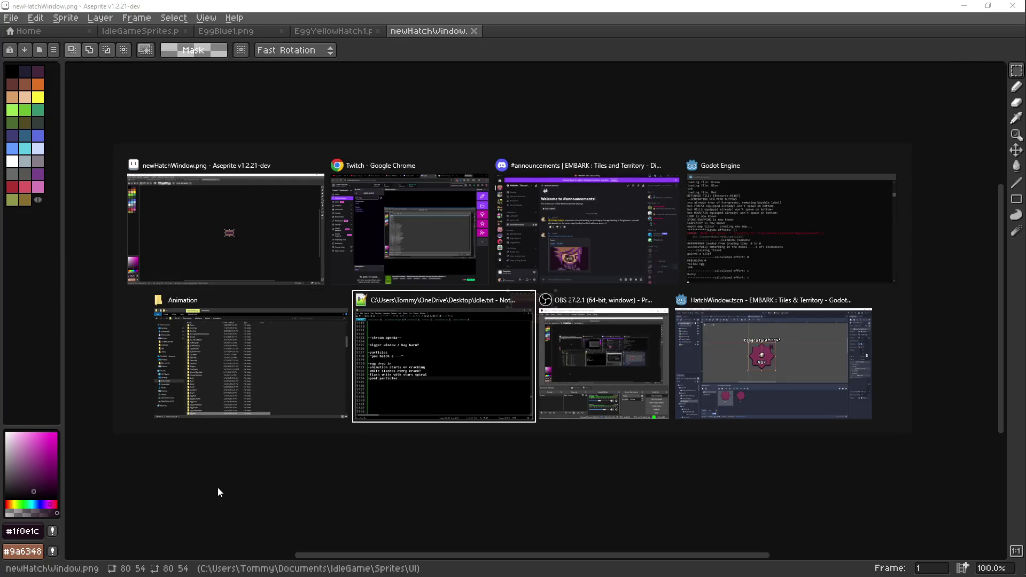
- Add a Sprite child node under the HatchWindow node
scroll(373, 195, "down", 2)
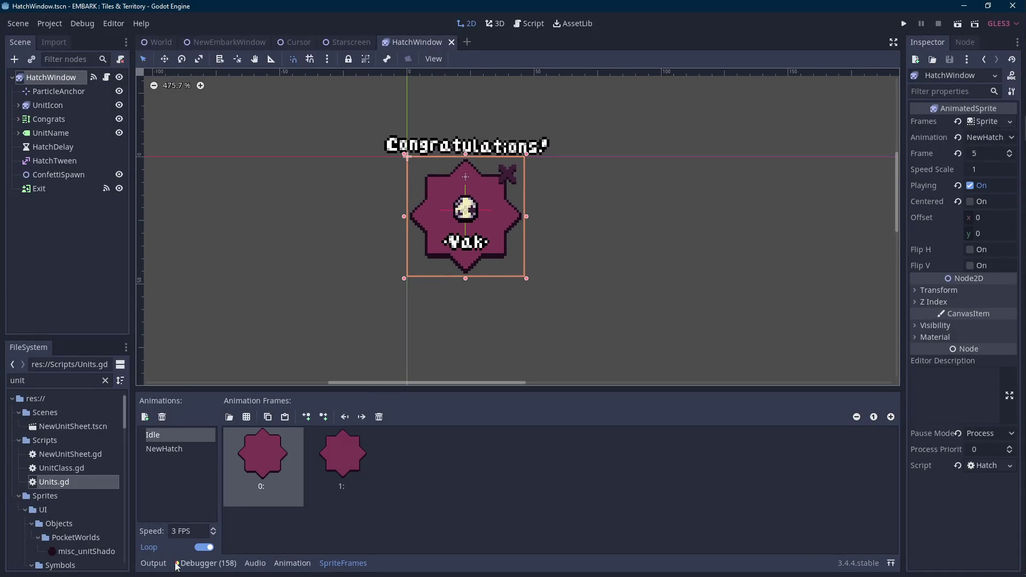
left_click(342, 563)
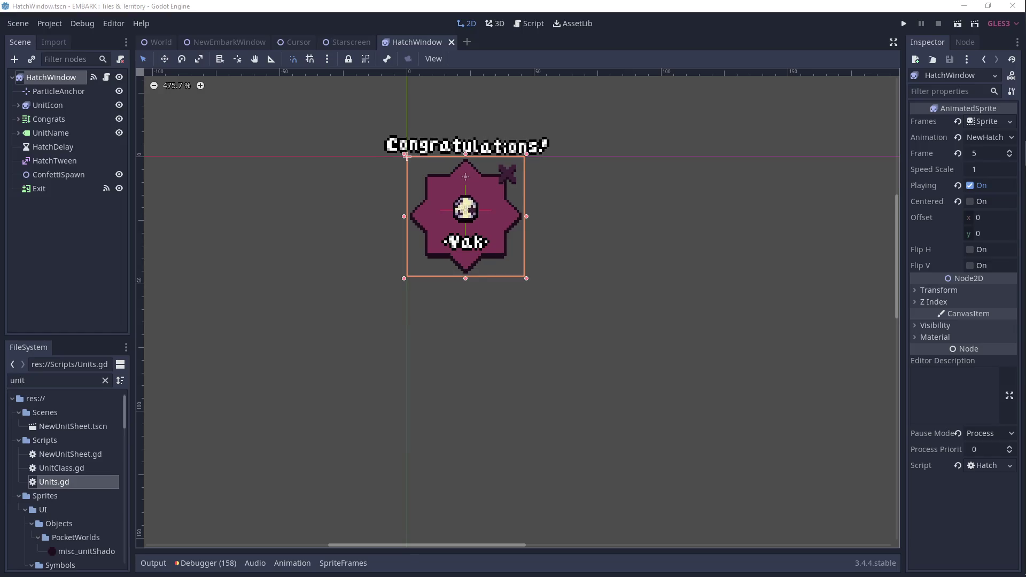
right_click(57, 77)
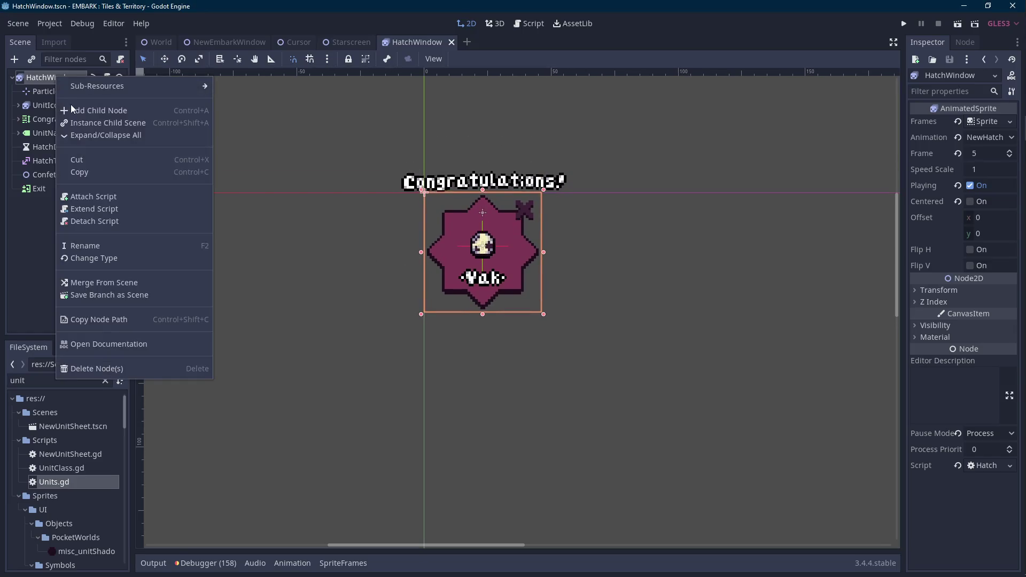
left_click(73, 110)
type("sprite")
key("Return")
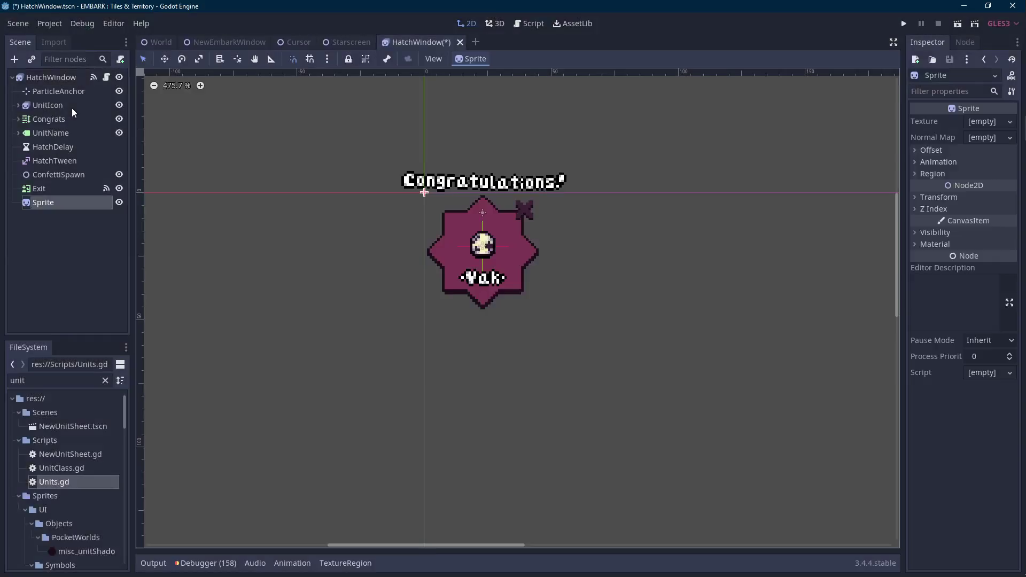
- Filter the FileSystem for 'newhatch' and assign newHatchWindow.png as the Sprite's texture
double_click(41, 380)
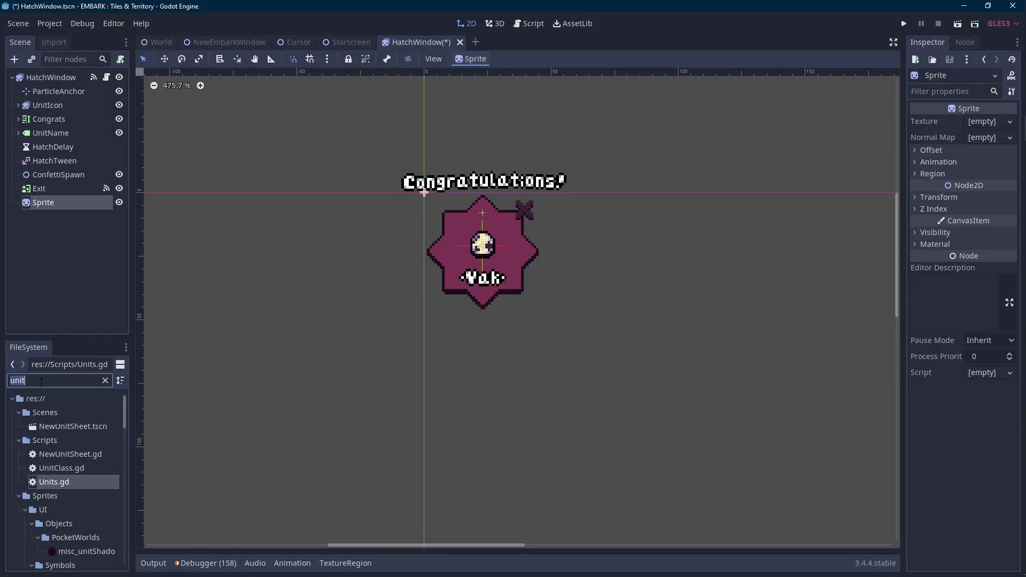
type("newhatch")
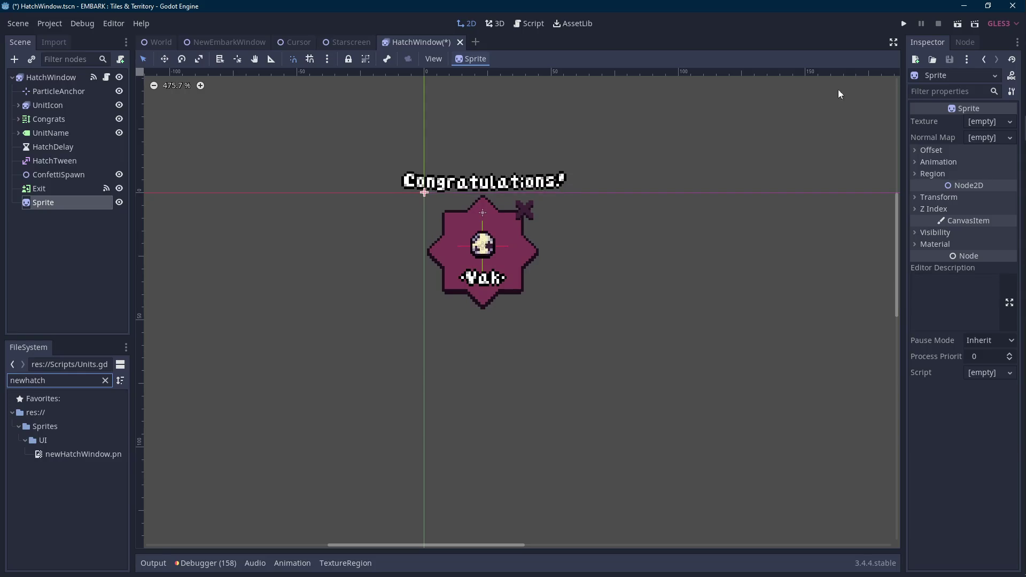
mouse_move(90, 453)
left_mouse_down()
mouse_move(962, 184)
mouse_move(983, 122)
left_mouse_up()
scroll(587, 246, "up", 1)
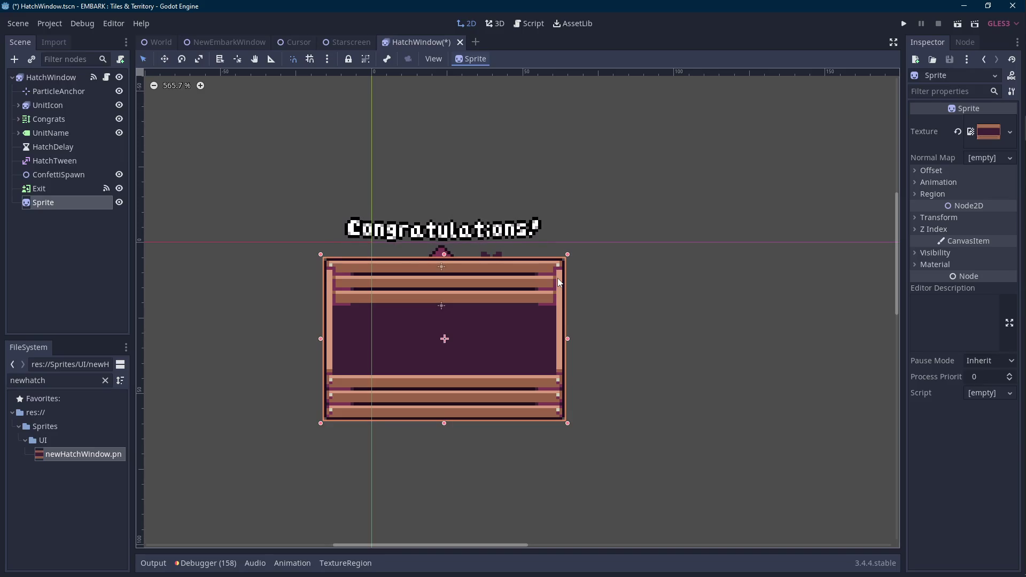
- Set the new Sprite's draw order so the window frame sits behind the badge
left_click(63, 133)
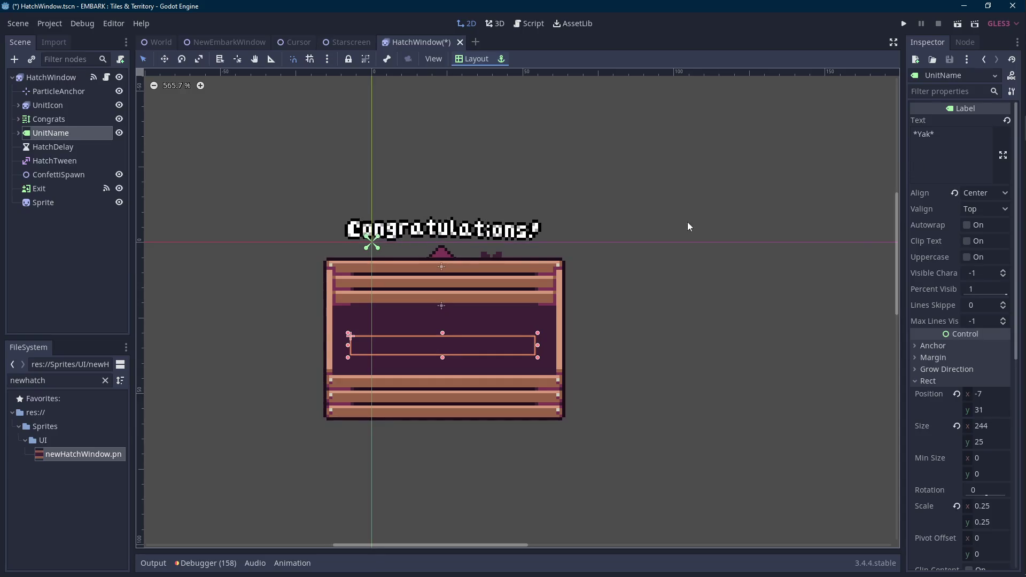
left_click(67, 203)
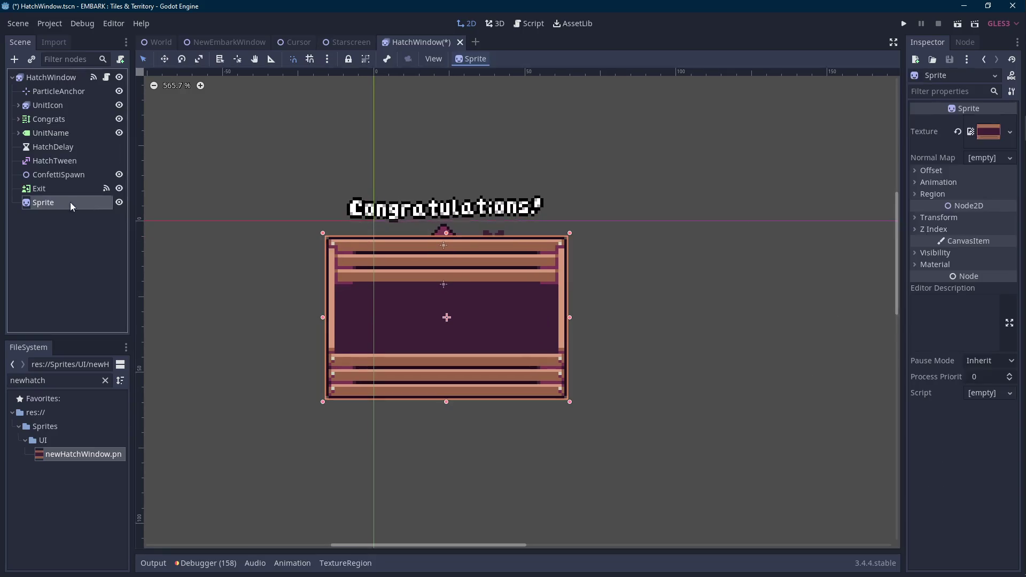
left_click(940, 229)
left_click(1009, 246)
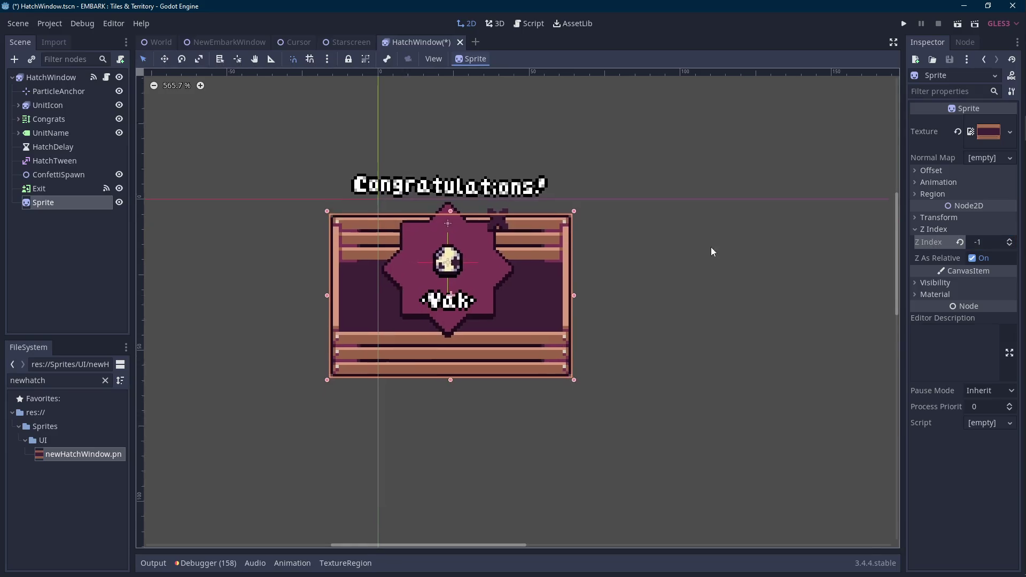
- Edit the UnitName label text, trying 'You hatch a' and '*Yak*', and save the scene
left_click(53, 189)
left_click(53, 147)
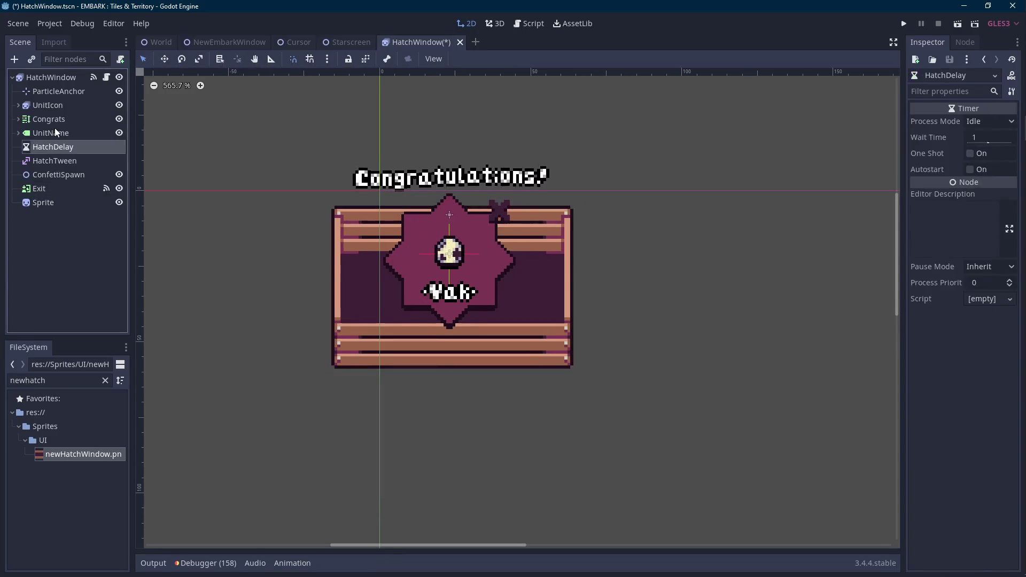
left_click(51, 133)
triple_click(954, 145)
type("You hatch a")
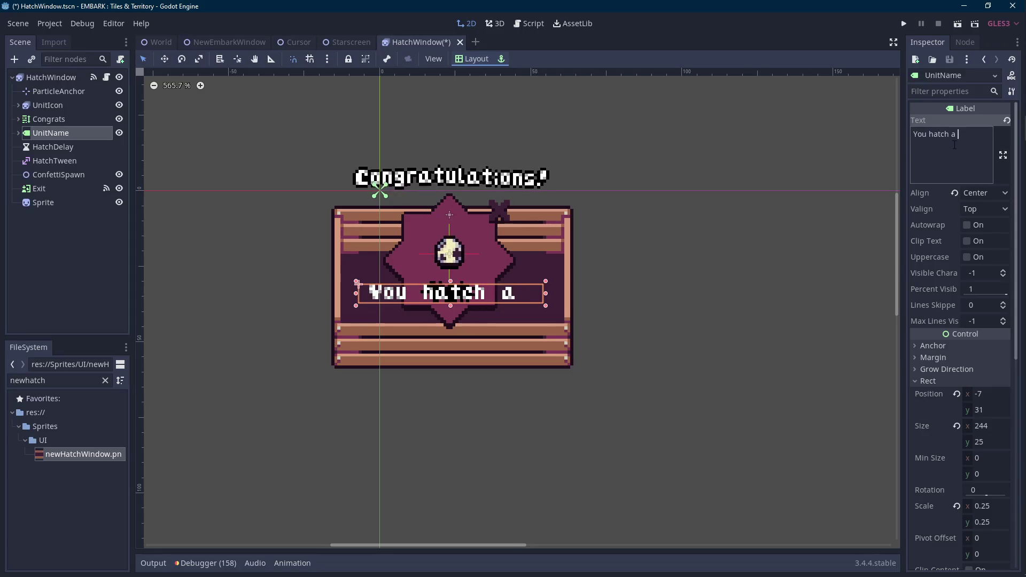
key("BackSpace")
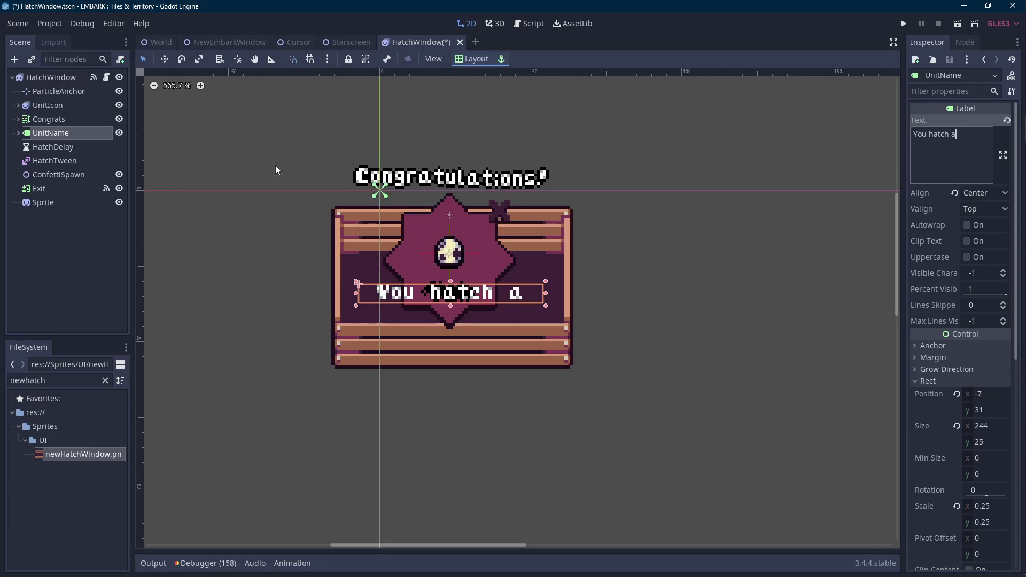
key("ctrl+a")
type("y")
key("ctrl+s")
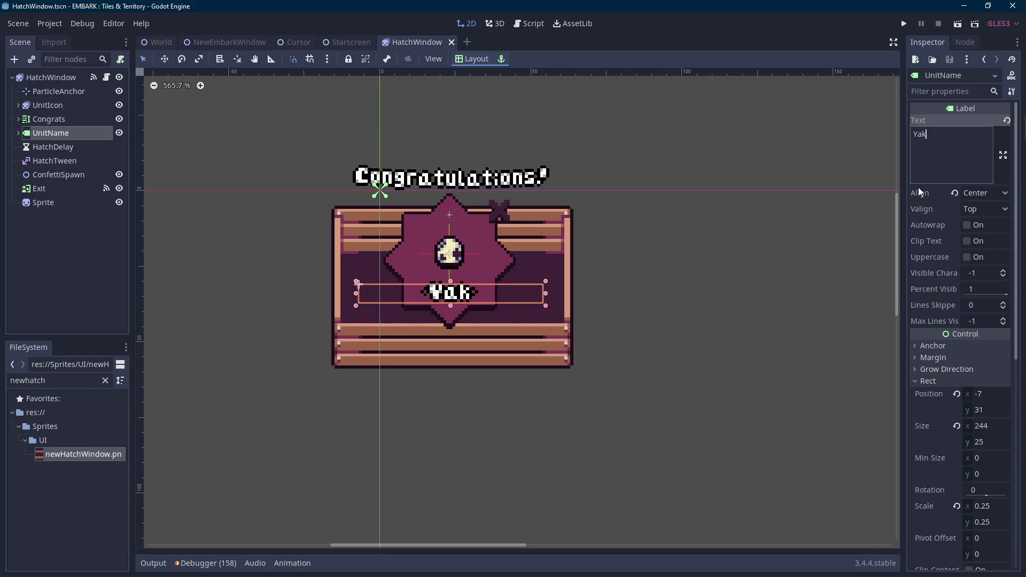
type("*")
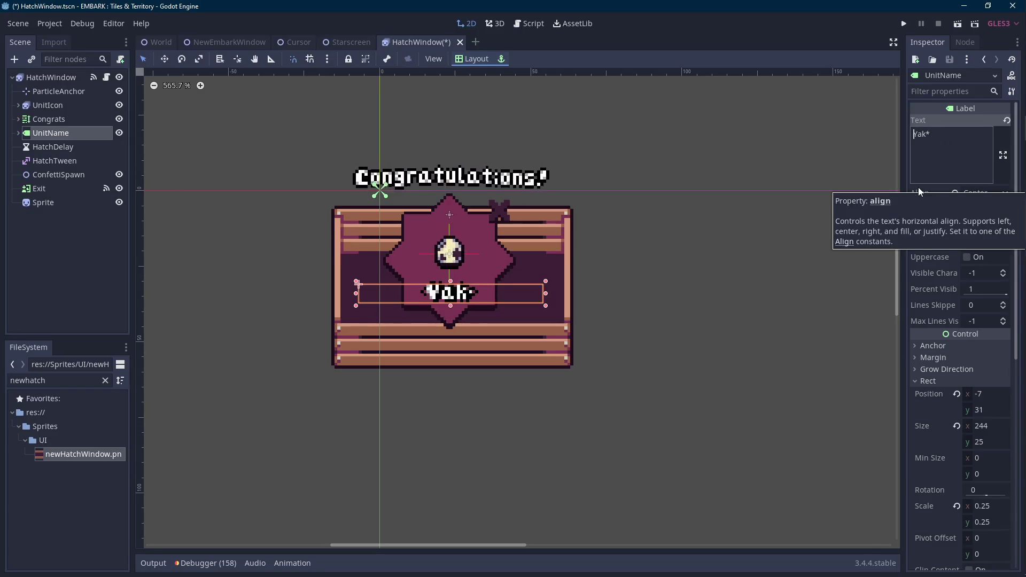
type("Yak*")
key("ctrl+s")
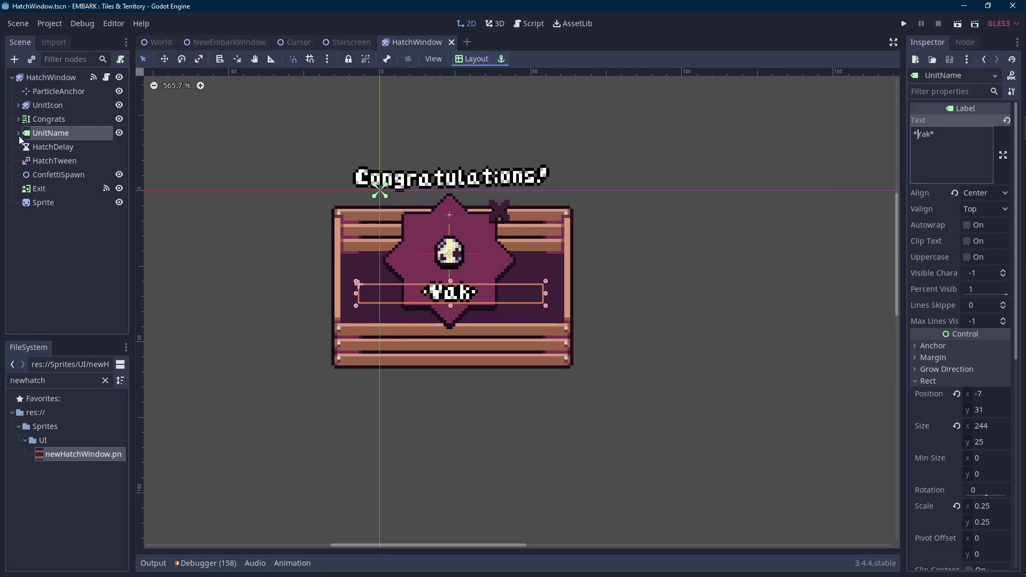
- Clear the text from UnitName and its four Shadow labels, then save the scene
left_click(19, 134)
left_click(58, 189, "shift")
triple_click(956, 147)
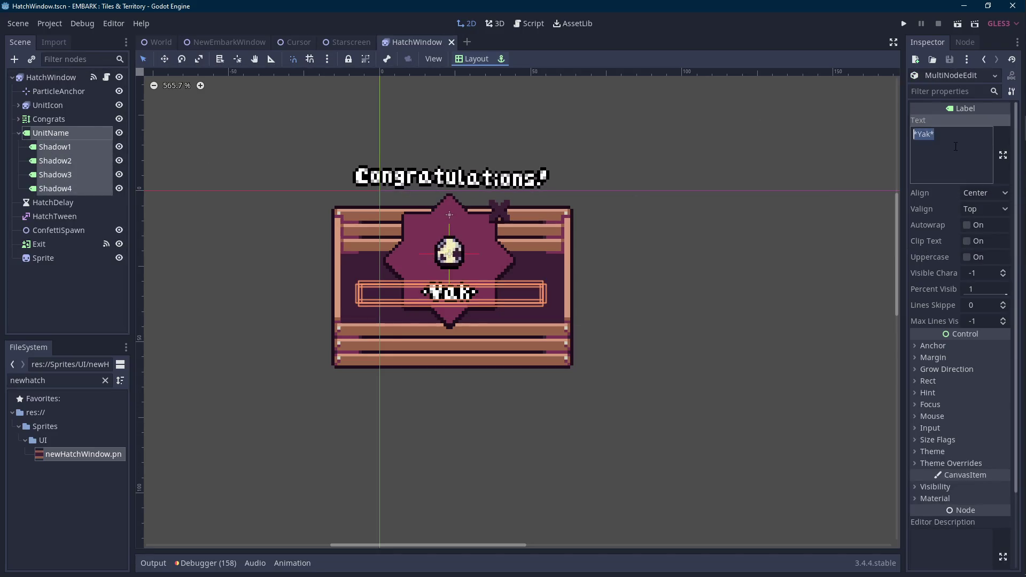
key("BackSpace")
key("ctrl+s")
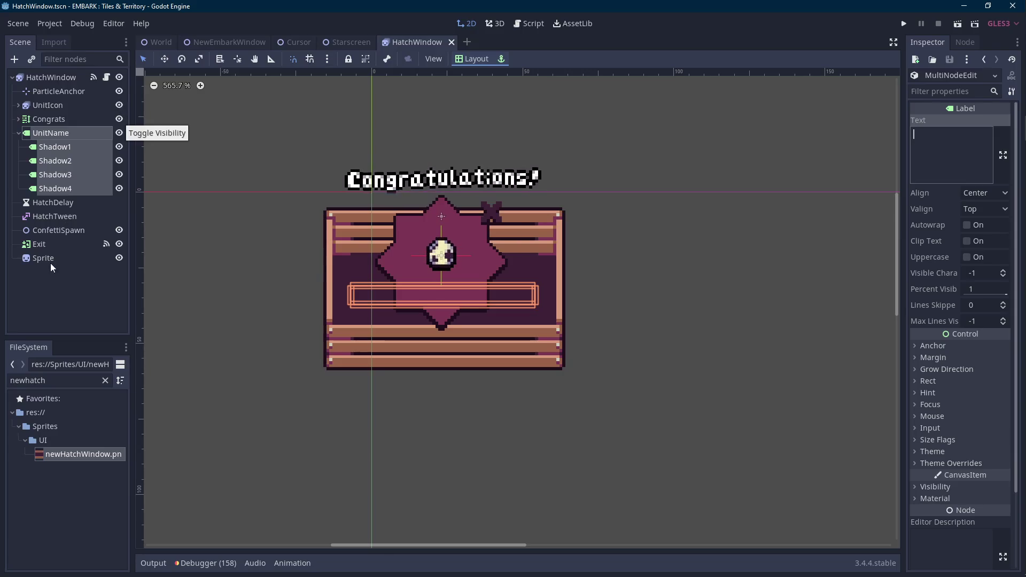
- Reselect the Sprite node in the 2D view and return to Aseprite
left_click(106, 77)
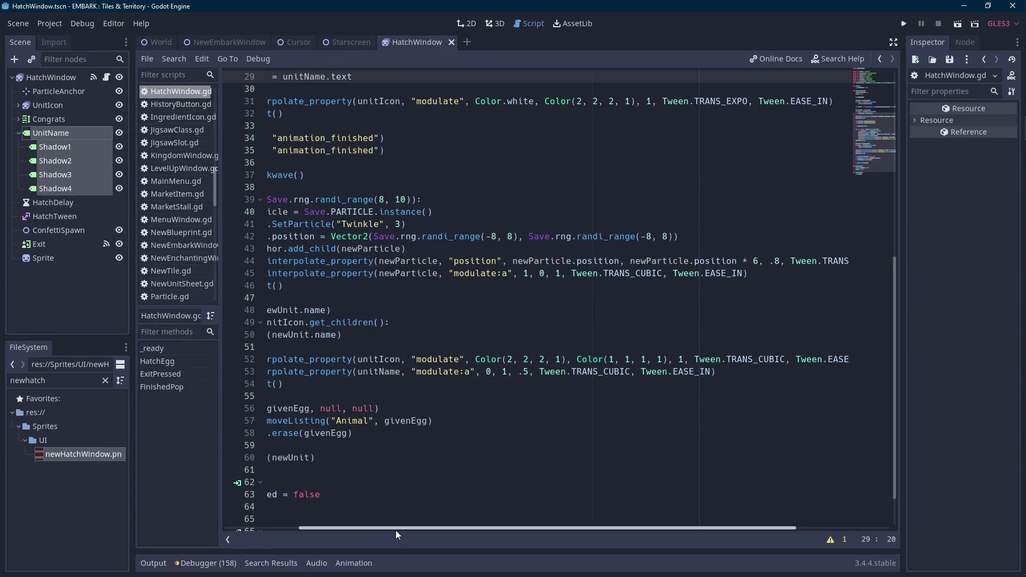
left_click(60, 276)
left_click(63, 260)
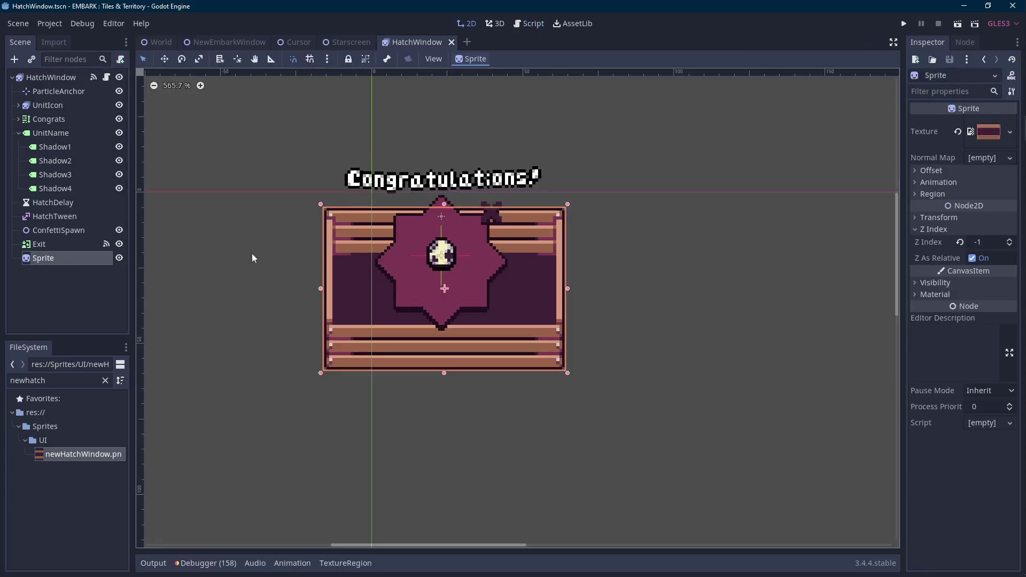
mouse_move(1020, 195)
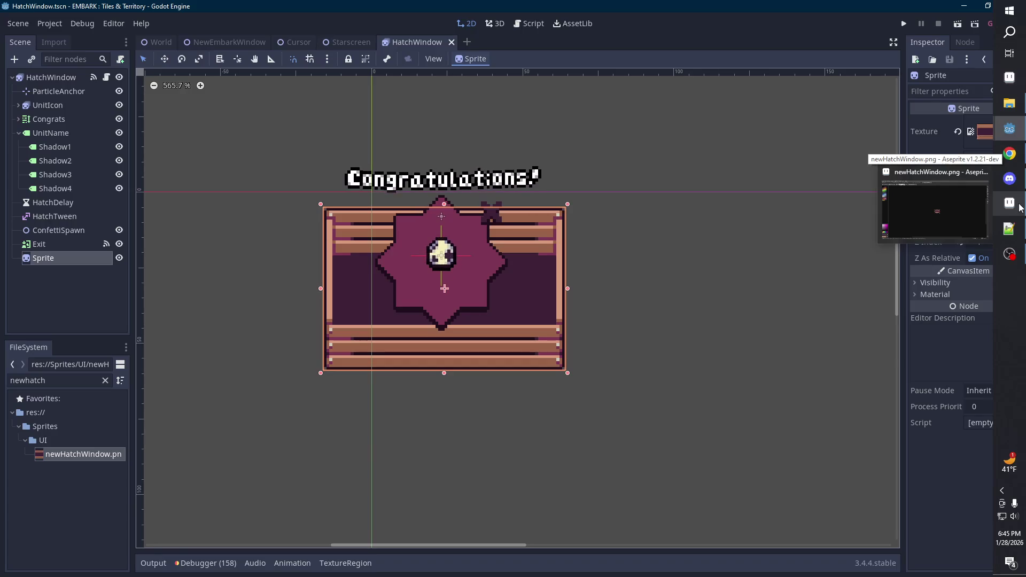
left_click(1020, 207)
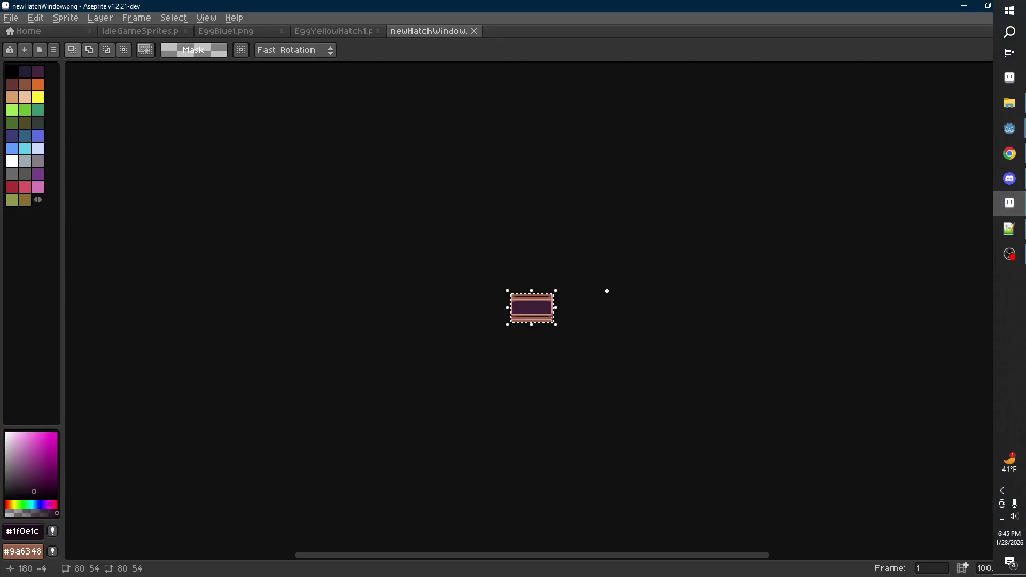
- On IdleGameSprites.png, add dark outline pixels to the donut's left edge with the Line tool
left_click(138, 31)
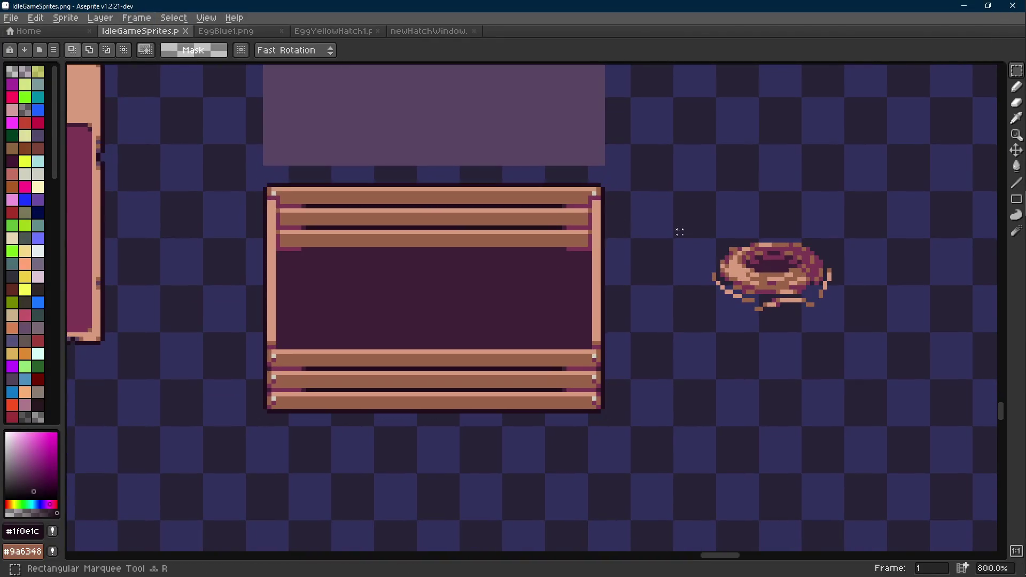
left_click_drag(688, 232, 868, 340)
scroll(887, 241, "up", 3)
key("i")
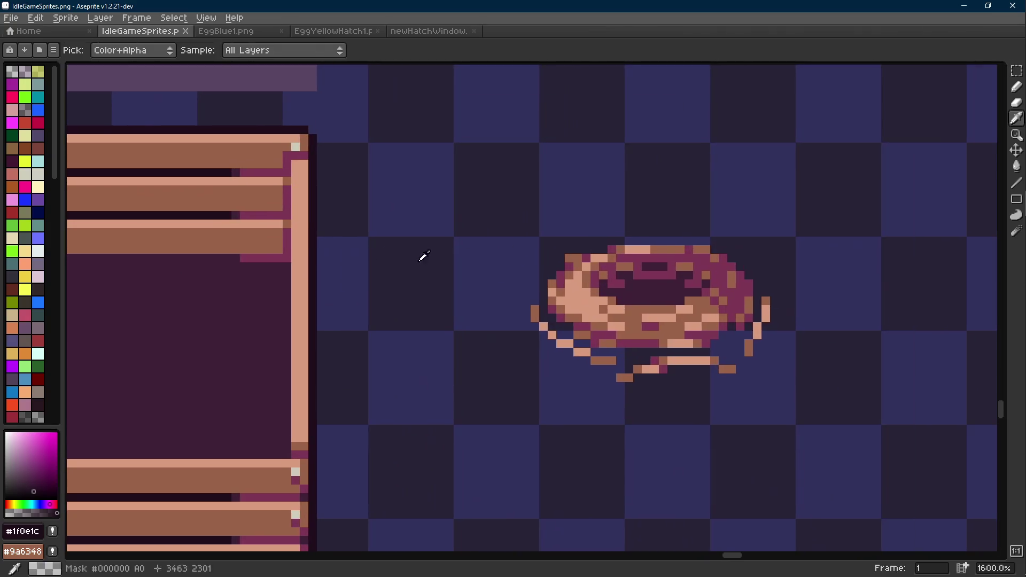
key("l")
scroll(506, 273, "up", 3)
mouse_move(361, 305)
left_mouse_down()
mouse_move(378, 255)
mouse_move(449, 255)
mouse_move(480, 238)
mouse_move(680, 233)
mouse_move(685, 255)
mouse_move(702, 255)
mouse_move(733, 286)
left_mouse_up()
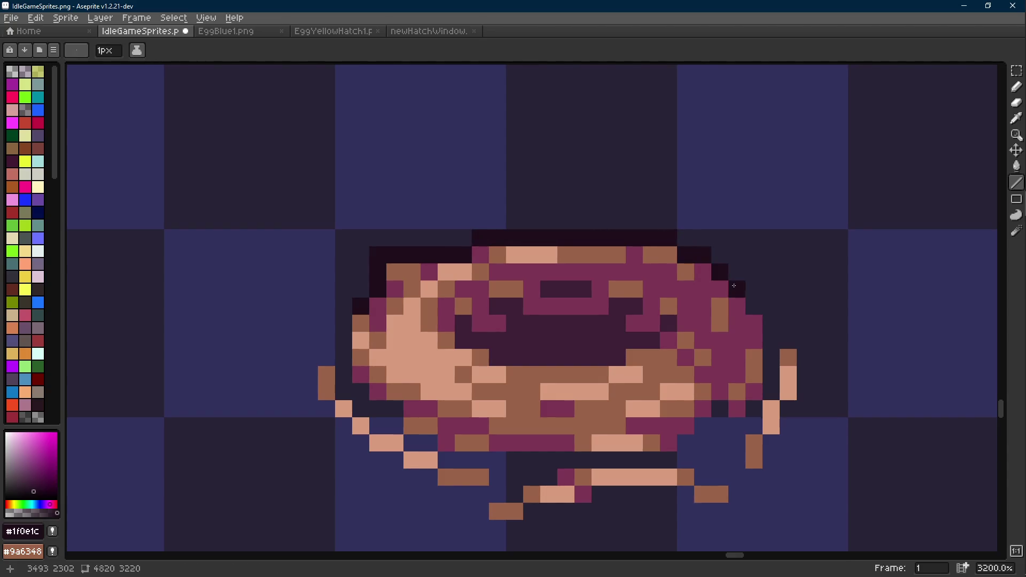
- Select the donut and move it into the wooden box
scroll(746, 305, "down", 8)
key("m")
left_click_drag(790, 247, 628, 372)
mouse_move(704, 353)
left_mouse_down()
mouse_move(455, 358)
mouse_move(453, 373)
left_mouse_up()
scroll(454, 374, "down", 1)
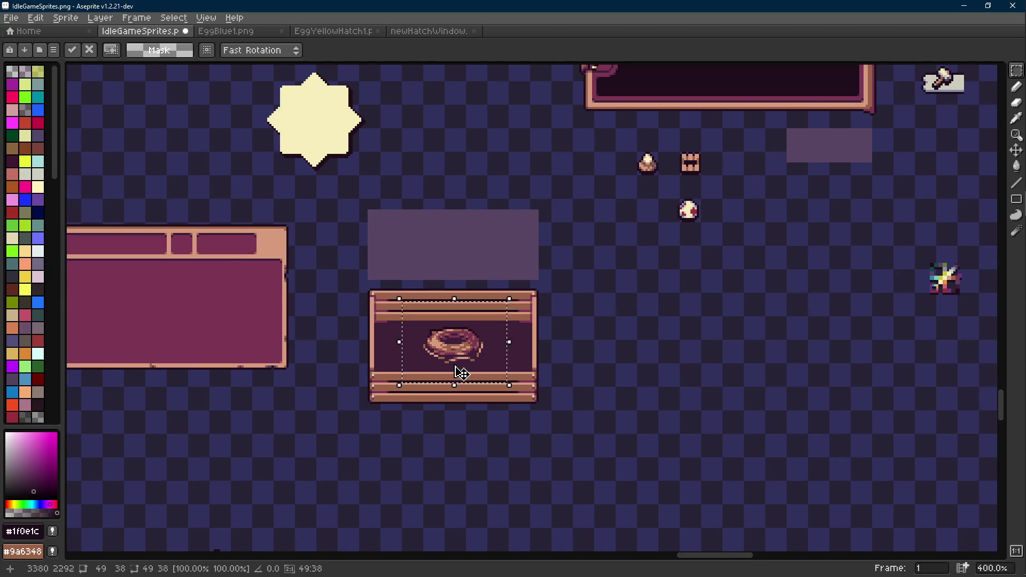
scroll(461, 372, "up", 1)
scroll(461, 372, "up", 1)
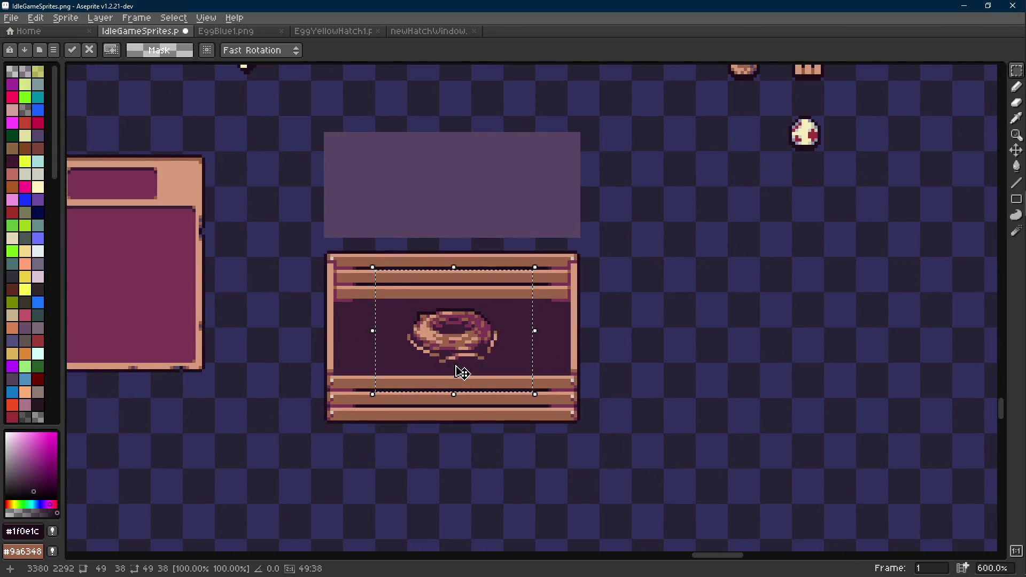
left_click(593, 347)
- Measure the donut's left and right spacing inside the box, then save the sheet
scroll(429, 359, "up", 4)
left_click_drag(354, 308, 182, 308)
left_click(623, 300)
left_click_drag(623, 300, 818, 304)
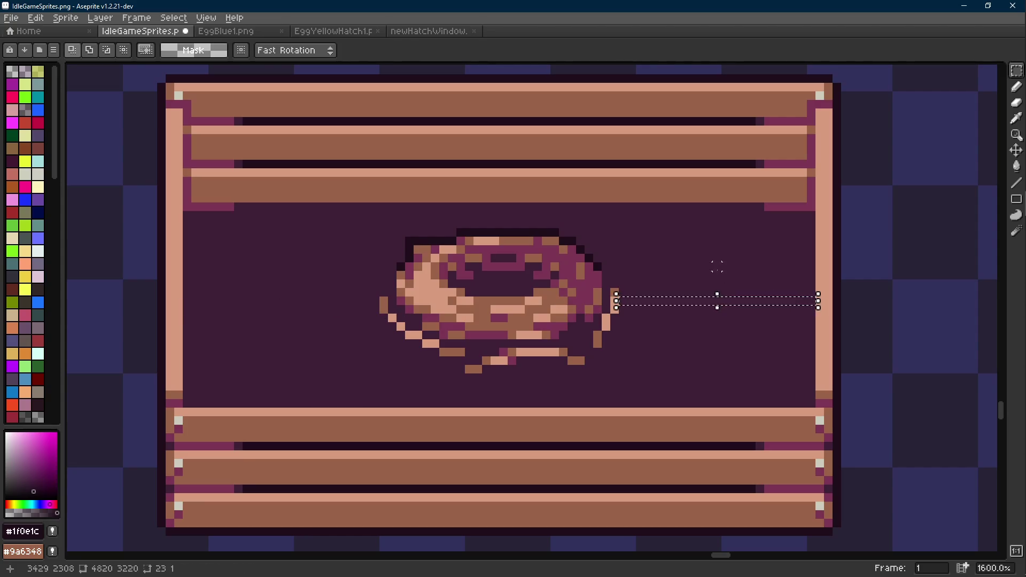
left_click(716, 267)
scroll(717, 266, "down", 5)
key("ctrl+s")
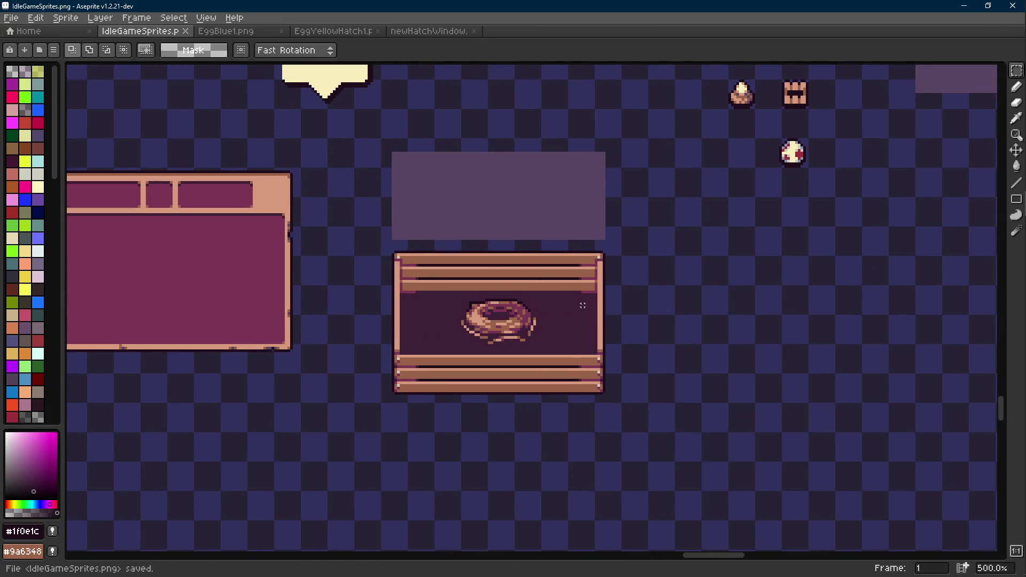
- Shift the donut window sprite to the right
scroll(582, 305, "down", 4)
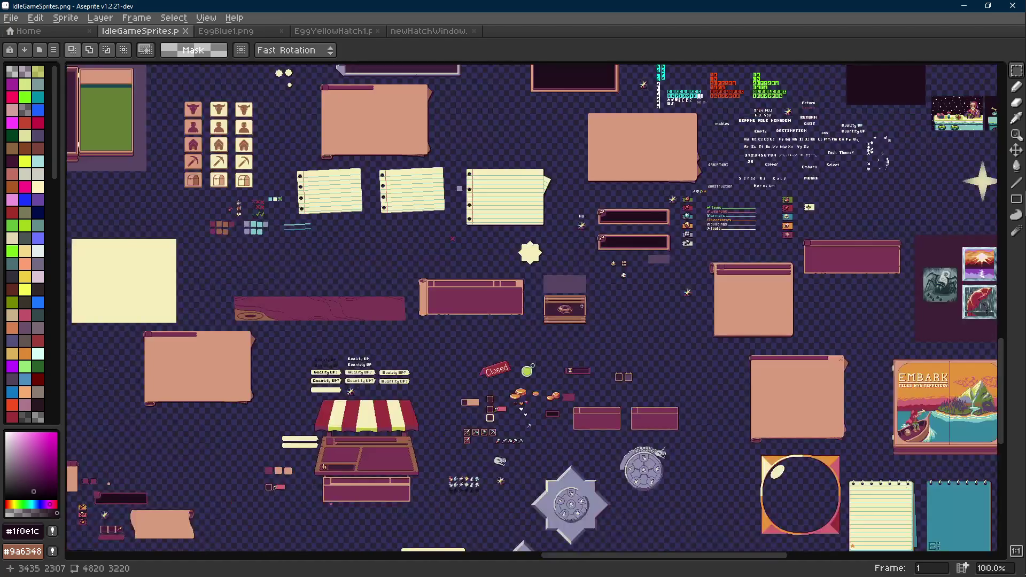
scroll(582, 307, "up", 4)
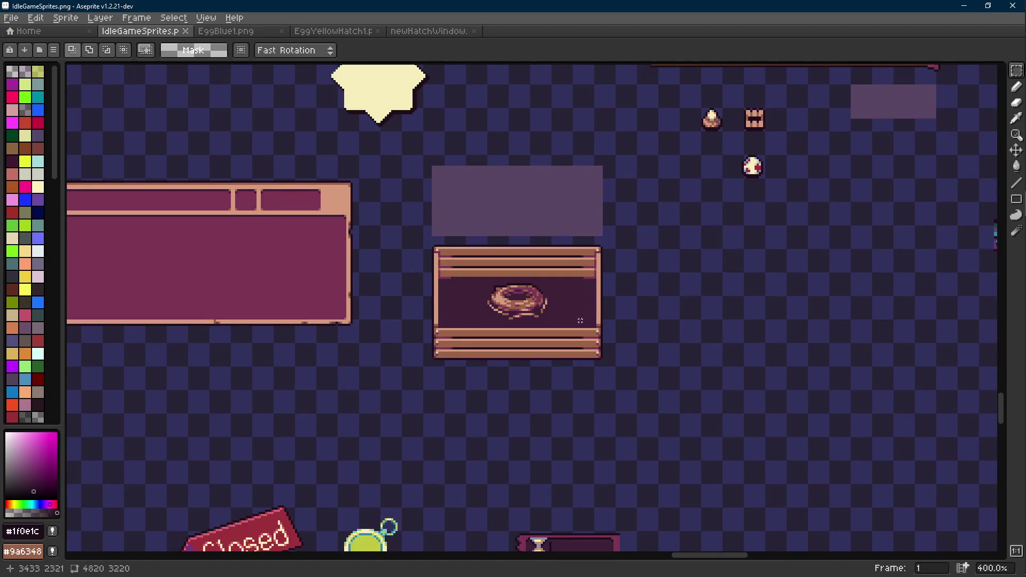
left_click_drag(580, 320, 511, 343)
left_click_drag(576, 258, 327, 407)
left_click_drag(488, 380, 573, 378)
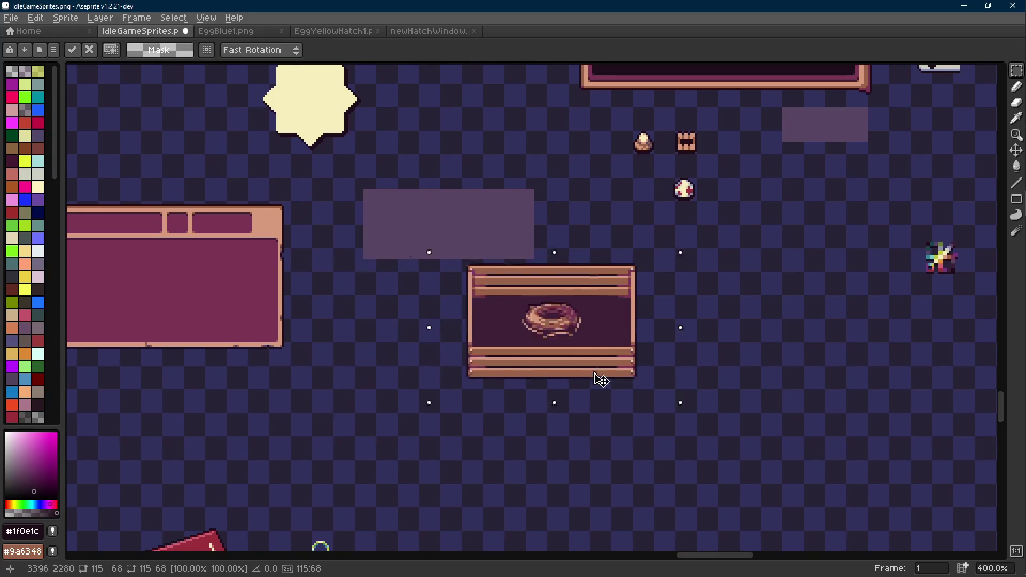
left_click(865, 351)
- Pick the brown wood colour, select the sparkle sprite, save the sheet, and choose a pinkish-red pencil colour
scroll(572, 410, "up", 5)
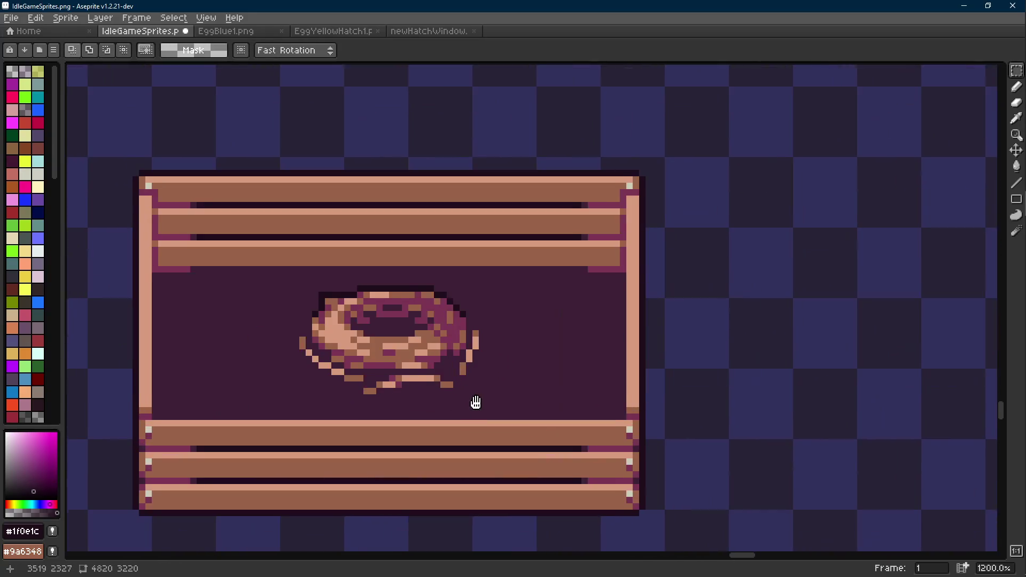
scroll(470, 409, "down", 1)
left_click(471, 355, "alt")
scroll(471, 356, "down", 3)
key("r")
mouse_move(835, 204)
left_mouse_down()
mouse_move(710, 316)
mouse_move(569, 395)
mouse_move(521, 409)
left_mouse_up()
scroll(513, 342, "up", 2)
key("ctrl+s")
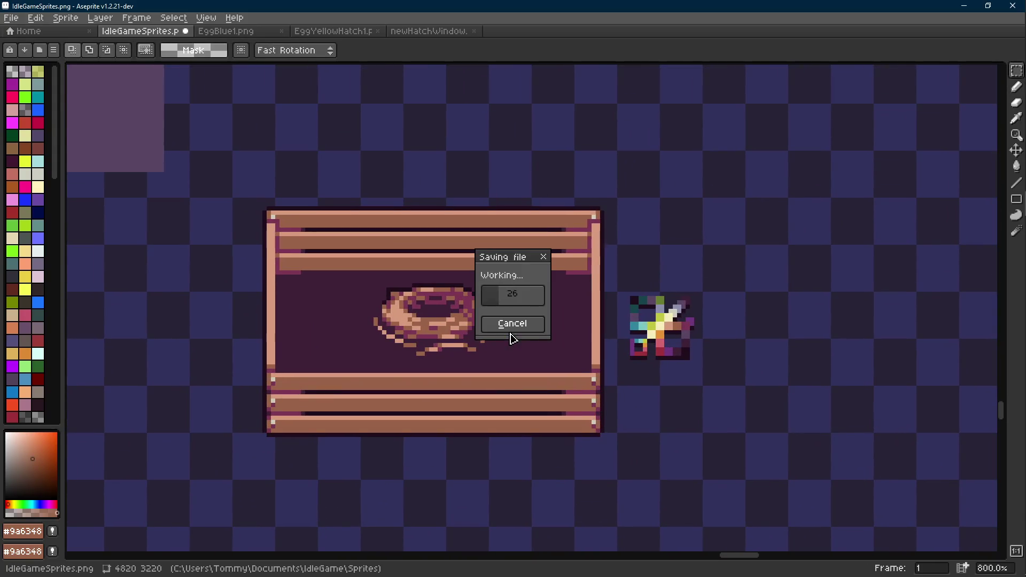
key("b")
left_click(664, 345, "alt")
scroll(564, 289, "up", 2)
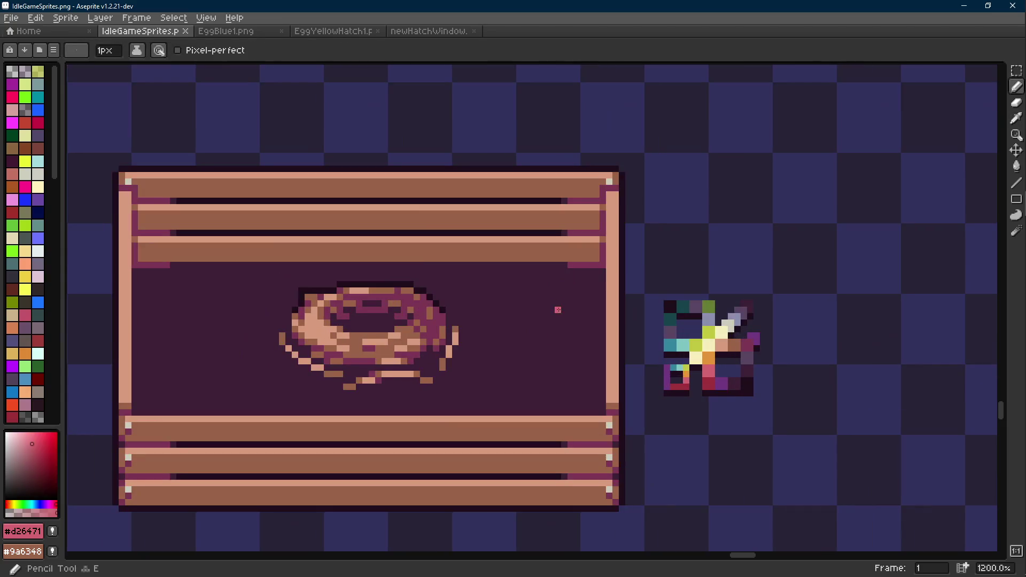
- Try painting a darker red apple blob right of the donut, then undo it
scroll(558, 310, "up", 1)
left_click(706, 393, "alt")
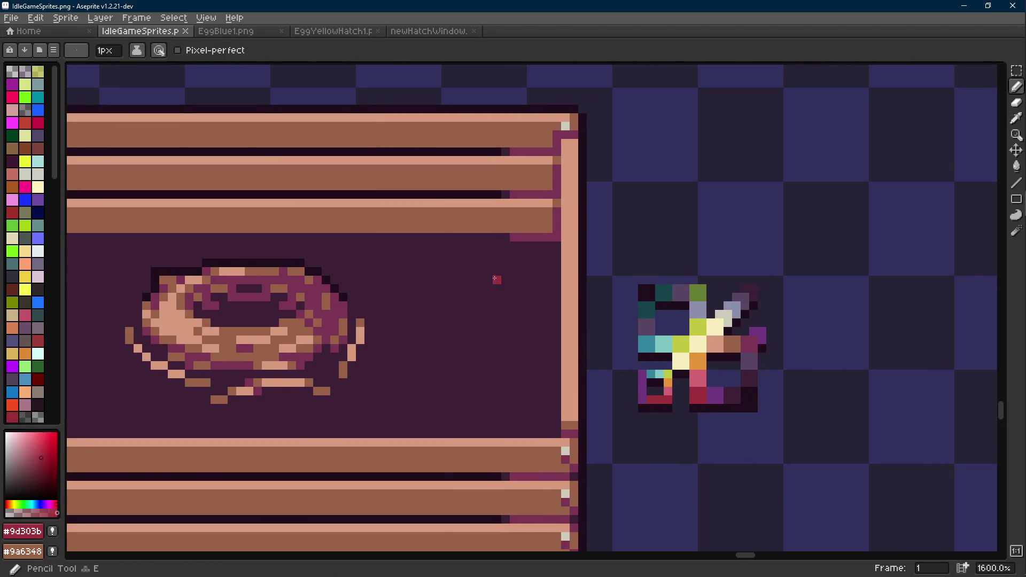
left_click_drag(497, 278, 526, 285)
key("ctrl+z")
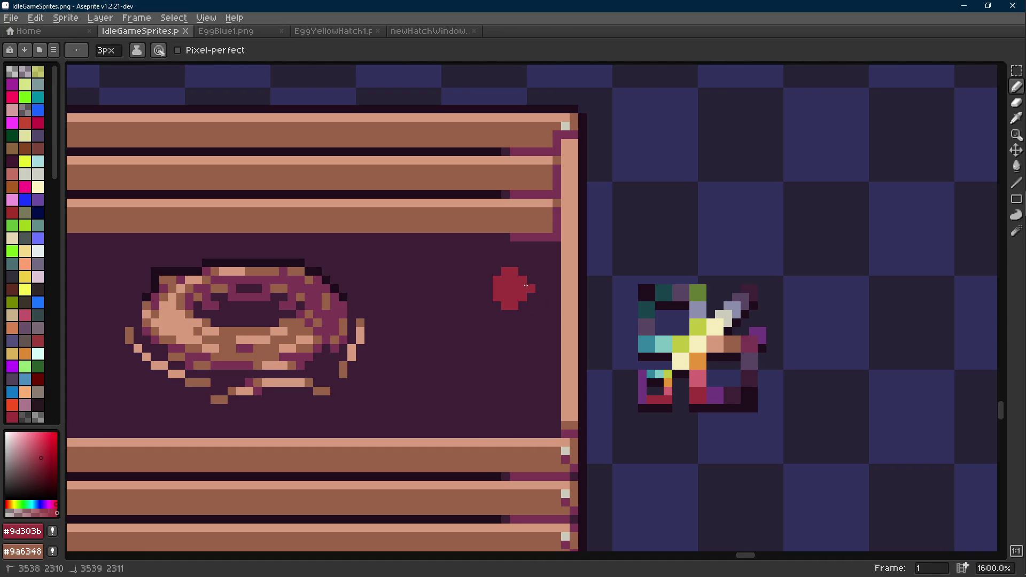
- Add a dark green stem pixel atop the apple, discarding a lime attempt
left_click(698, 291, "alt")
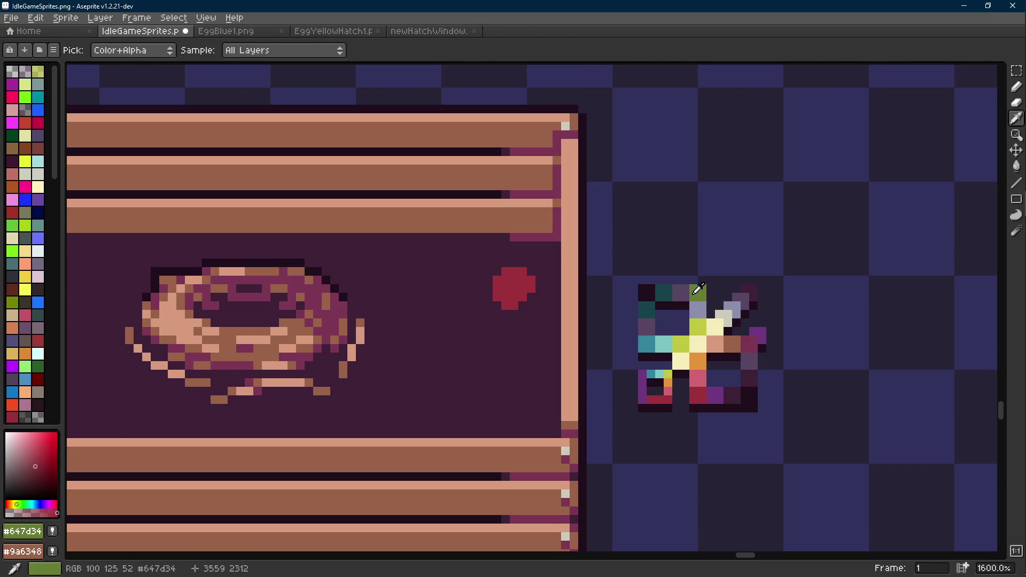
scroll(700, 294, "up", 1)
left_click(786, 356, "alt")
left_click(505, 272)
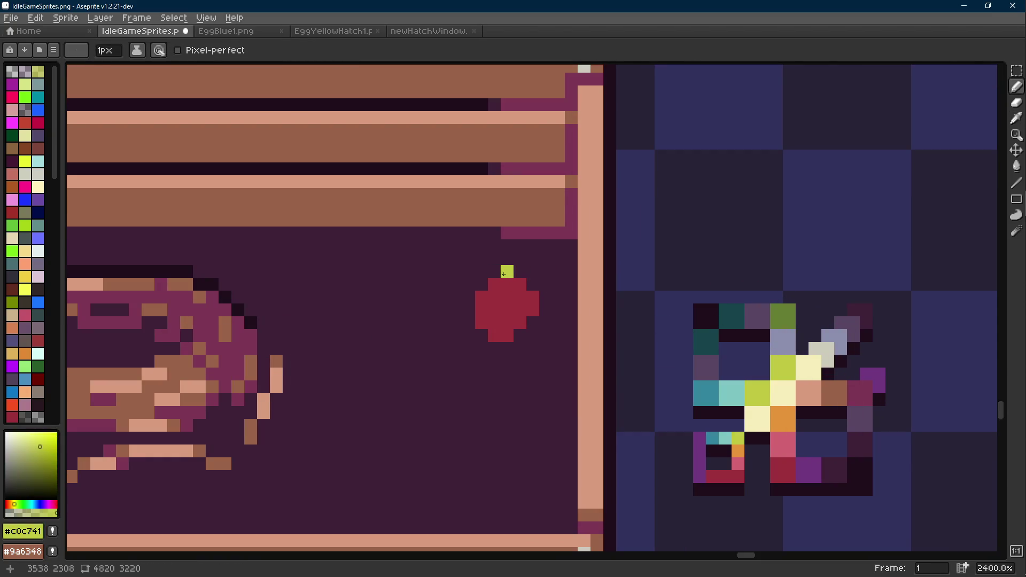
key("ctrl+z")
left_click(782, 316, "alt")
left_click(545, 272)
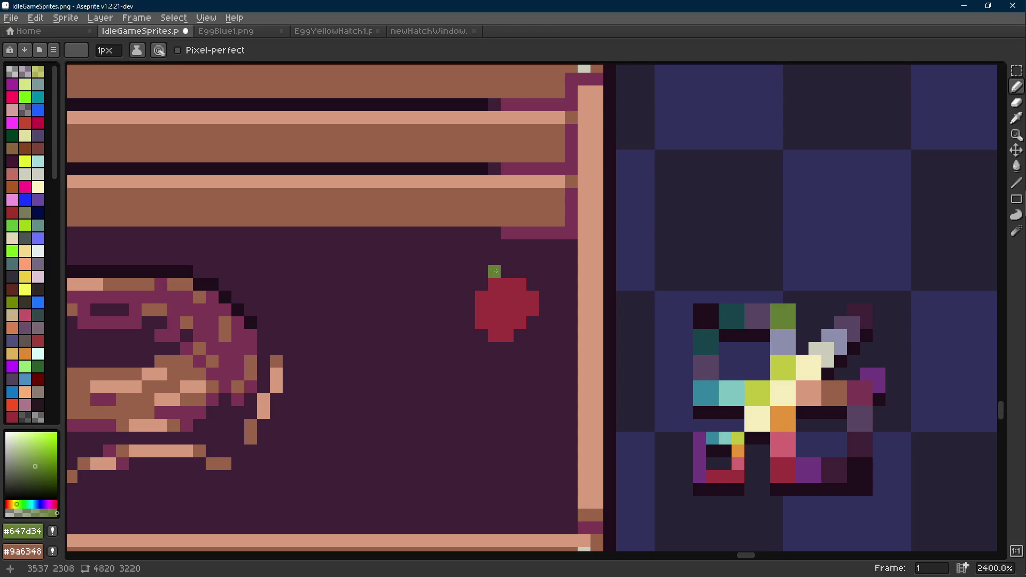
- Paint four pink highlight pixels on the apple, sampled from the preview sprite
scroll(477, 289, "down", 1)
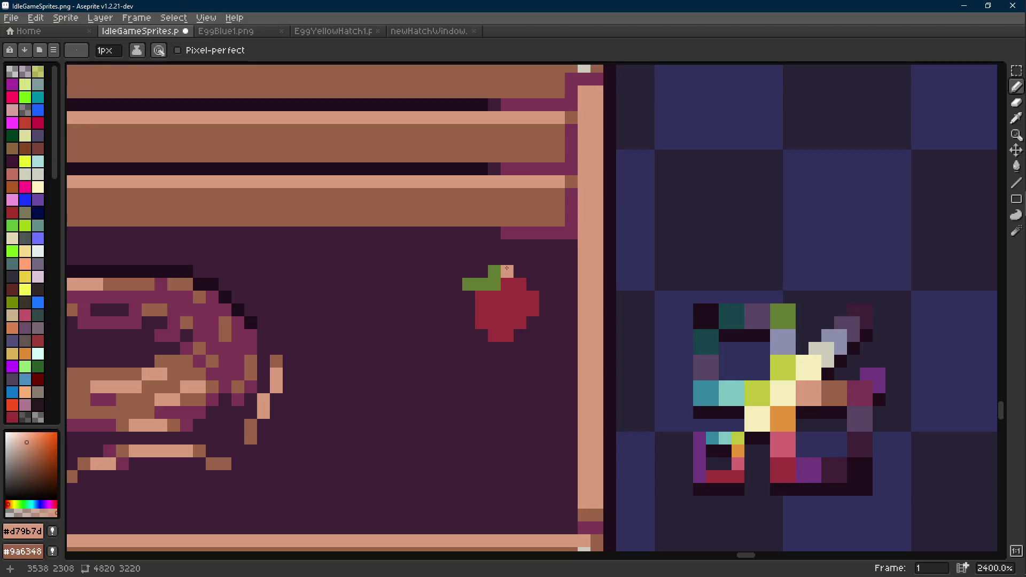
scroll(516, 294, "down", 2)
scroll(516, 294, "up", 2)
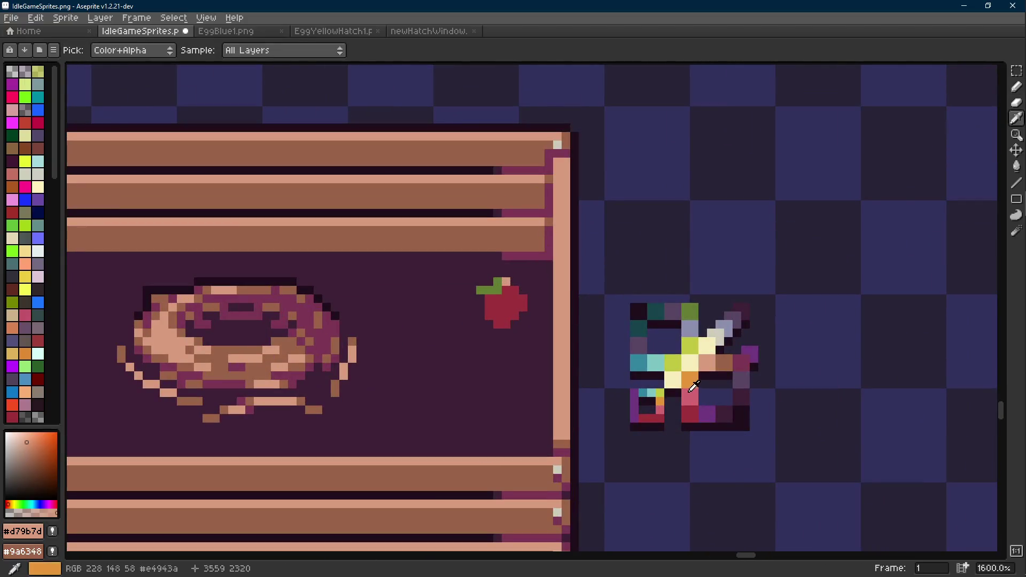
left_click(690, 398, "alt")
scroll(498, 297, "up", 2)
left_click(483, 312)
left_click(500, 306)
left_click_drag(483, 319, 497, 336)
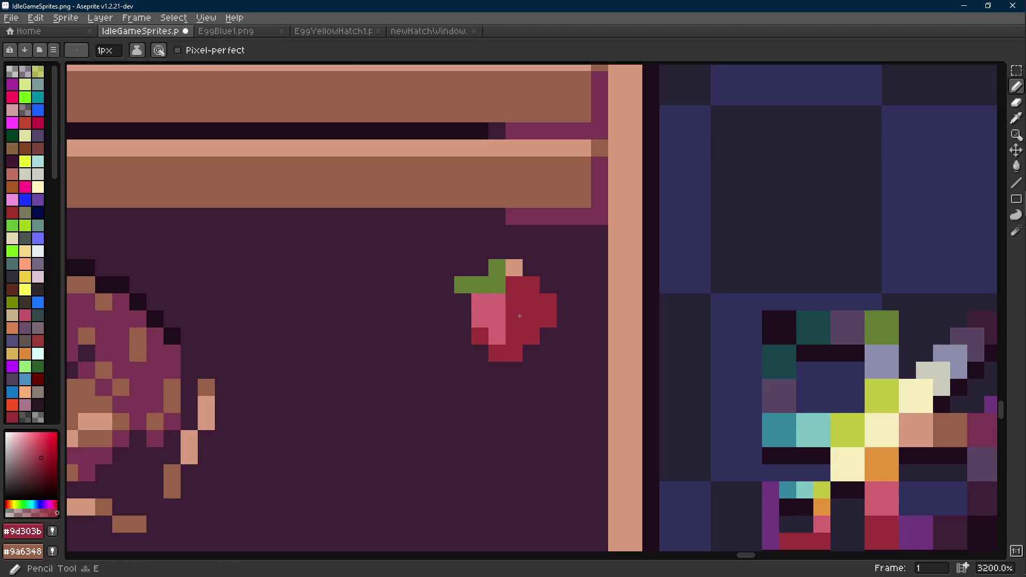
- Add a dark red pixel on the apple's lower edge and more pink upper highlights
left_click(511, 329, "alt")
left_click(497, 336)
left_click(496, 319, "alt")
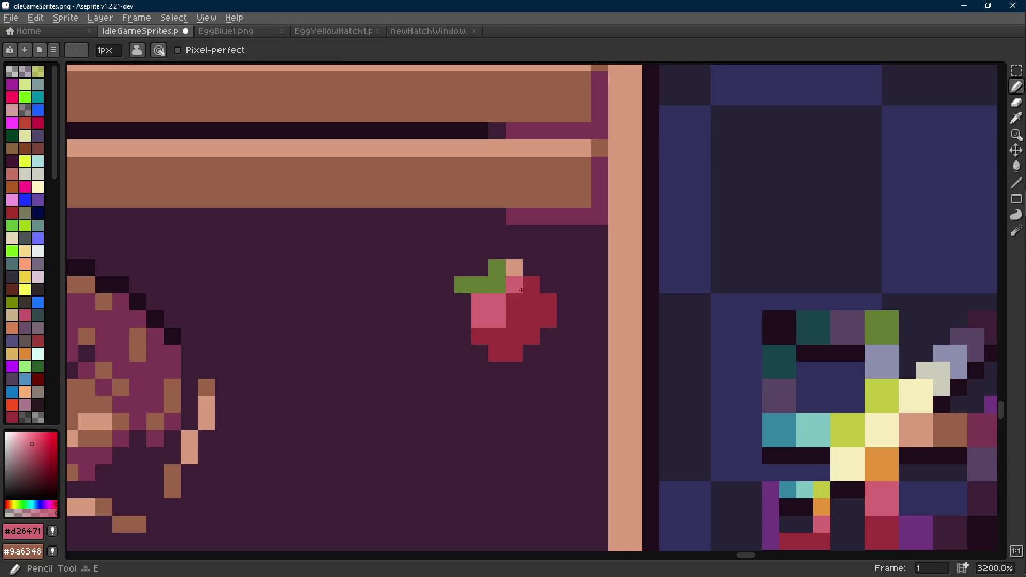
left_click_drag(531, 285, 514, 302)
left_click(534, 332, "alt")
- Paint three purple shadow pixels on the apple's right side and underside
scroll(749, 380, "right", 3)
scroll(749, 380, "down", 2)
left_click(795, 464, "alt")
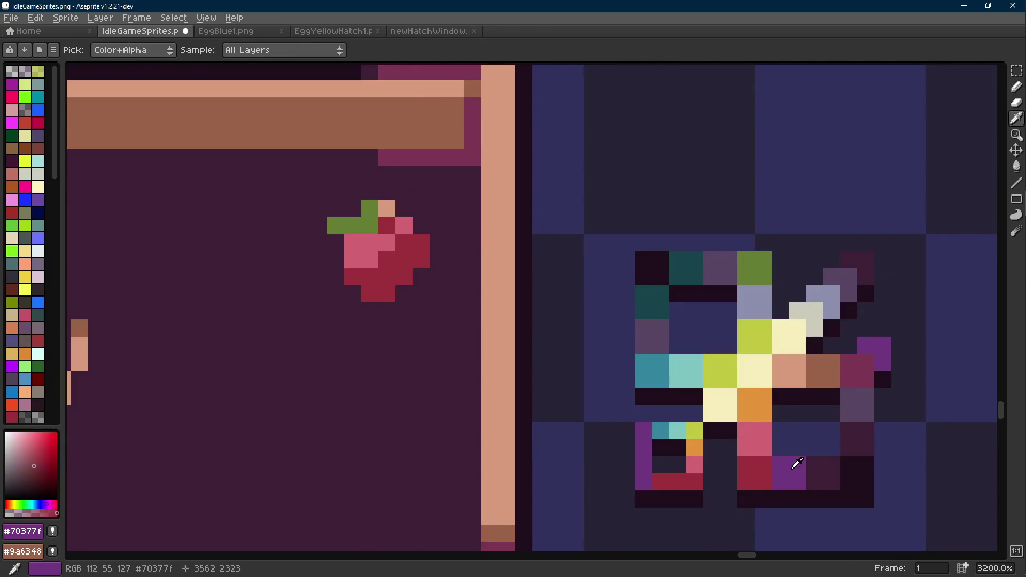
left_click(420, 275)
left_click(404, 294)
left_click(361, 293)
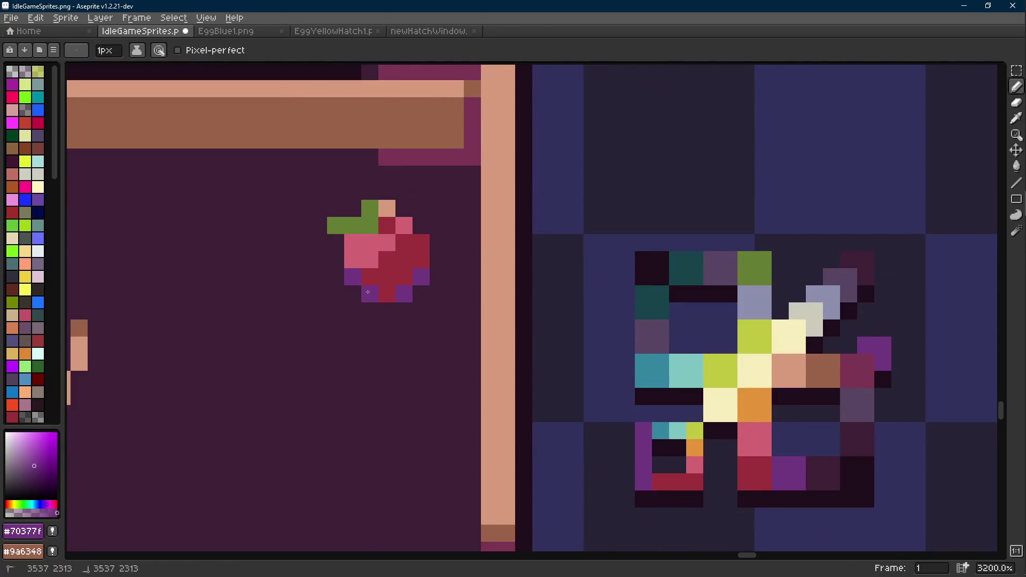
- Pick the apple's dark red and save the sprite file with Ctrl+S
scroll(519, 330, "down", 4)
scroll(492, 310, "up", 4)
left_click(476, 314, "alt")
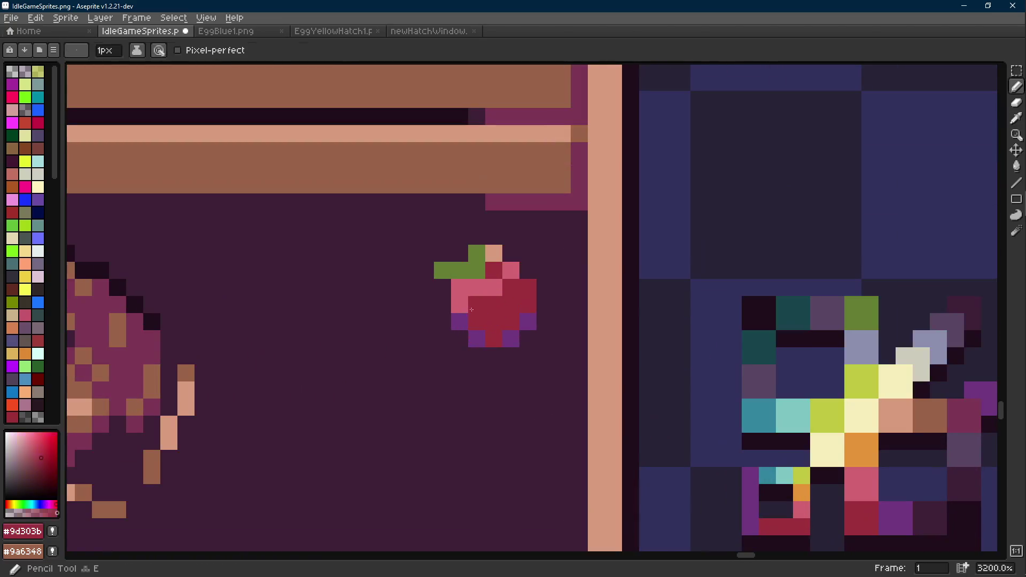
scroll(452, 300, "down", 1)
key("ctrl+s")
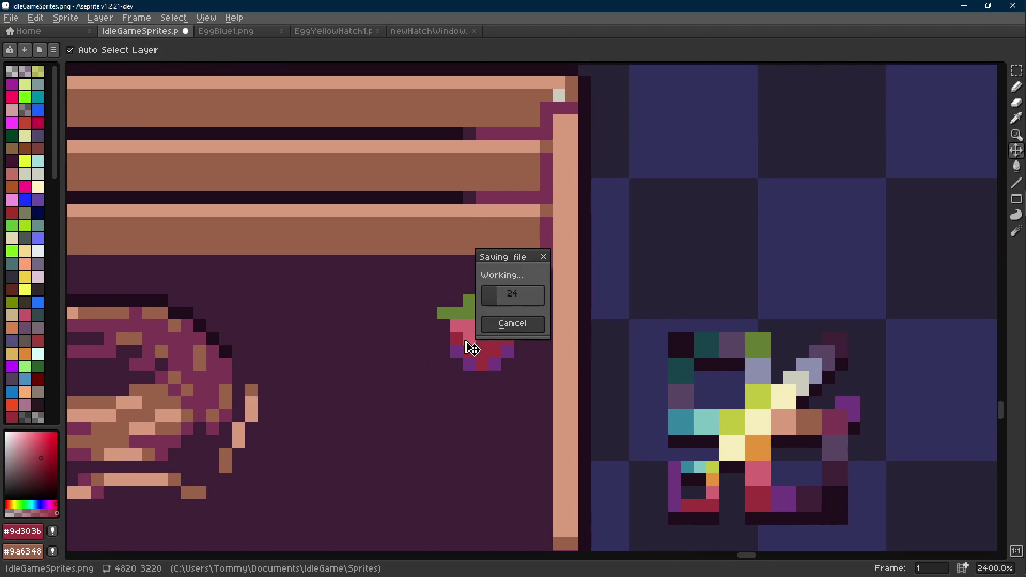
scroll(467, 343, "up", 1)
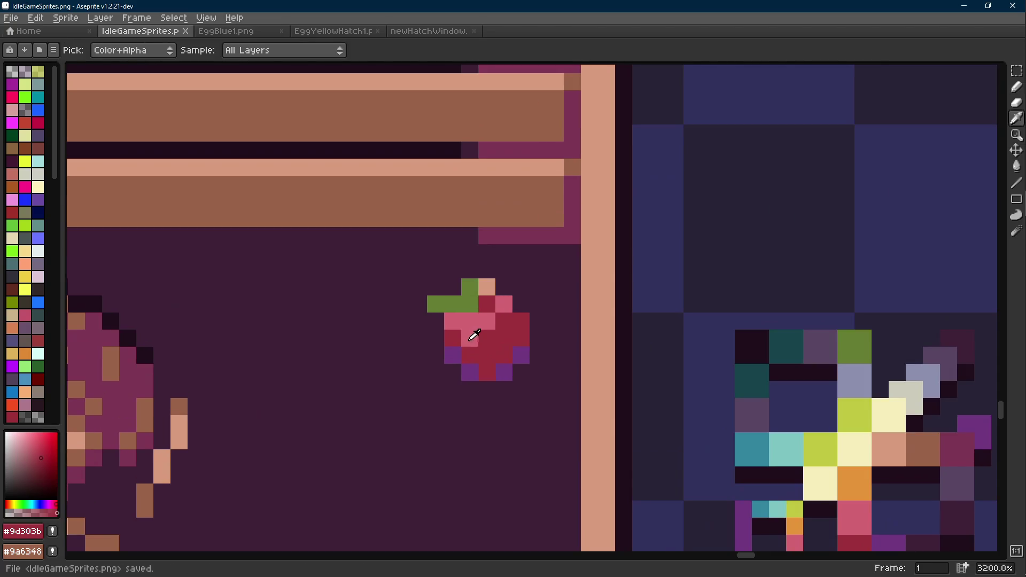
- Paint two lime leaf pixels on the apple and repaint one apple pixel pink
left_click(860, 414, "alt")
left_click(460, 300)
left_click(470, 287)
left_click(435, 302, "alt")
scroll(472, 305, "down", 7)
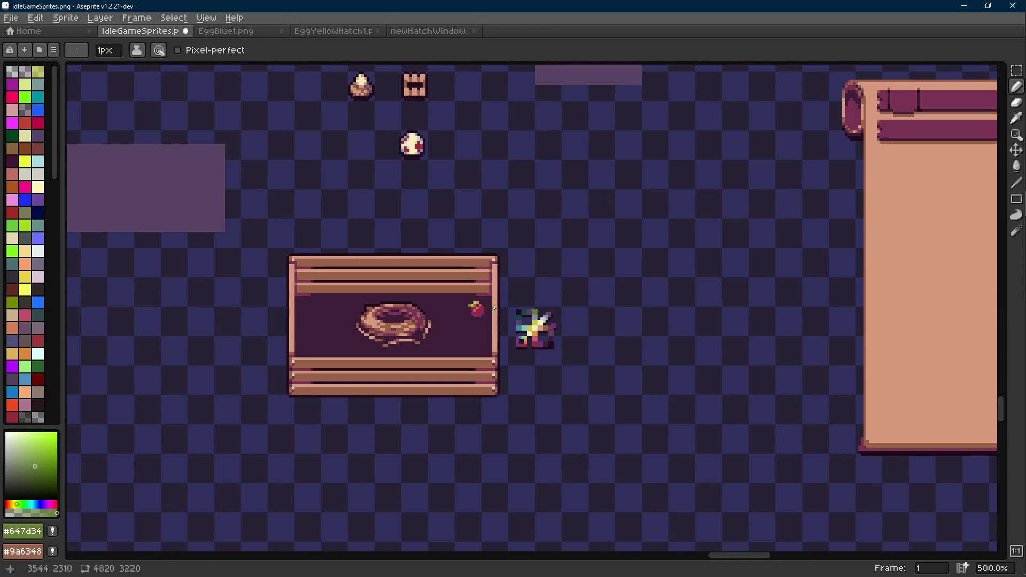
scroll(494, 308, "up", 7)
left_click(453, 297, "alt")
left_click(424, 310)
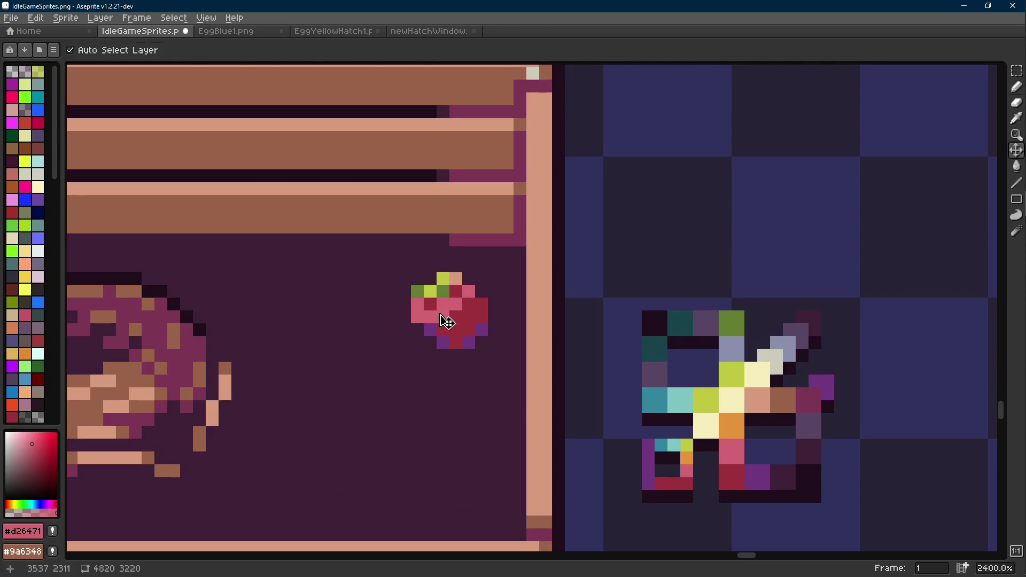
- Add a cream glint pixel on the apple, placed one pixel lower after an undo
key("b")
left_click(729, 395, "alt")
left_click(438, 304)
key("ctrl+z")
left_click(431, 313)
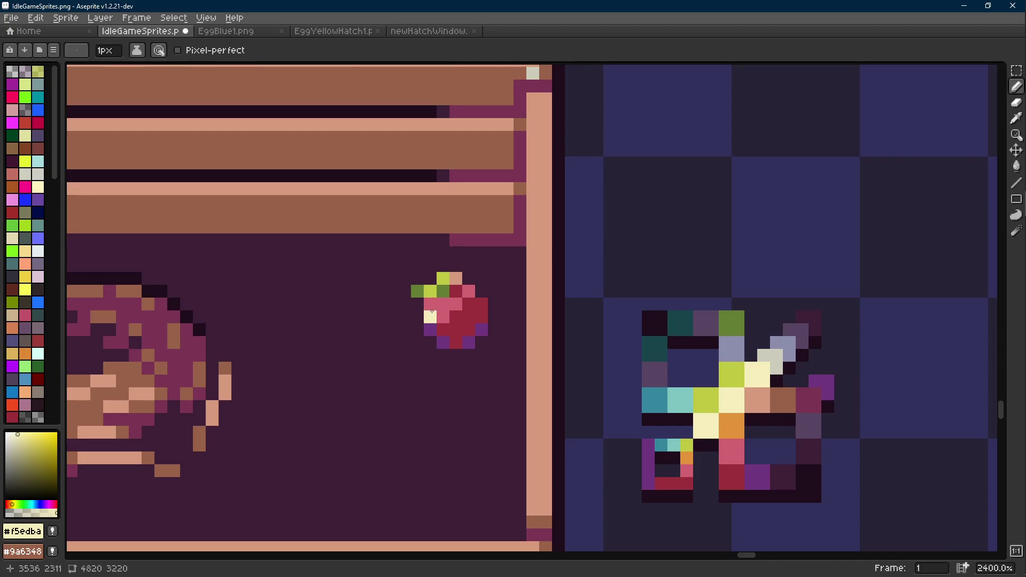
- Shade the apple's lower-left edge and bottom with purple and crimson pixels
left_click(456, 316, "alt")
left_click(417, 317)
left_click(430, 329, "alt")
left_click(417, 330)
left_click(430, 342)
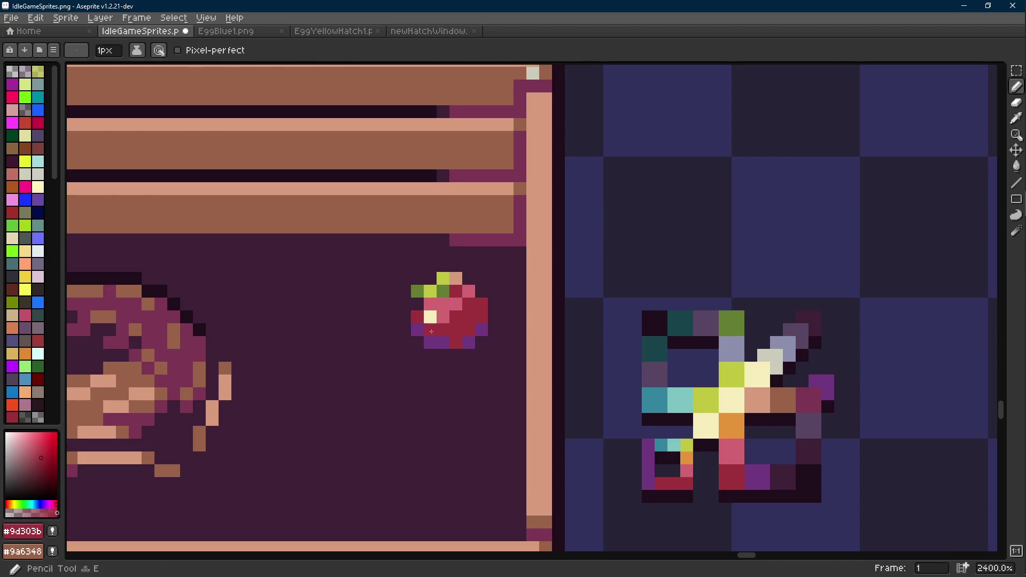
left_click(455, 329, "alt")
left_click(443, 342)
left_click(417, 303)
- Turn the apple's cream glint orange after undoing a pink overpaint
left_click(443, 316, "alt")
left_click(430, 316)
left_click_drag(427, 323, 451, 340)
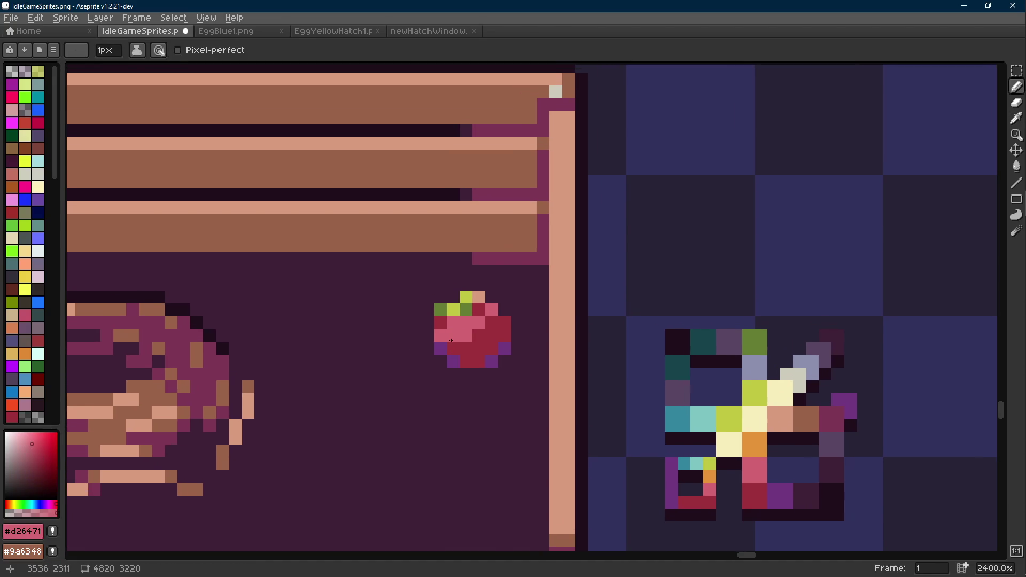
key("ctrl+z")
scroll(464, 334, "left", 1)
scroll(556, 331, "down", 1)
key("i")
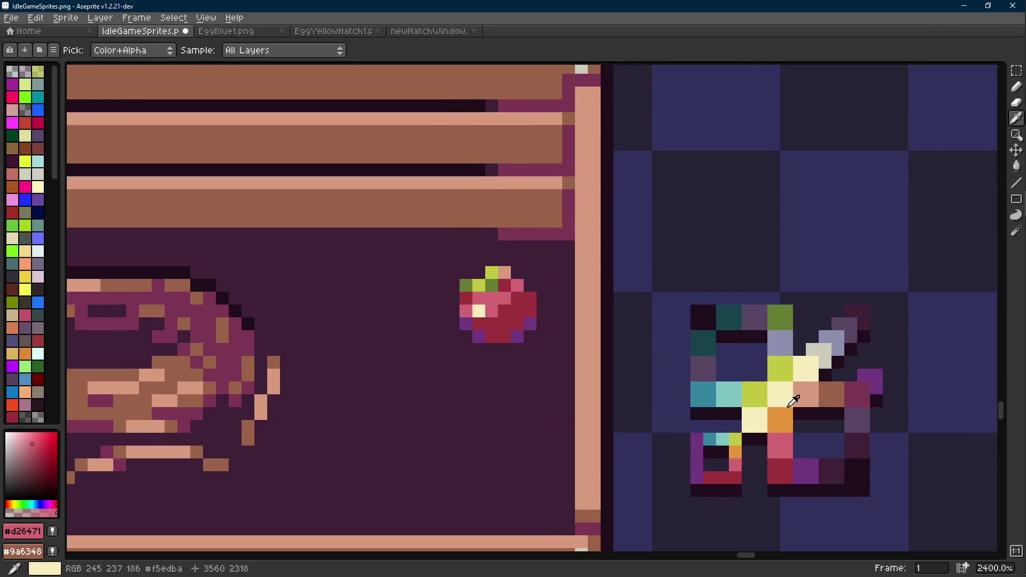
left_click(781, 417)
key("e")
left_click(479, 311)
- Recolour a purple apple pixel and an upper apple pixel dark red
scroll(505, 319, "down", 5)
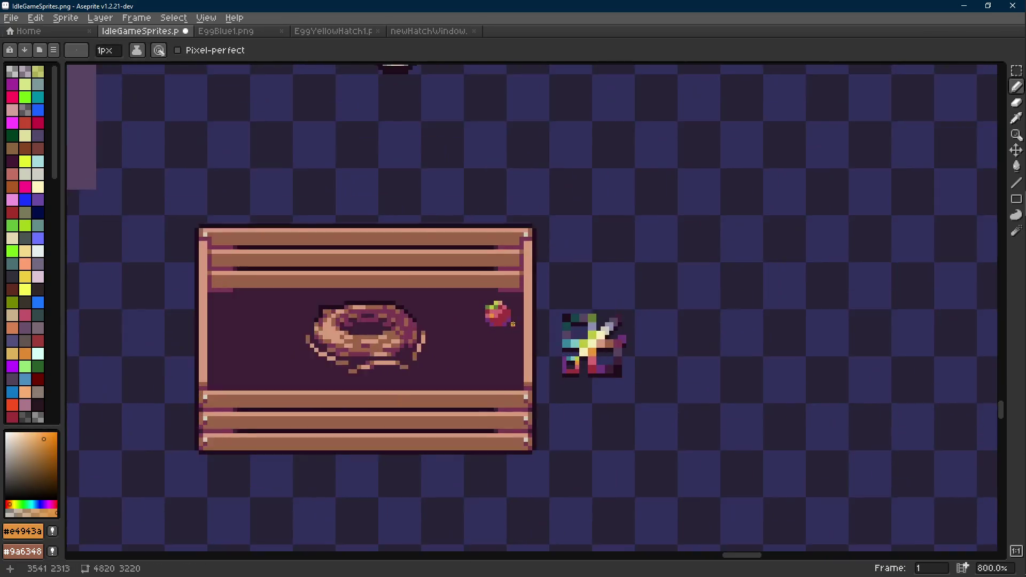
scroll(495, 305, "up", 6)
left_click(468, 291, "alt")
left_click(463, 312, "alt")
left_click(432, 316)
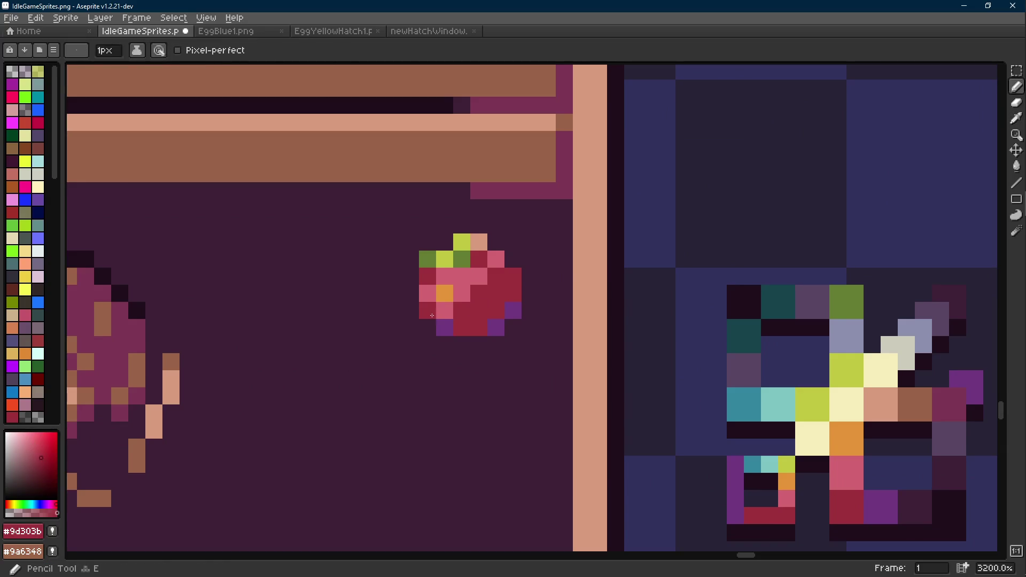
scroll(475, 318, "down", 5)
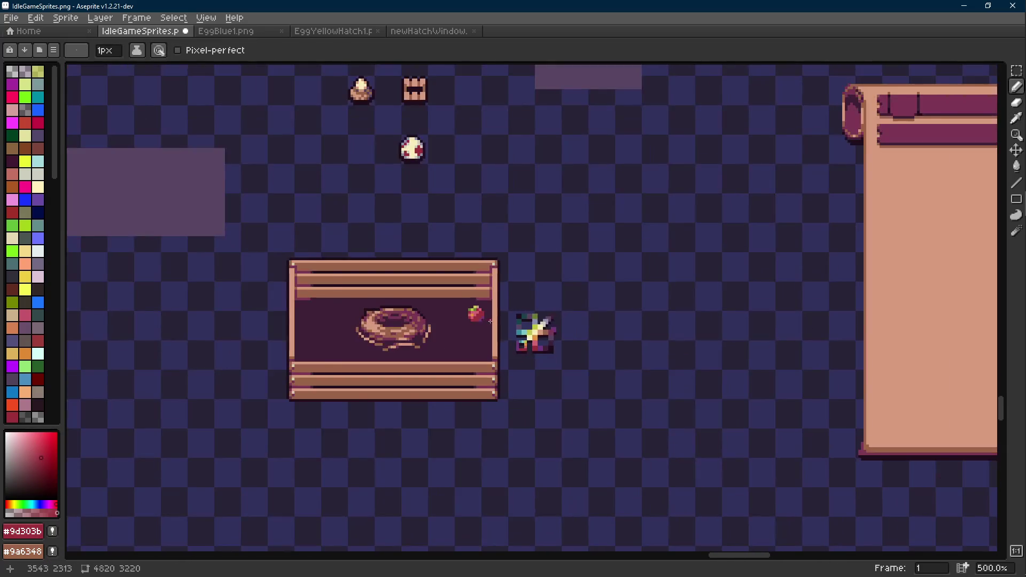
scroll(464, 288, "up", 5)
left_click(439, 278)
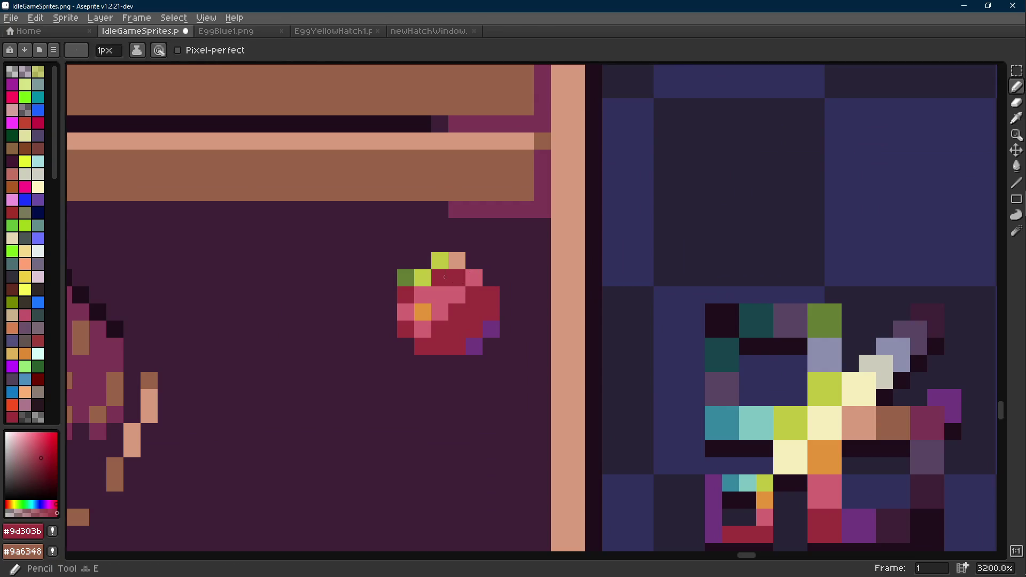
- Add a pink pixel near the apple's top and paint upper apple pixels dark red
left_click(474, 277, "alt")
left_click(454, 280)
left_click(475, 295, "alt")
left_click(475, 280)
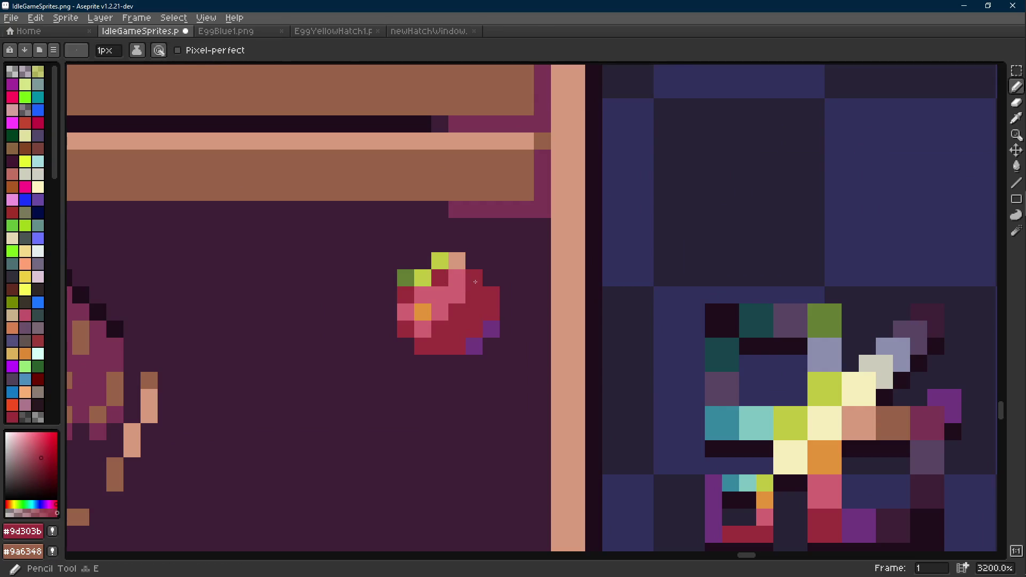
left_click(459, 303, "shift")
left_click(491, 329, "alt")
- Turn pink apple pixels red and enlarge the orange glint to three pixels
left_click(407, 330)
left_click(458, 332, "alt")
left_click(422, 328)
left_click(405, 311)
left_click(422, 311, "alt")
left_click(422, 294)
left_click(439, 295)
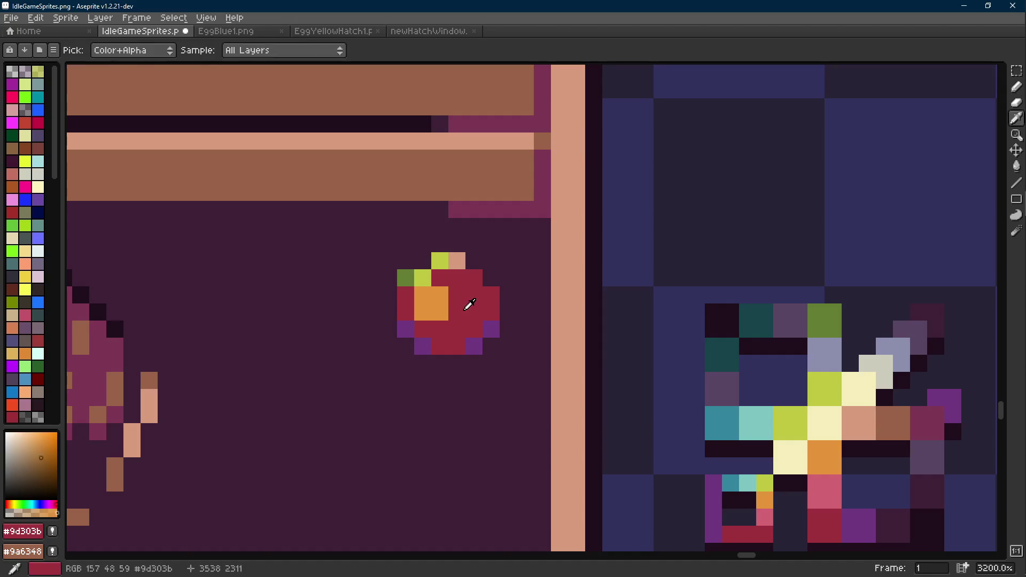
- Paint both green leaf pixels red and add purple pixels below the old leaf
left_click(468, 302, "alt")
left_click(422, 278)
left_click(406, 277)
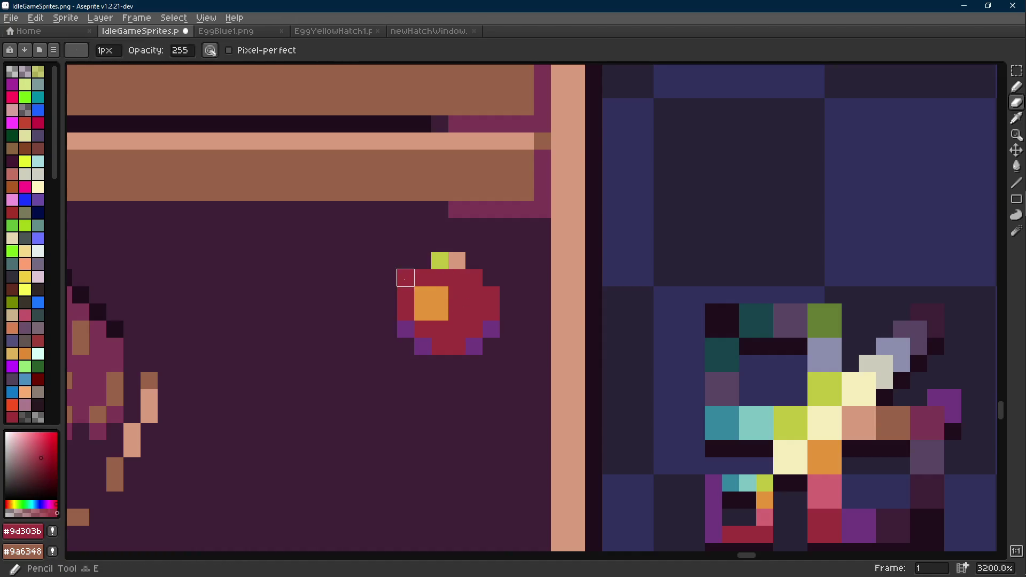
left_click(412, 268, "alt")
left_click(406, 295)
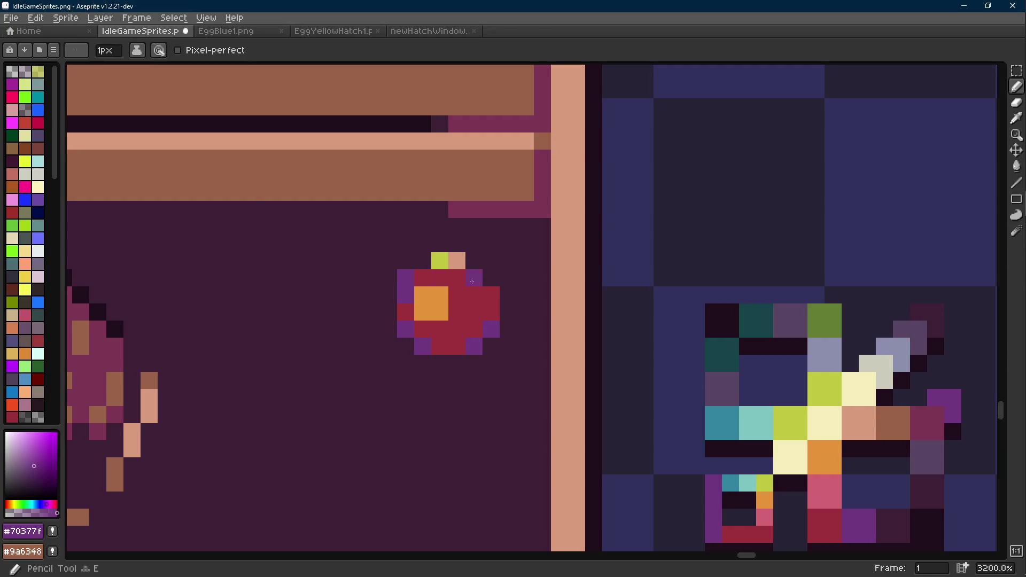
left_click(405, 279)
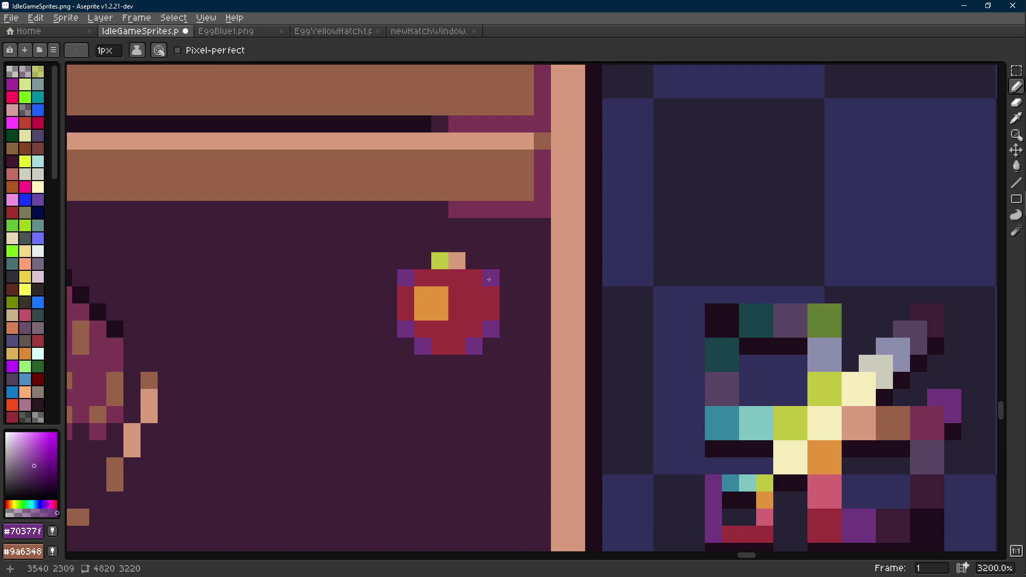
key("ctrl+z")
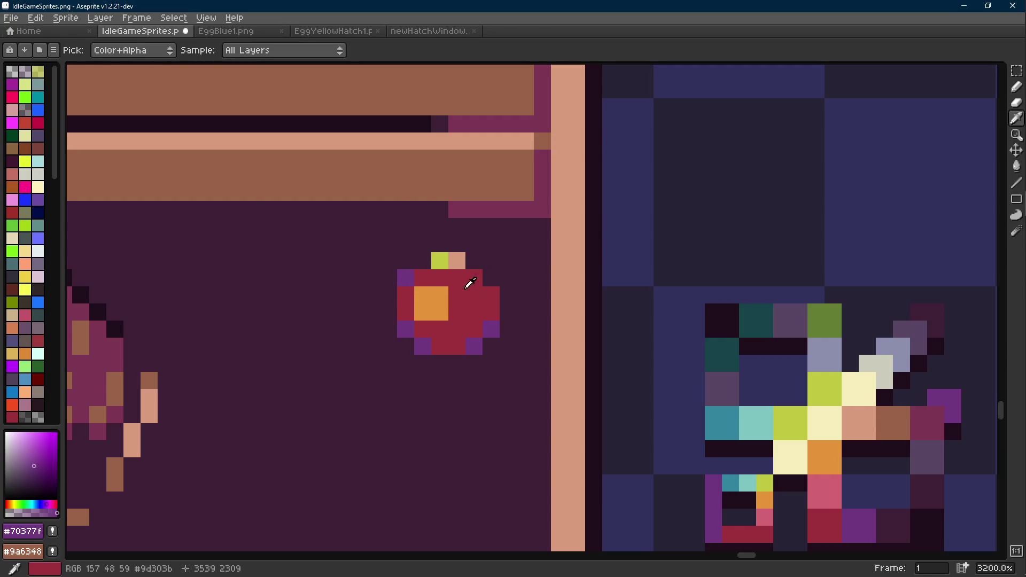
- Cover the whole apple with the dark floor colour using Pencil and Paint Bucket
left_click(432, 251, "alt")
mouse_move(435, 249)
left_mouse_down()
mouse_move(465, 278)
mouse_move(422, 296)
mouse_move(422, 312)
mouse_move(457, 278)
mouse_move(439, 290)
left_mouse_up()
left_click(465, 294, "alt")
left_click(448, 292)
left_click(491, 278, "alt")
key("g")
left_click(458, 305)
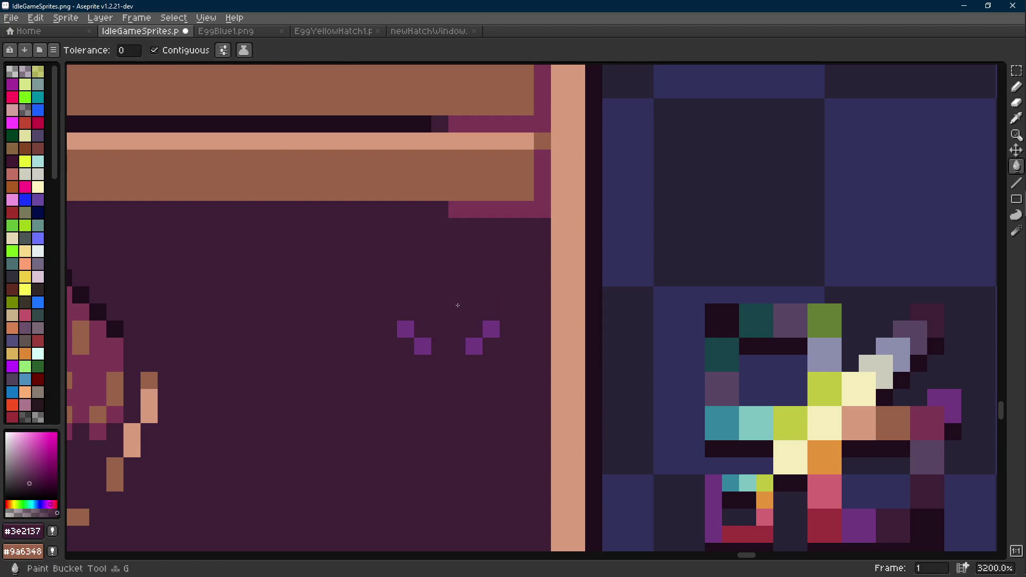
key("b")
left_click_drag(491, 329, 474, 347)
left_click_drag(405, 329, 423, 346)
- Pick dark red from the preview sprite and enlarge the brush to 5 pixels
scroll(436, 341, "down", 1)
left_click(737, 445, "alt")
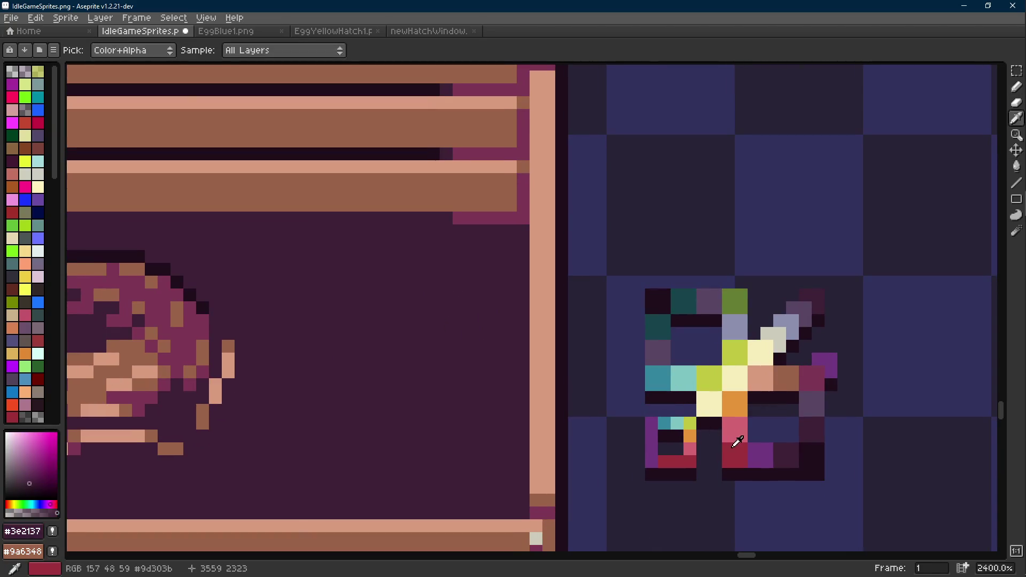
key("plus")
key("plus")
key("plus")
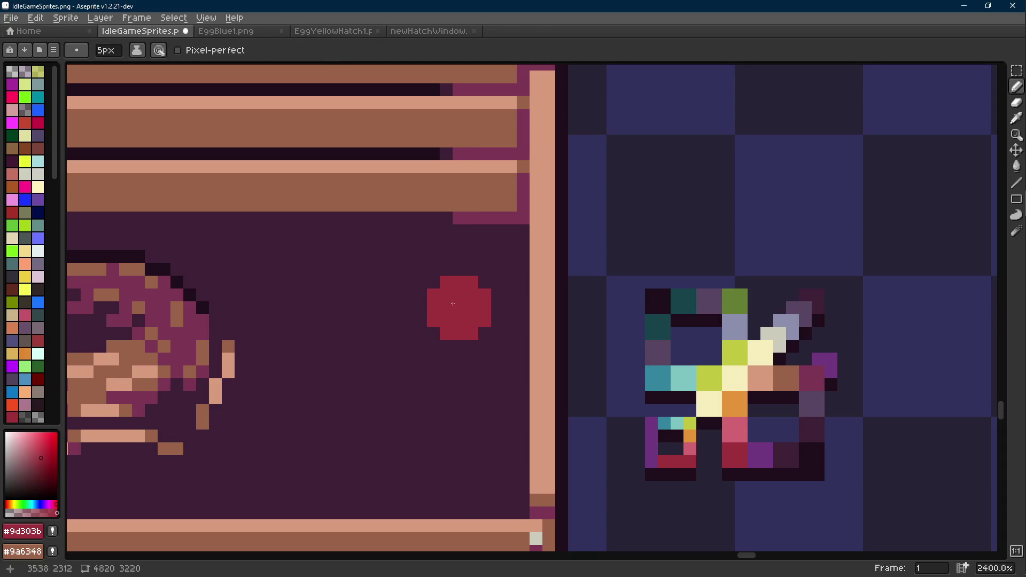
- Enlarge the brush to 7 pixels and undo the red blob on the crate panel
key("plus")
key("plus")
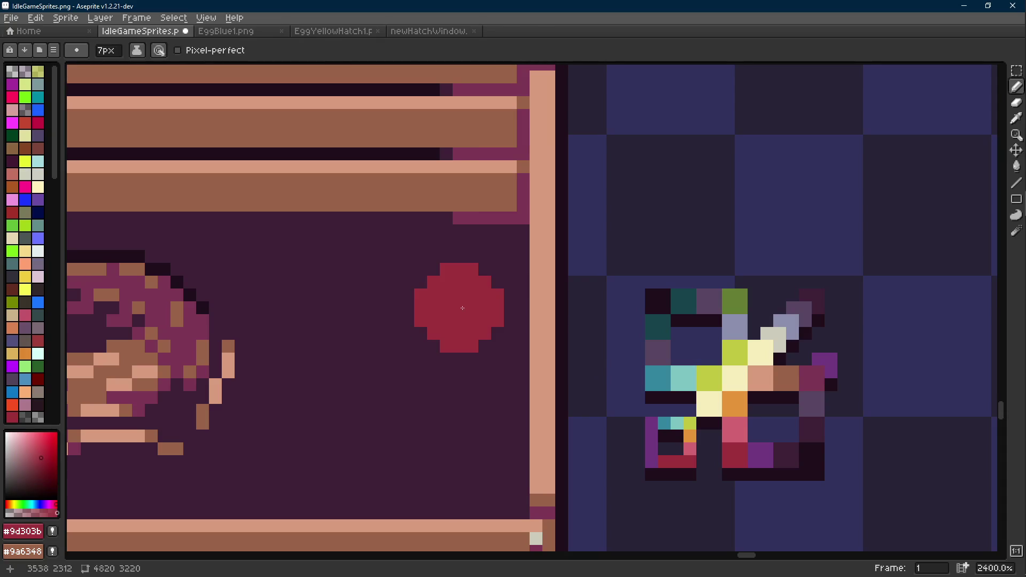
scroll(462, 308, "down", 3)
key("minus")
key("minus")
key("minus")
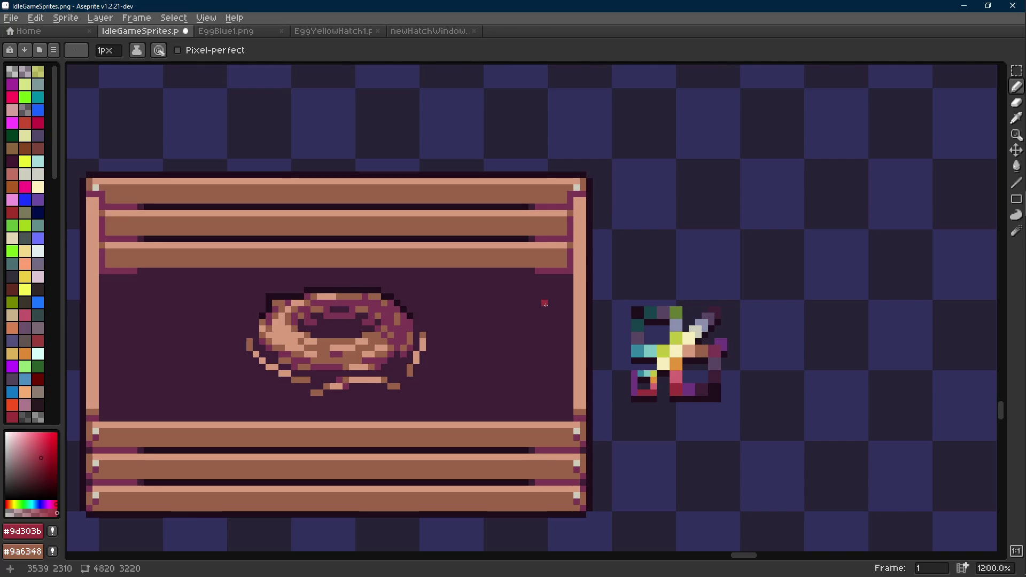
scroll(545, 304, "up", 3)
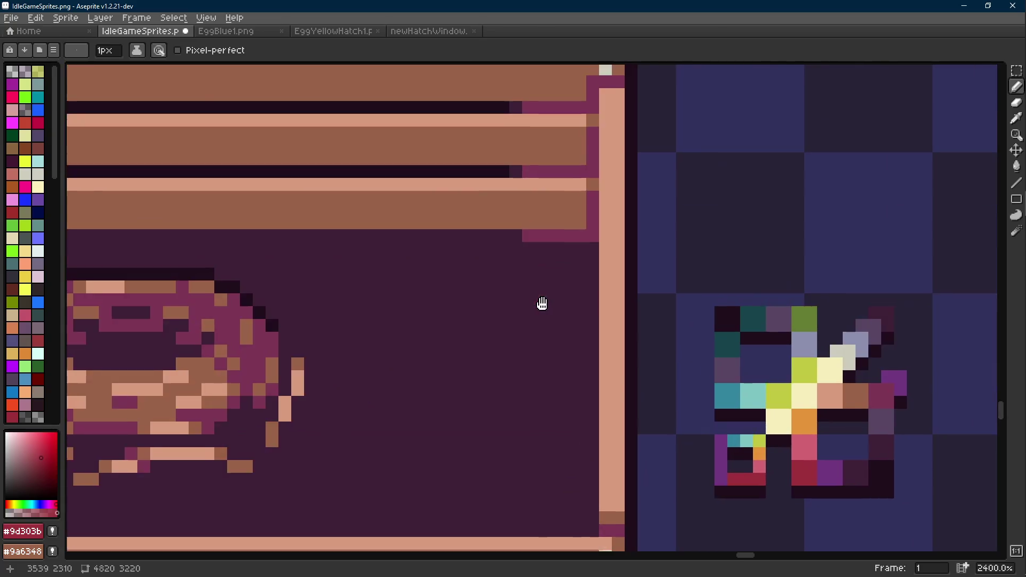
scroll(543, 305, "down", 2)
scroll(671, 372, "down", 6)
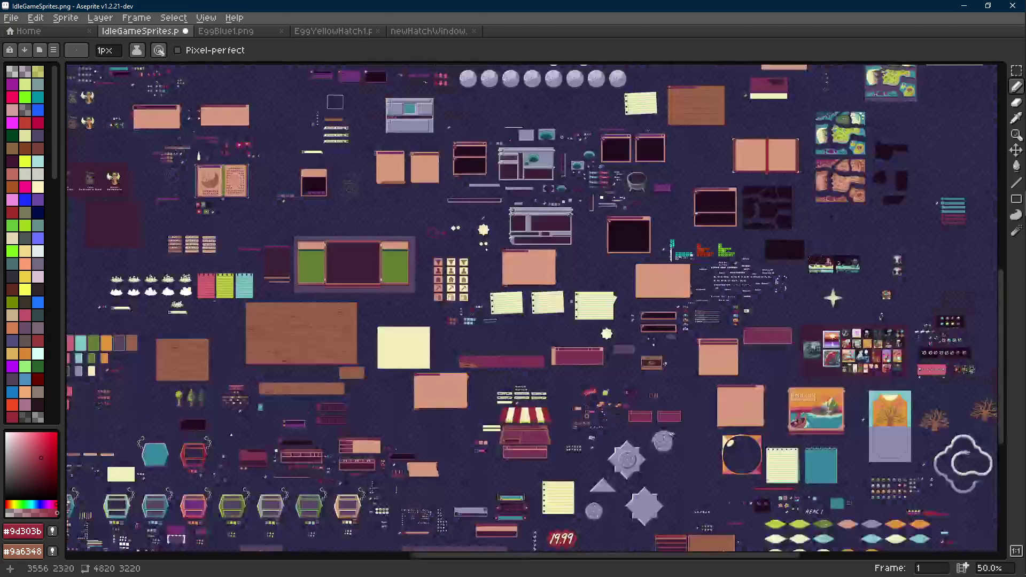
scroll(562, 334, "up", 5)
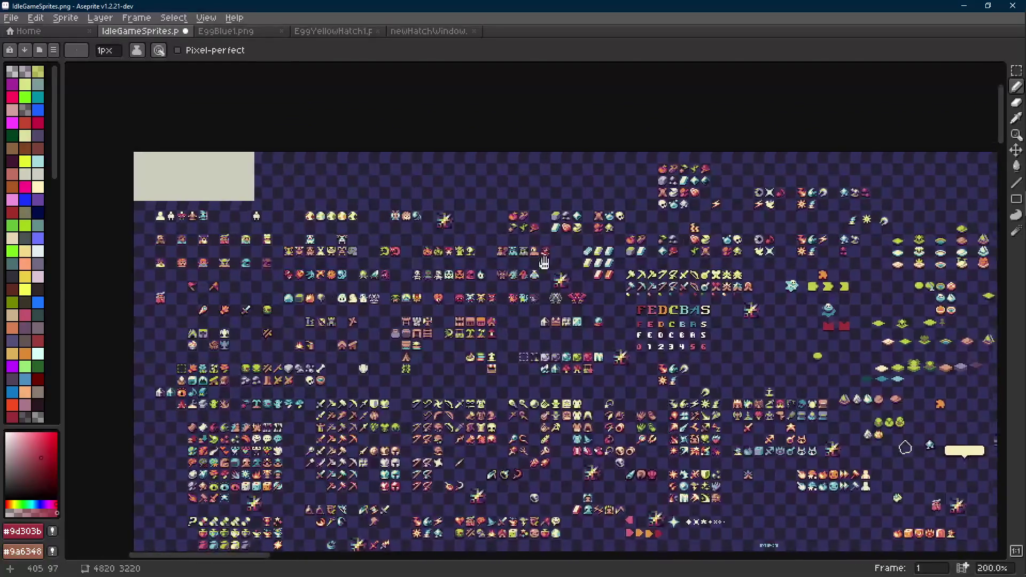
scroll(368, 298, "up", 5)
- Marquee-select the apple sprite on the sheet and move it beside the multicolour sprite
key("r")
left_click_drag(368, 298, 452, 355)
scroll(452, 355, "down", 10)
scroll(321, 214, "up", 1)
scroll(451, 317, "down", 2)
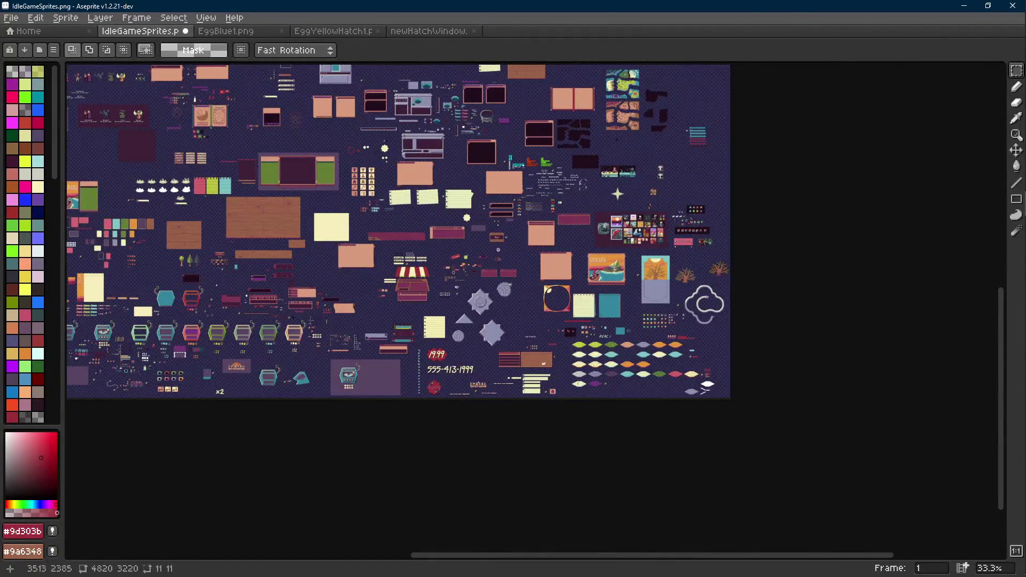
scroll(495, 253, "up", 10)
mouse_move(527, 304)
left_mouse_down()
mouse_move(599, 335)
mouse_move(609, 395)
mouse_move(615, 202)
left_mouse_up()
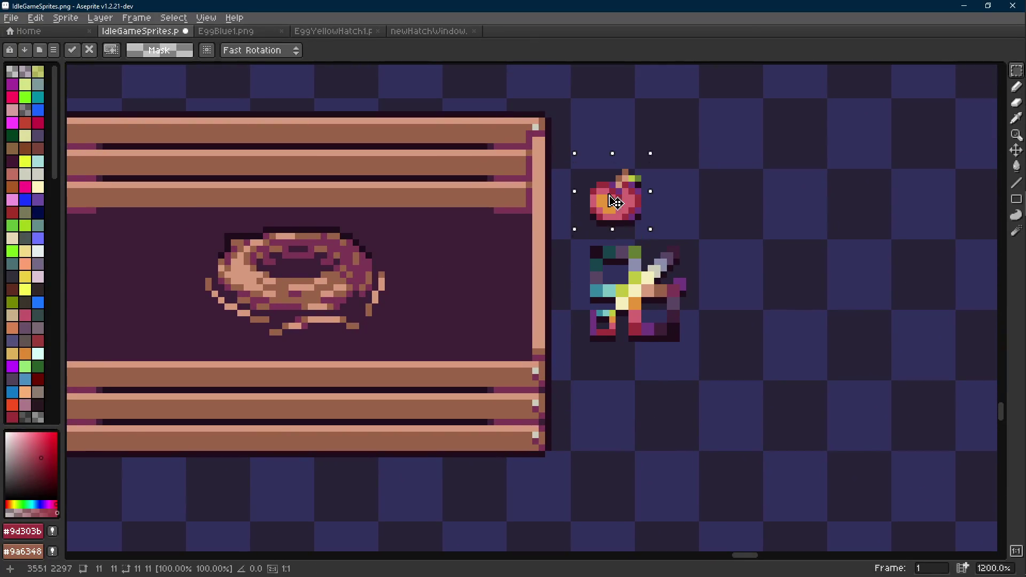
- Try moving the apple left into the crate's panel, then undo it and deselect
left_click(682, 218)
scroll(679, 219, "up", 1)
left_click_drag(653, 233, 650, 235)
left_click_drag(542, 188, 656, 293)
mouse_move(626, 261)
left_mouse_down()
mouse_move(429, 319)
mouse_move(459, 306)
left_mouse_up()
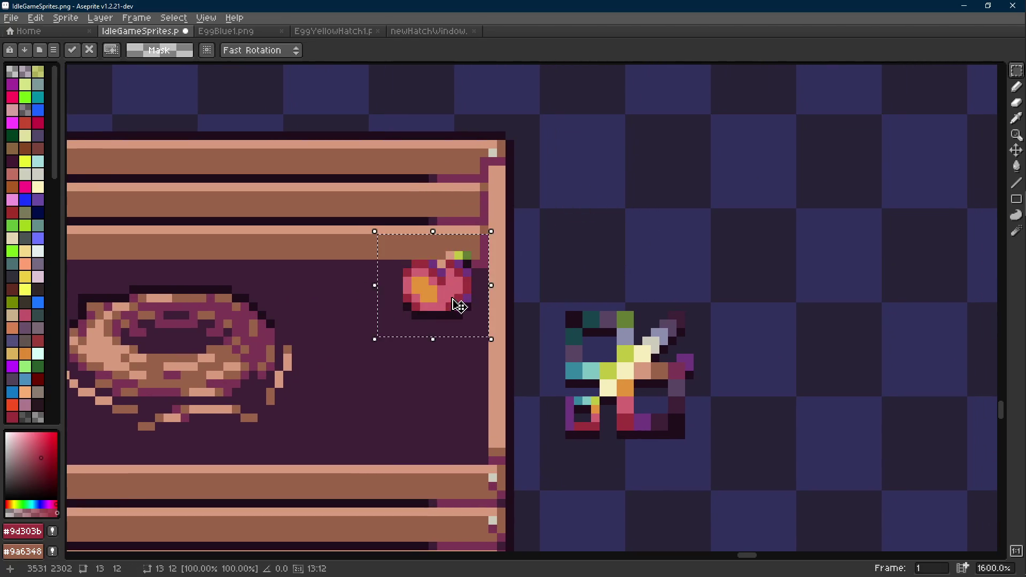
scroll(460, 305, "down", 5)
key("ctrl+z")
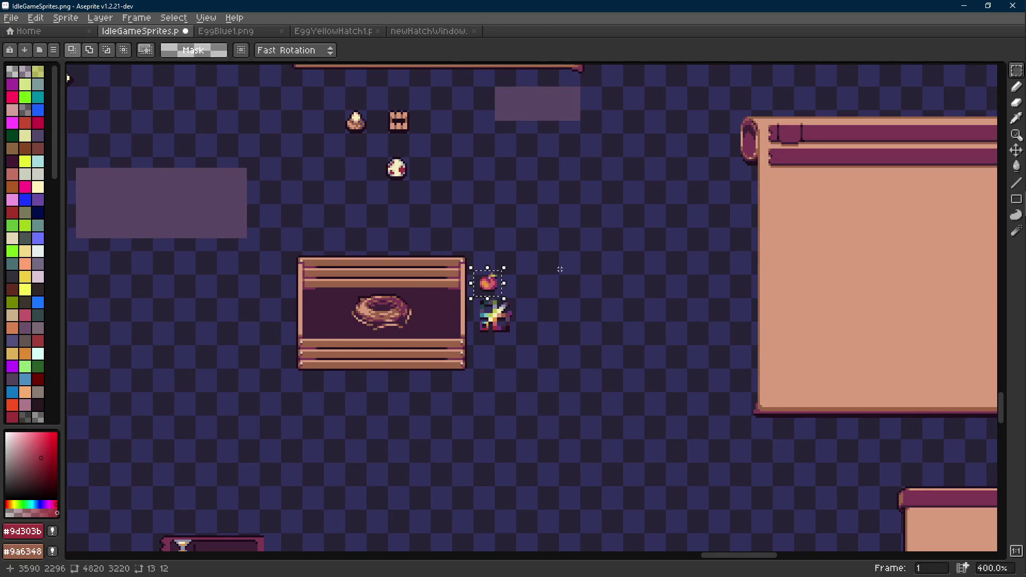
key("ctrl+d")
- Marquee the apple and Ctrl-drag a second copy of it beside the crate
scroll(556, 263, "up", 8)
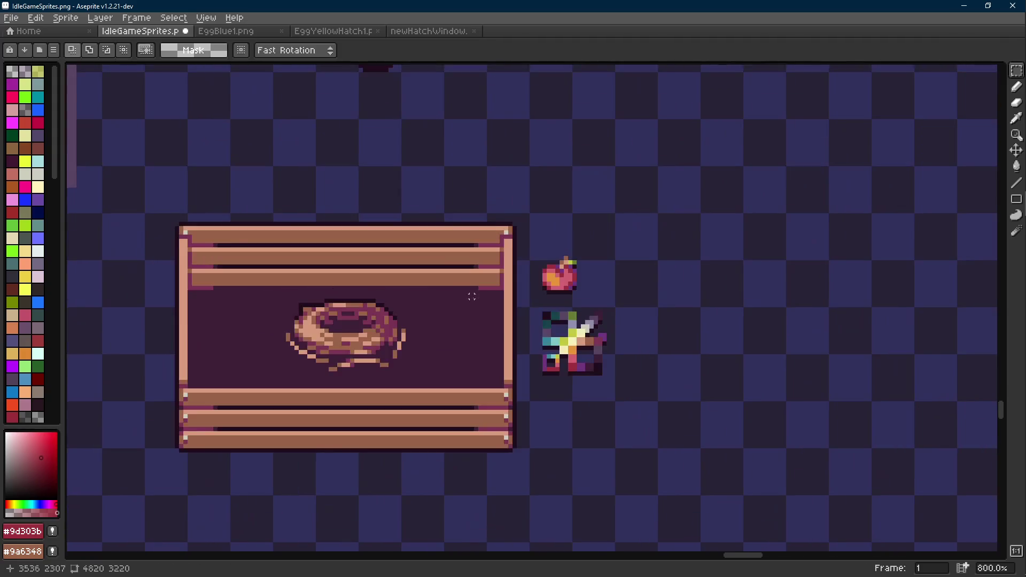
key("i")
key("b")
scroll(692, 227, "down", 3)
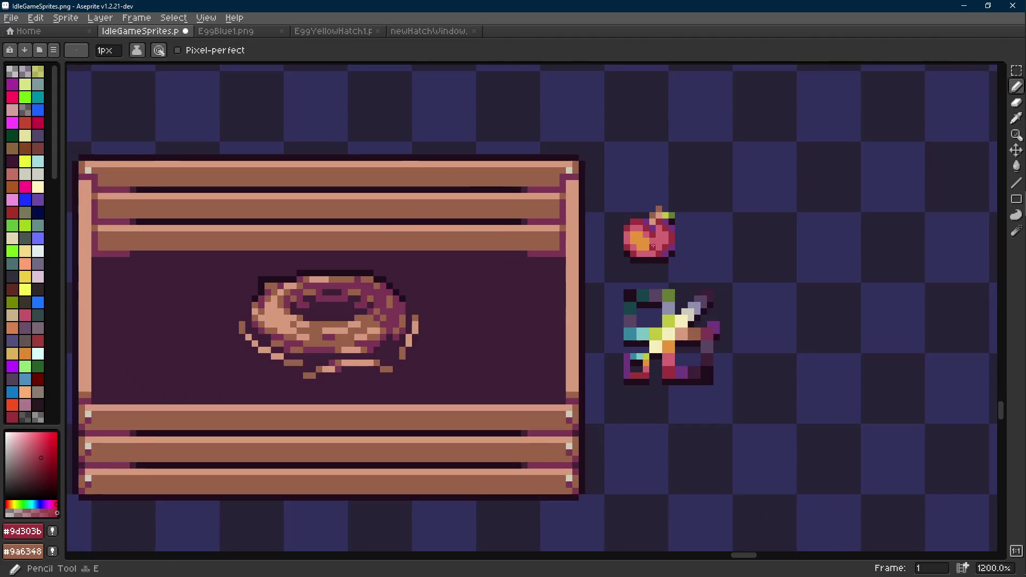
left_click_drag(585, 301, 526, 328)
key("r")
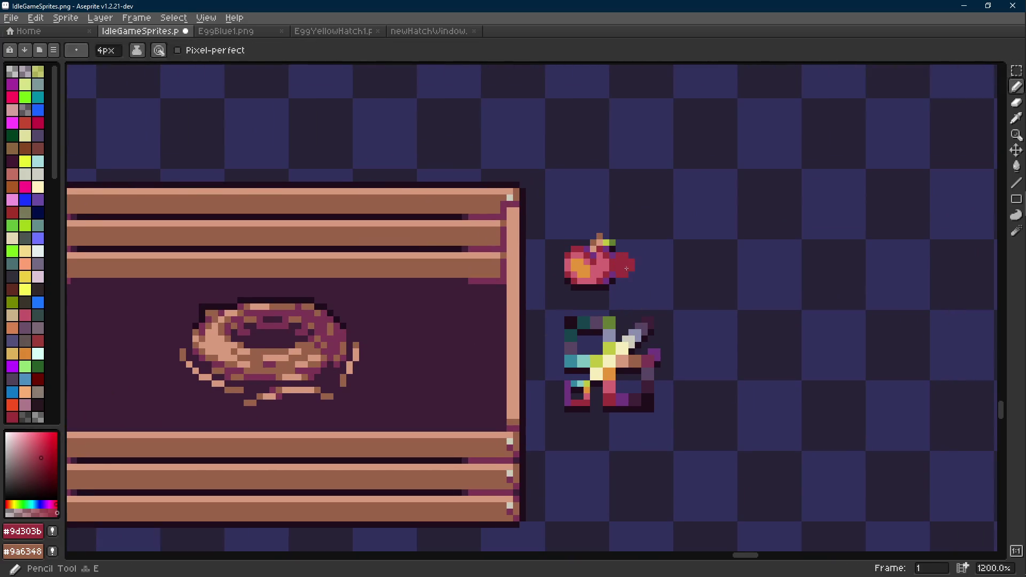
left_click_drag(549, 211, 644, 313)
mouse_move(572, 309)
left_mouse_down()
mouse_move(790, 271)
mouse_move(614, 259)
left_mouse_up()
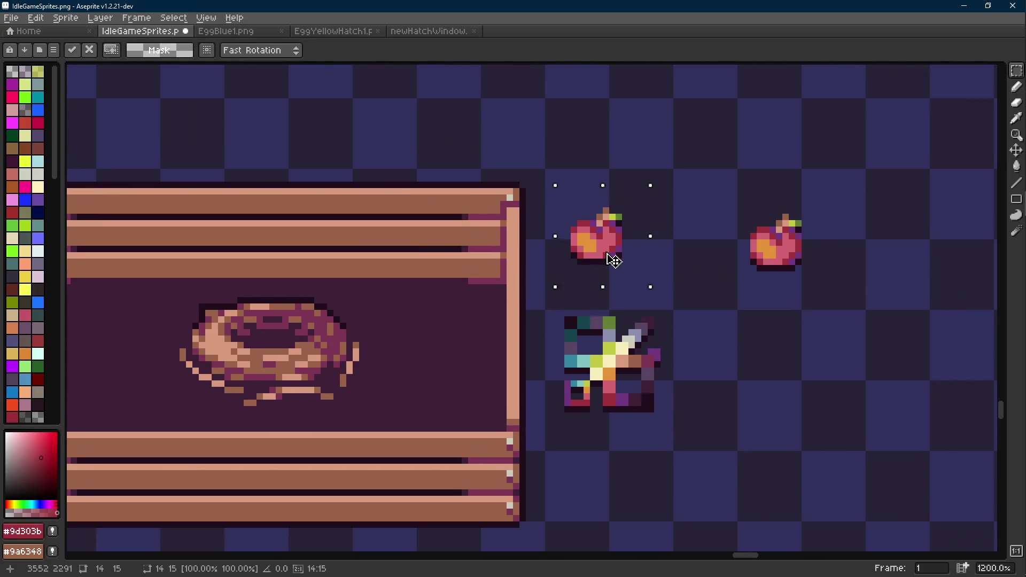
- Select the copy's stem and leaf and shift them 3 pixels left
scroll(601, 238, "up", 1)
scroll(608, 217, "up", 1)
mouse_move(610, 215)
left_mouse_down()
mouse_move(545, 279)
mouse_move(581, 235)
mouse_move(557, 249)
left_mouse_up()
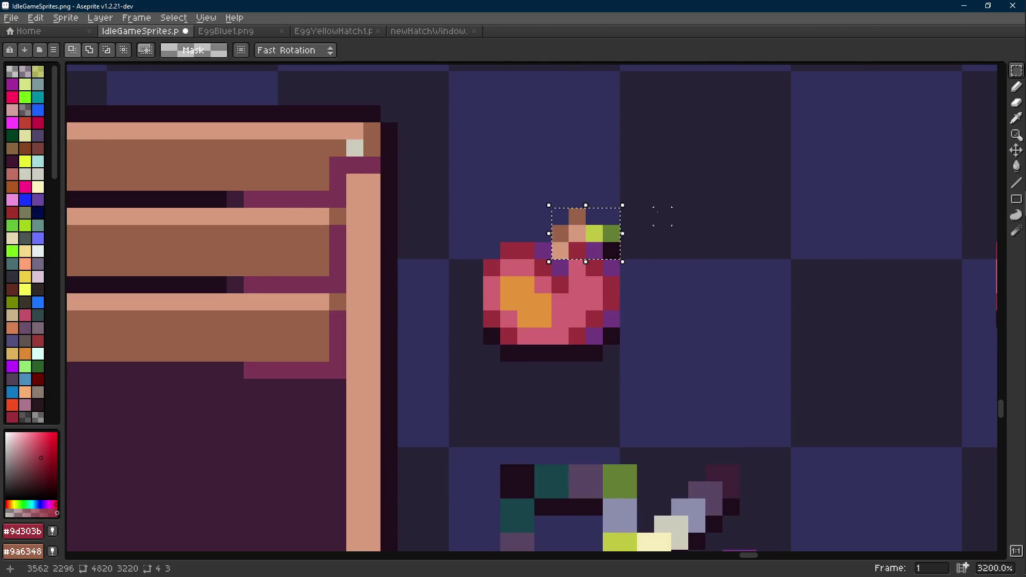
left_click_drag(614, 231, 558, 236)
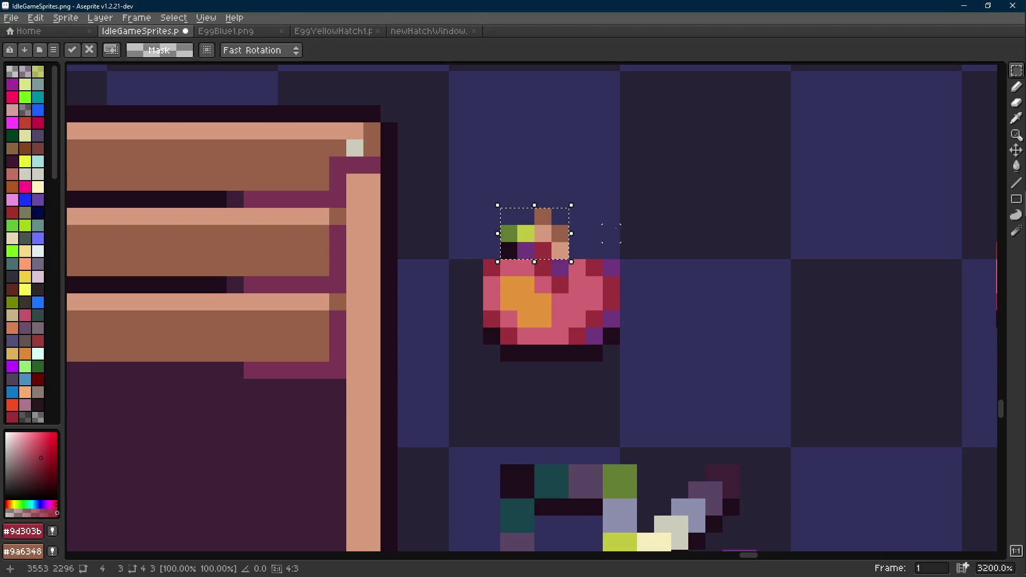
key("b")
- Repaint the gaps around the moved stem with purple #70377f and crimson #9d303b pixels
left_click(524, 246, "alt")
left_click(509, 250)
left_click(543, 250, "alt")
left_click(526, 250)
left_click(592, 267, "alt")
left_click(577, 251)
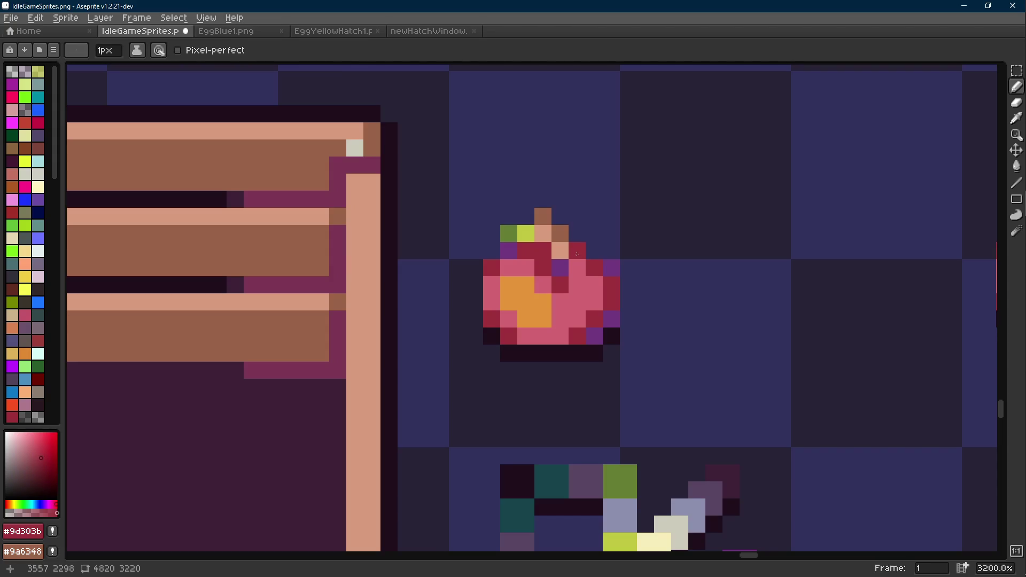
- Marquee the top and right side of the apple, then clear the selection and return to the Pencil
scroll(577, 254, "down", 6)
scroll(596, 269, "up", 3)
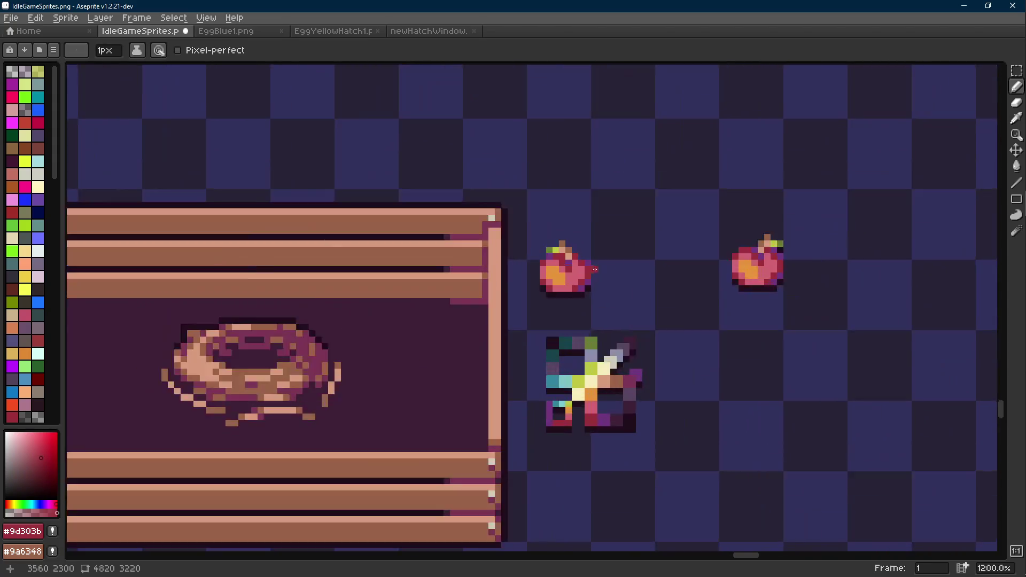
scroll(596, 270, "up", 1)
key("m")
left_click_drag(575, 197, 480, 253)
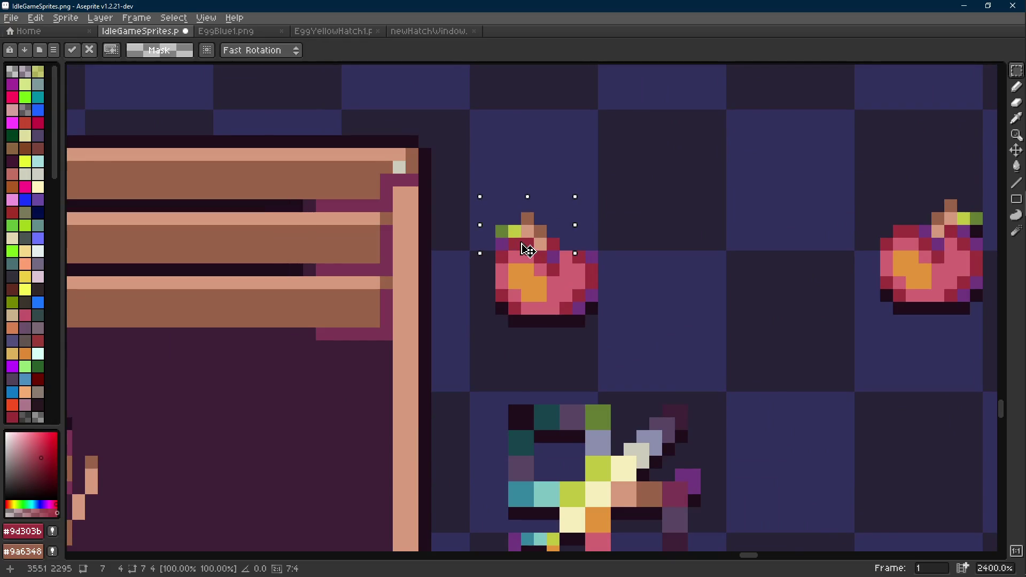
left_click_drag(573, 212, 620, 323)
left_click_drag(559, 302, 600, 320, "shift")
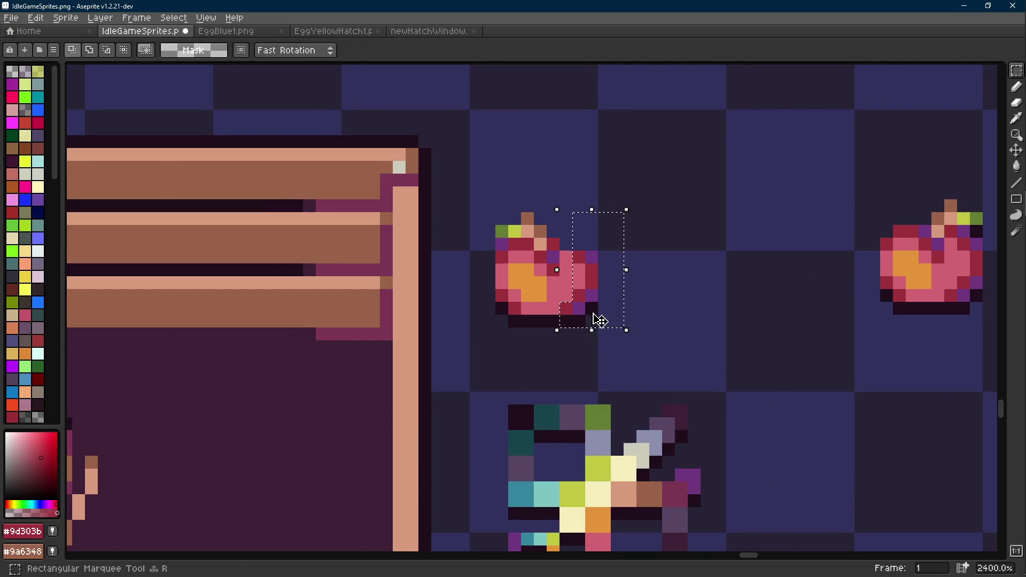
left_click(629, 293)
scroll(569, 298, "down", 6)
scroll(572, 299, "up", 6)
key("i")
key("b")
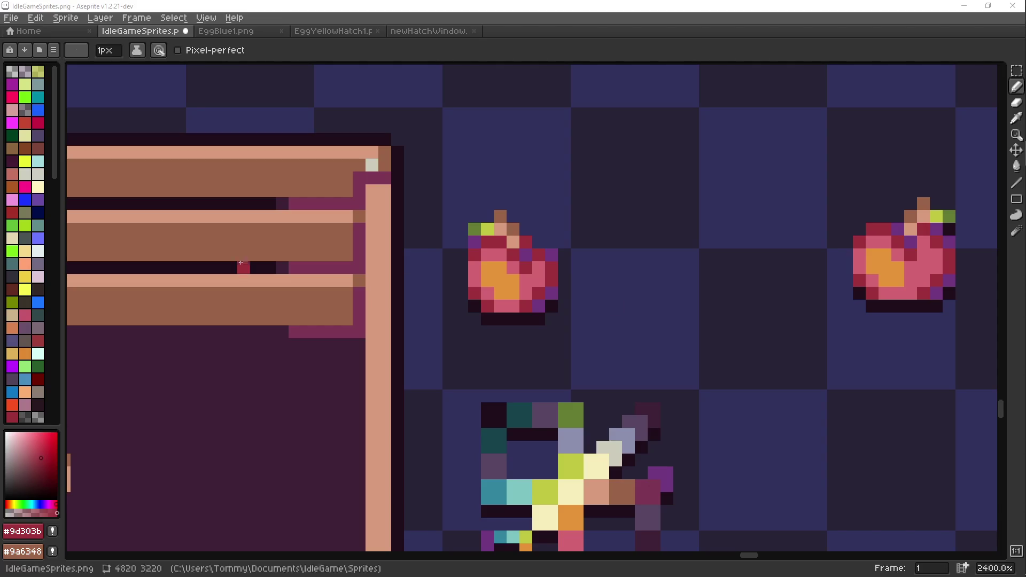
mouse_move(487, 243)
left_mouse_down()
mouse_move(528, 239)
mouse_move(484, 287)
left_mouse_up()
- Erase the dark shadow pixels and row beneath the copied apple
key("e")
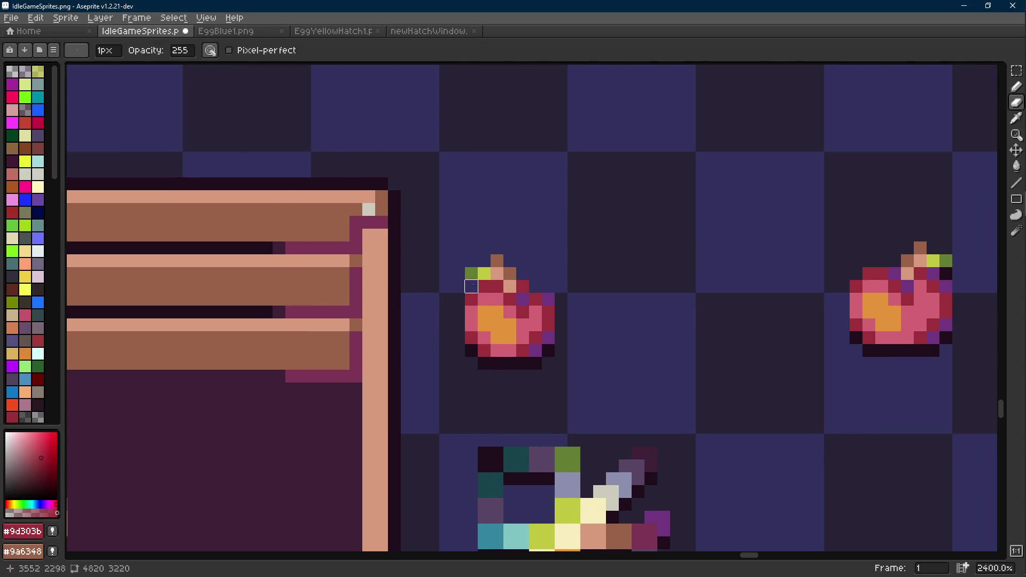
scroll(471, 286, "down", 3)
scroll(609, 284, "up", 3)
left_click(609, 285)
left_click_drag(583, 298, 533, 298)
left_click(597, 297)
- Move the reworked apple into the crate's panel beside the donut
key("m")
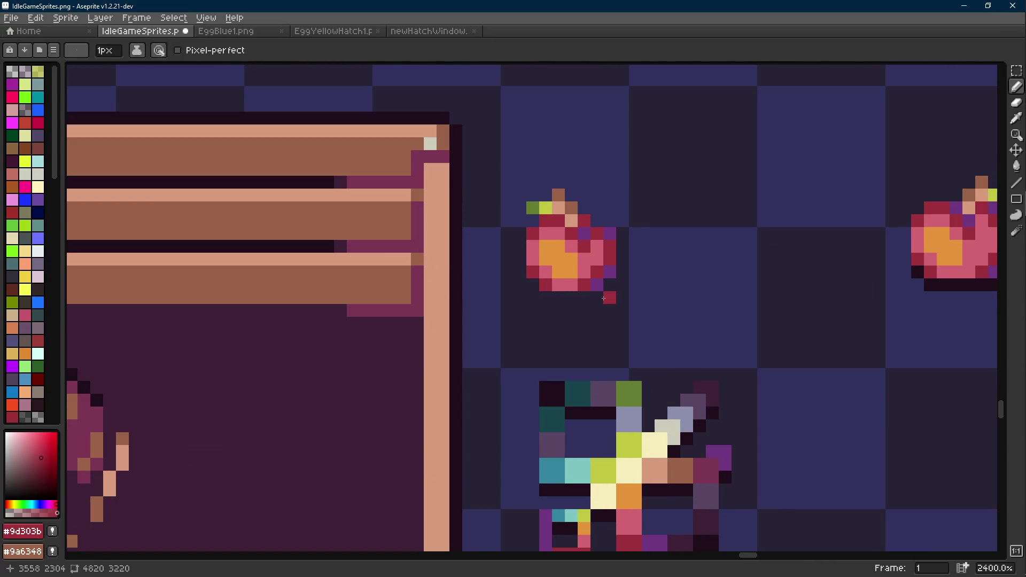
scroll(597, 298, "down", 3)
left_click_drag(573, 236, 629, 304)
scroll(600, 300, "up", 3)
left_click(665, 247)
left_click_drag(640, 210, 545, 321)
mouse_move(602, 301)
left_mouse_down()
mouse_move(451, 378)
mouse_move(464, 396)
left_mouse_up()
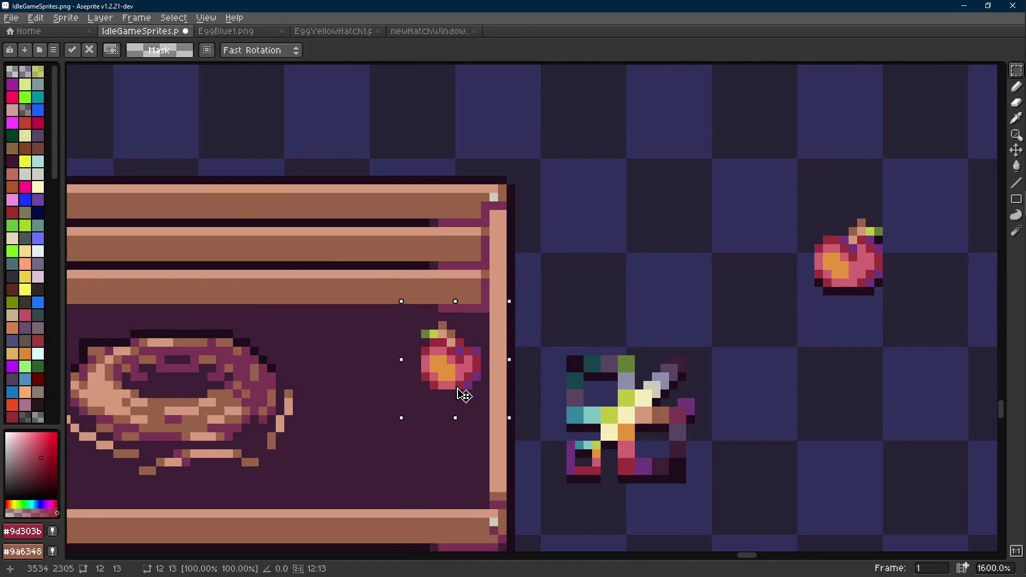
left_click(584, 369)
- Draw a dark #1f0e1c shadow under the apple inside the crate
scroll(583, 369, "down", 6)
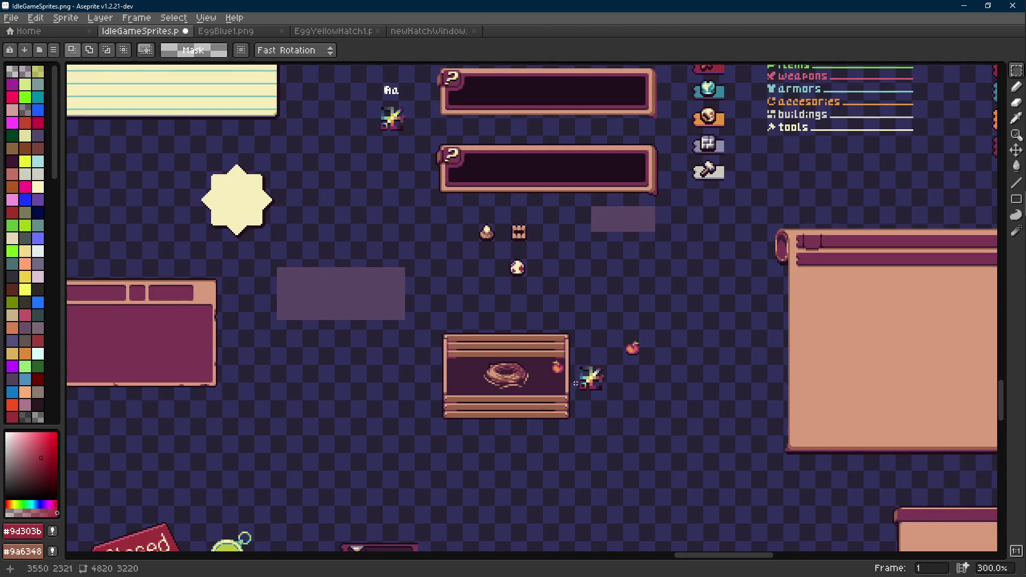
scroll(579, 377, "up", 6)
key("i")
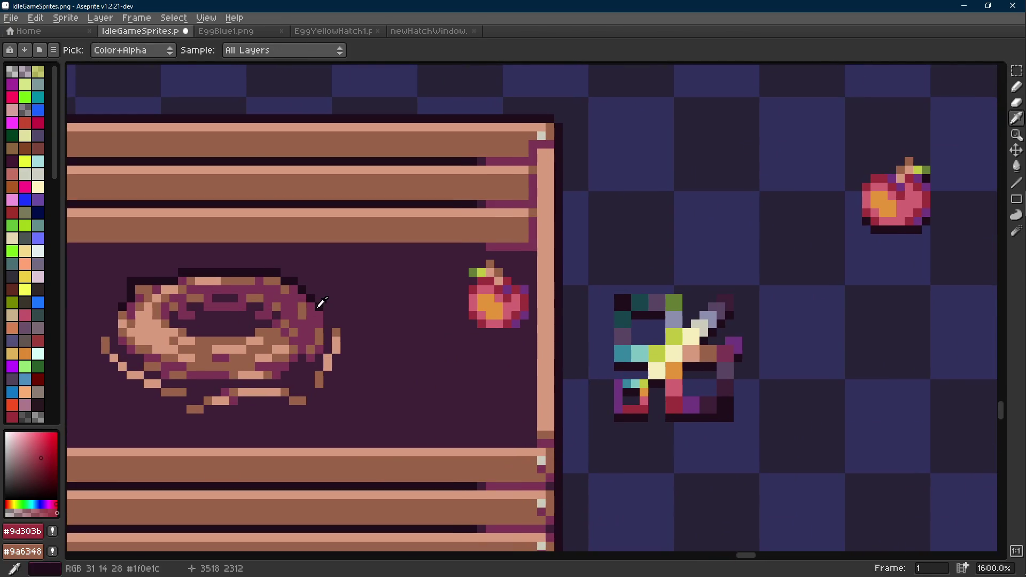
left_click(322, 303)
key("b")
scroll(462, 330, "up", 1)
left_click(465, 318)
left_click(484, 318)
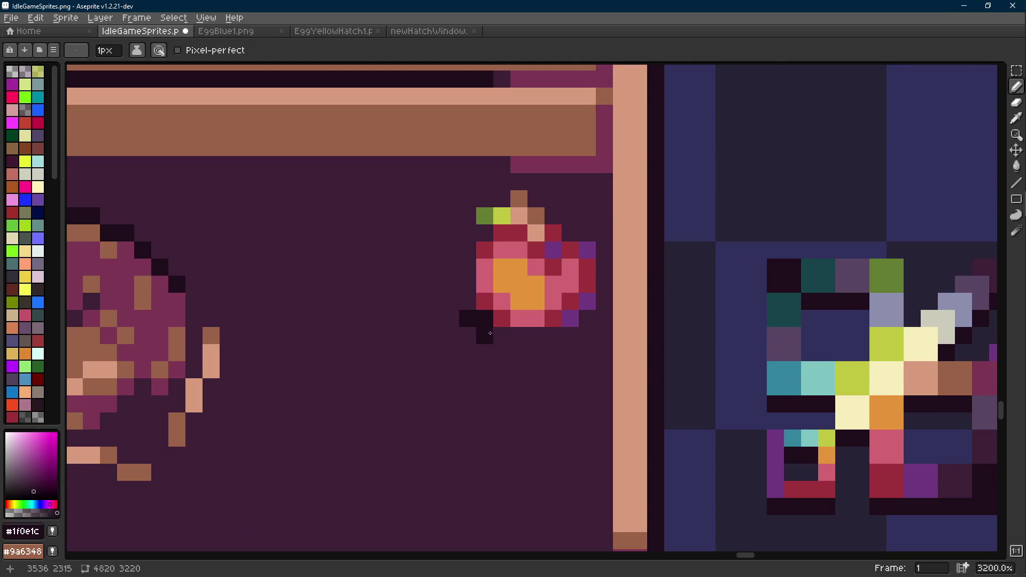
- Save IdleGameSprites.png and switch to the Move tool
scroll(588, 348, "down", 6)
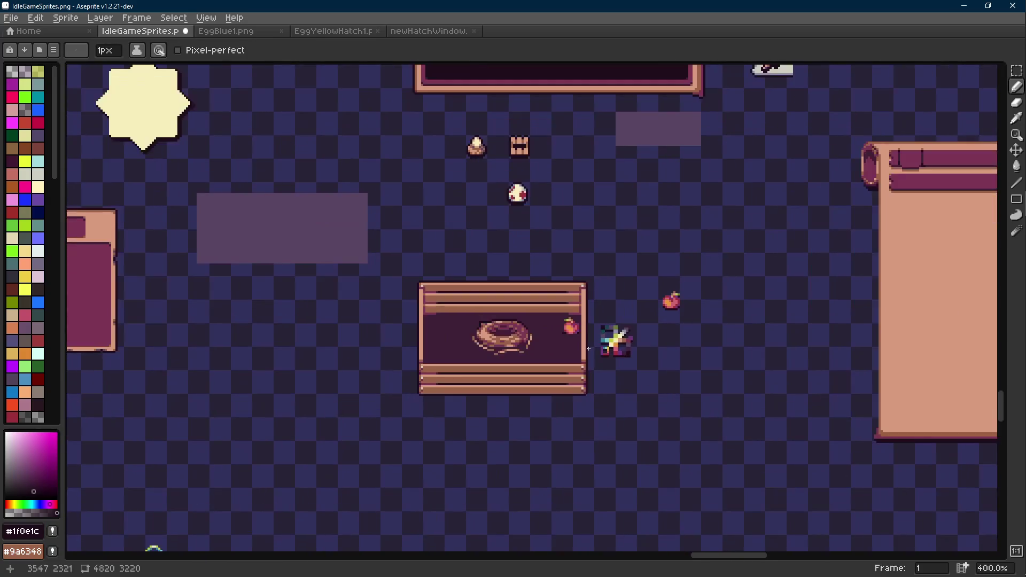
scroll(585, 346, "up", 5)
key("l")
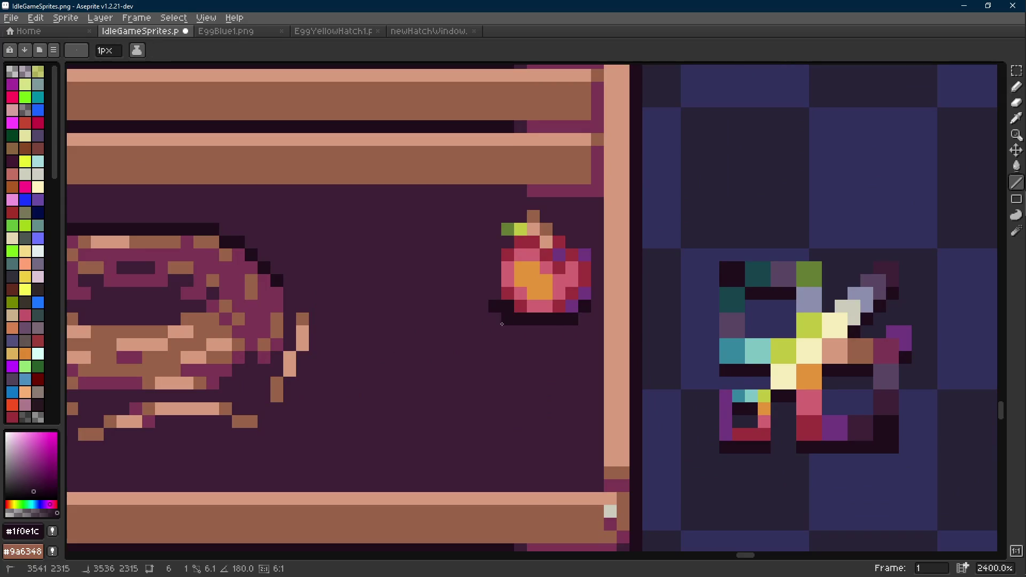
scroll(598, 329, "down", 5)
scroll(588, 332, "up", 1)
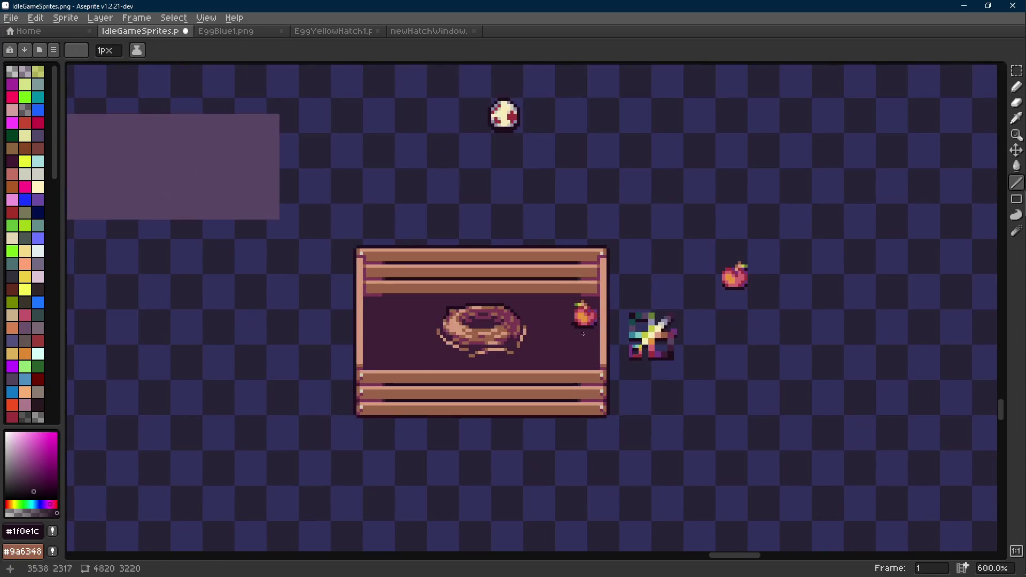
scroll(583, 334, "down", 1)
scroll(583, 334, "down", 1)
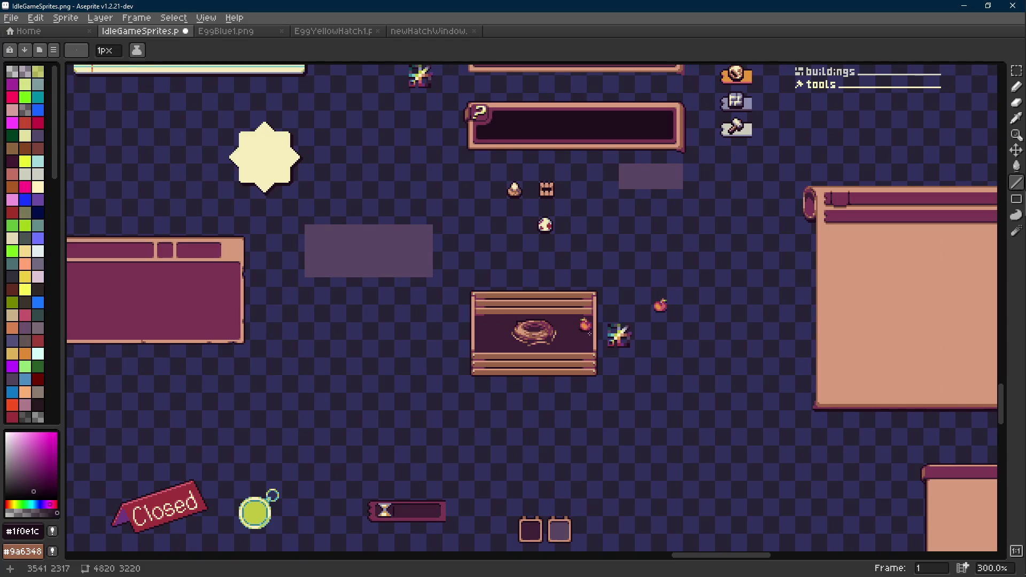
key("v")
key("ctrl+s")
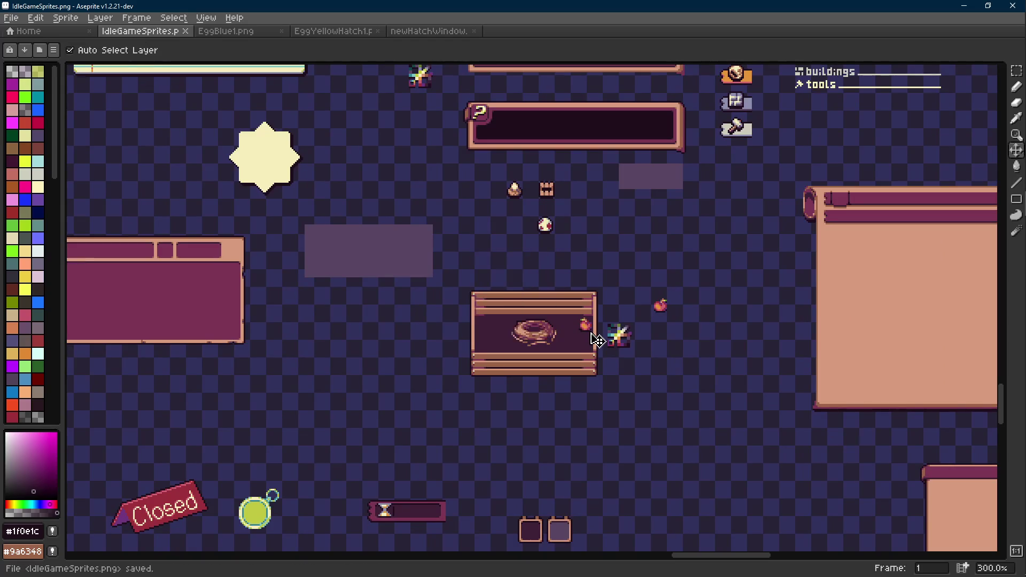
scroll(593, 336, "up", 4)
scroll(502, 356, "up", 2)
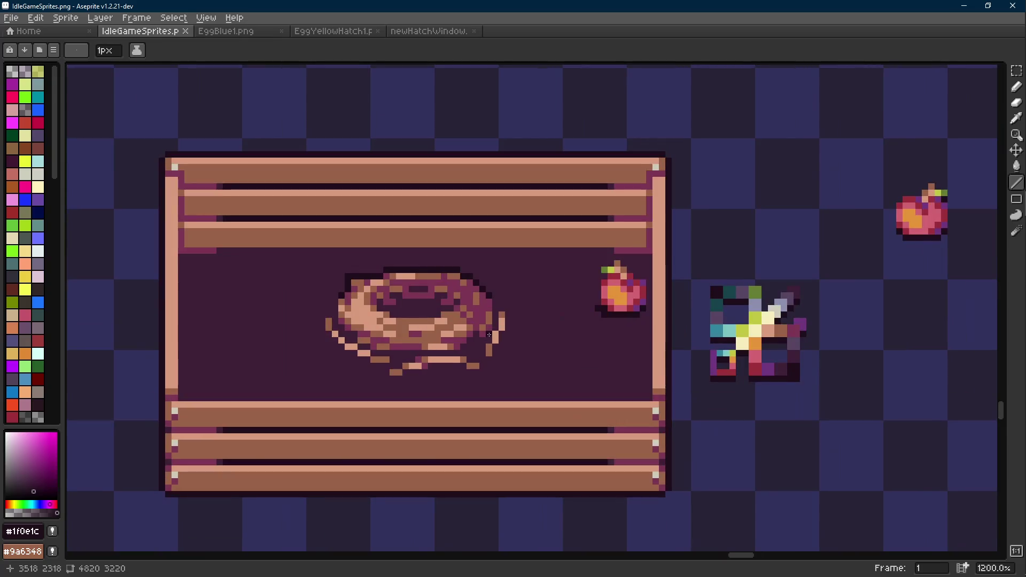
- Select the donut in the crate and apply Replace Color using the crate's dark interior
key("m")
left_click_drag(524, 262, 310, 359)
right_click(310, 359, "alt")
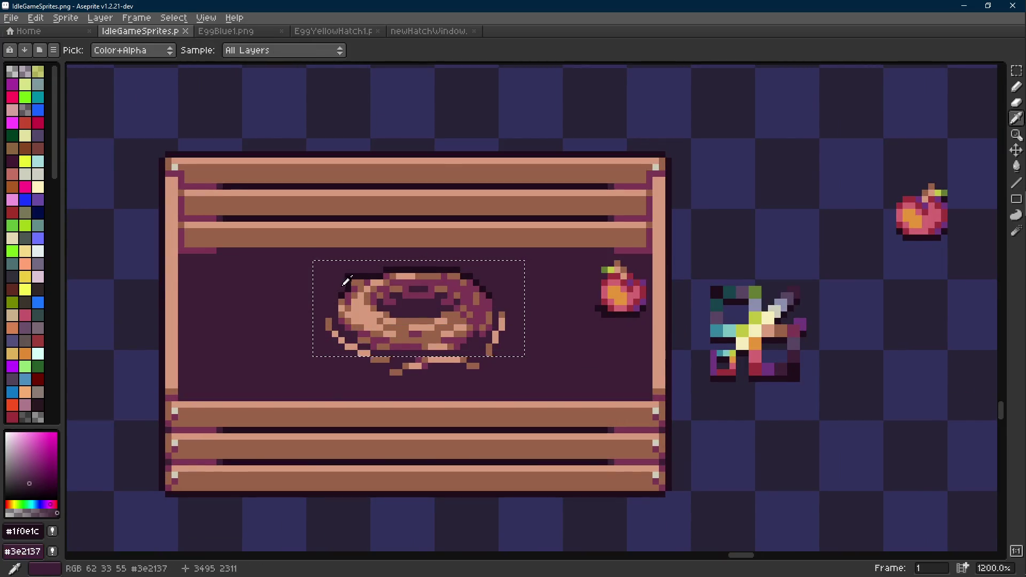
key("shift+r")
left_click(409, 196)
- Nudge the donut up one pixel, then undo the changes and clear the selection
left_click_drag(523, 256, 301, 400)
mouse_move(527, 275)
left_mouse_down()
mouse_move(305, 373)
mouse_move(299, 389)
left_mouse_up()
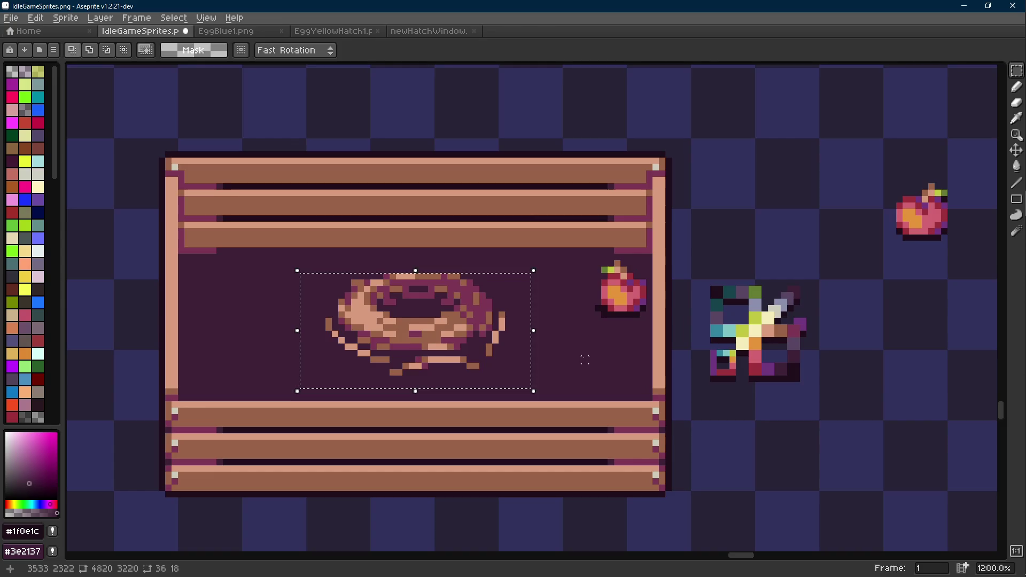
key("Up")
left_click(550, 367, "alt")
key("g")
left_click(516, 385)
key("ctrl+z")
key("v")
key("ctrl+z")
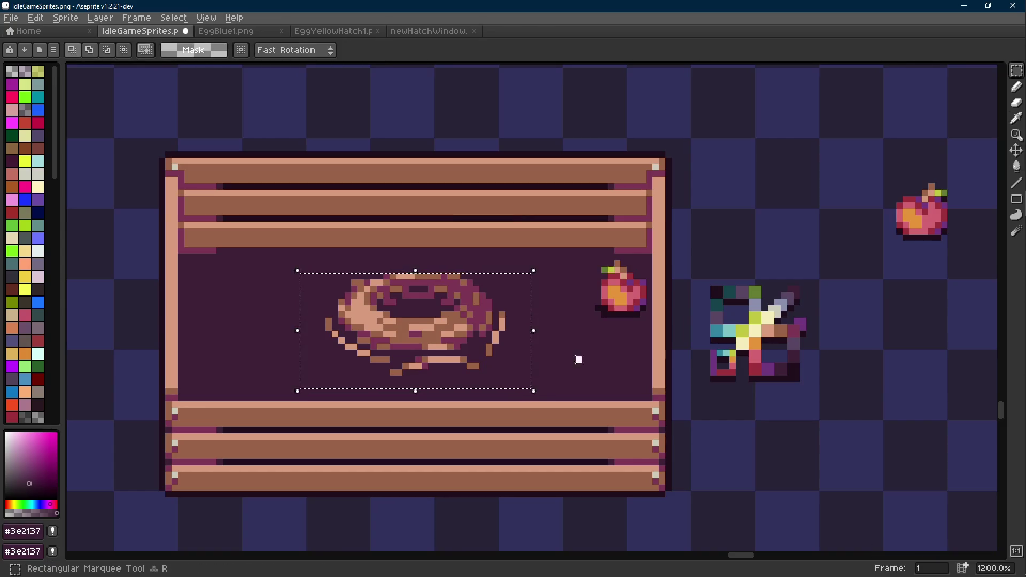
key("ctrl+d")
- Draw near-black #1f0e1c lines across three rows of the donut hole and save
key("i")
left_click(798, 361)
scroll(401, 321, "up", 5)
scroll(351, 299, "up", 4)
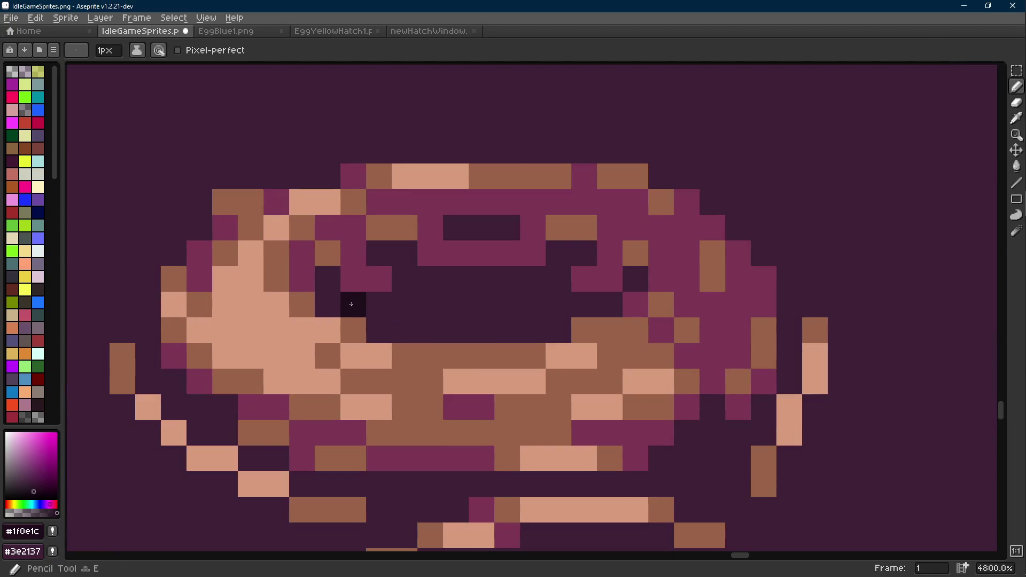
key("l")
left_click_drag(351, 300, 578, 302)
left_click_drag(533, 330, 400, 327)
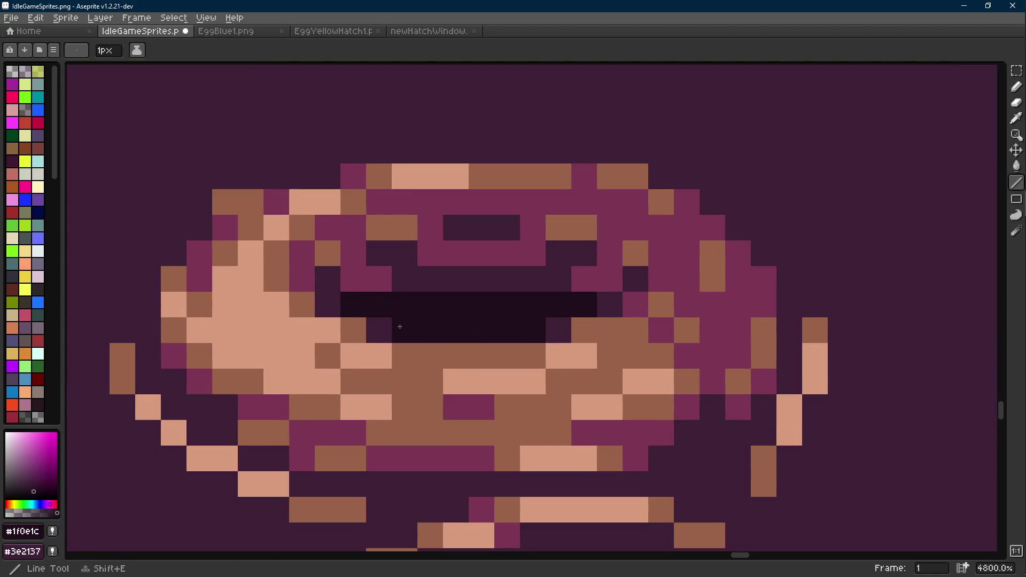
left_click(421, 287)
left_click_drag(421, 287, 502, 281)
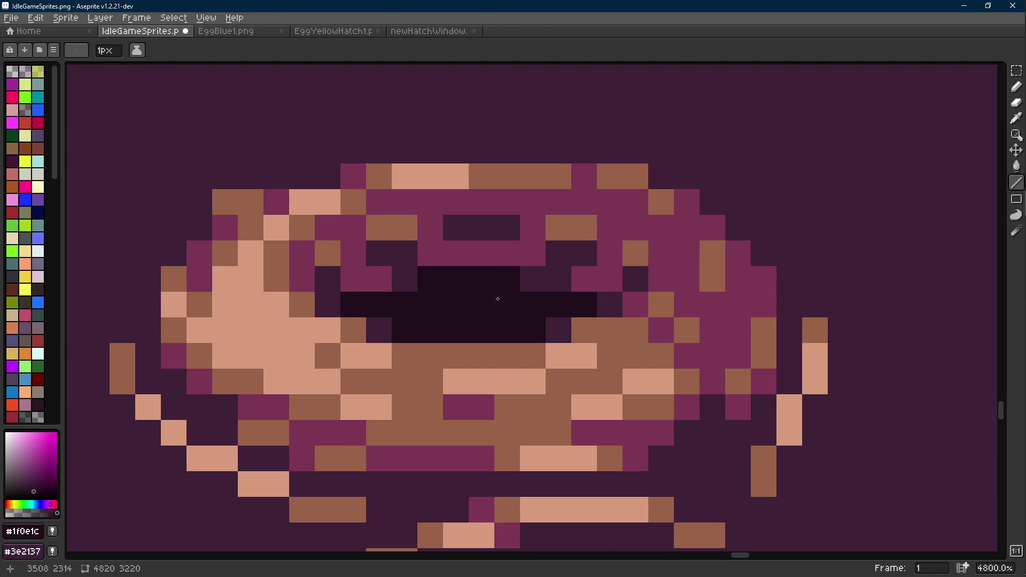
scroll(500, 310, "down", 8)
key("ctrl+s")
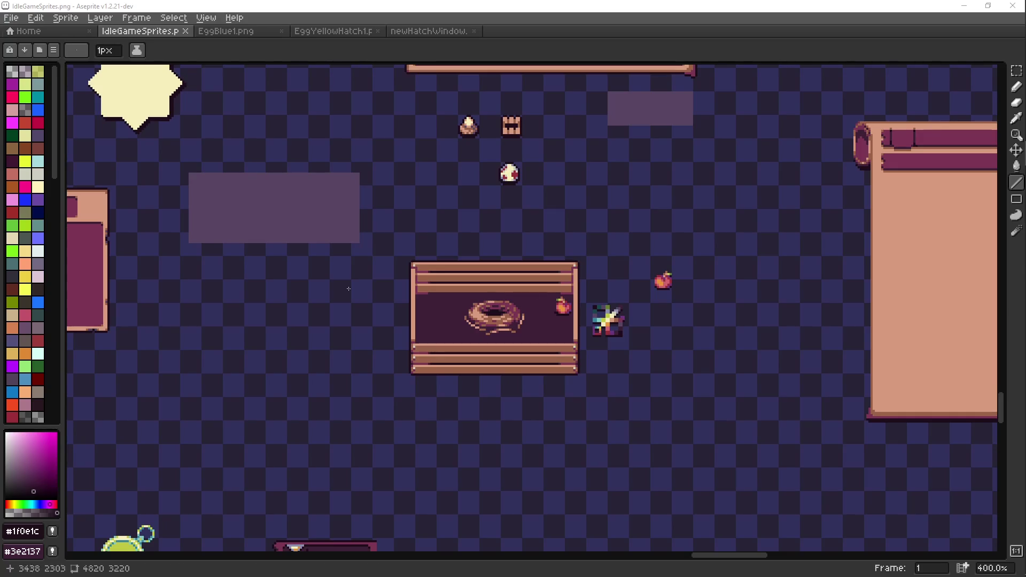
- Zoom in, eyedrop the donut's #7c3653 icing as drawing colour, and save IdleGameSprites.png
scroll(575, 275, "up", 2)
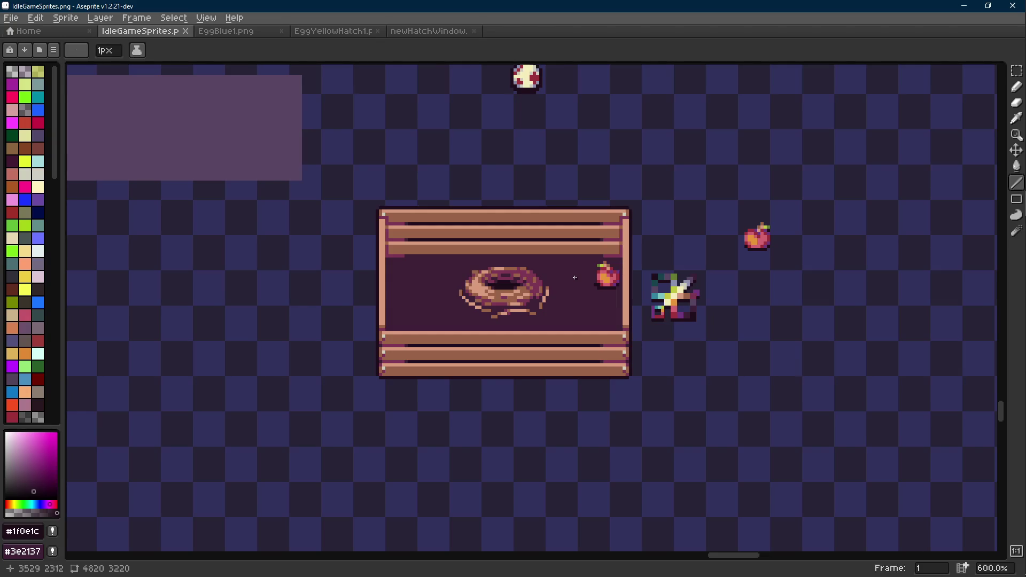
scroll(558, 281, "right", 1)
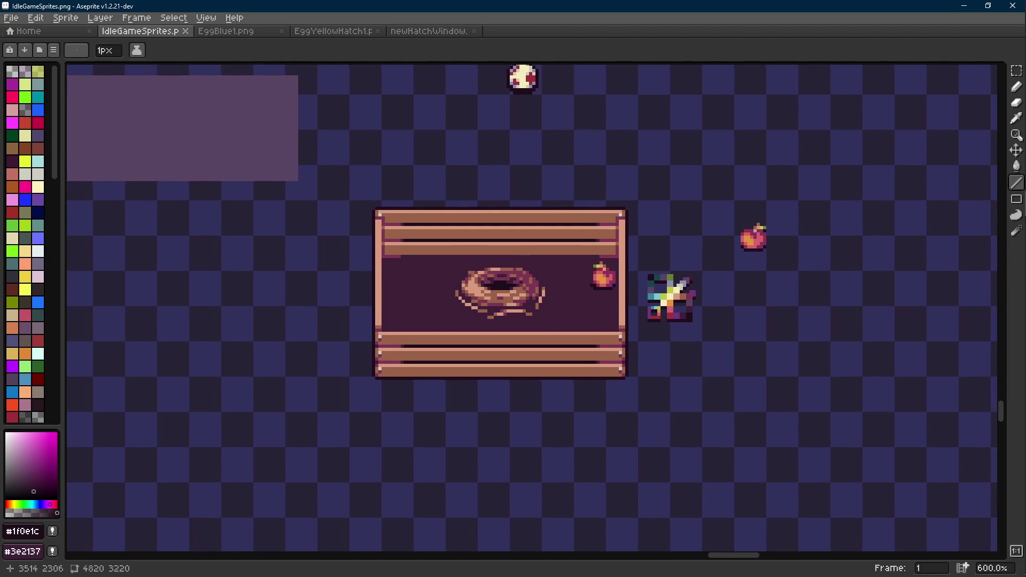
scroll(542, 286, "up", 2)
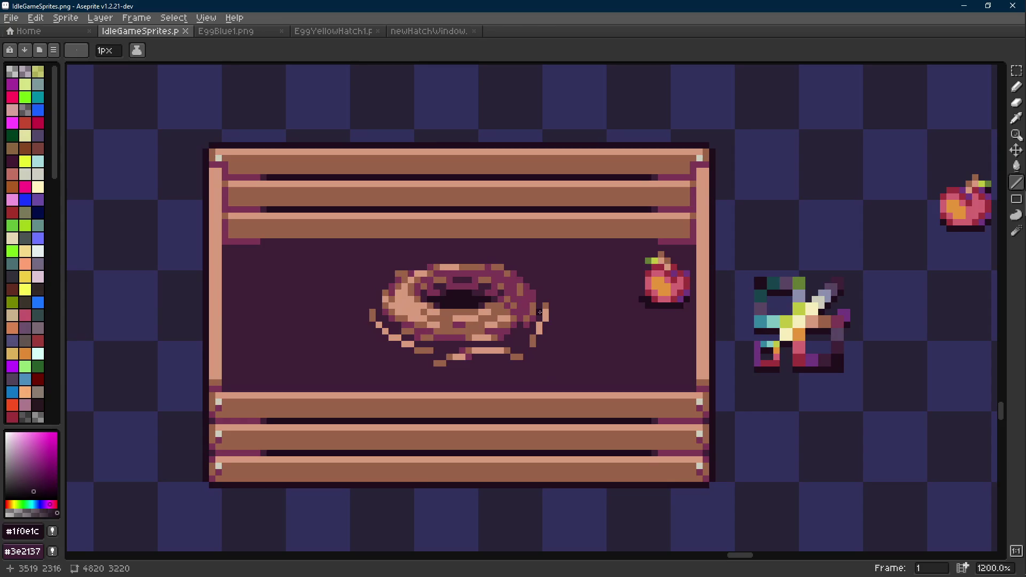
key("i")
left_click(515, 276)
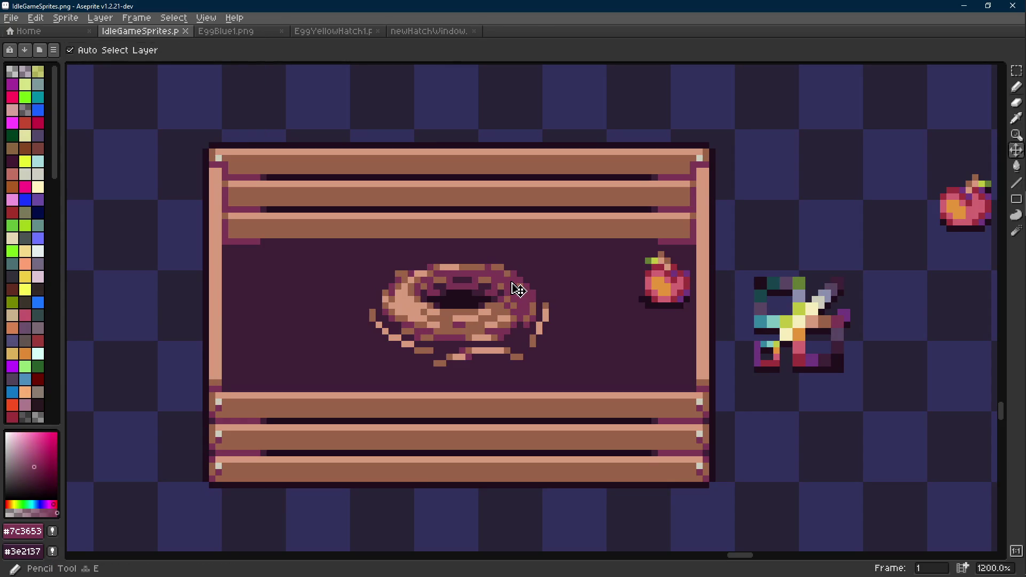
key("ctrl+s")
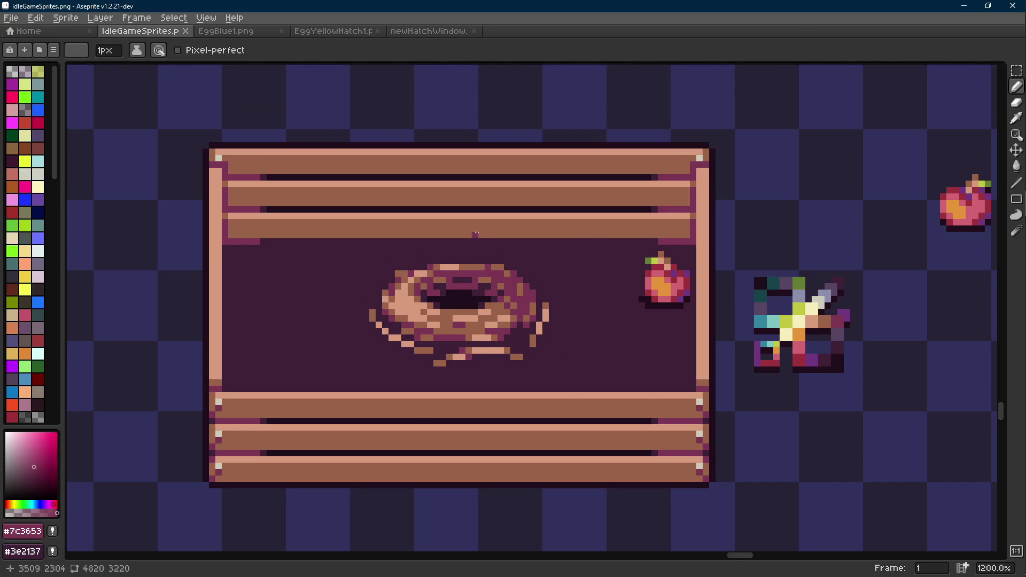
scroll(476, 234, "down", 2)
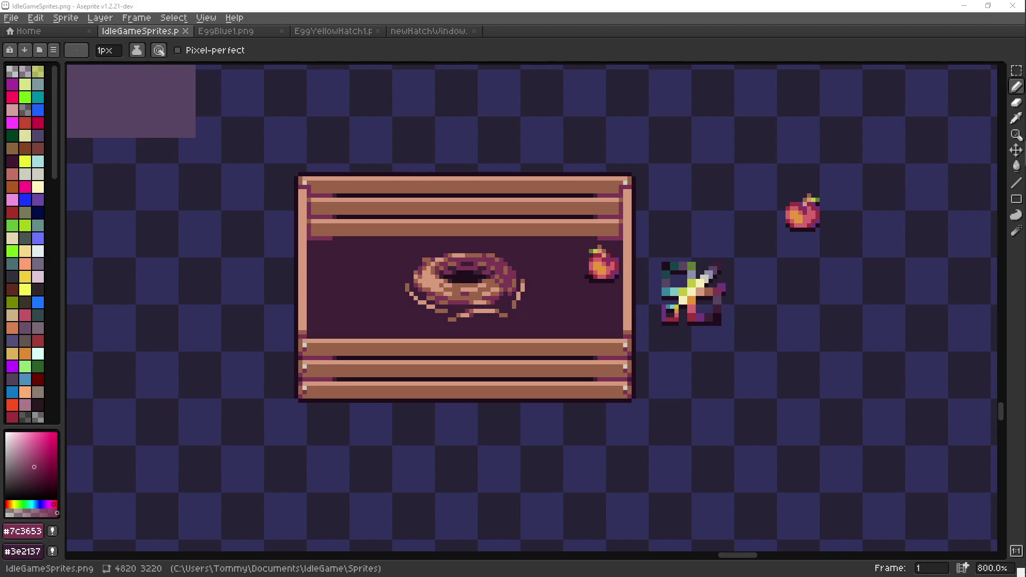
scroll(506, 389, "up", 1)
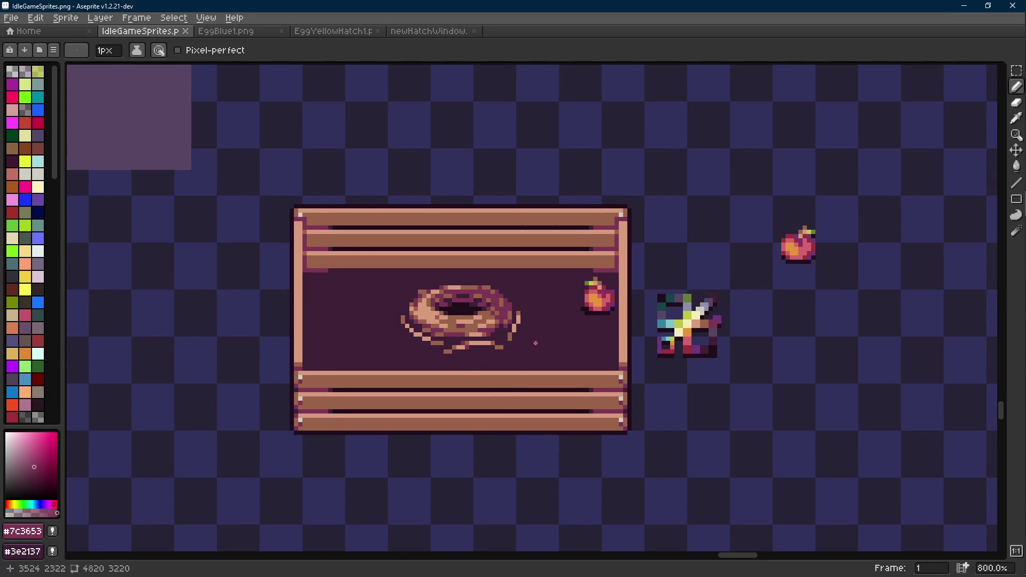
scroll(535, 343, "down", 1)
scroll(556, 310, "up", 4)
key("r")
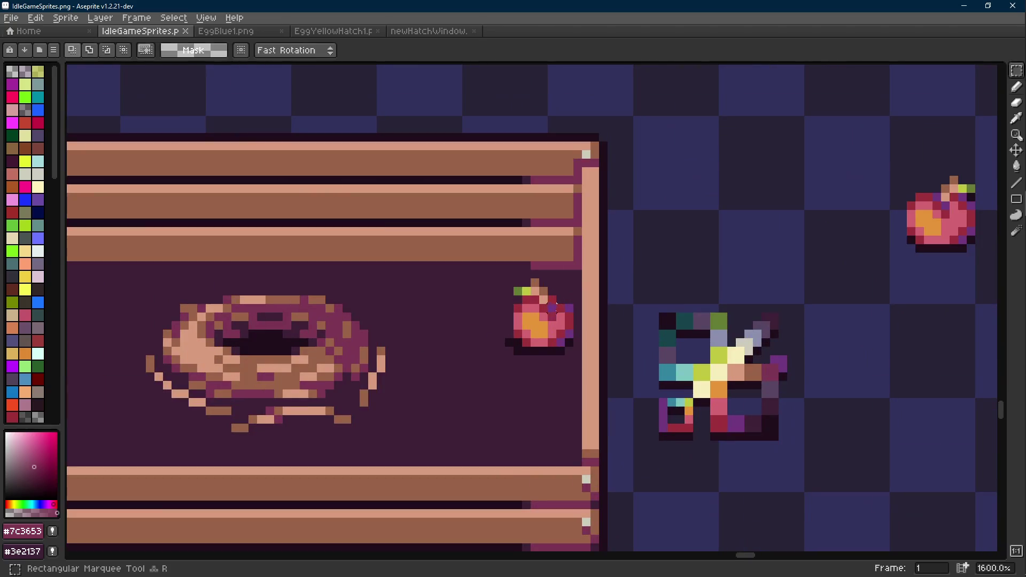
left_click_drag(568, 282, 505, 359)
scroll(587, 299, "down", 3)
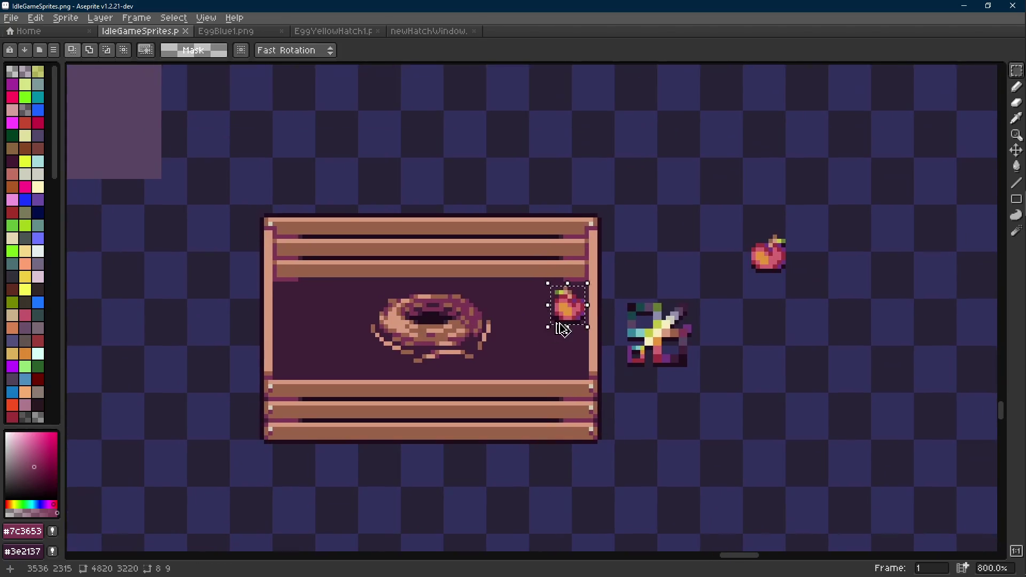
left_click(564, 322)
mouse_move(565, 322)
left_mouse_down()
mouse_move(321, 360)
mouse_move(297, 348)
mouse_move(311, 305)
mouse_move(311, 343)
mouse_move(302, 326)
left_mouse_up()
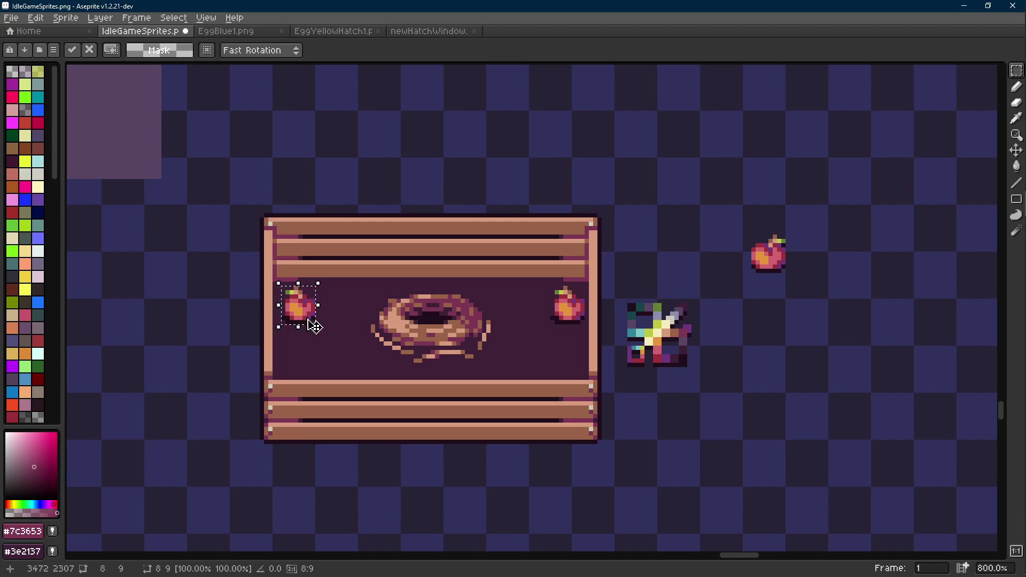
scroll(297, 316, "up", 2)
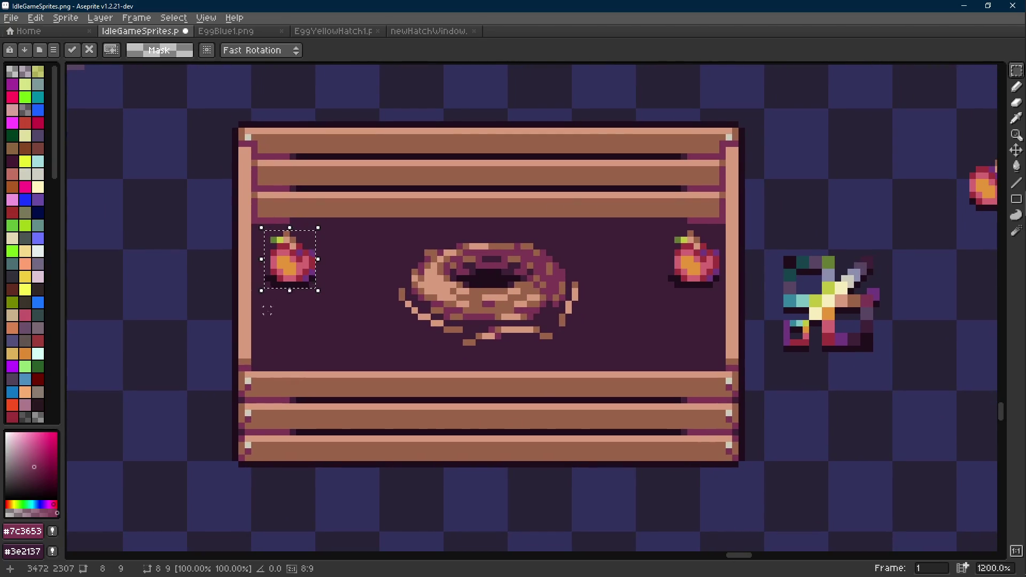
left_click_drag(307, 271, 300, 347)
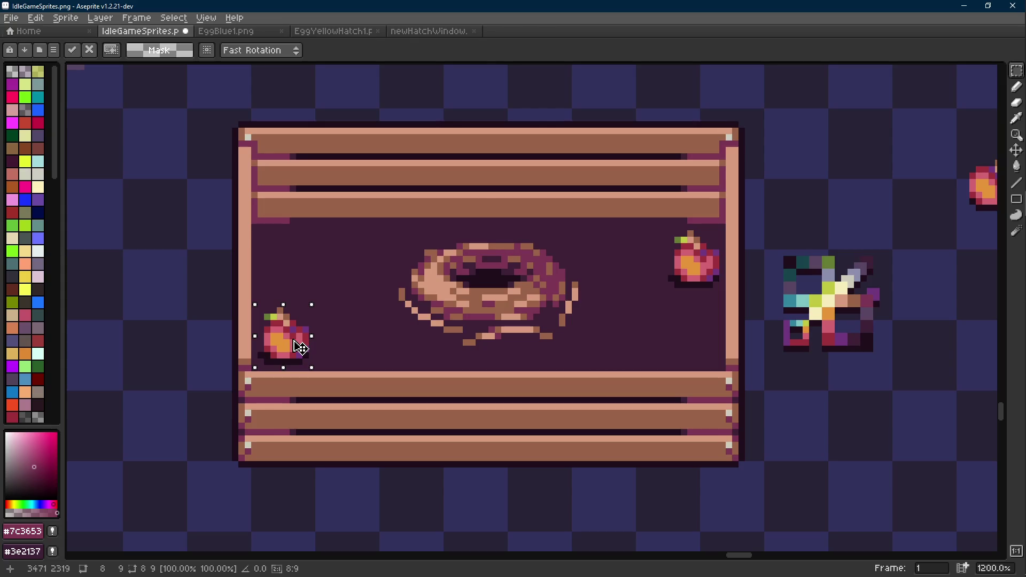
key("Delete")
scroll(618, 287, "down", 4)
left_click_drag(618, 286, 511, 315)
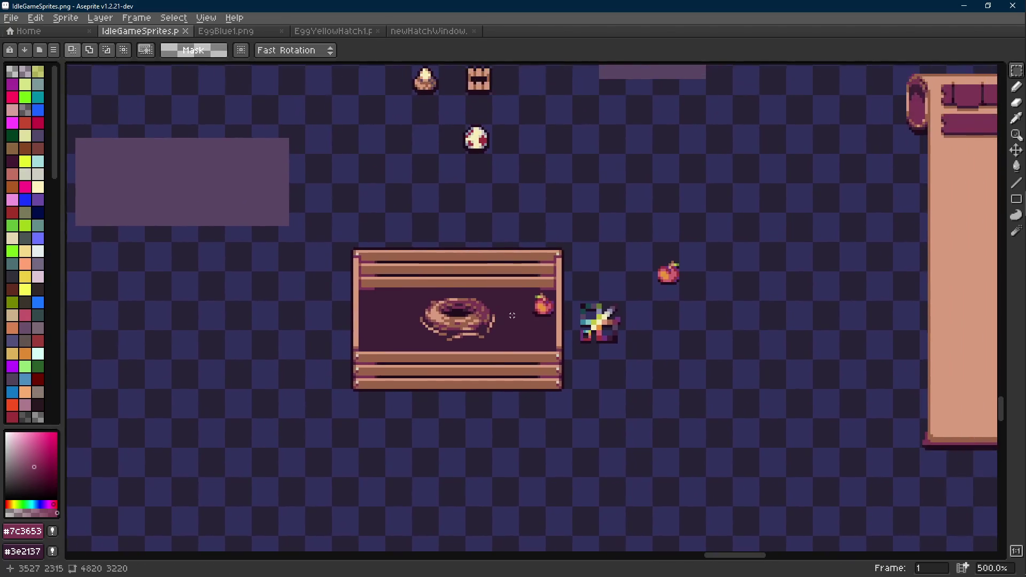
key("ctrl+s")
scroll(434, 333, "up", 4)
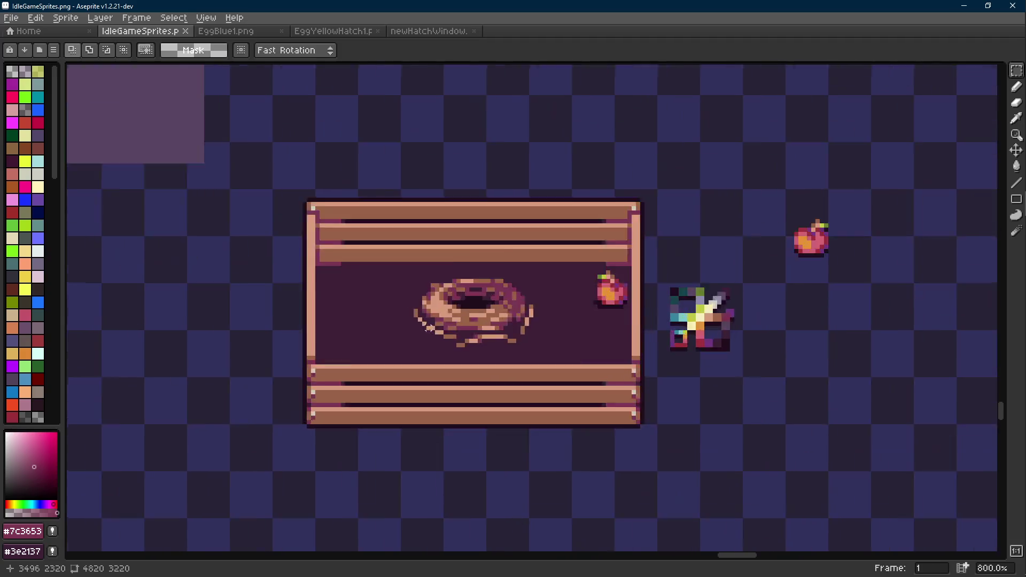
key("i")
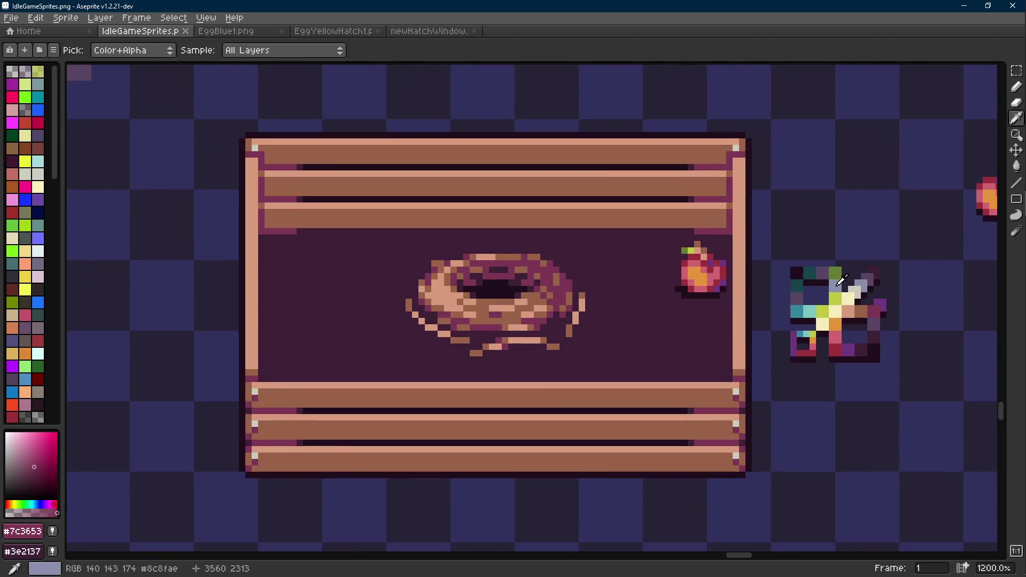
- Fill a rectangular area around the donut with a trial lighter purple, then deselect
left_click(840, 280)
left_click(875, 278)
key("b")
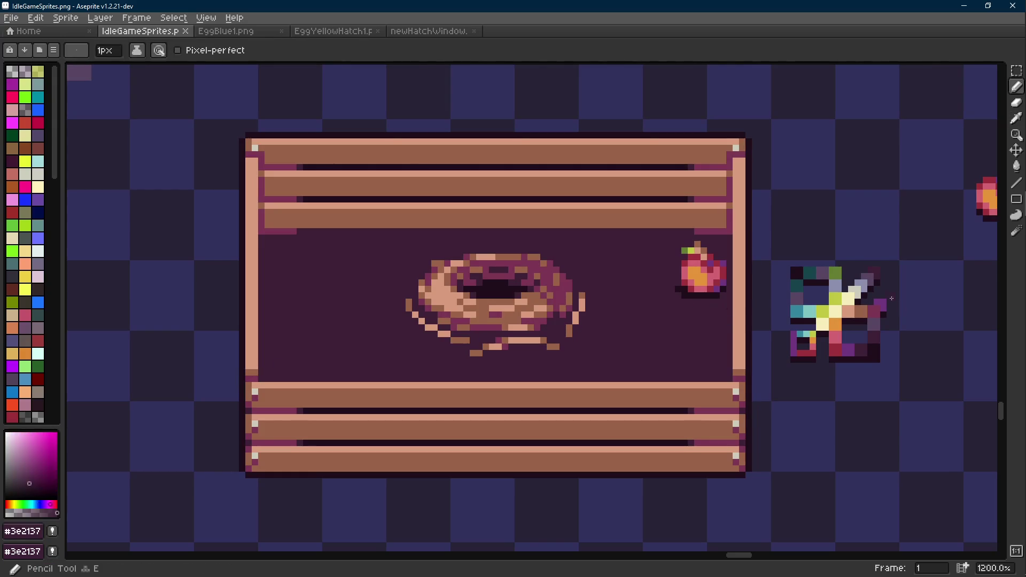
scroll(710, 373, "up", 3)
scroll(705, 374, "down", 3)
scroll(540, 311, "up", 1)
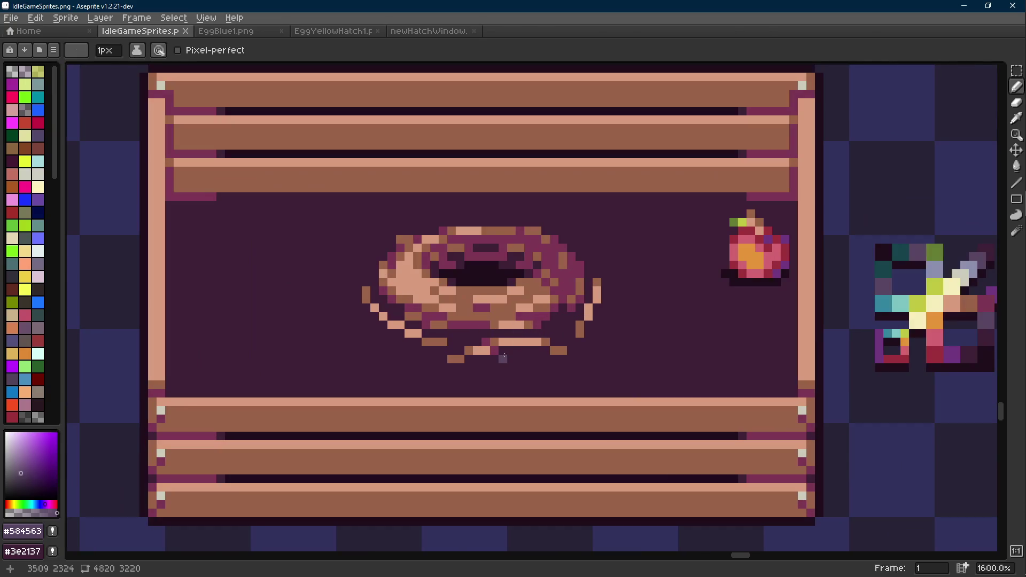
key("m")
left_click_drag(254, 222, 695, 390)
key("g")
left_click(631, 351)
scroll(631, 351, "down", 4)
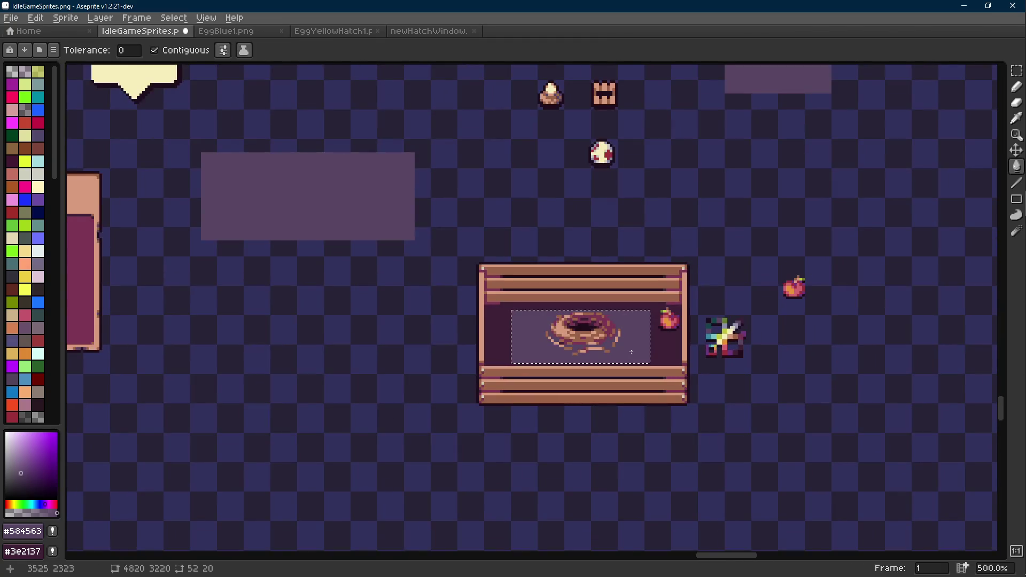
key("m")
key("ctrl+d")
- Recentre on the crate and draw a short diagonal purple edge left of the stain
left_click_drag(604, 354, 508, 347)
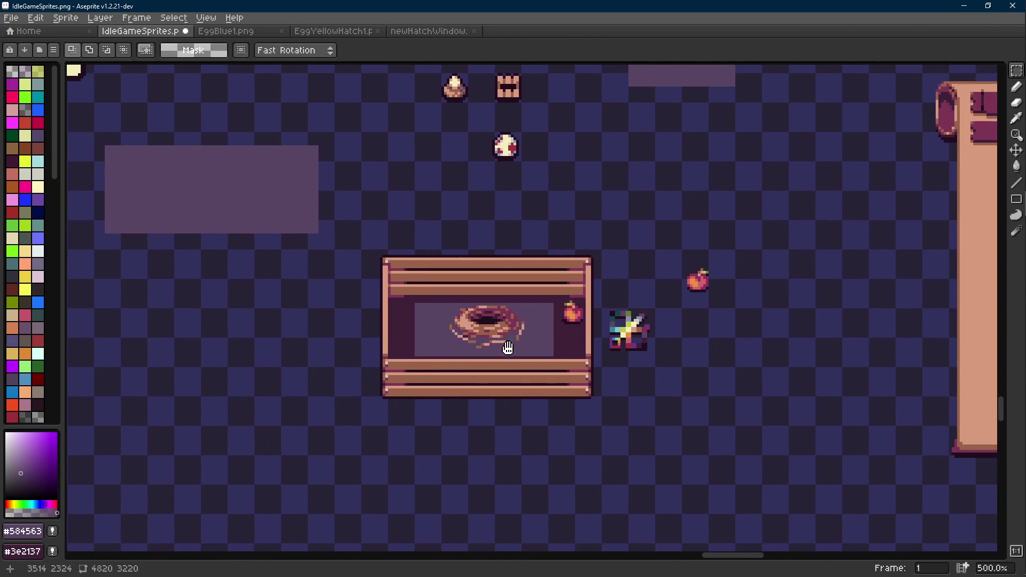
scroll(510, 347, "up", 8)
key("b")
scroll(413, 272, "down", 4)
scroll(347, 307, "up", 2)
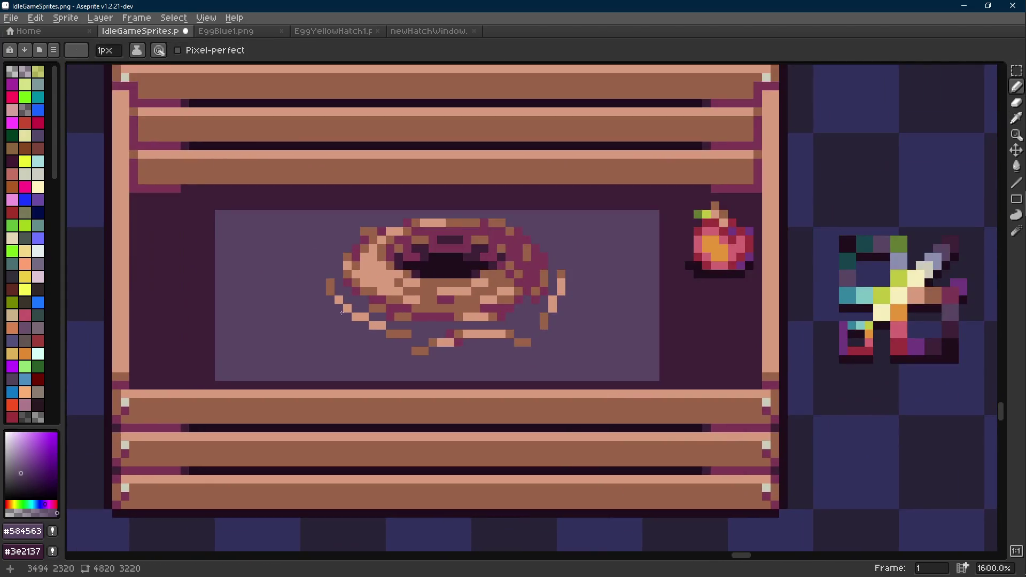
key("i")
left_click(210, 369)
key("l")
left_click(229, 368, "alt")
left_click(208, 368)
key("b")
left_click_drag(202, 368, 156, 333)
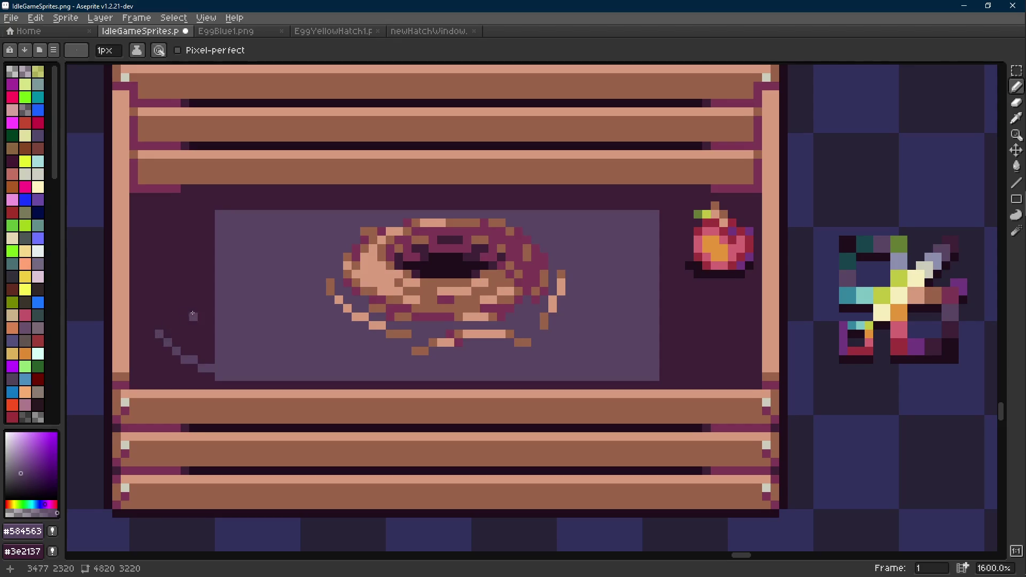
- Select the stain's left end and nudge it five pixels right
scroll(224, 273, "left", 2)
key("r")
left_click_drag(271, 209, 151, 384)
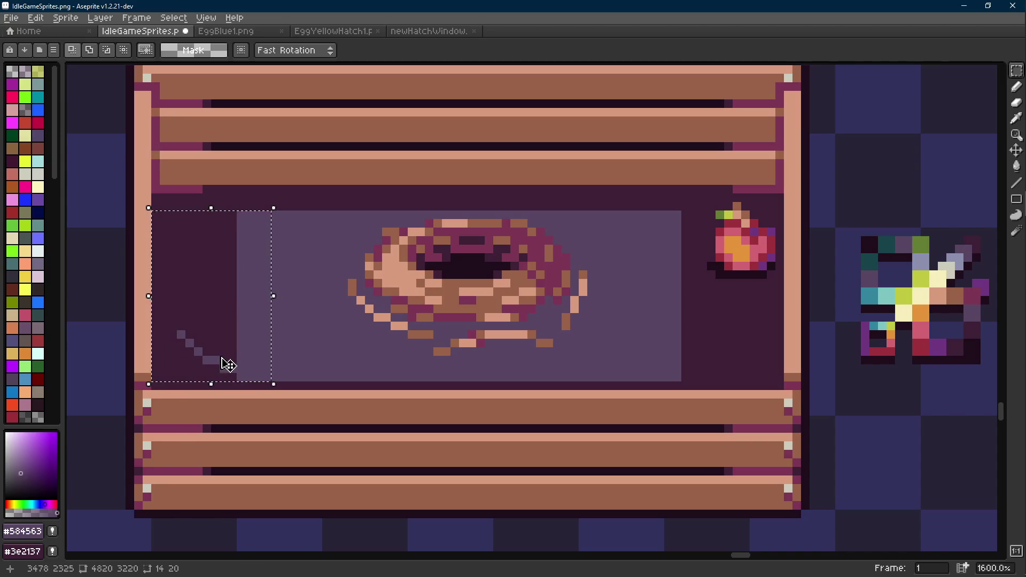
key("Right")
key("Right")
key("Right")
key("ctrl+d")
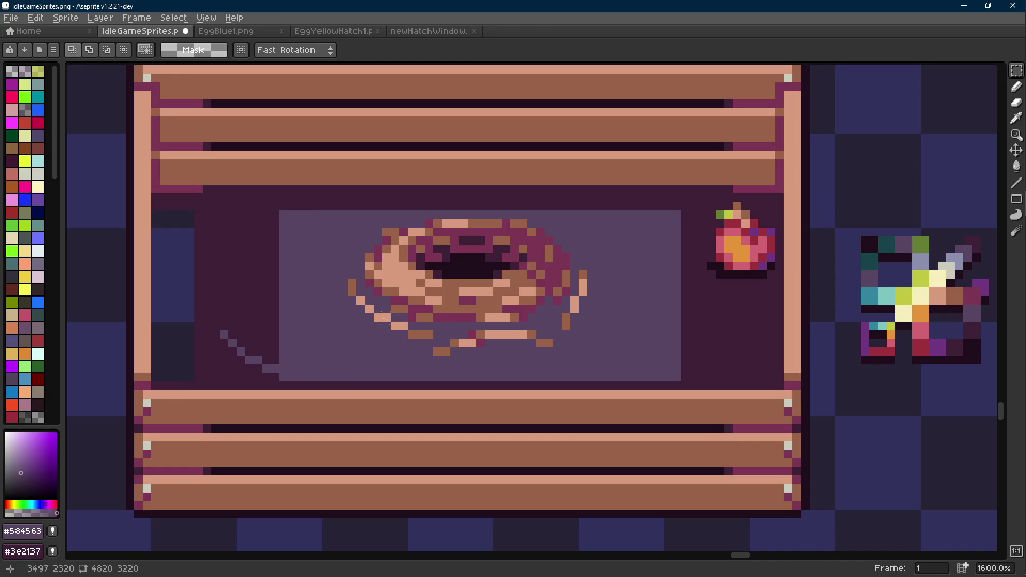
- Redraw the stain's diagonal left edge and fill the new outline with light purple
key("g")
left_click(185, 281, "alt")
left_click(300, 235, "alt")
key("b")
left_click(276, 223)
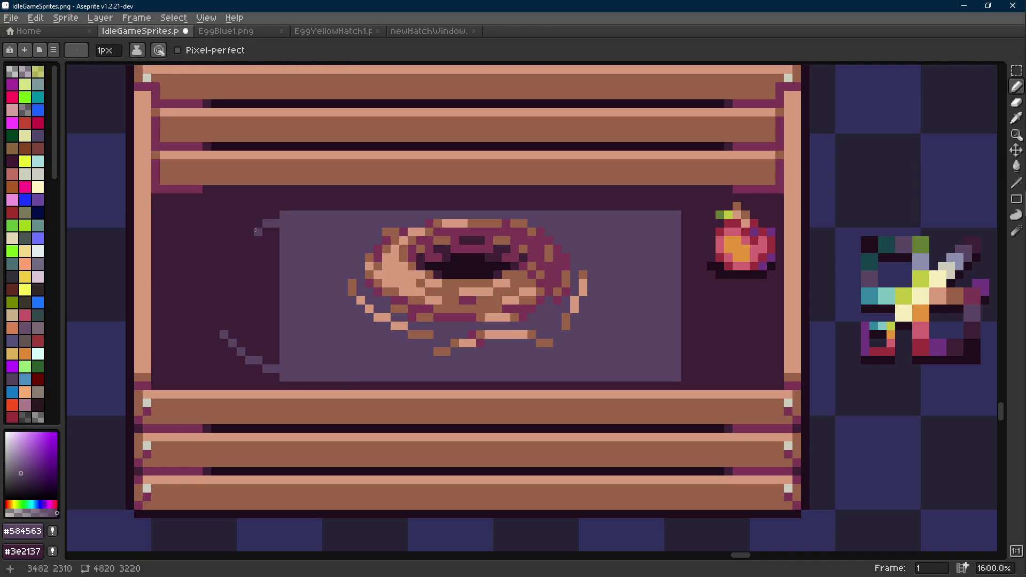
mouse_move(268, 222)
left_mouse_down()
mouse_move(235, 250)
mouse_move(216, 327)
left_mouse_up()
left_click(224, 258)
key("l")
key("g")
left_click(240, 288)
left_click(210, 247, "alt")
- Fill the purple patch with dark interior colour #3e2137 and save IdleGameSprites.png
key("b")
left_click(212, 294)
scroll(219, 326, "down", 4)
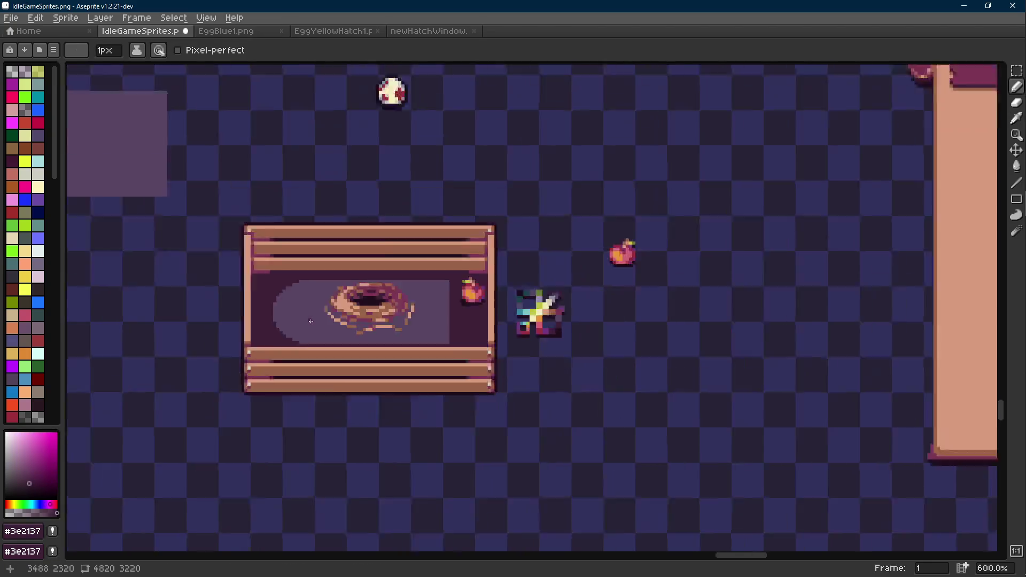
scroll(321, 327, "up", 3)
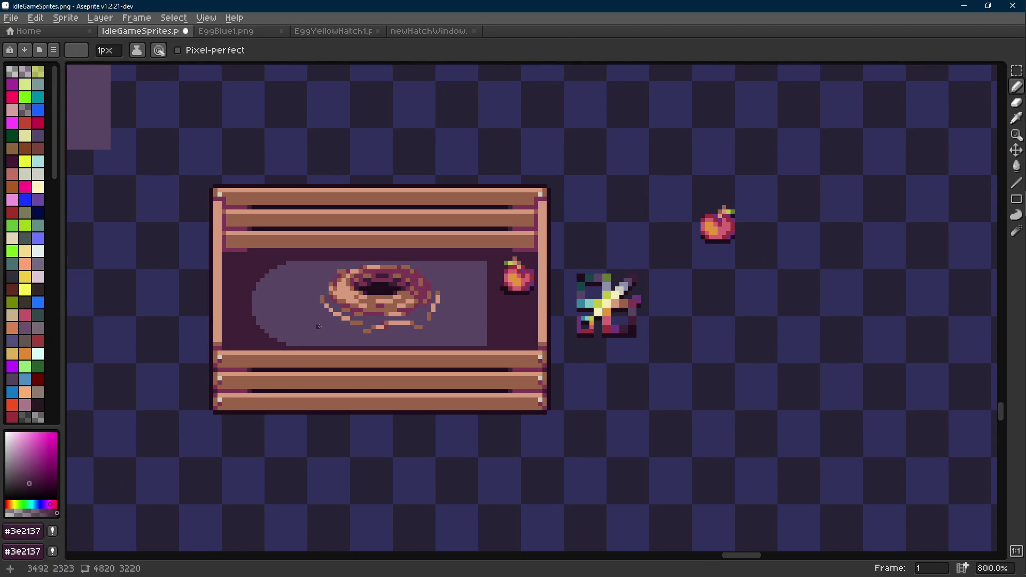
key("g")
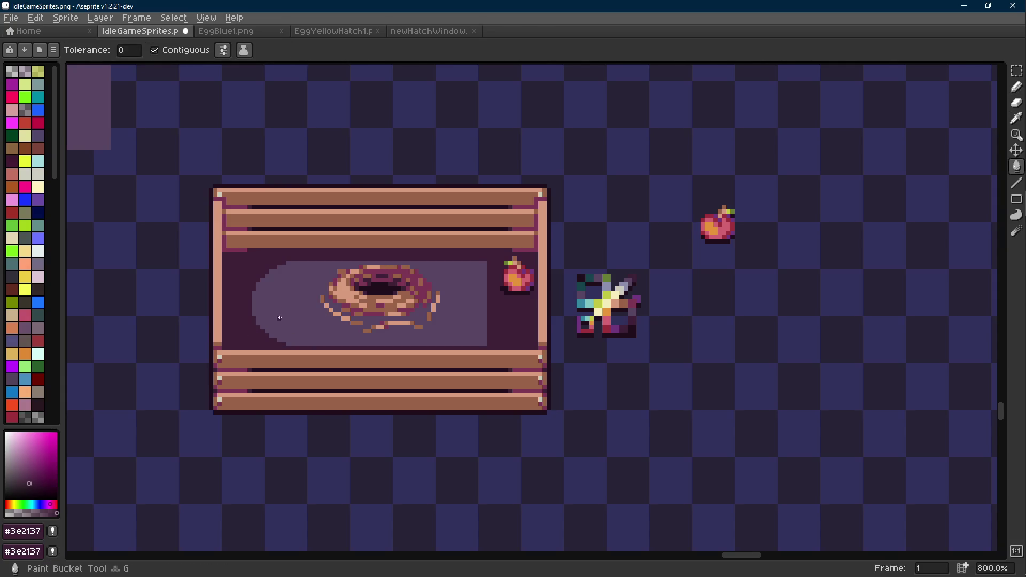
left_click(293, 311)
scroll(293, 312, "up", 1)
key("ctrl+s")
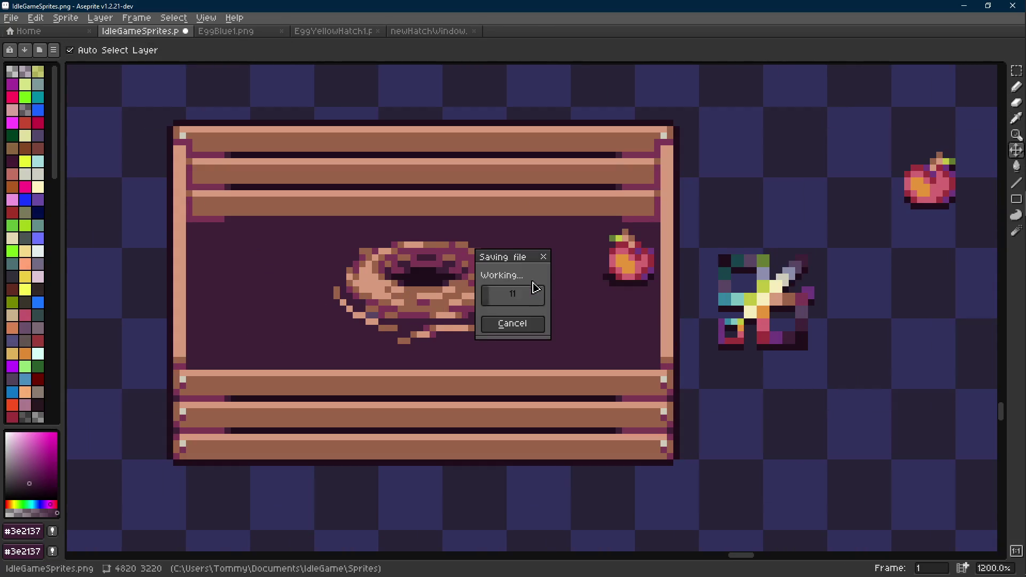
scroll(539, 261, "down", 6)
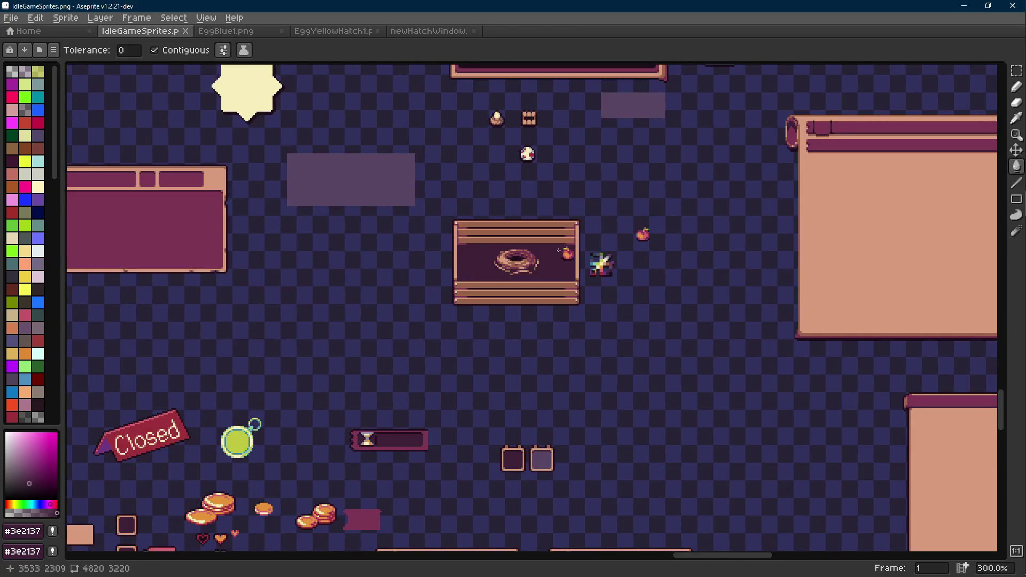
scroll(559, 250, "up", 4)
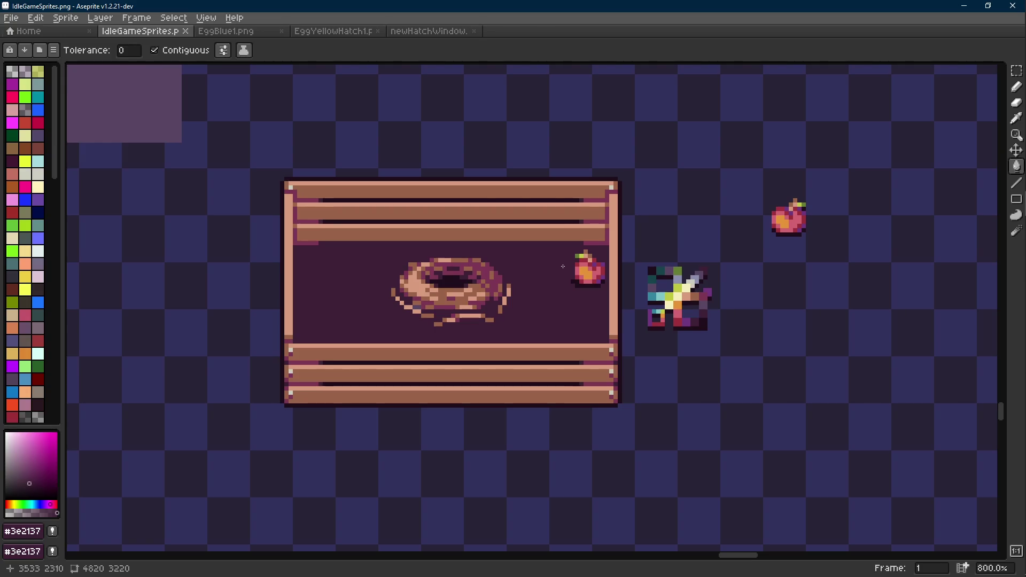
scroll(560, 257, "up", 2)
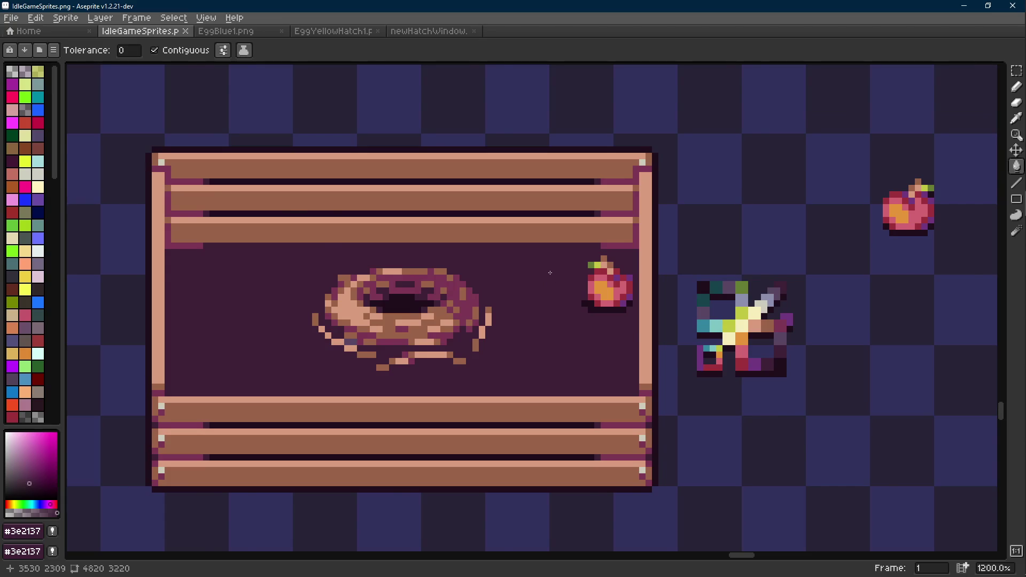
scroll(552, 277, "down", 2)
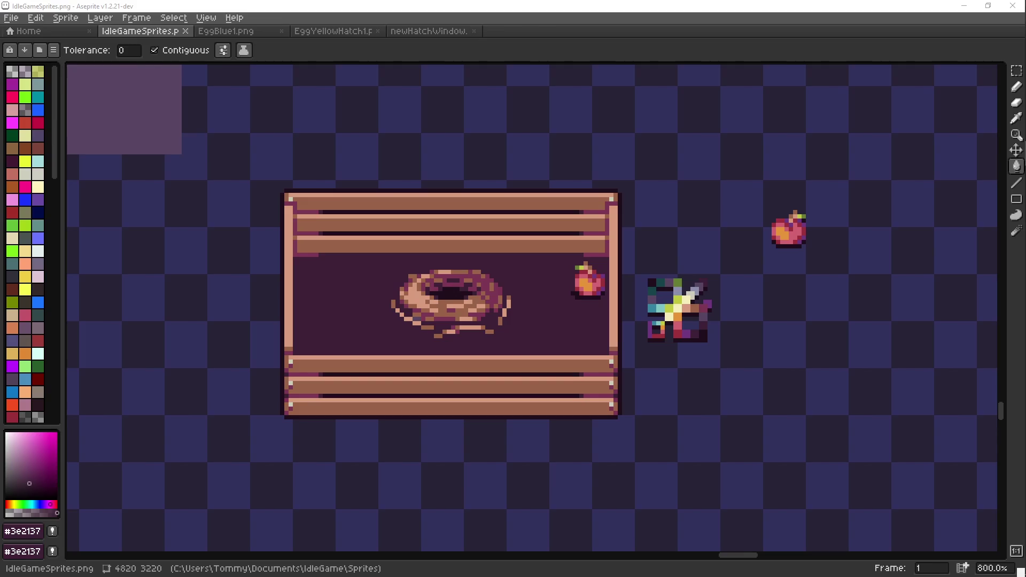
key("alt+Tab")
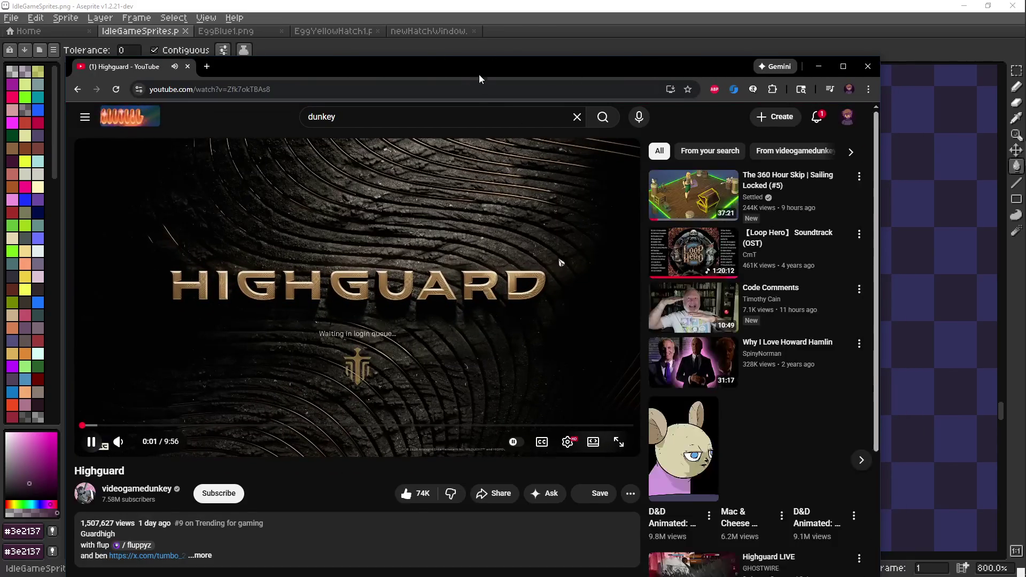
- Maximize Chrome, put the Highguard video in theater mode and resume playing it
double_click(478, 79)
key("t")
left_click(675, 253)
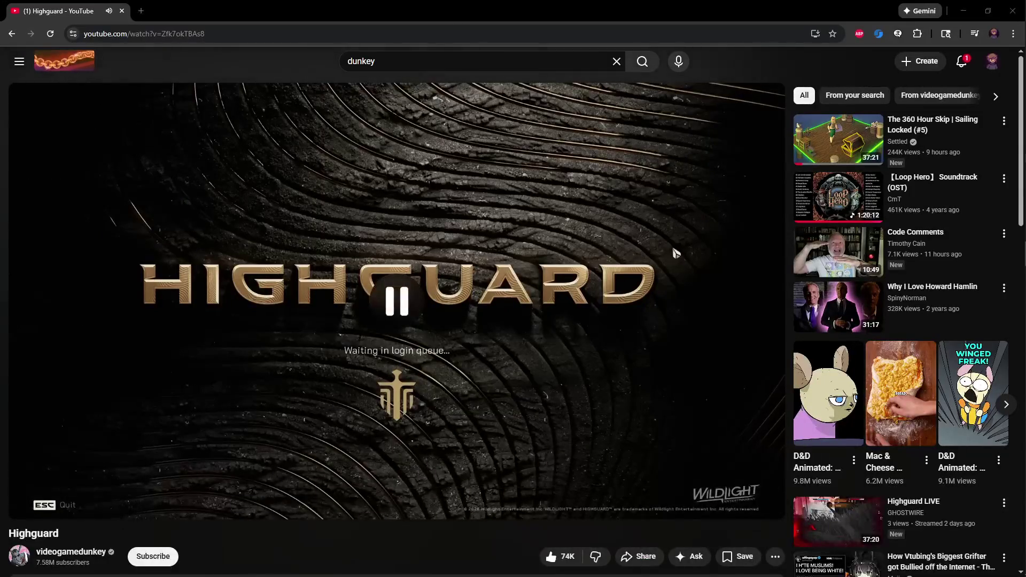
mouse_move(65, 506)
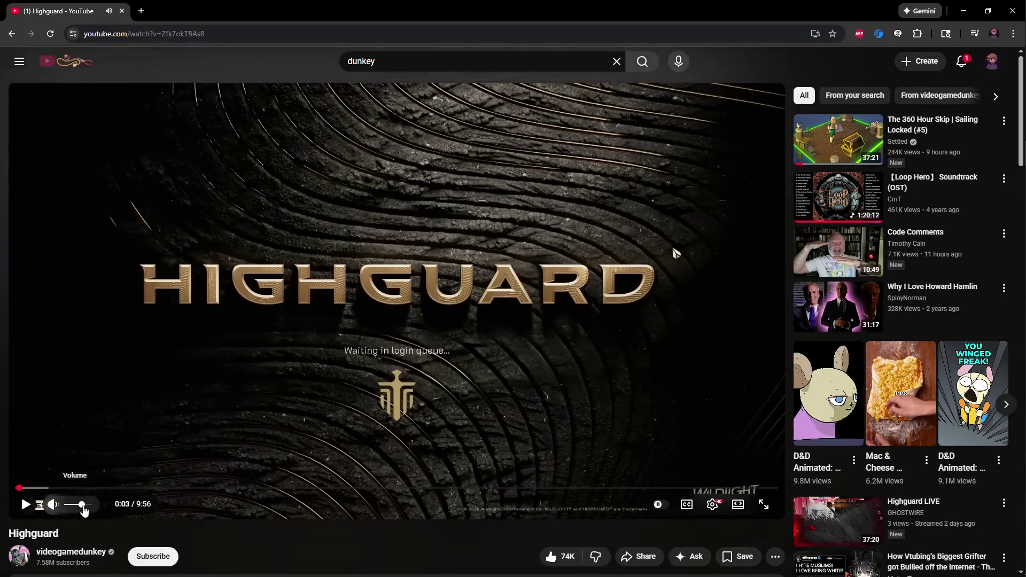
left_click(221, 407)
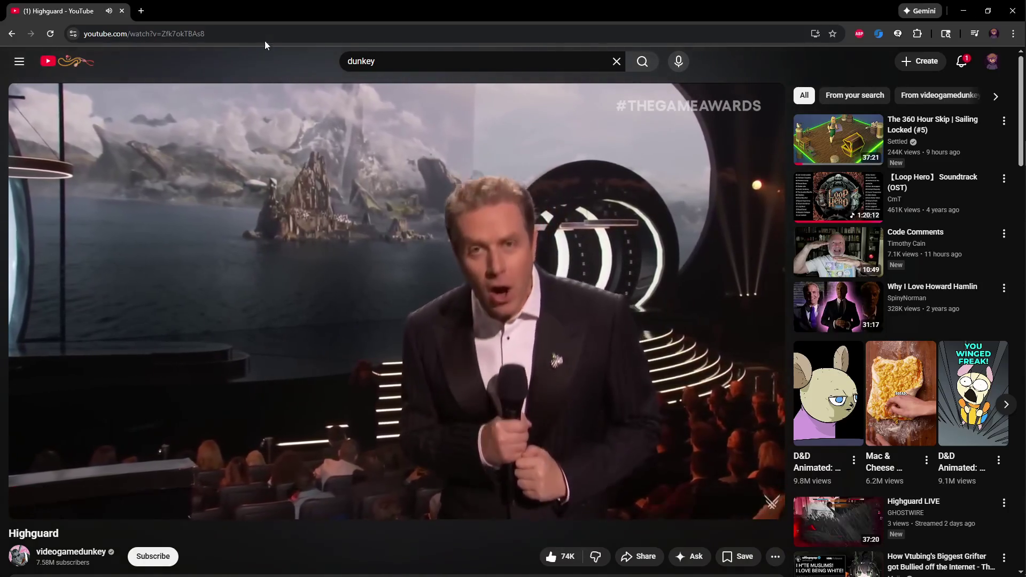
left_click(319, 162)
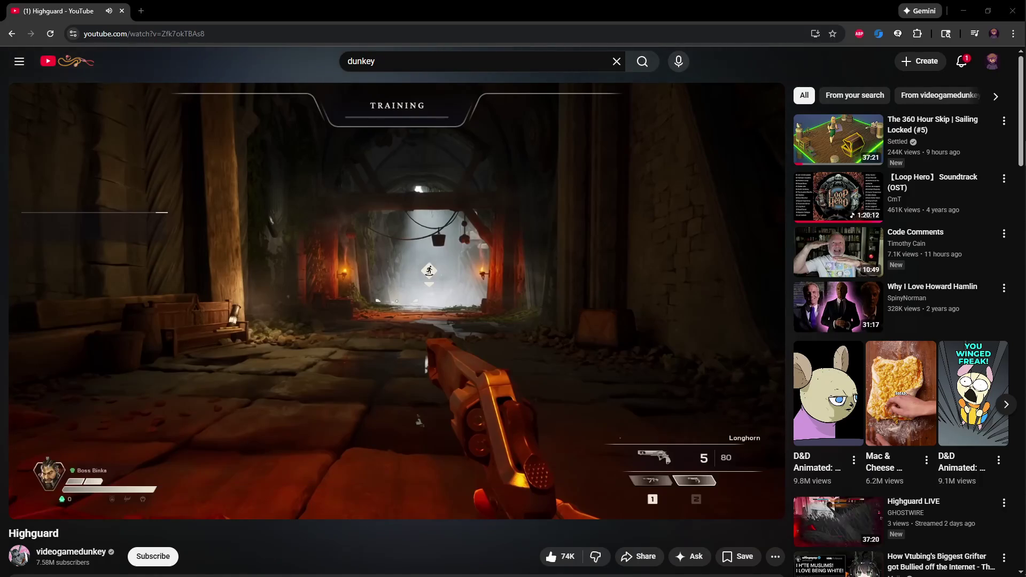
left_click(431, 183)
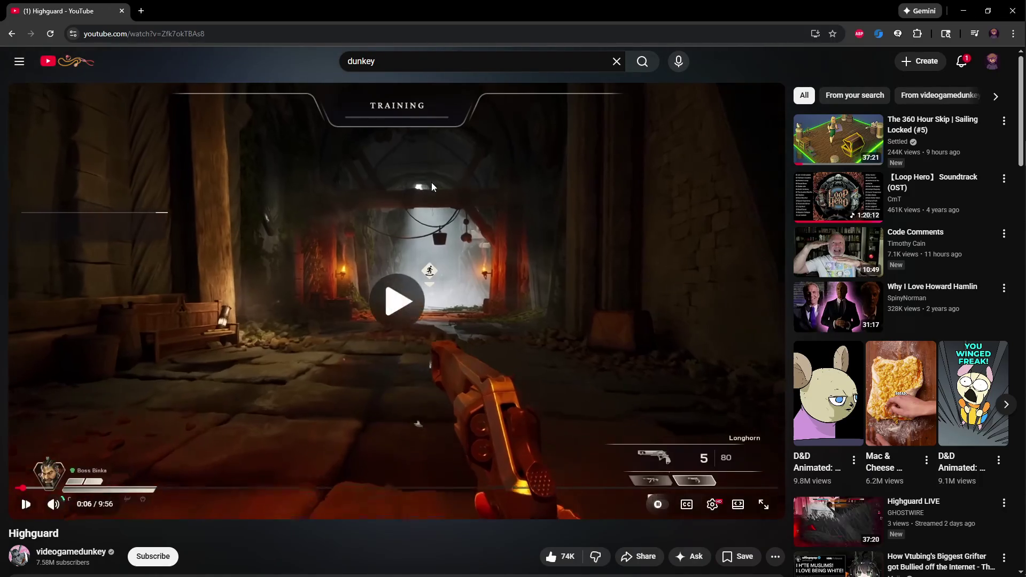
- Seek the video back and forth five seconds, then make it full screen
key("Left")
key("Right")
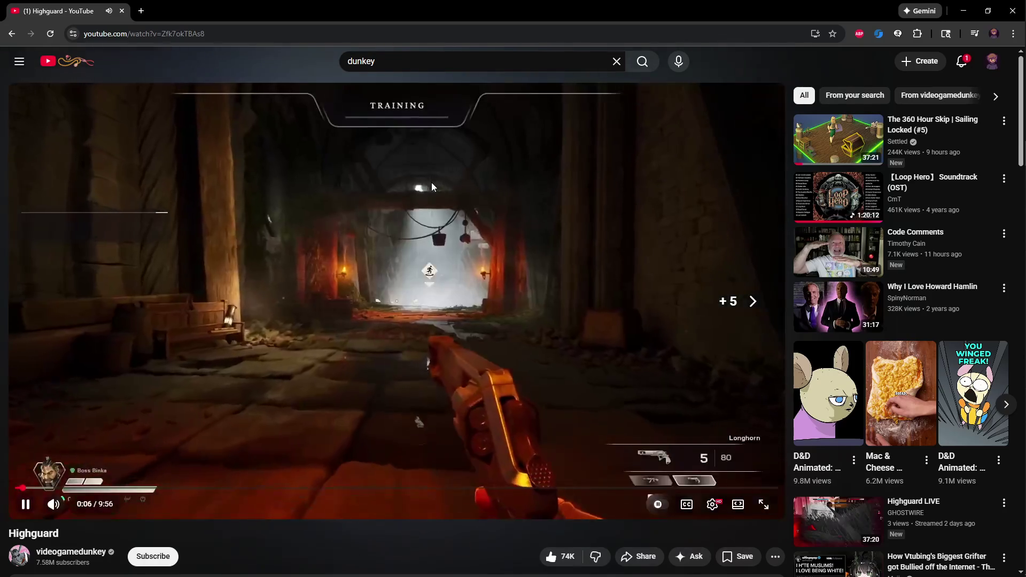
key("Left")
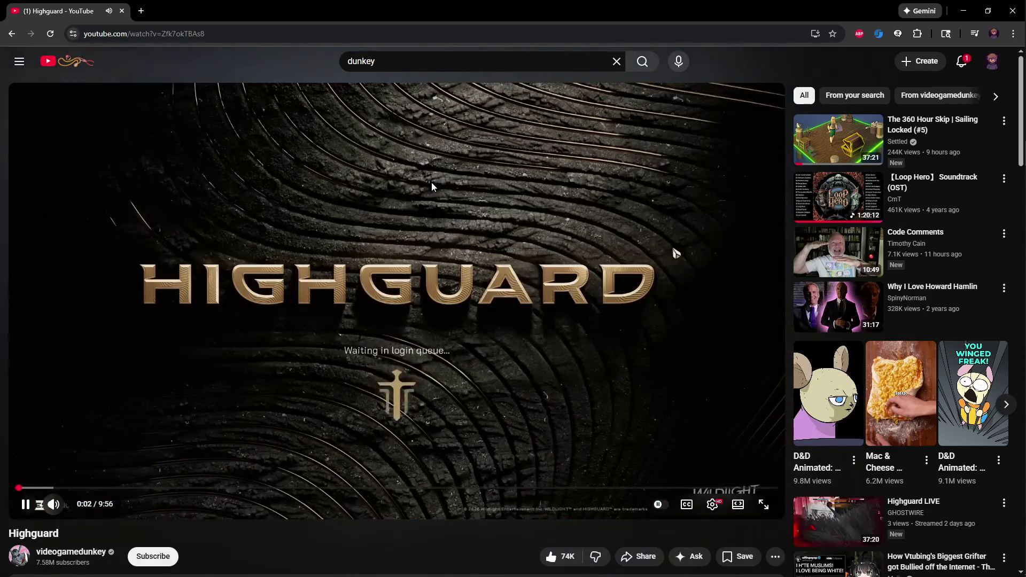
key("f")
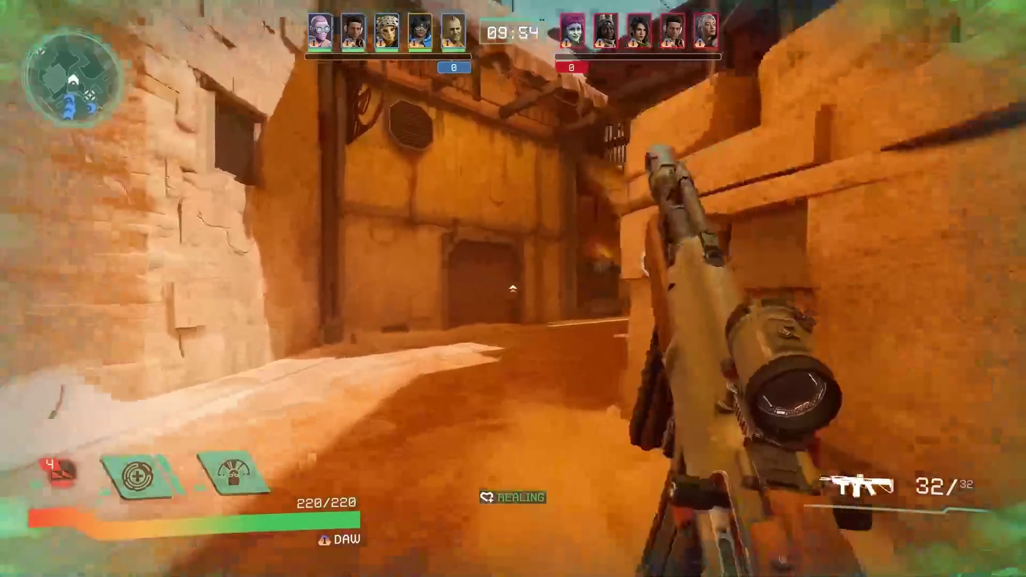
- Pause the Highguard video and exit full screen
key("w")
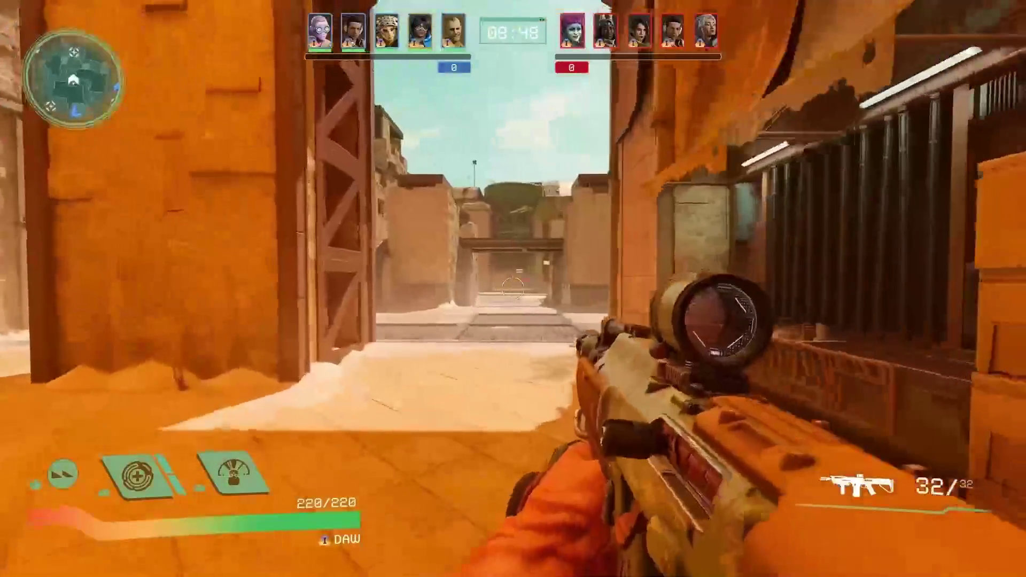
right_click(513, 289)
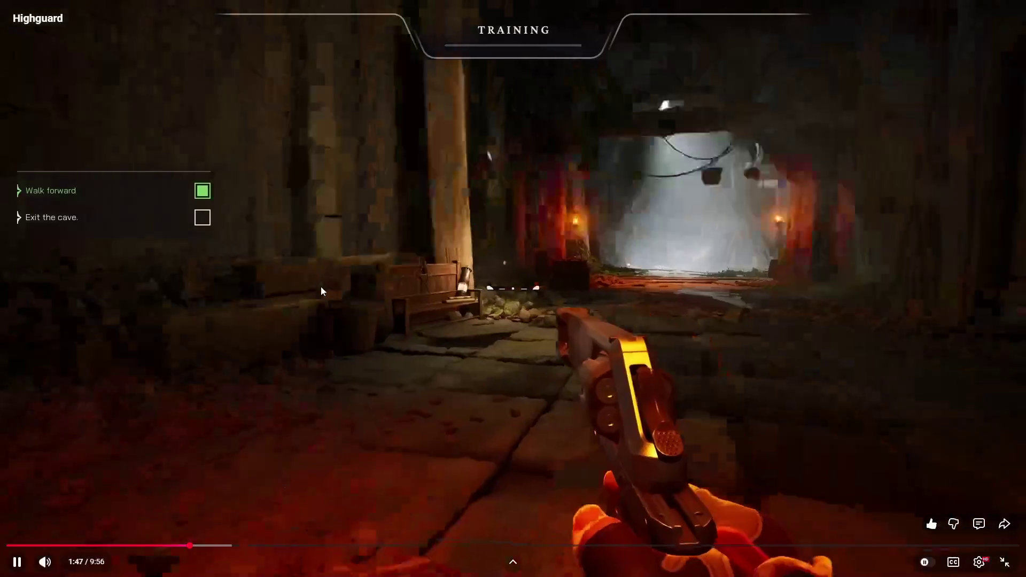
key("space")
key("space")
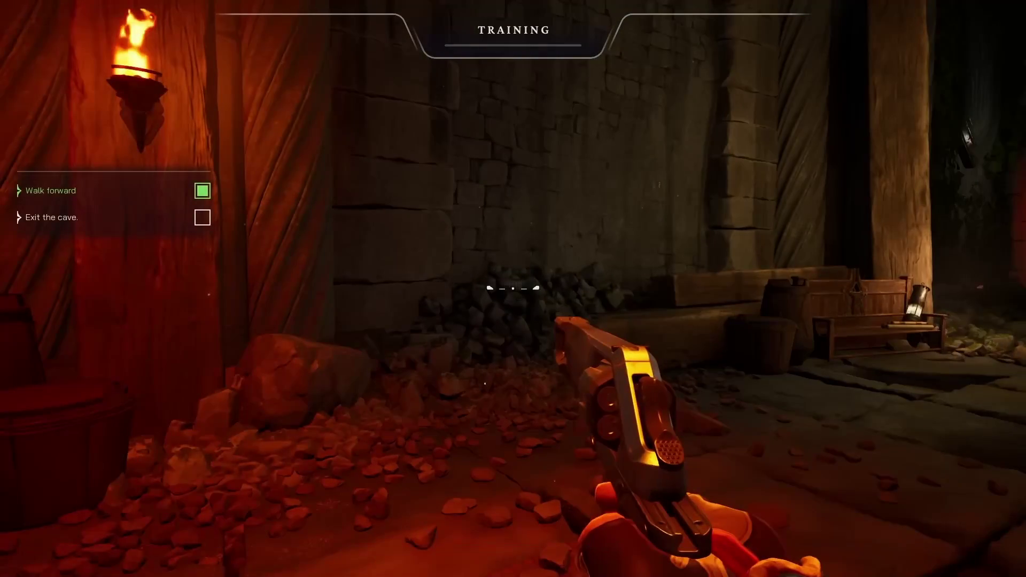
left_click(546, 178)
key("Escape")
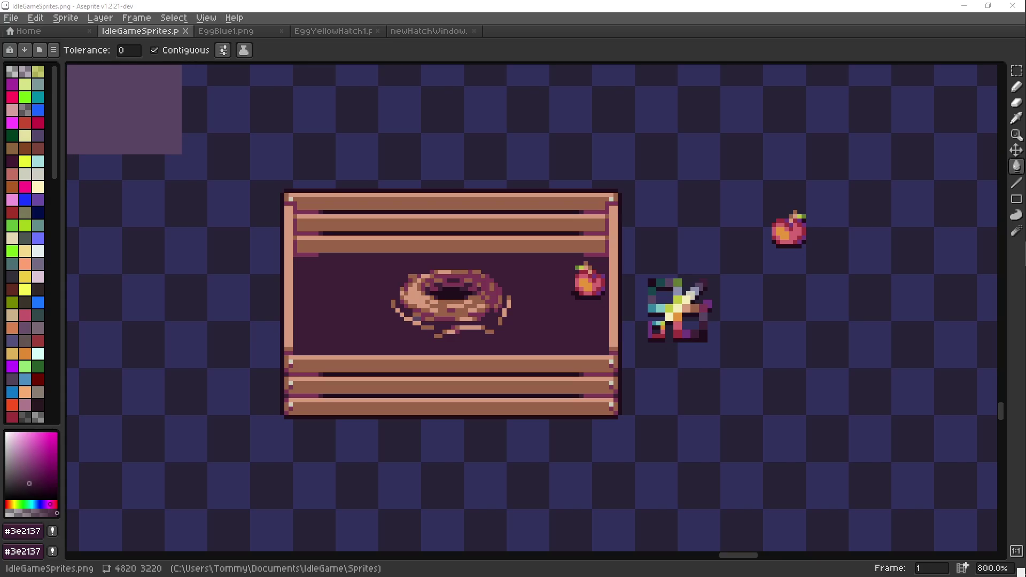
- Shift the small sparkle sprite further right of the crate and save IdleGameSprites.png
middle_click(482, 230)
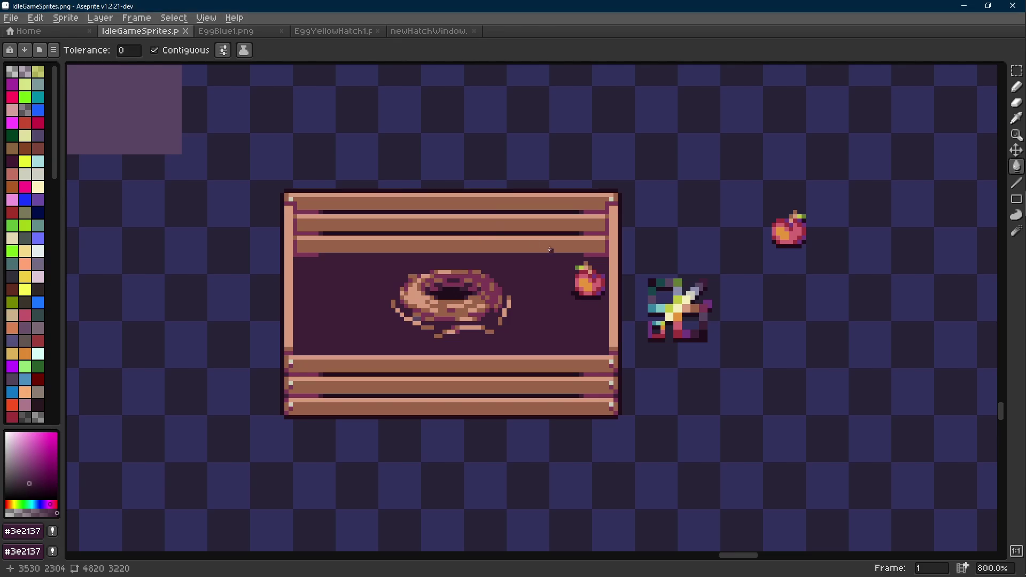
key("m")
mouse_move(635, 255)
left_mouse_down()
mouse_move(733, 383)
mouse_move(780, 372)
mouse_move(755, 377)
left_mouse_up()
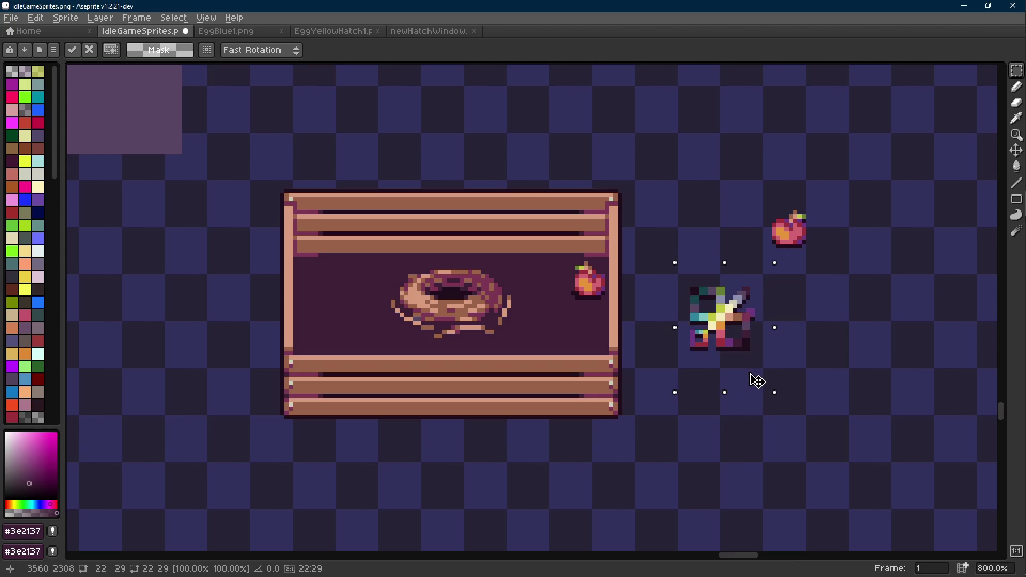
left_click(676, 199)
key("ctrl+s")
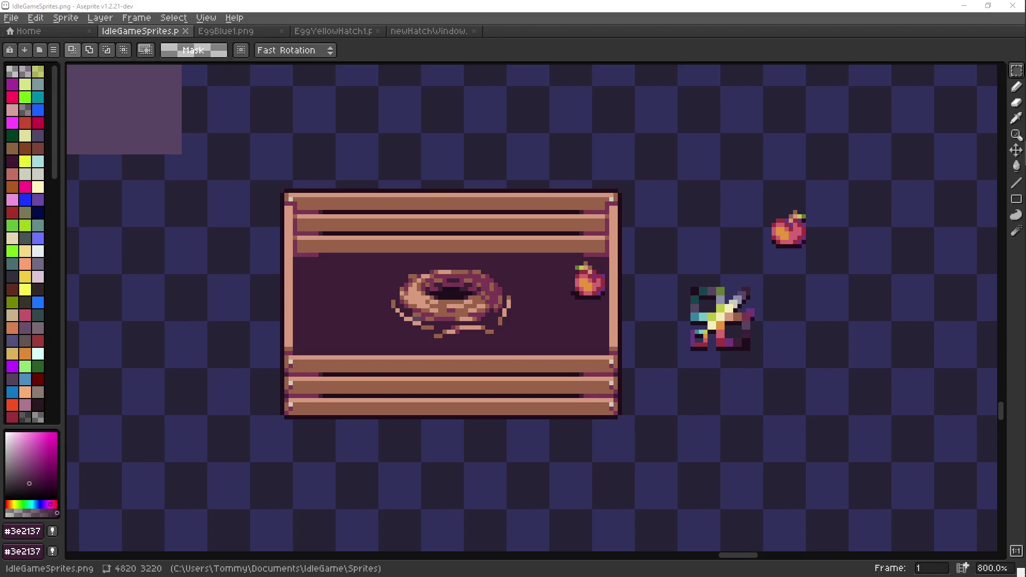
left_click(617, 184)
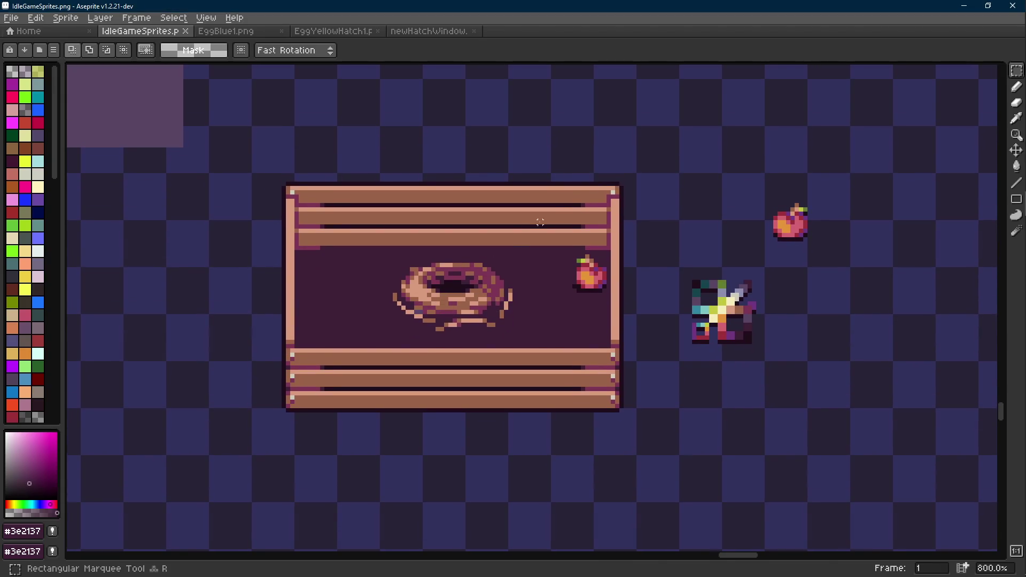
- Paint a #584563 purple stain right of the donut with a 2px brush, adding a top pixel
scroll(595, 267, "down", 4)
scroll(596, 267, "up", 4)
key("i")
key("b")
scroll(687, 318, "up", 3)
left_click(807, 320, "alt")
scroll(617, 305, "left", 5)
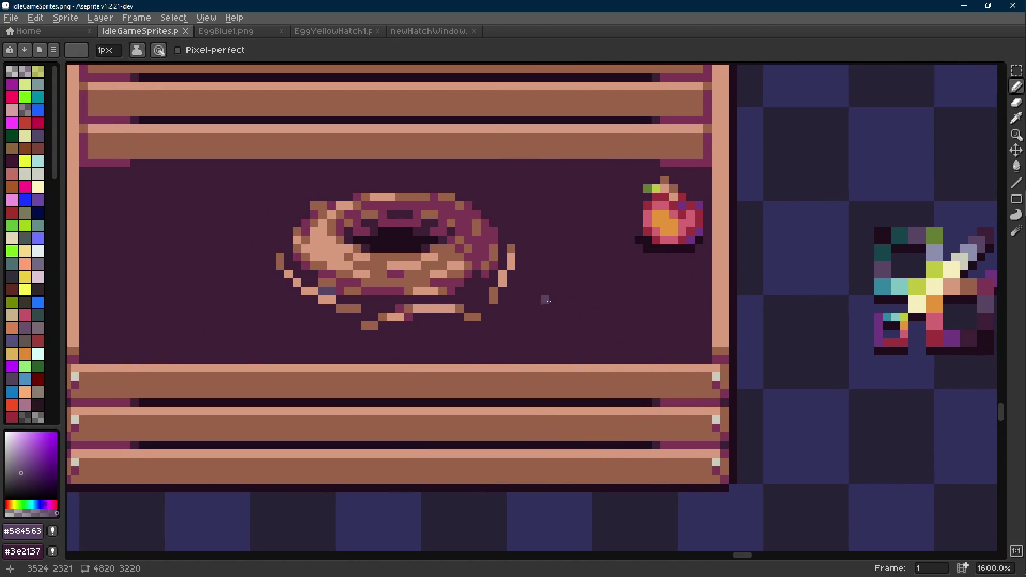
scroll(562, 318, "up", 1)
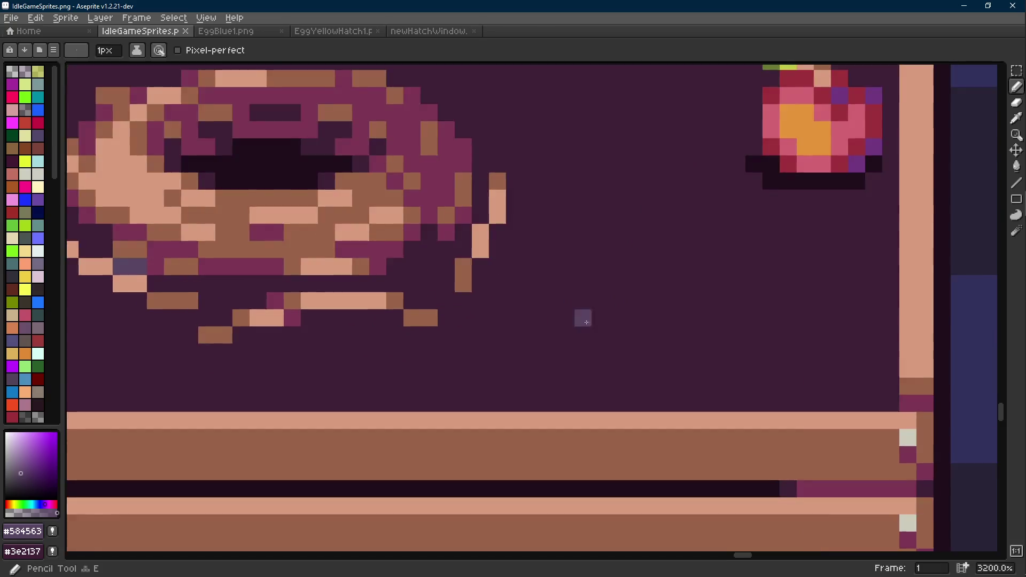
scroll(562, 317, "down", 1)
scroll(562, 317, "up", 1)
key("plus")
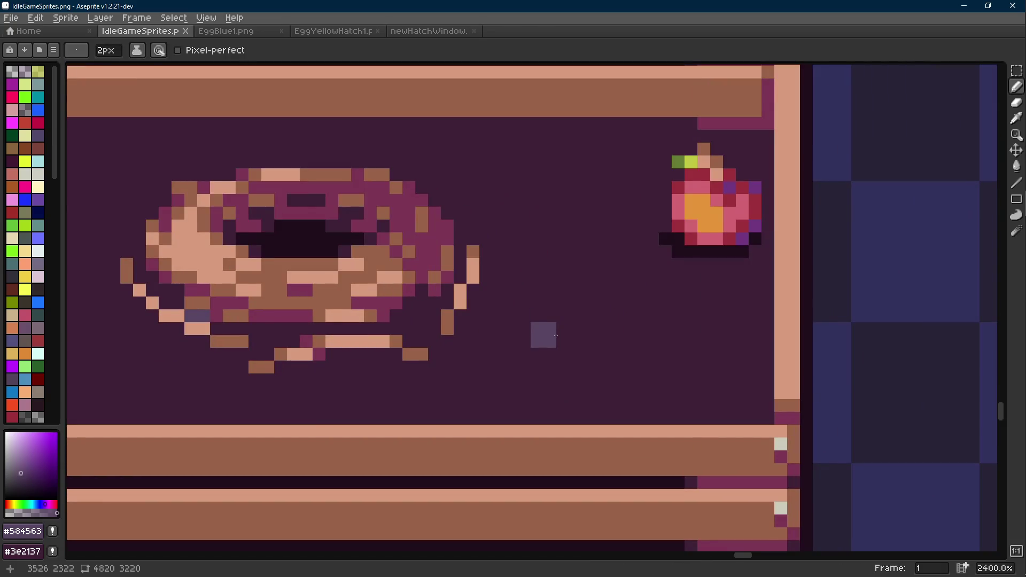
mouse_move(569, 348)
left_mouse_down()
mouse_move(625, 315)
mouse_move(642, 345)
mouse_move(672, 335)
mouse_move(630, 385)
mouse_move(556, 375)
left_mouse_up()
key("minus")
left_click(567, 268)
- Carve dark background pixels into the stain's edges
key("alt")
left_click(576, 279)
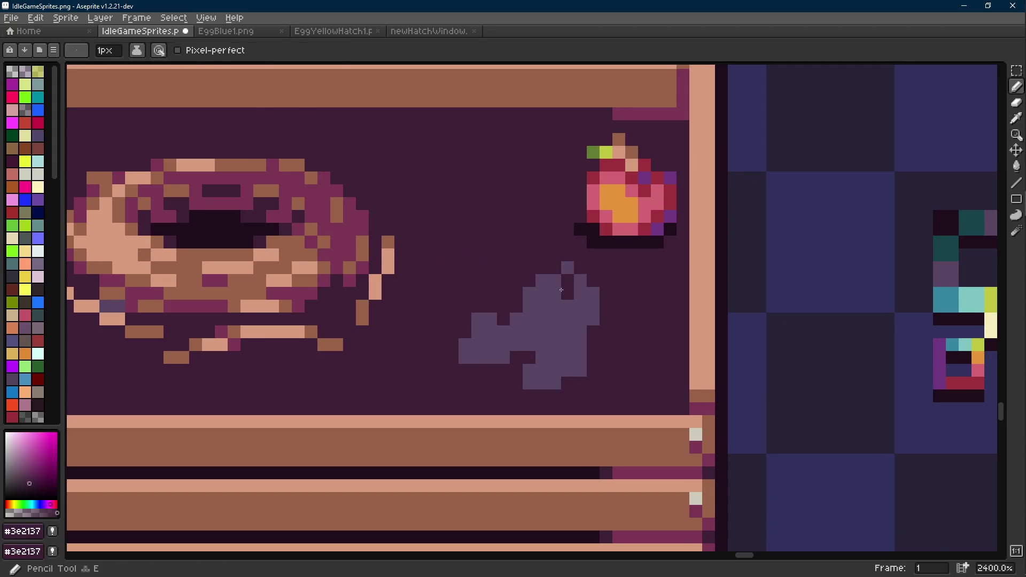
left_click(578, 293)
left_click(566, 307)
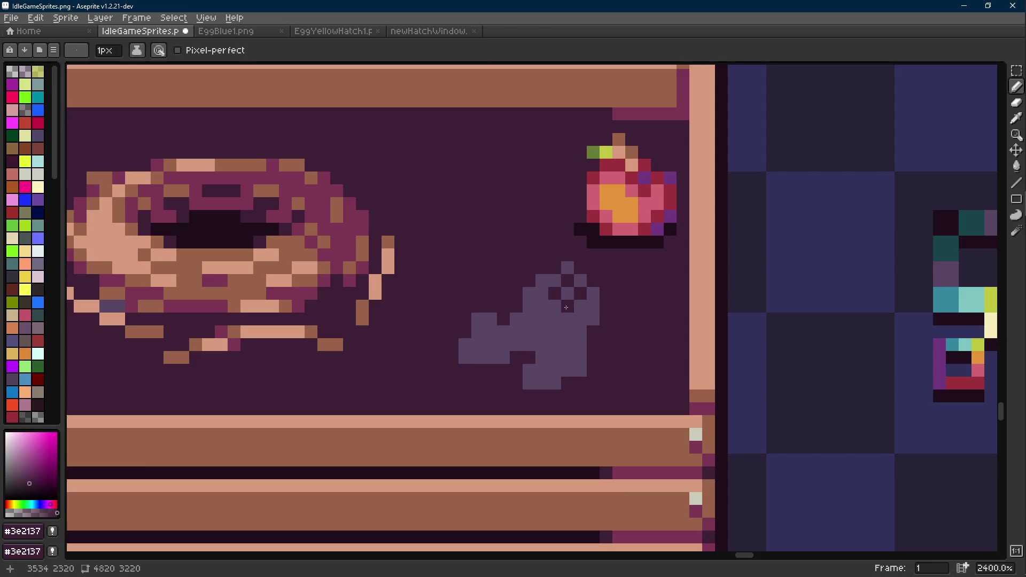
left_click(491, 358)
left_click(465, 358)
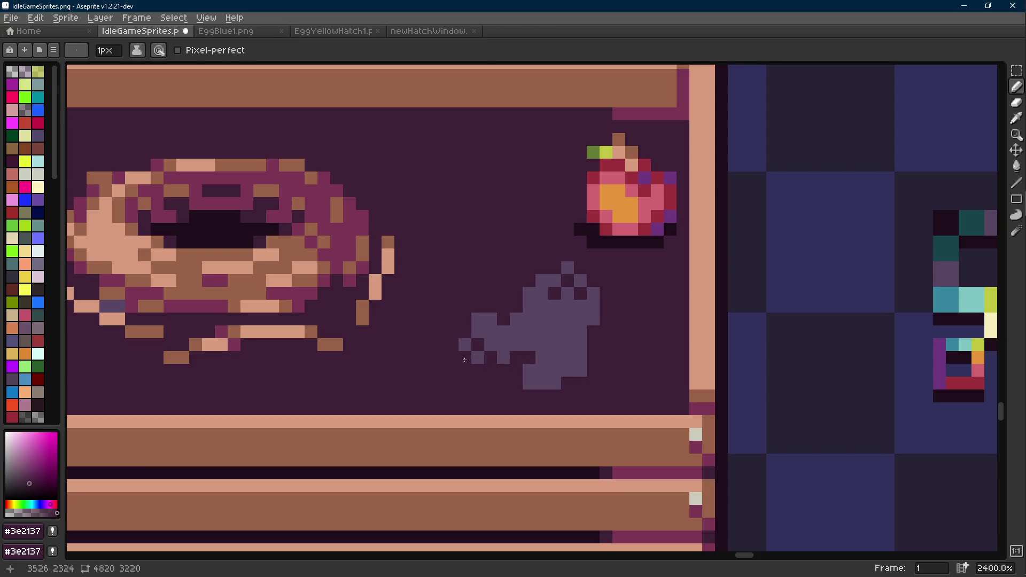
left_click(517, 343, "alt")
left_click(529, 383)
scroll(612, 376, "down", 8)
scroll(612, 376, "up", 6)
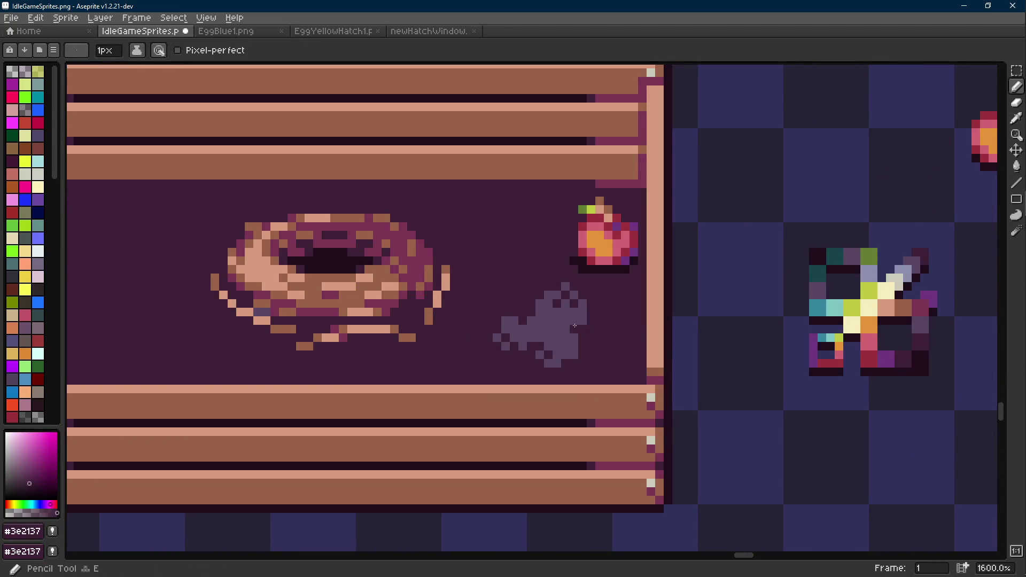
- Darken a pixel on the stain's right edge and extend that edge with purple pixels
left_click(575, 322, "alt")
scroll(576, 323, "up", 1)
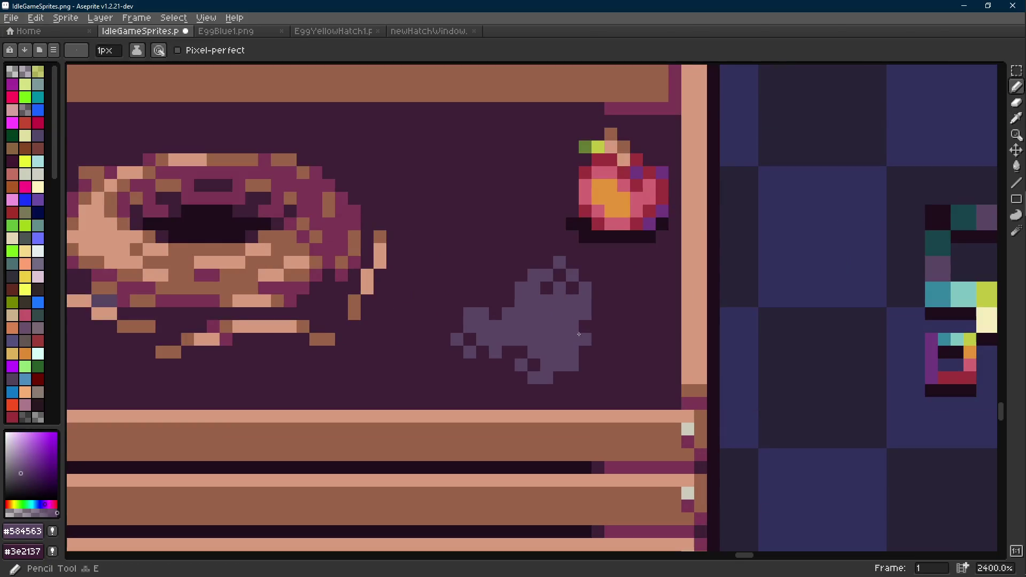
left_click(586, 353, "alt")
left_click(581, 343)
scroll(581, 343, "down", 8)
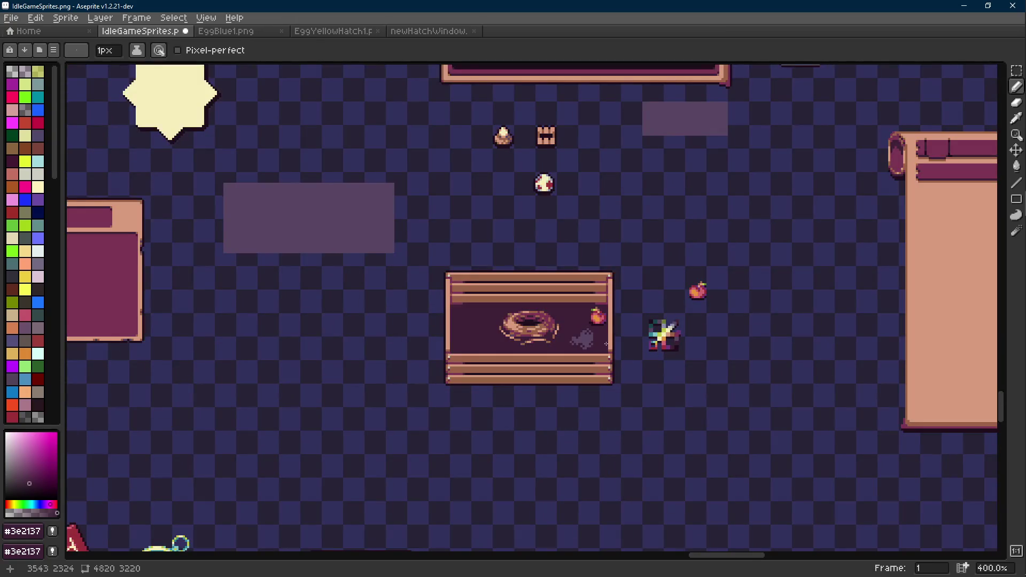
scroll(604, 342, "up", 3)
left_click(599, 341, "alt")
scroll(596, 339, "up", 3)
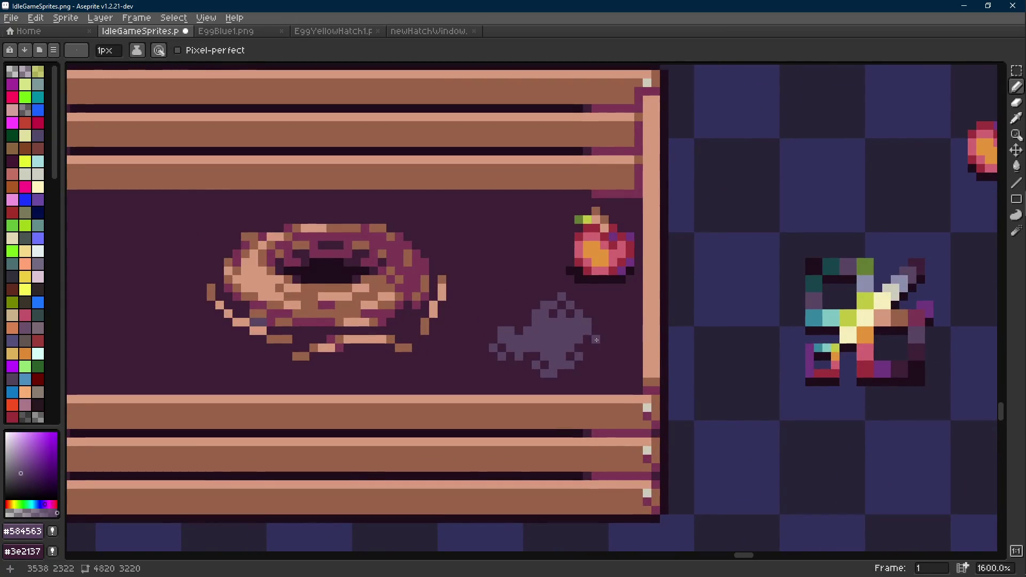
left_click_drag(593, 330, 605, 331)
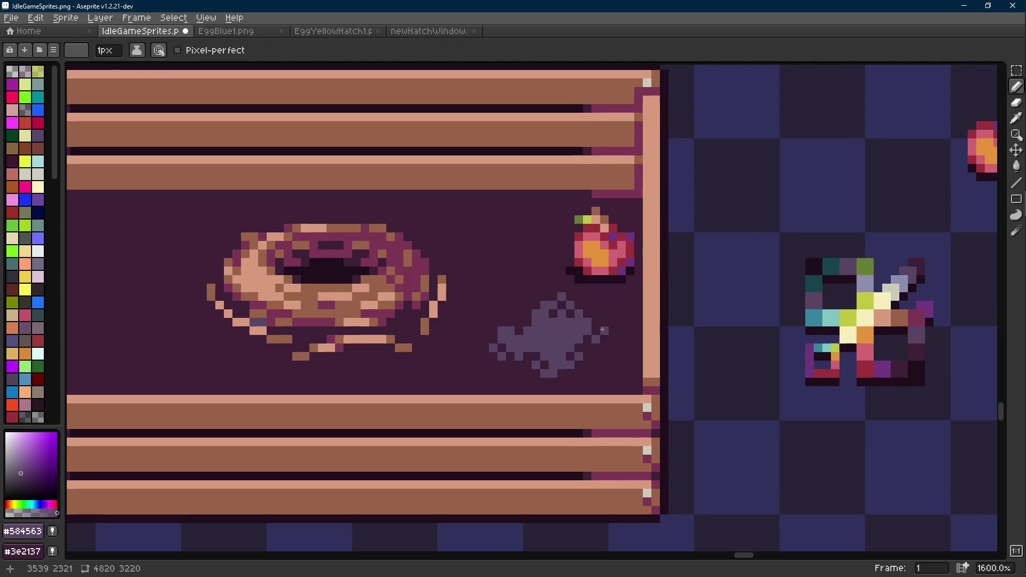
left_click(594, 314)
scroll(594, 318, "down", 6)
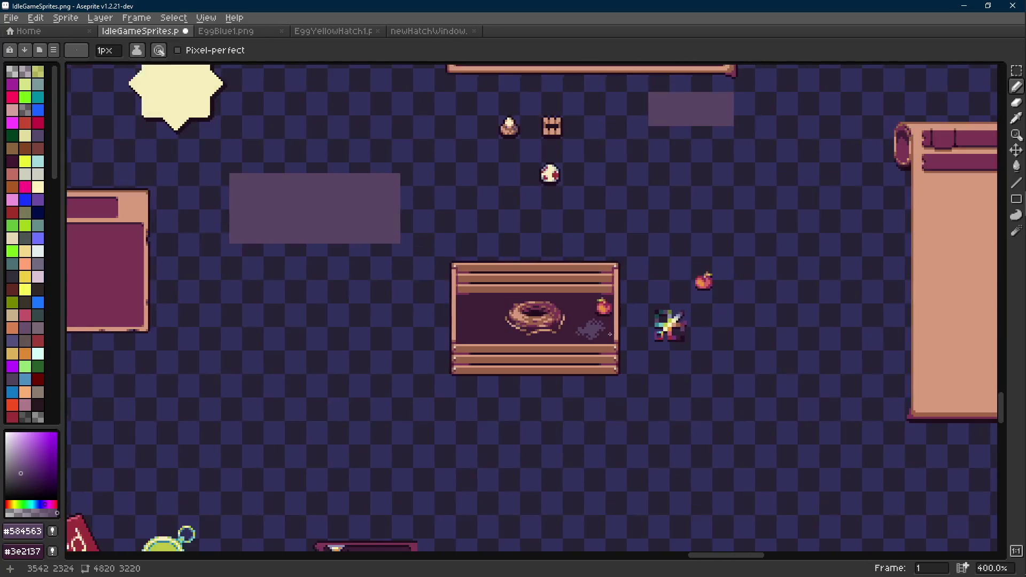
scroll(603, 333, "up", 7)
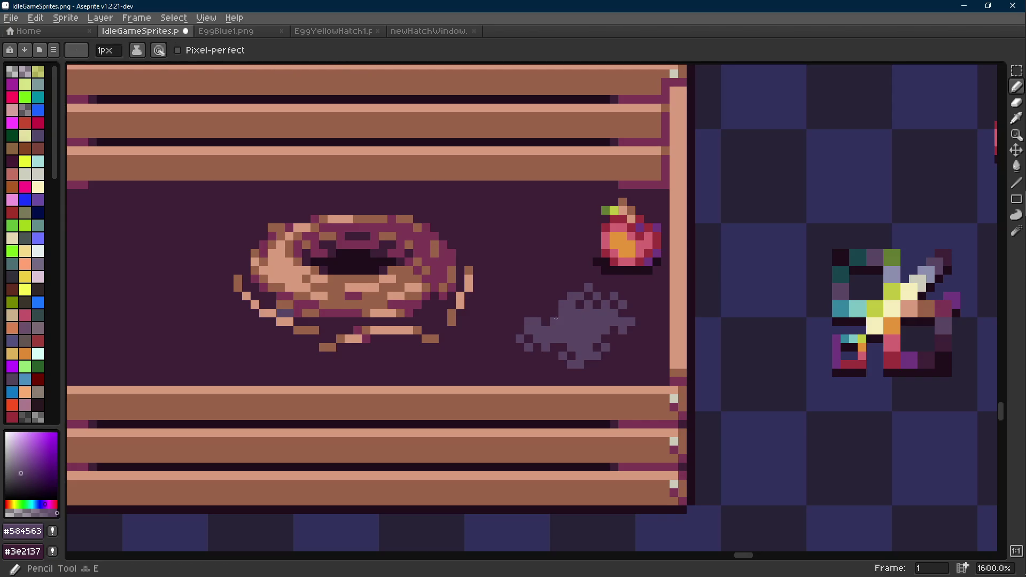
- Save the sprite sheet and enlarge the brush to 3px
scroll(488, 301, "up", 1)
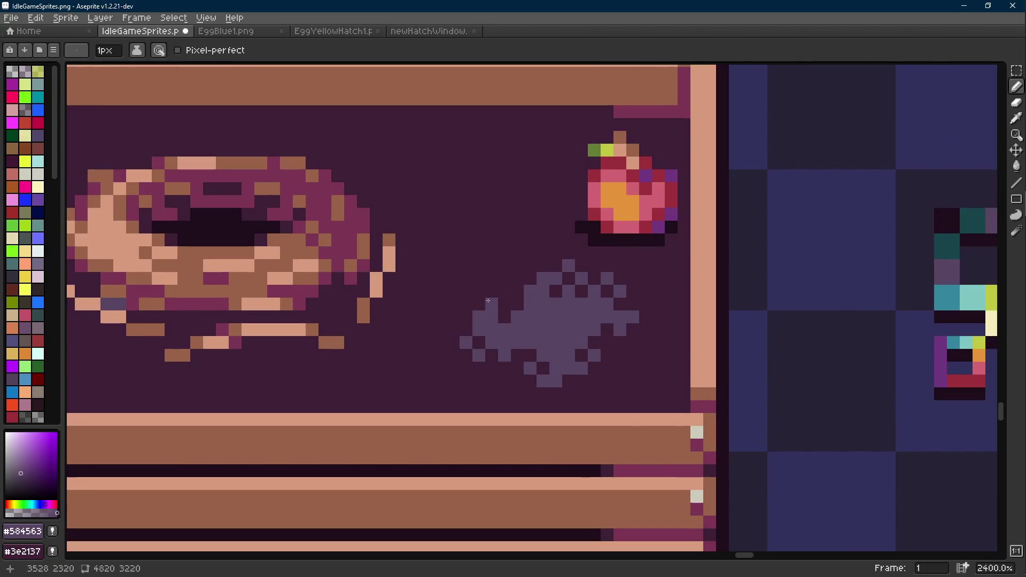
key("ctrl+s")
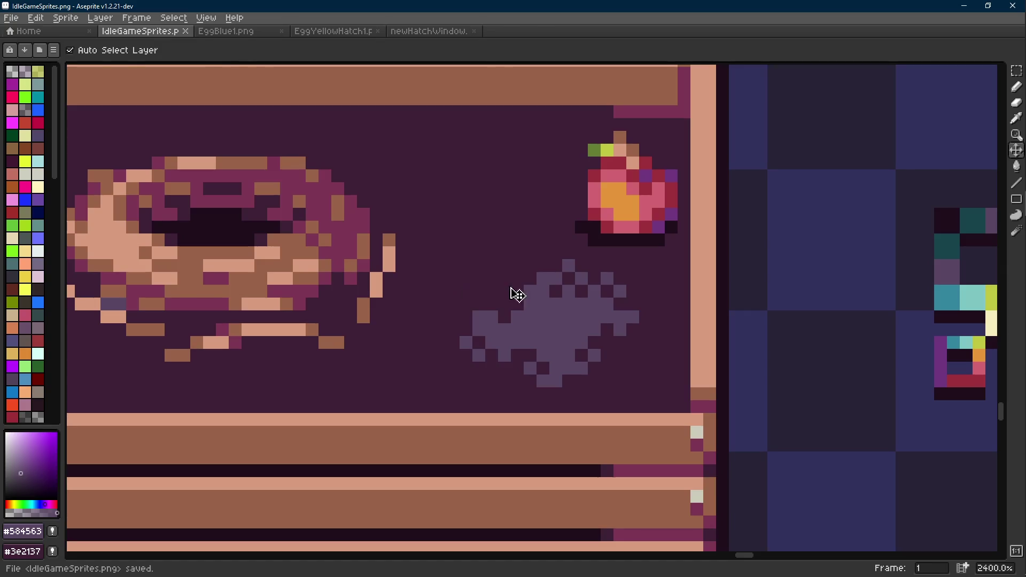
key("plus")
key("ctrl+plus")
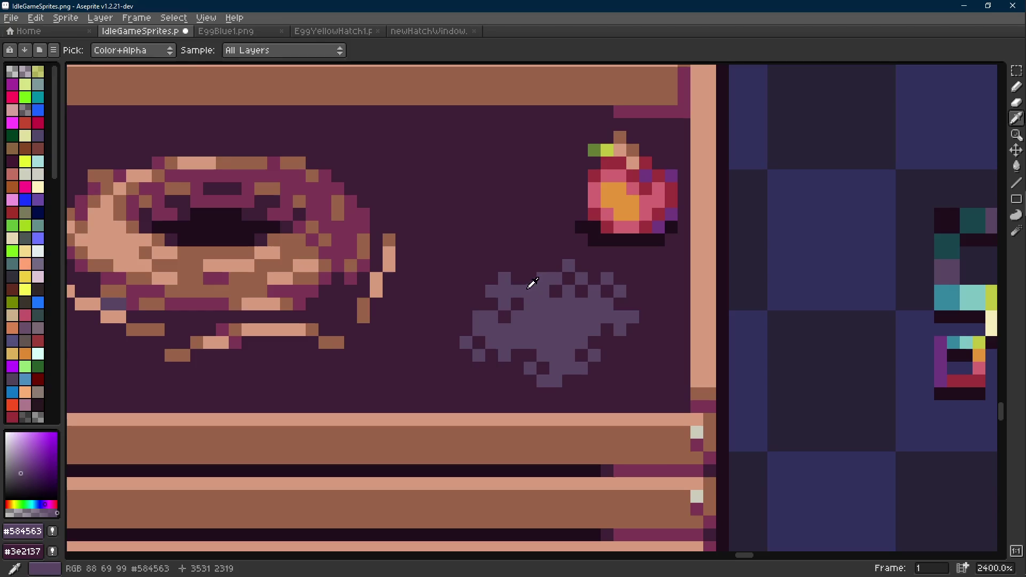
scroll(548, 299, "down", 6)
scroll(548, 300, "down", 3)
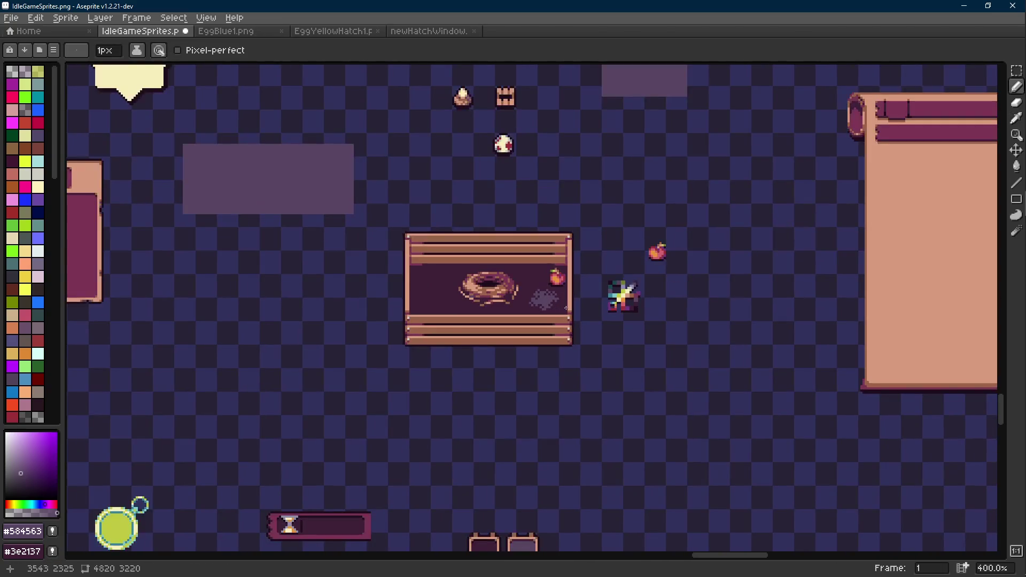
scroll(547, 299, "up", 4)
- Magic-wand the purple stain and place a committed copy on the hatch's left side
key("t")
left_click(550, 307)
key("m")
scroll(554, 311, "up", 4)
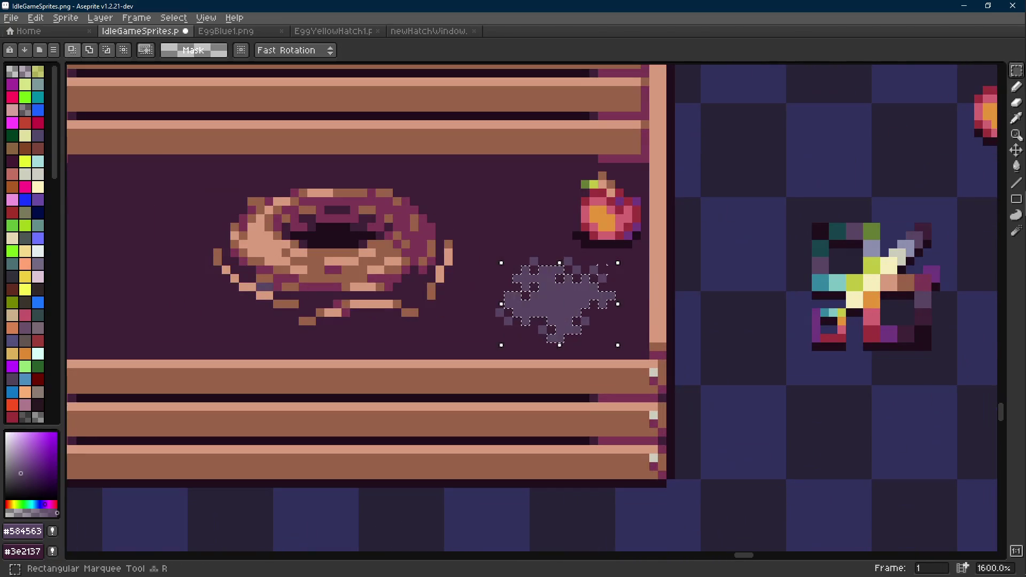
scroll(600, 280, "left", 2)
scroll(631, 299, "down", 1)
mouse_move(630, 299)
left_mouse_down()
mouse_move(342, 273)
mouse_move(291, 230)
left_mouse_up()
key("Return")
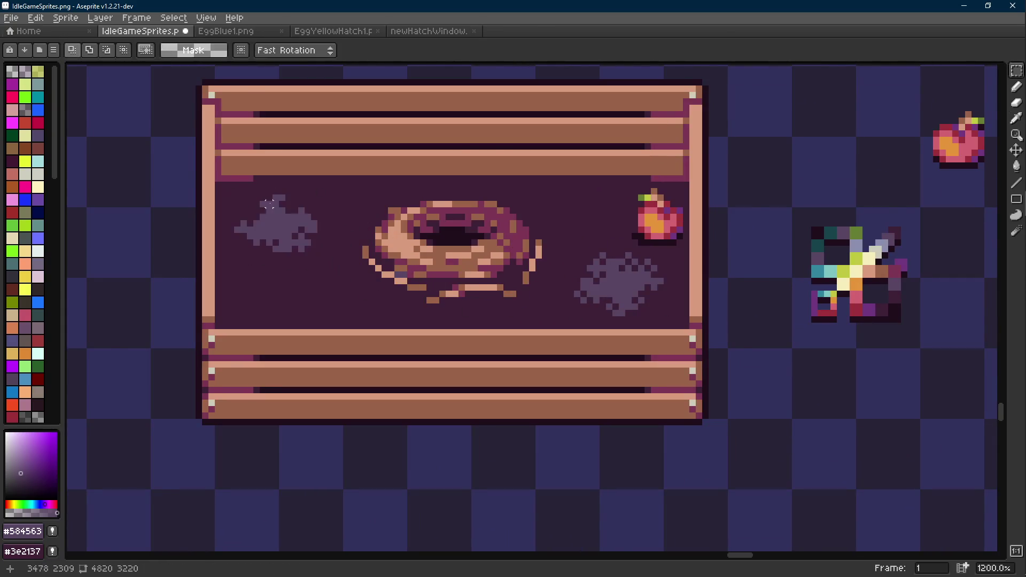
- Add #584563 pixels extending the left stain's upper-left edge further leftward
scroll(291, 221, "up", 1)
key("i")
key("b")
key("l")
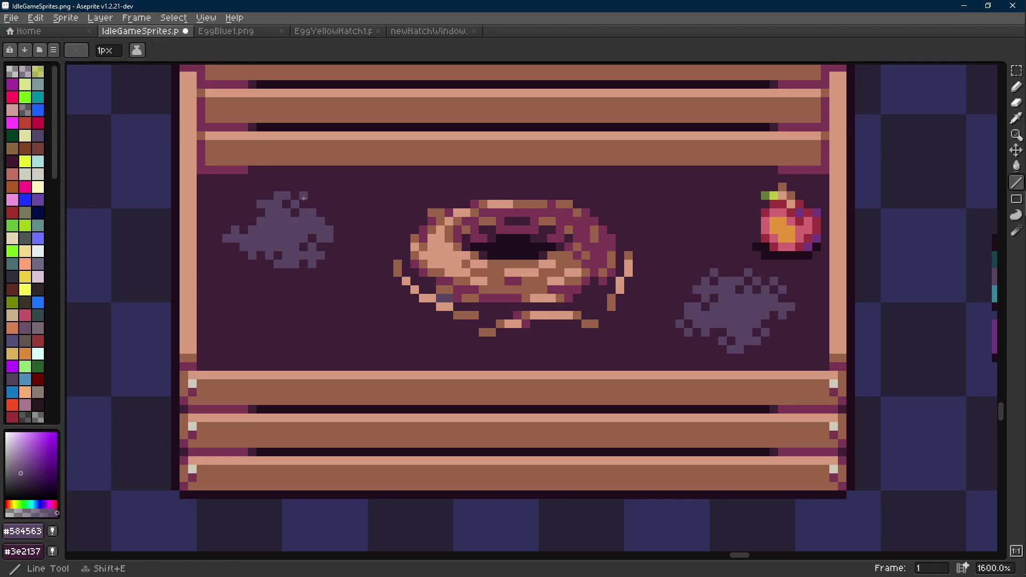
key("b")
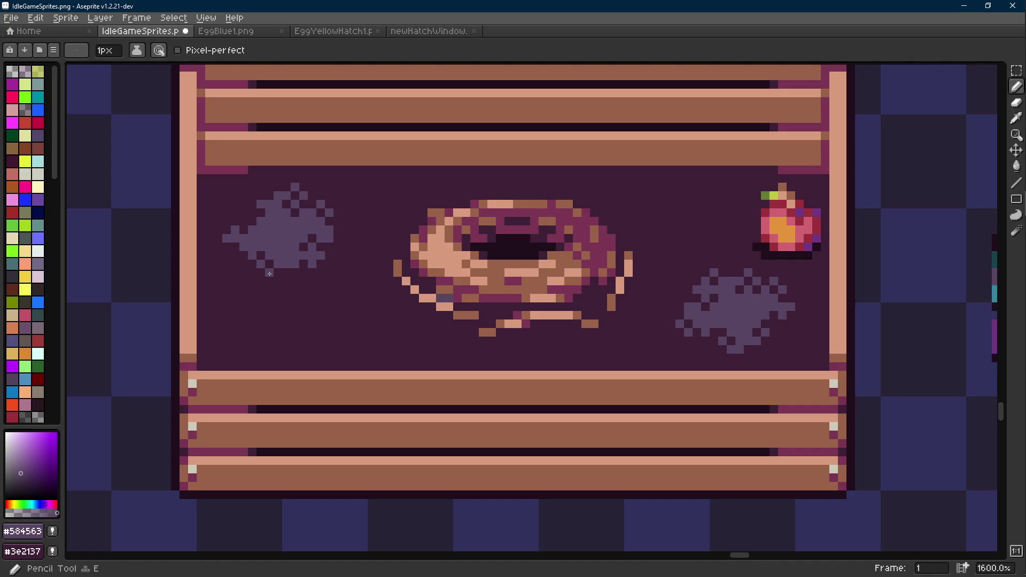
key("i")
key("b")
left_click(244, 213)
left_click(244, 204)
left_click(218, 213)
left_click(227, 204)
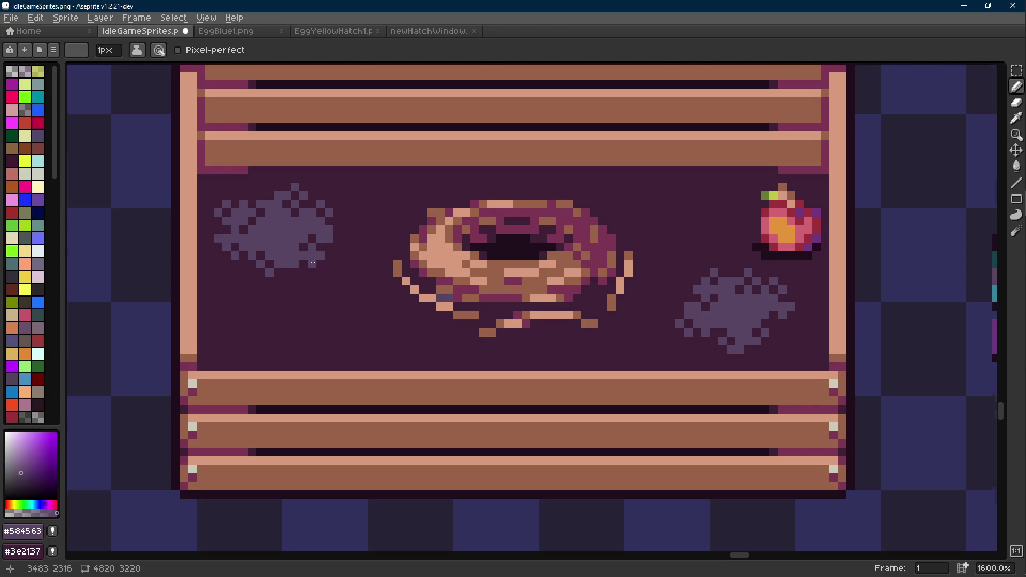
- Draw a short purple stroke below the left stain
scroll(217, 237, "down", 6)
scroll(332, 274, "up", 6)
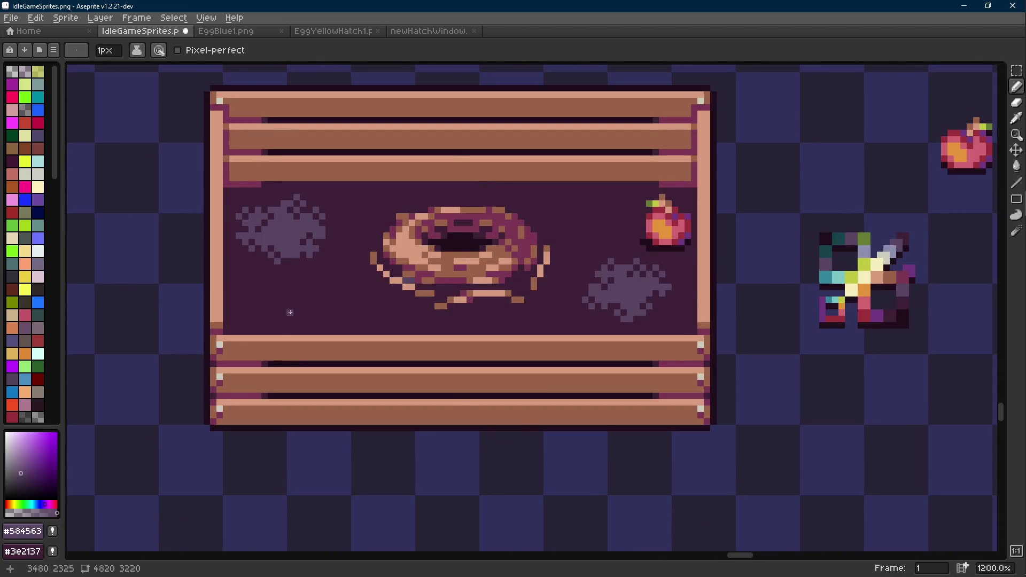
scroll(289, 312, "up", 3)
mouse_move(291, 311)
left_mouse_down()
mouse_move(350, 313)
mouse_move(374, 300)
mouse_move(373, 288)
mouse_move(295, 287)
left_mouse_up()
- Sample the stain's purple and add purple pixels around the small stain
key("i")
left_click(374, 262)
key("b")
left_click(367, 287, "alt")
left_click(385, 287)
left_click(372, 275)
left_click(359, 312)
left_click(384, 312)
left_click(372, 326)
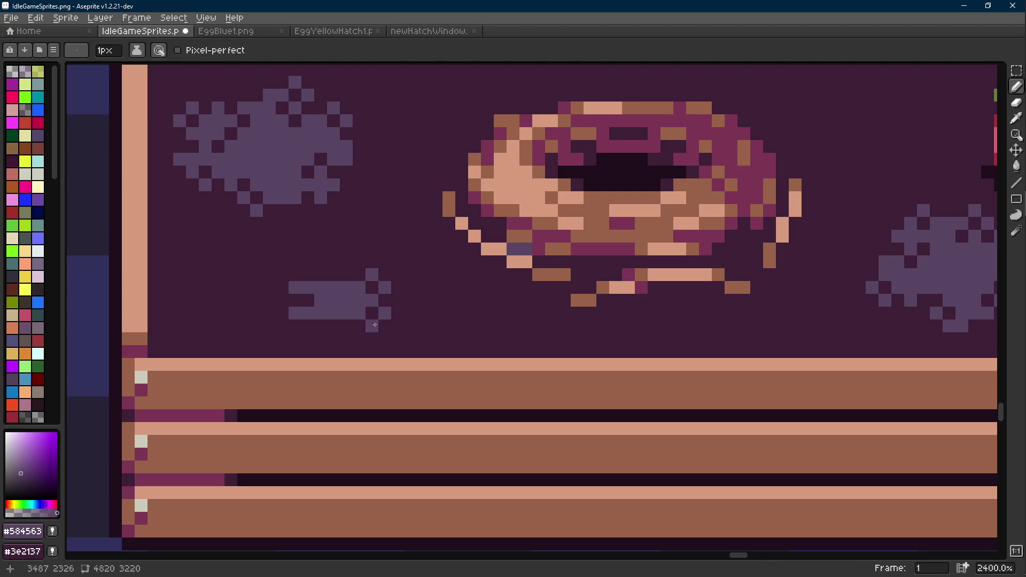
left_click_drag(308, 275, 321, 275)
- Extend the small stain's edges with more purple pixels and fill a gap inside it
key("i")
key("b")
left_click(318, 258)
left_click(295, 262)
left_click(282, 275)
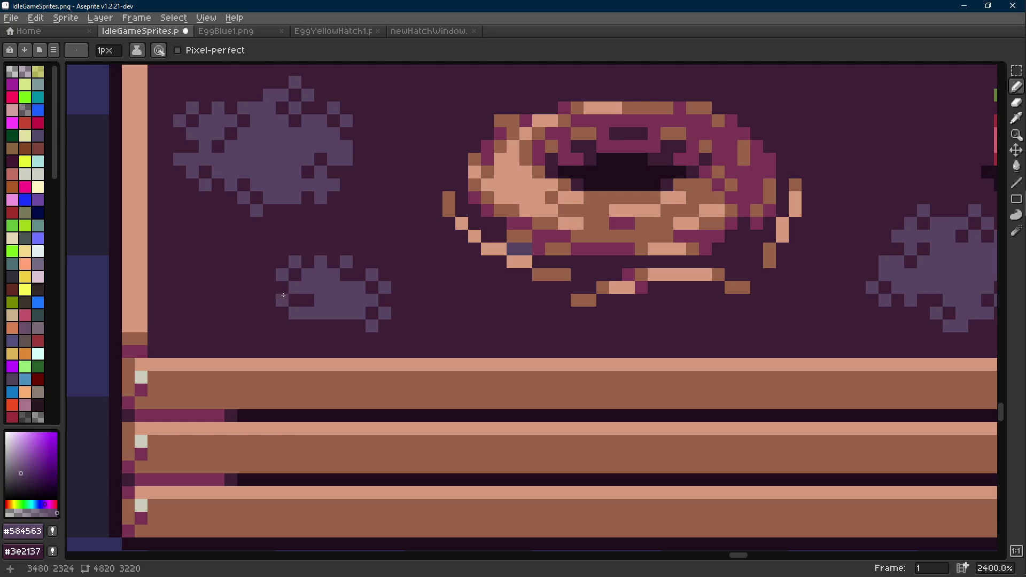
key("i")
key("b")
left_click(283, 300)
key("b")
left_click(295, 326)
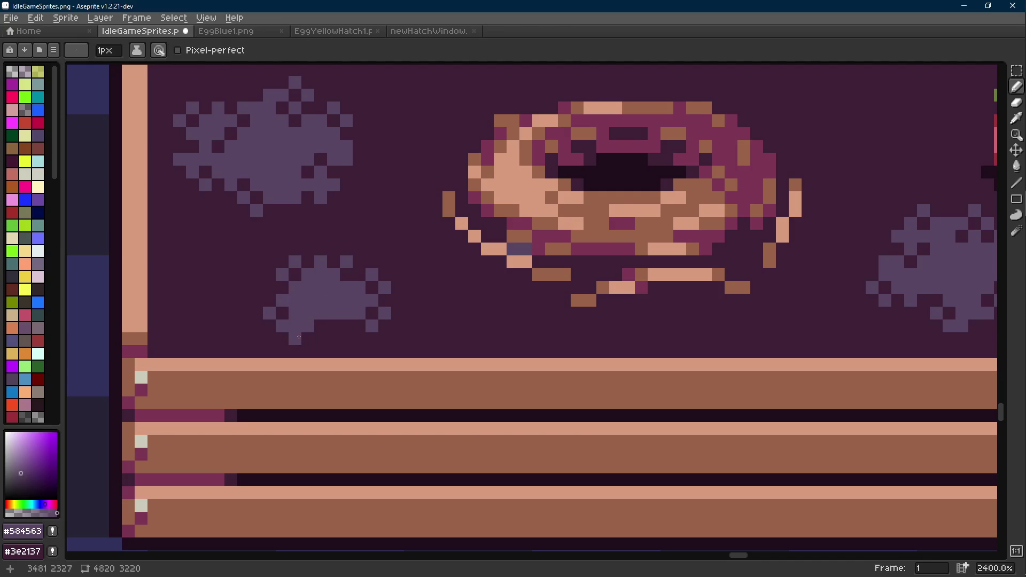
- Trim the small stain's bottom with background colour, restore one purple pixel, and save
key("i")
left_click(316, 337)
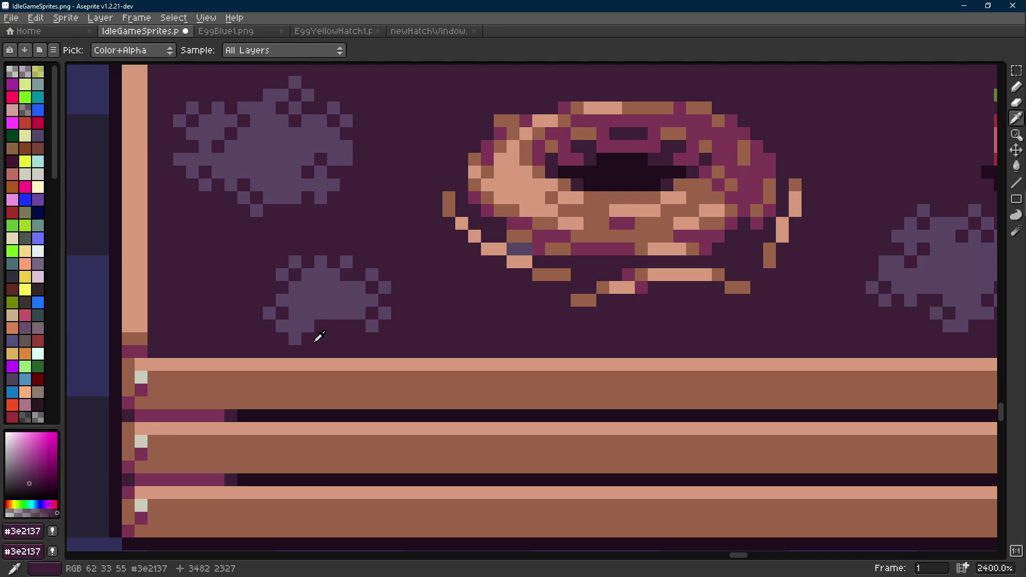
key("b")
left_click_drag(282, 326, 295, 333)
left_click(269, 312)
key("i")
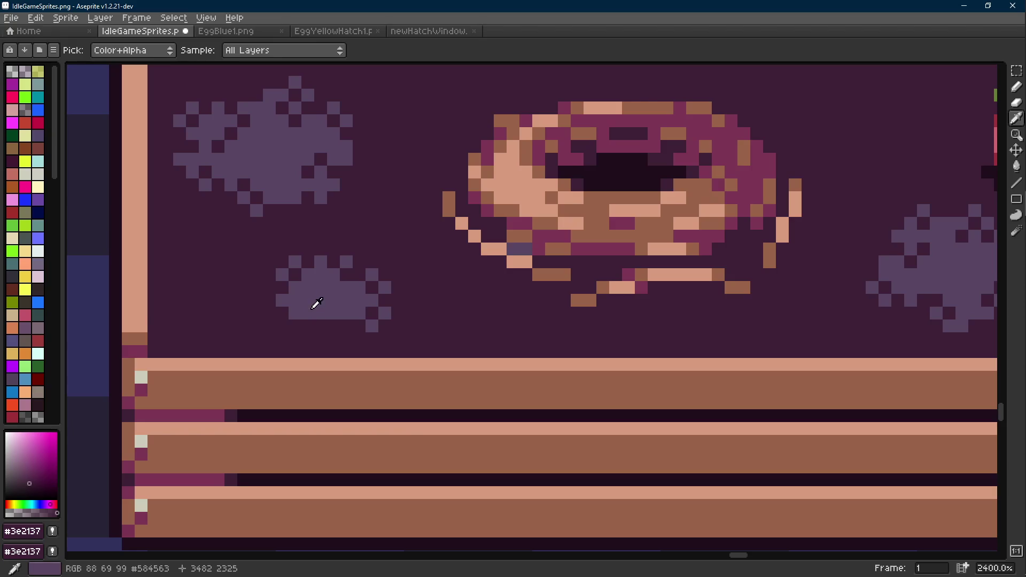
left_click(313, 305)
key("b")
left_click(283, 324)
key("alt")
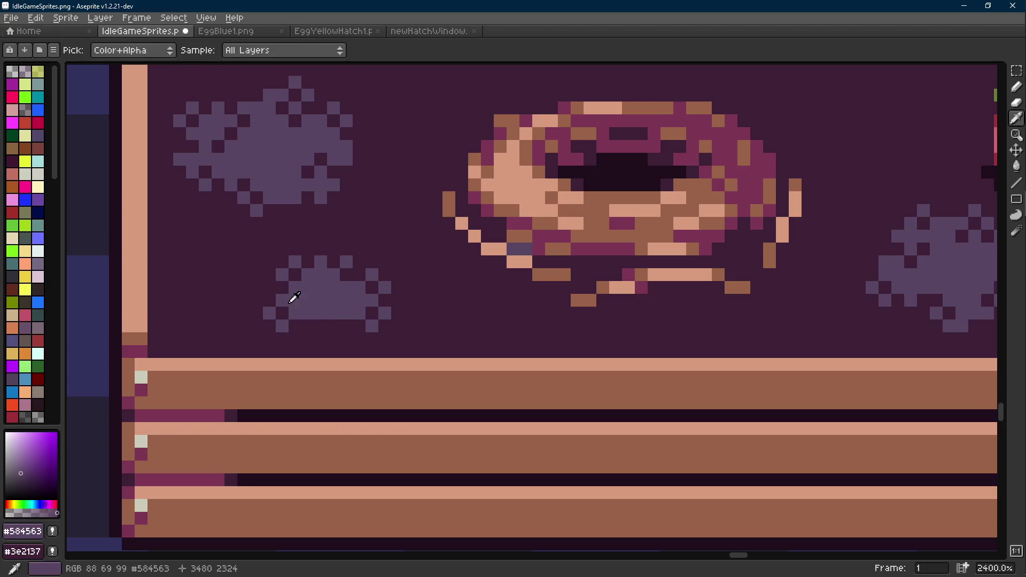
key("ctrl+s")
- Erase stray pixels from the lower-left stain, add a purple pixel, and save
left_click_drag(302, 295, 321, 321)
left_click(279, 301, "alt")
left_click(338, 302, "alt")
left_click(308, 320)
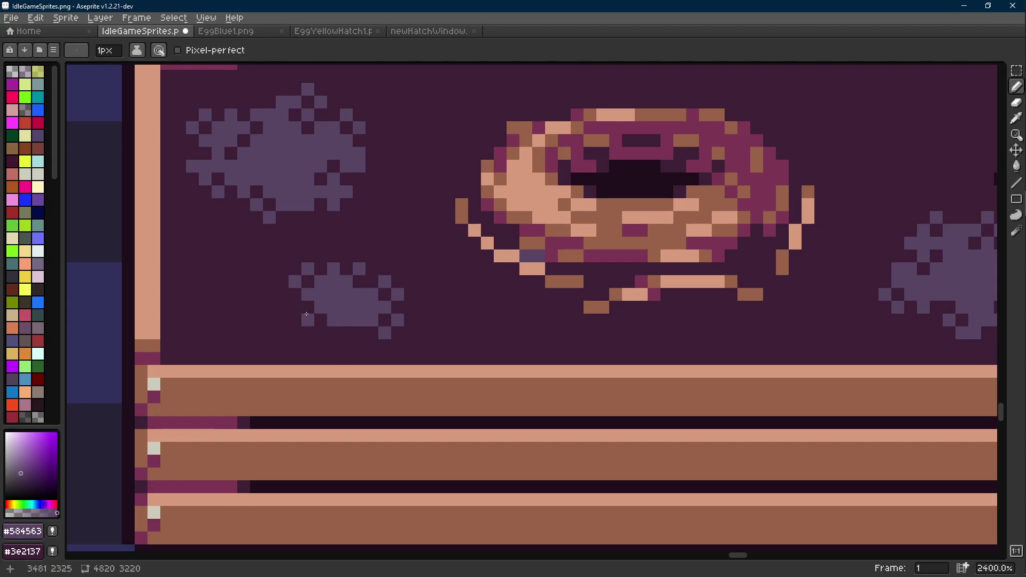
key("ctrl+s")
- Add another pixel to the lower-left stain, darken an edge pixel, and save
left_click(320, 332)
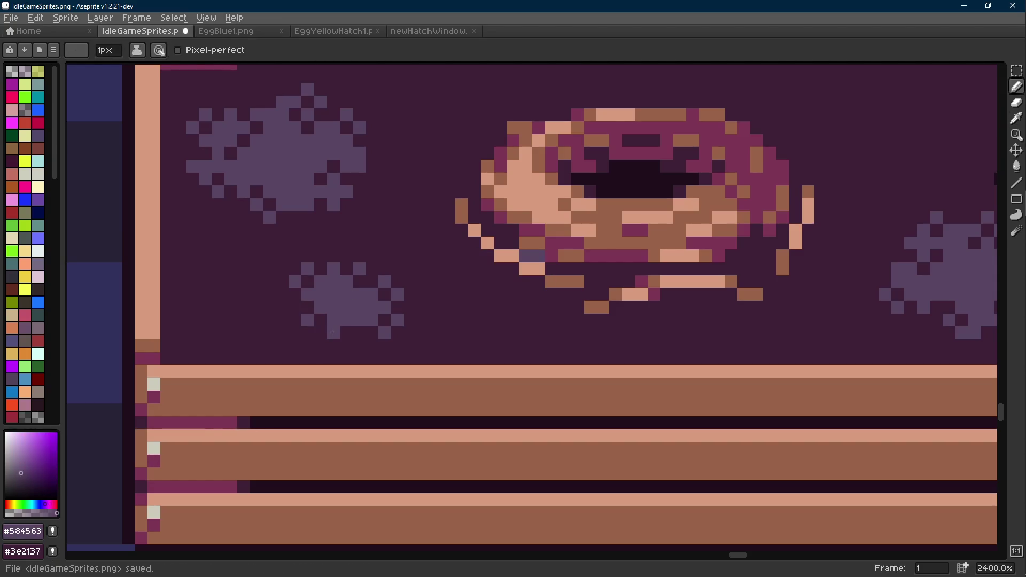
left_click(334, 339, "alt")
left_click(358, 321)
scroll(355, 319, "down", 2)
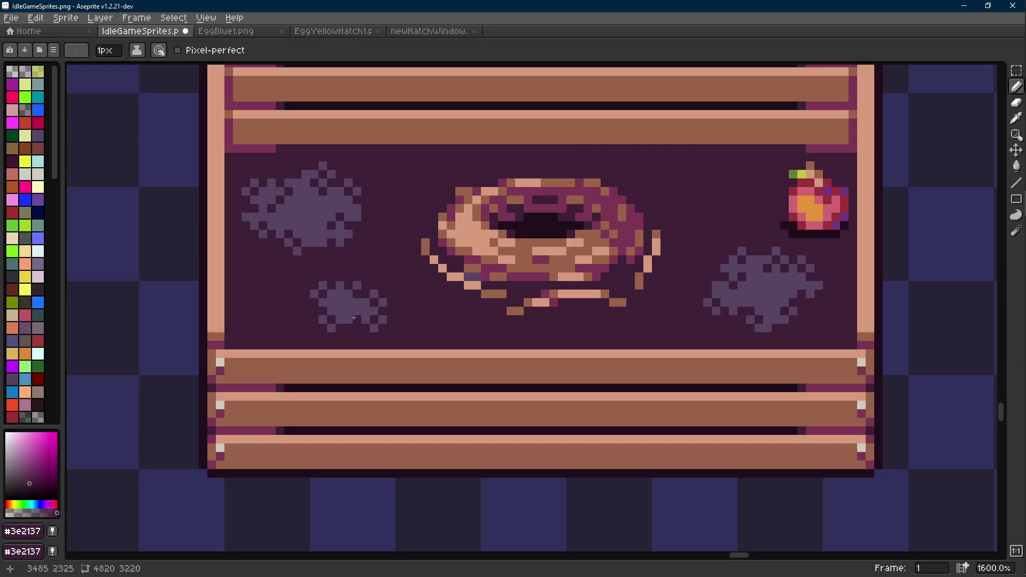
scroll(354, 317, "down", 5)
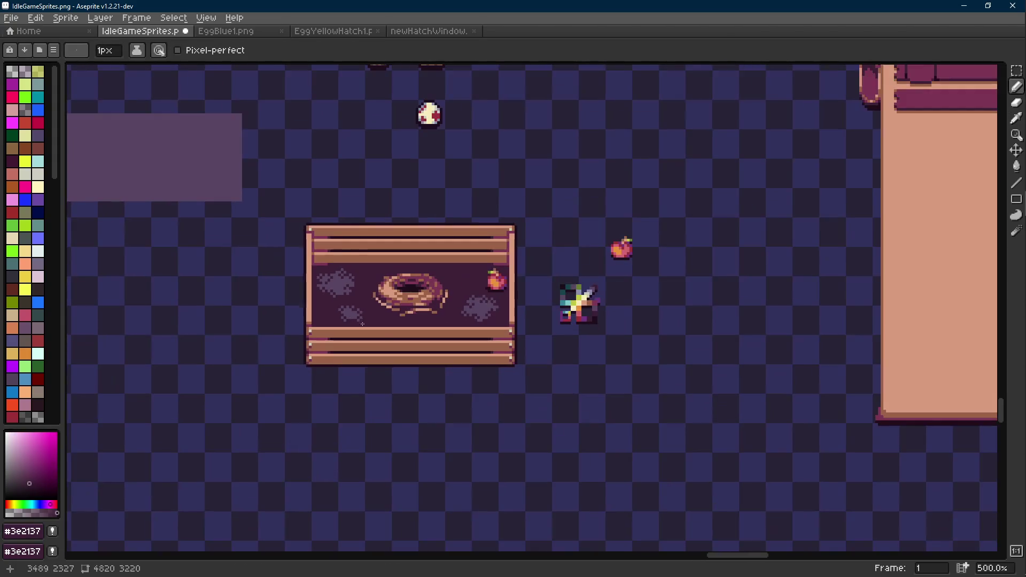
scroll(368, 337, "up", 7)
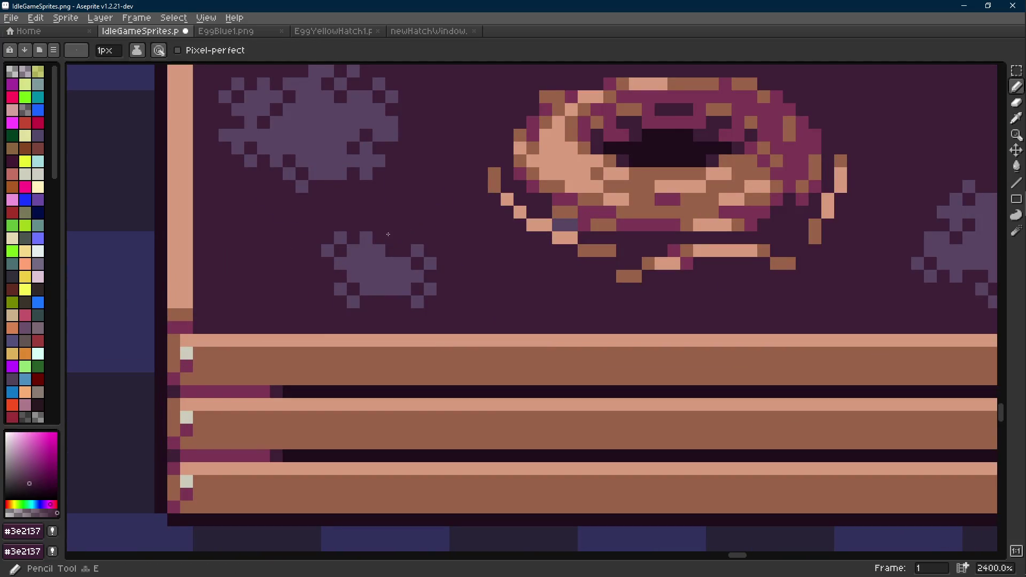
key("ctrl+s")
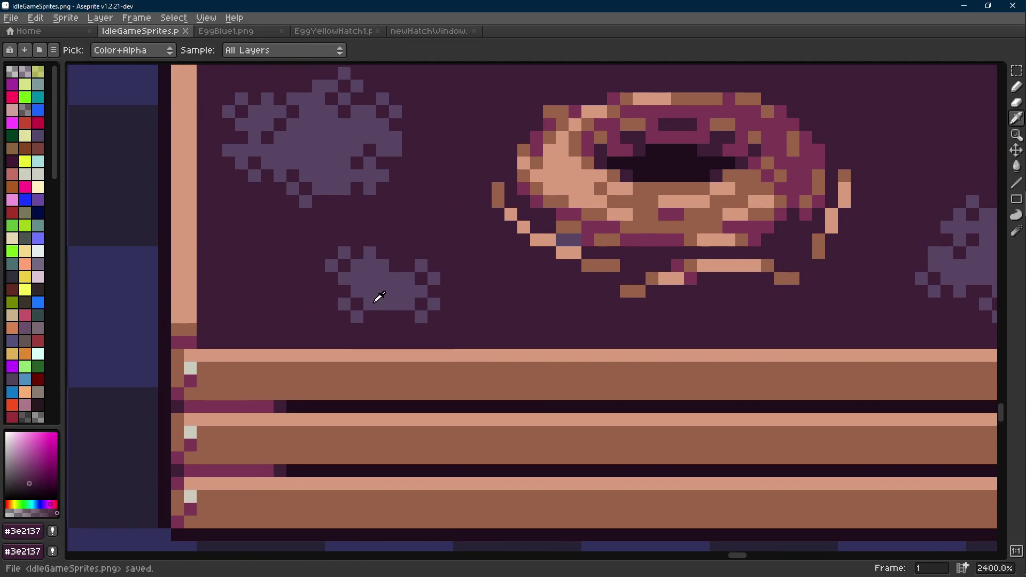
- Paint purple across the lower stain's top, fill its dark gap, and extend it left
left_click(378, 295, "alt")
left_click_drag(344, 291, 318, 291)
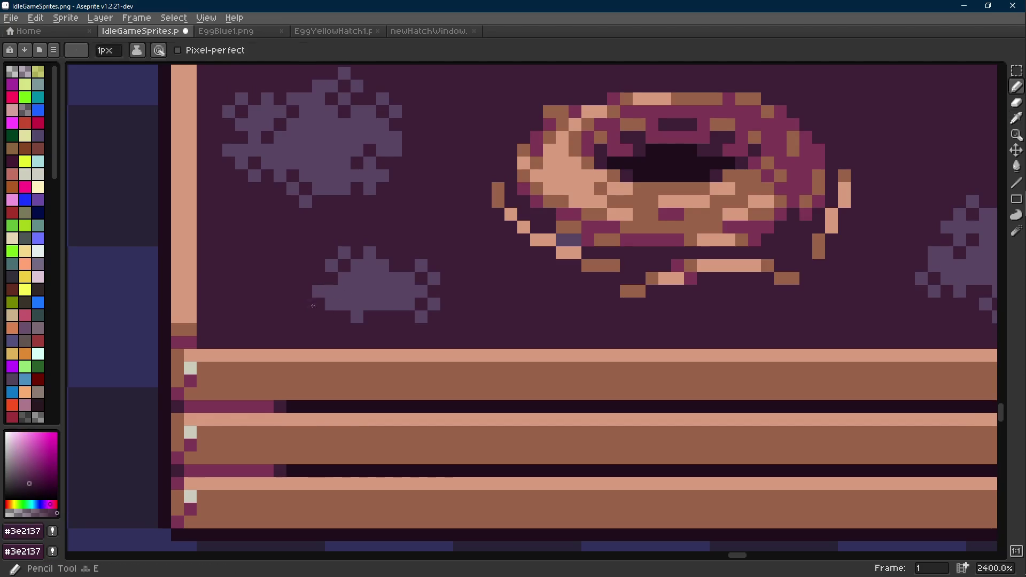
left_click(352, 311, "alt")
left_click(352, 316)
left_click(355, 297, "alt")
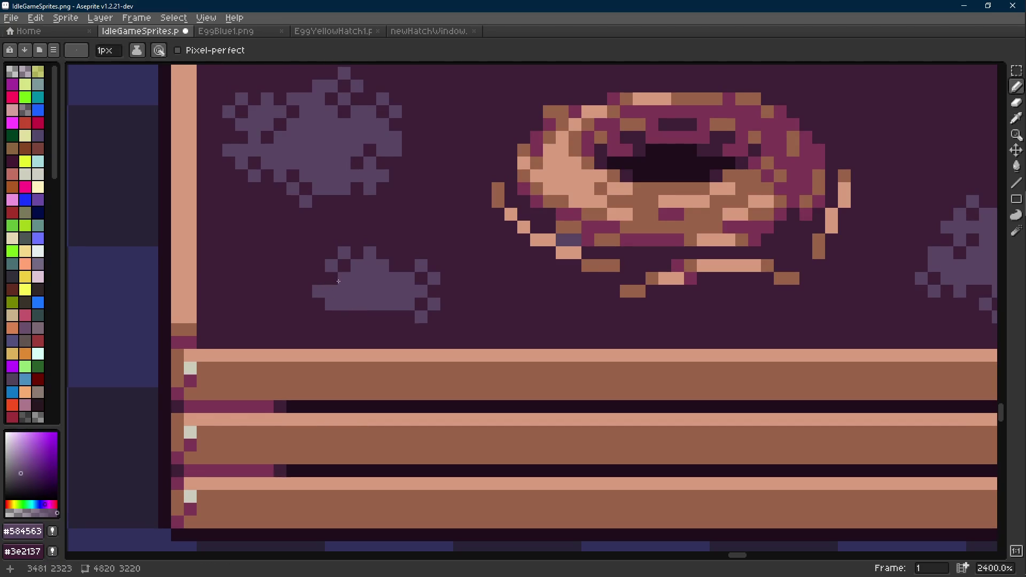
left_click(344, 270)
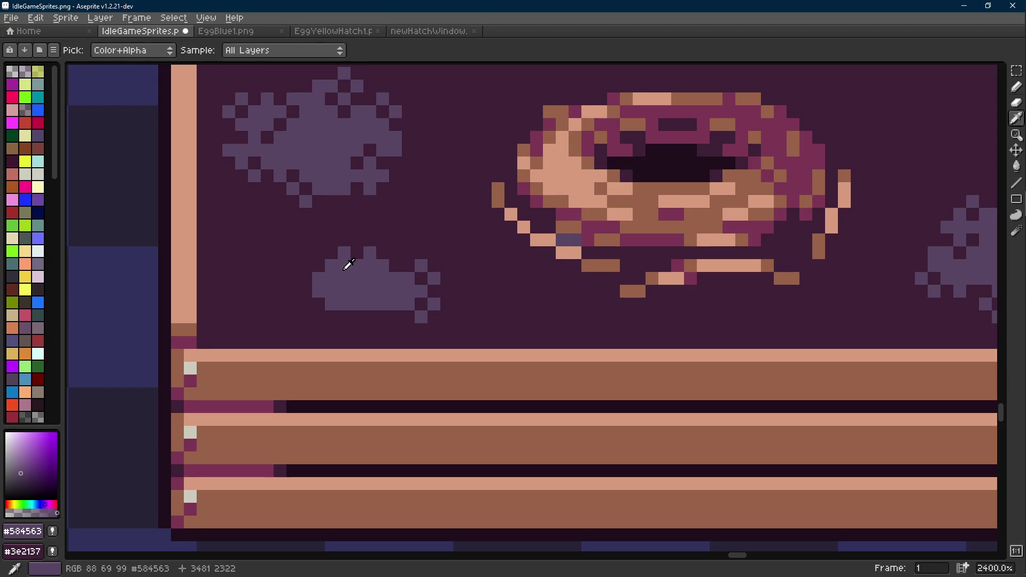
left_click(305, 265)
scroll(458, 284, "down", 5)
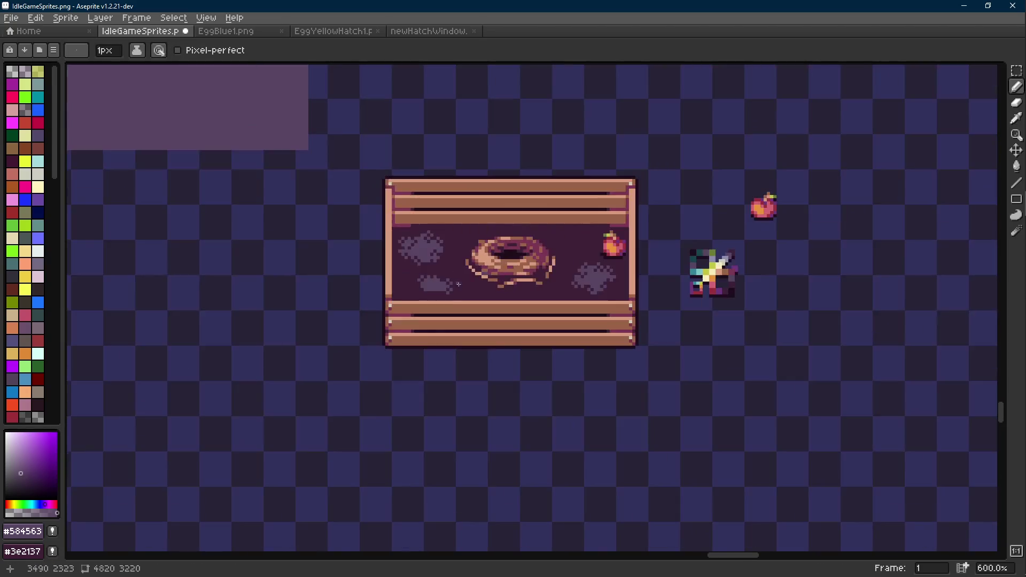
scroll(457, 284, "down", 2)
scroll(374, 292, "up", 8)
- Extend the lower stain's bottom edge with purple pixels, clearing one stray pixel
left_click(373, 291, "alt")
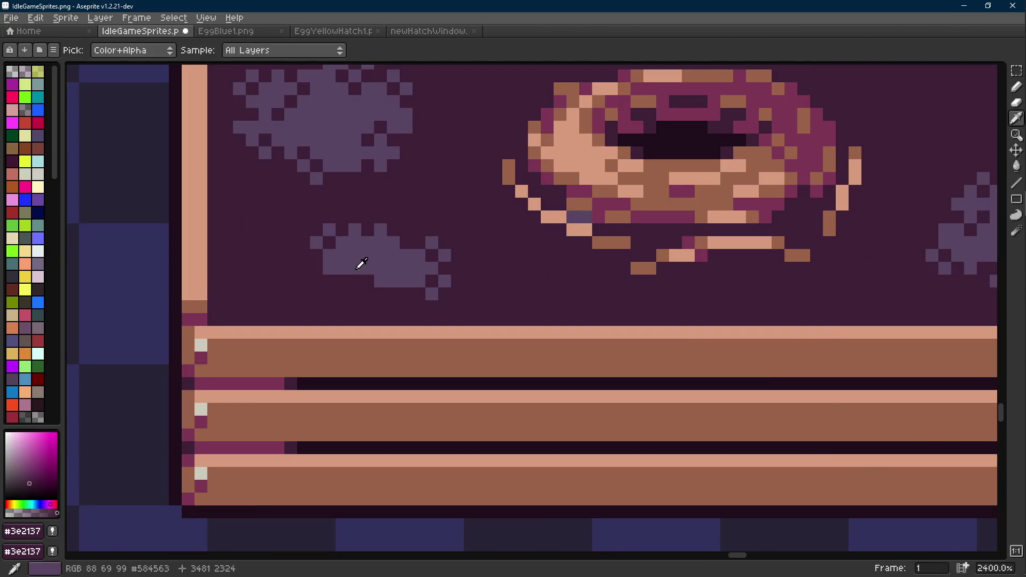
left_click(356, 270, "alt")
left_click(368, 294)
left_click(342, 281)
right_click(342, 280)
left_click(342, 294)
left_click(355, 294)
left_click(353, 304)
- Shape the lower stain's bottom-left edge and save the sprite
left_click(330, 281)
left_click(317, 293)
left_click(329, 306)
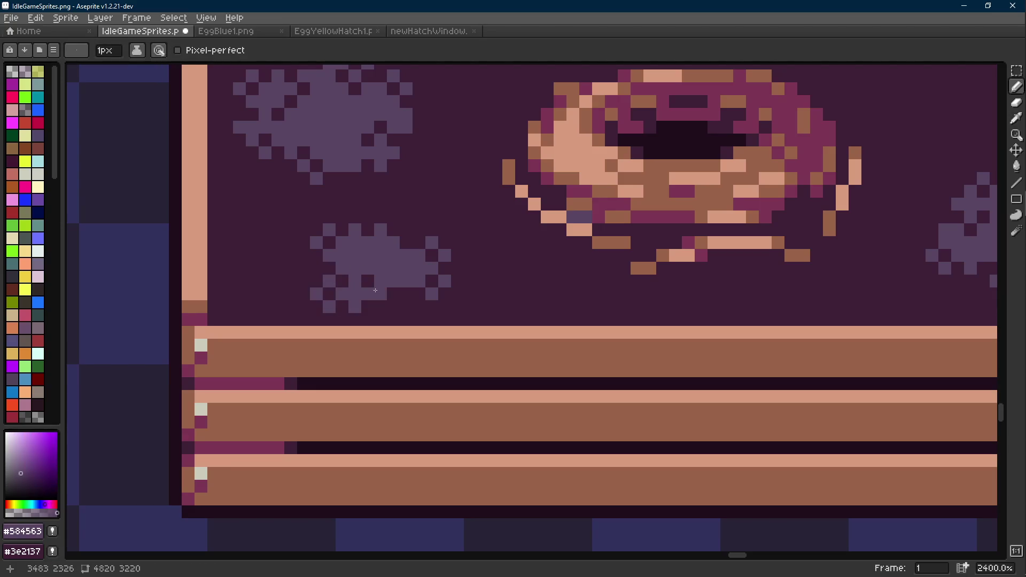
scroll(375, 290, "down", 8)
scroll(390, 295, "up", 8)
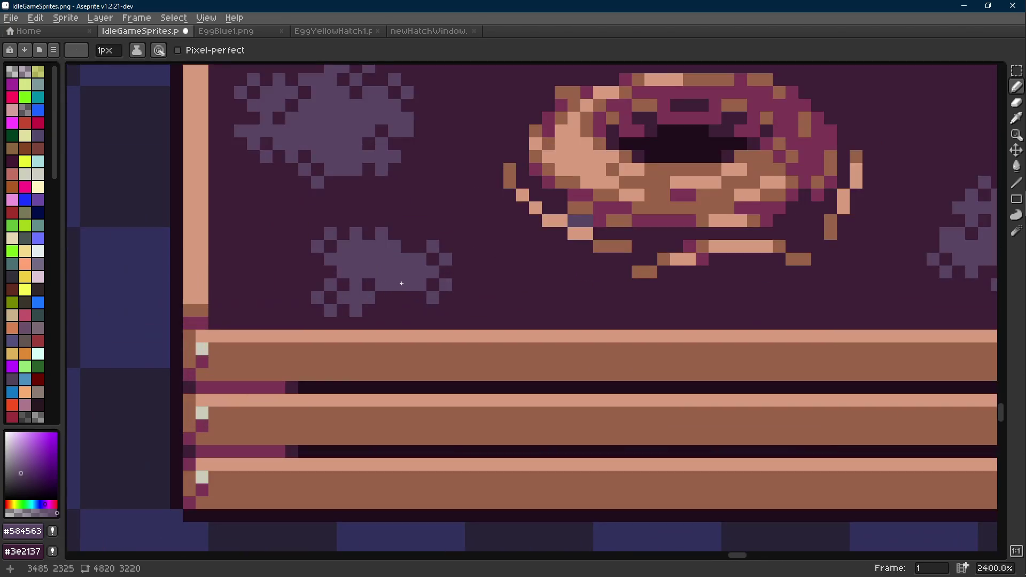
left_click(412, 288, "alt")
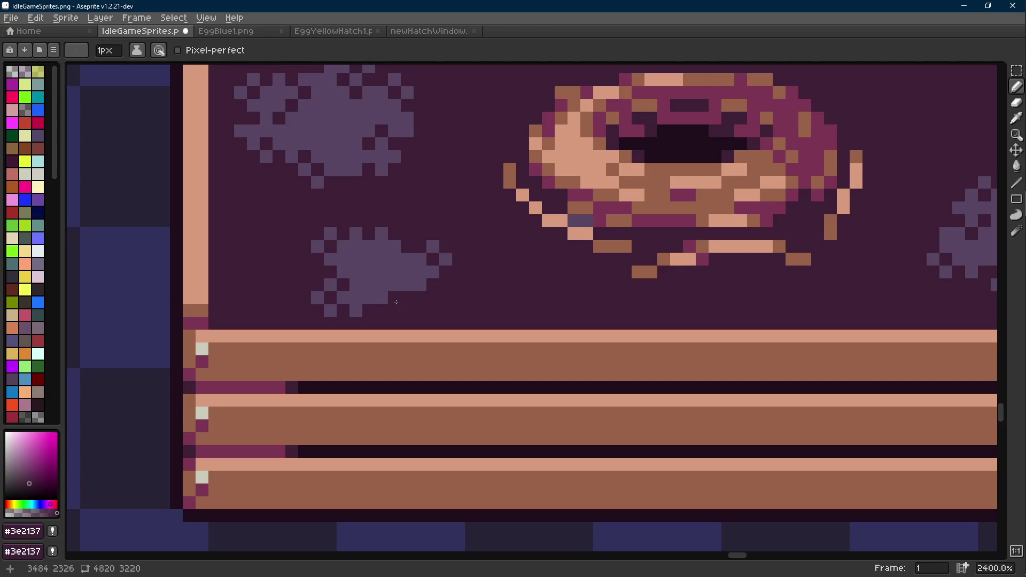
key("ctrl+s")
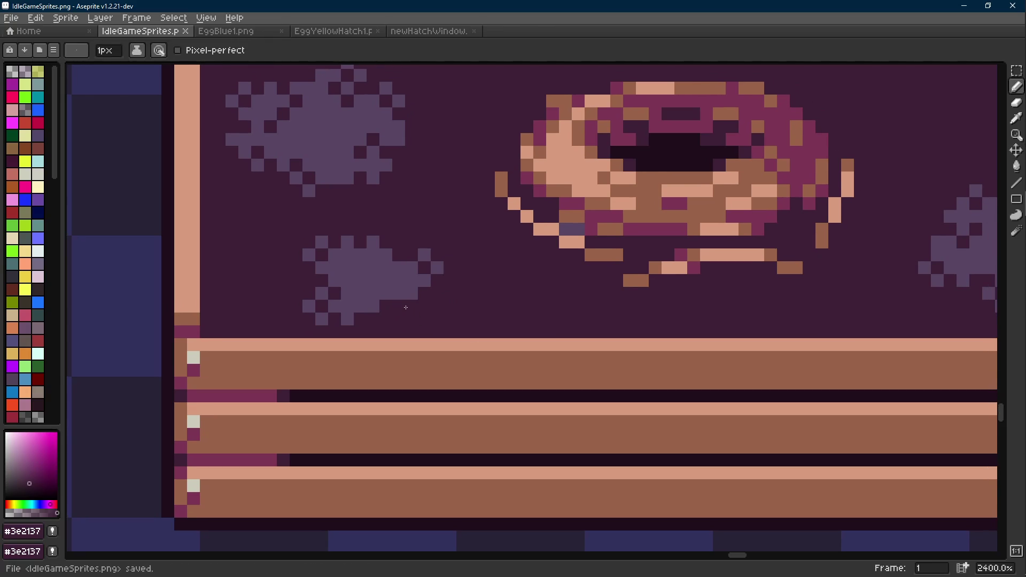
- Trim the lower stain's right edge and move a selected block of it right
left_click(437, 267)
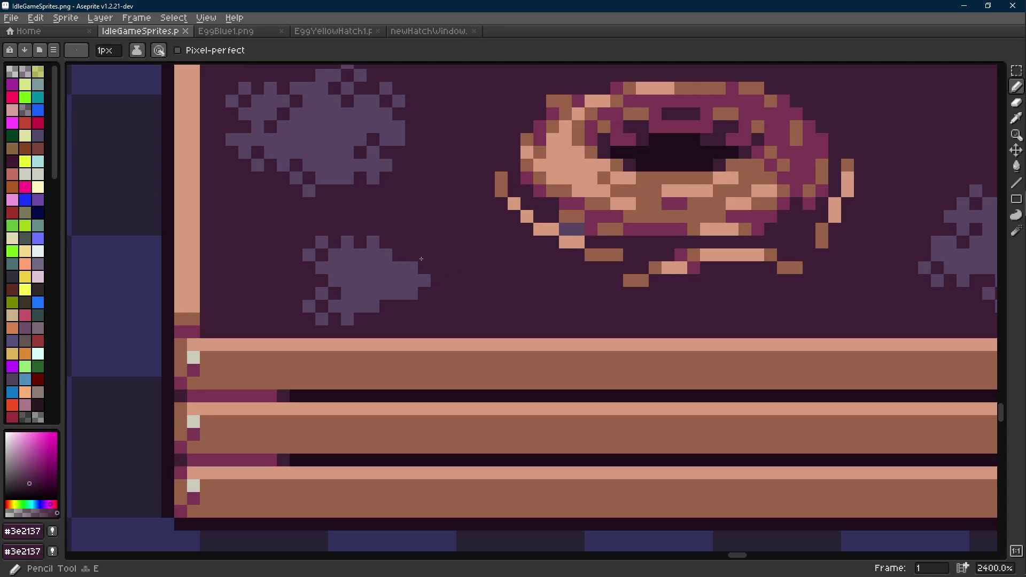
mouse_move(412, 268)
left_mouse_down()
mouse_move(412, 293)
mouse_move(378, 302)
left_mouse_up()
left_click(399, 281)
key("m")
mouse_move(301, 236)
left_mouse_down()
mouse_move(355, 275)
mouse_move(332, 266)
mouse_move(419, 279)
mouse_move(411, 294)
mouse_move(426, 286)
left_mouse_up()
key("b")
left_click(403, 280, "alt")
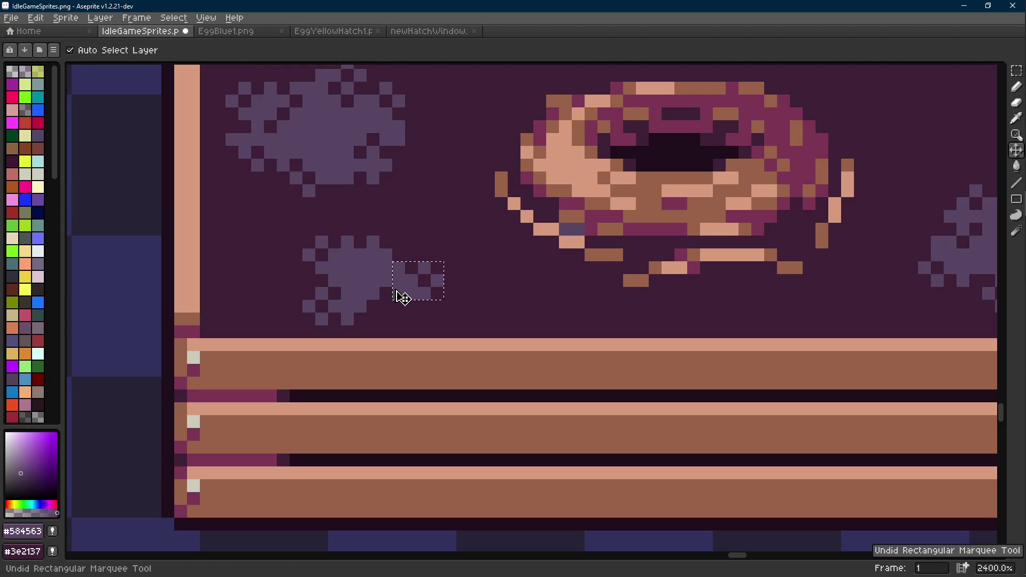
key("ctrl+z")
key("ctrl+z")
key("m")
mouse_move(337, 259)
left_mouse_down()
mouse_move(419, 256)
mouse_move(411, 250)
left_mouse_up()
- Clear the lower stain's bottom pixels with background colour and save
left_click(391, 295, "alt")
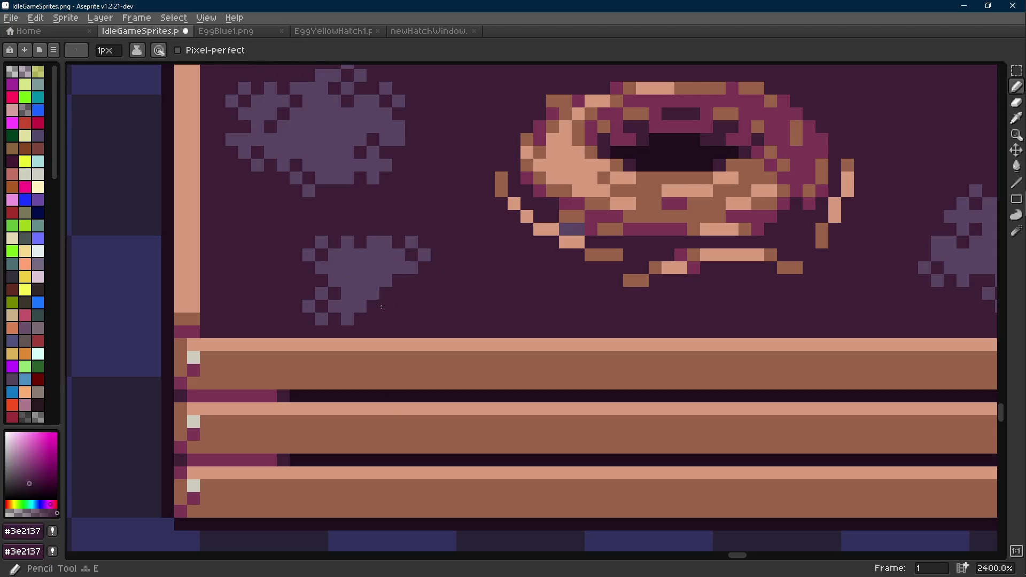
left_click_drag(364, 306, 322, 319)
left_click(361, 263, "alt")
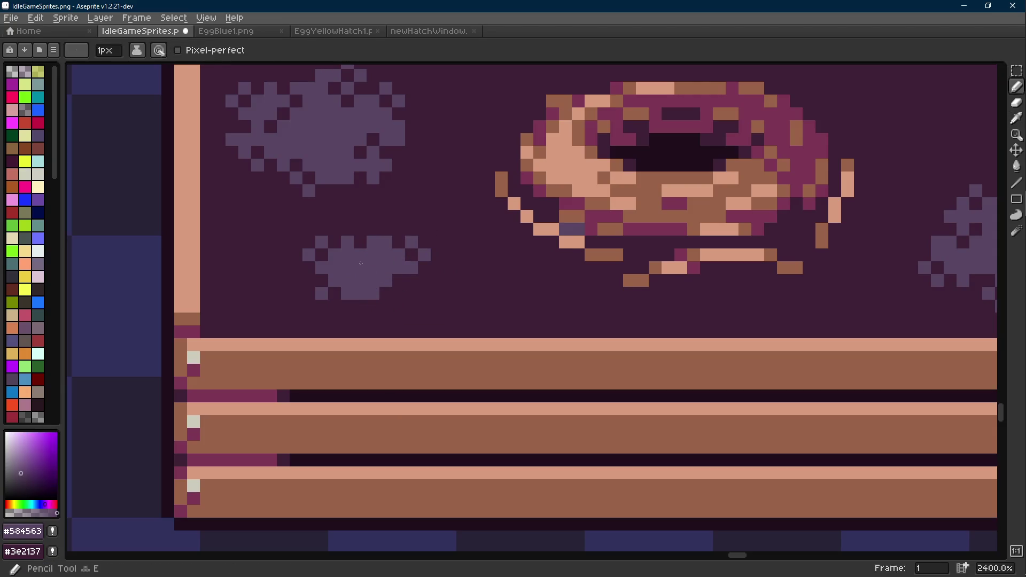
left_click_drag(432, 272, 445, 290)
key("ctrl+s")
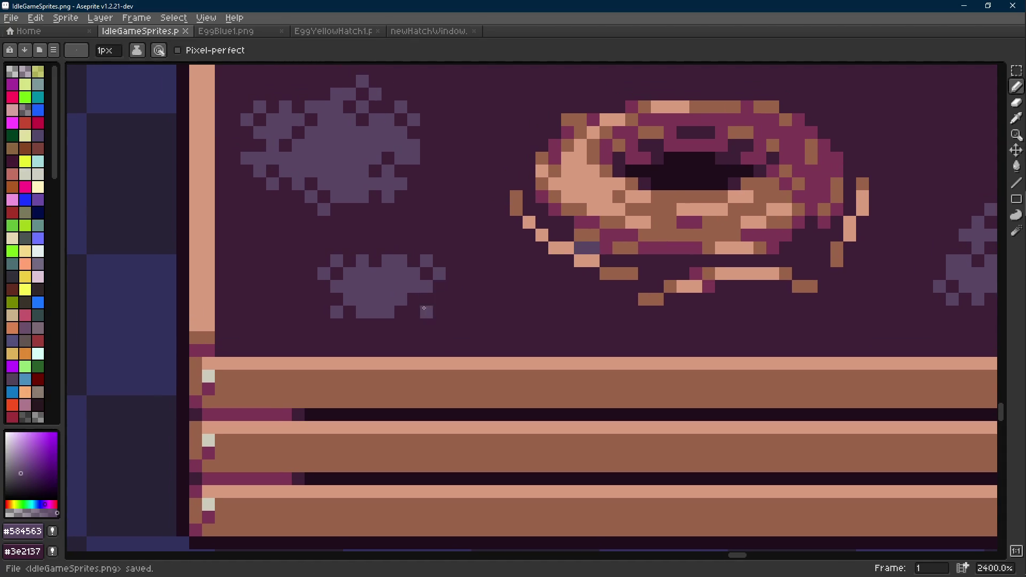
- Move the whole lower-left stain right and down, fill the leftover hole dark, and save
scroll(401, 323, "down", 8)
scroll(388, 321, "up", 6)
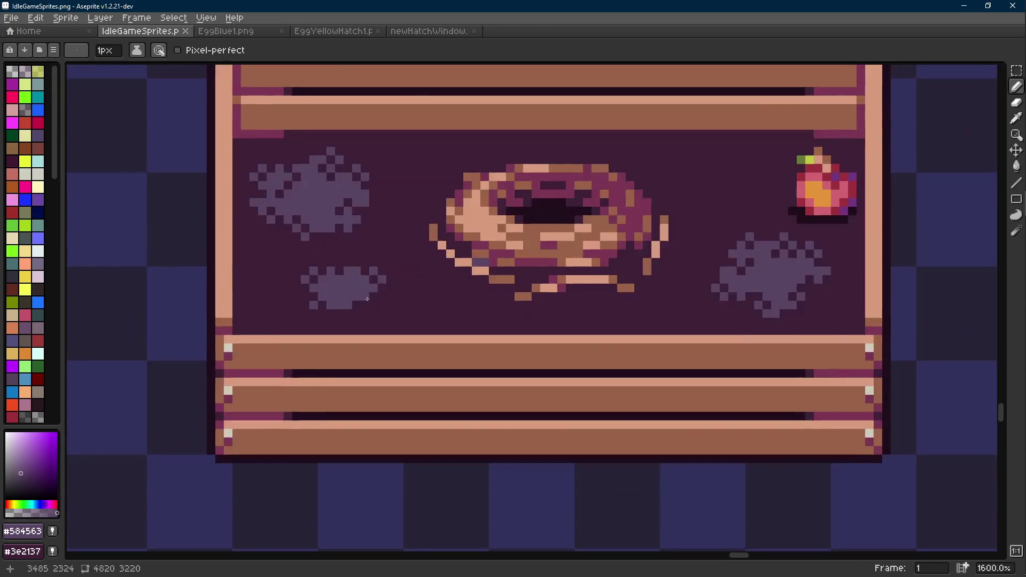
key("r")
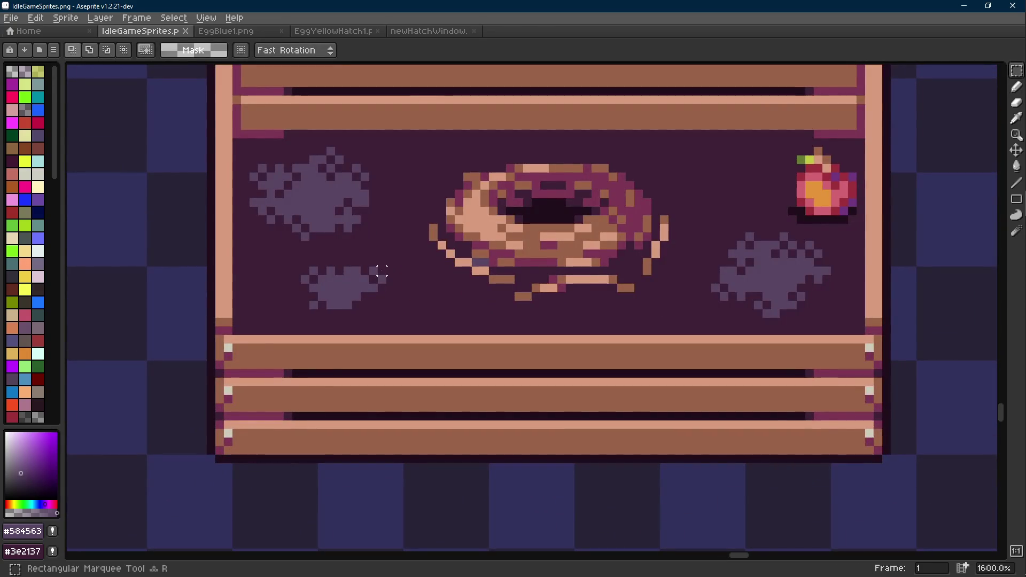
left_click_drag(388, 264, 298, 312)
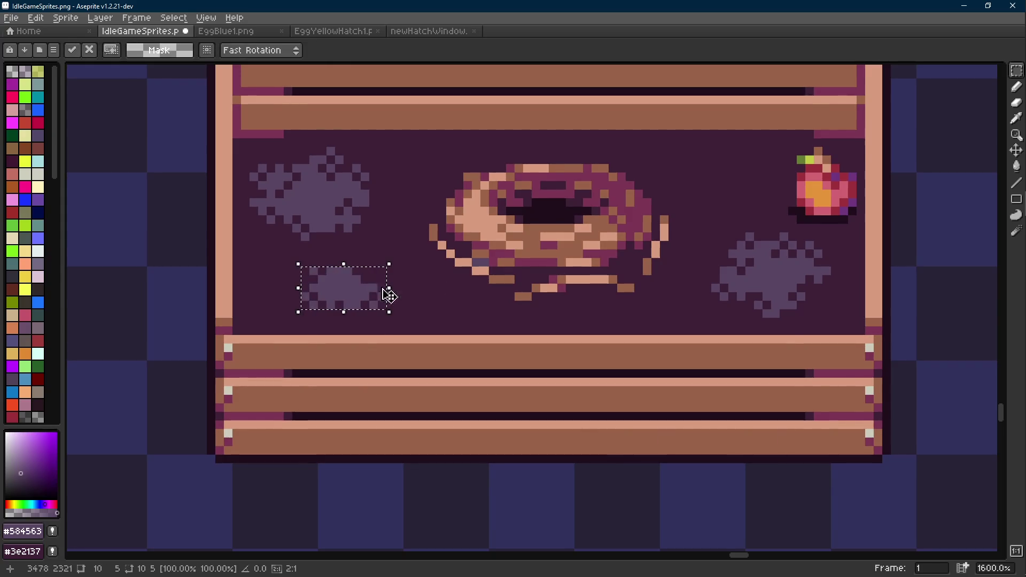
left_click_drag(373, 288, 408, 306)
key("g")
left_click(400, 262, "alt")
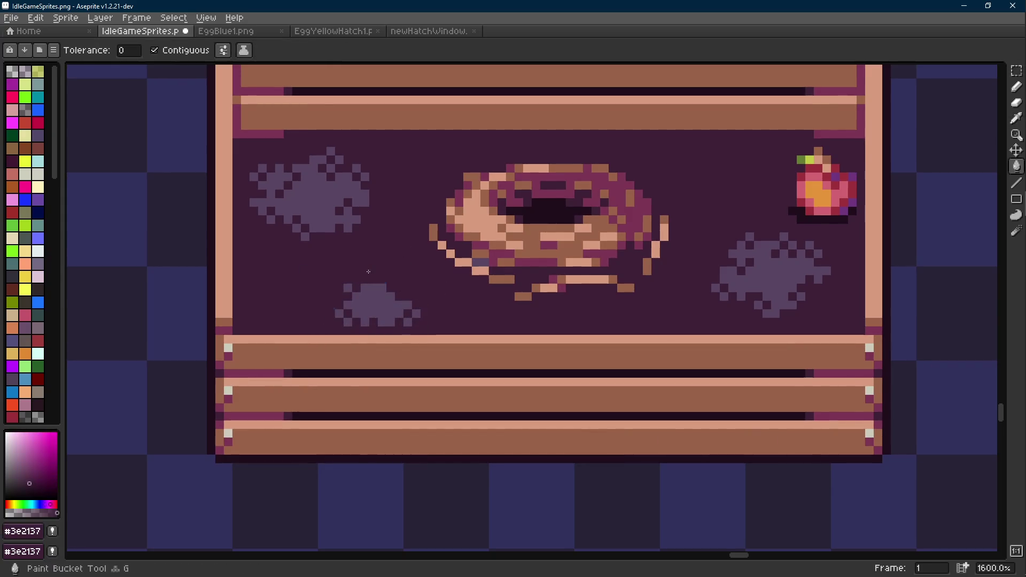
left_click(369, 269)
scroll(370, 268, "down", 4)
key("ctrl+s")
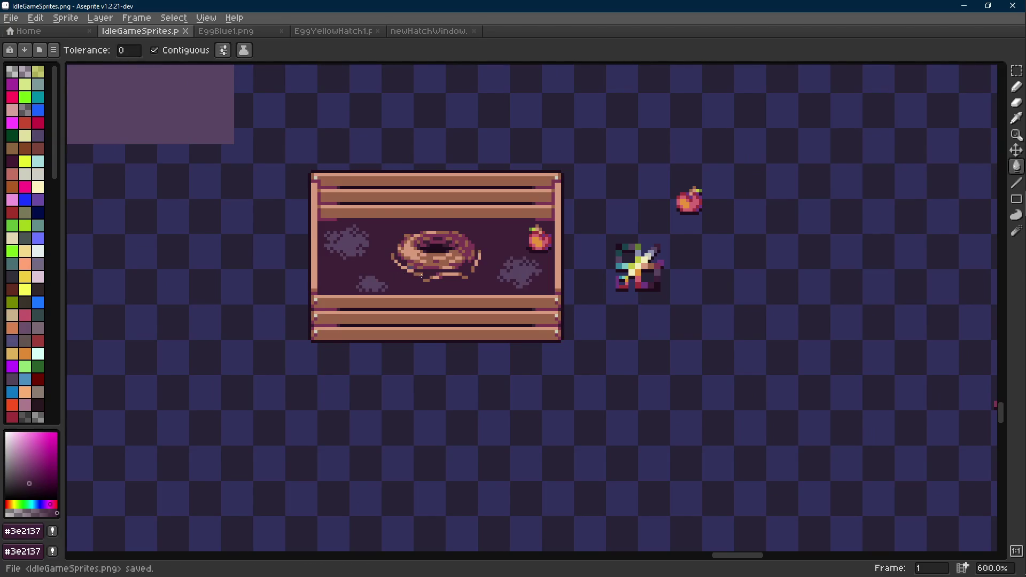
scroll(421, 275, "up", 6)
- Darken a pixel beside the donut and extend the stain up and to the right
key("b")
left_click(448, 244)
scroll(448, 245, "down", 5)
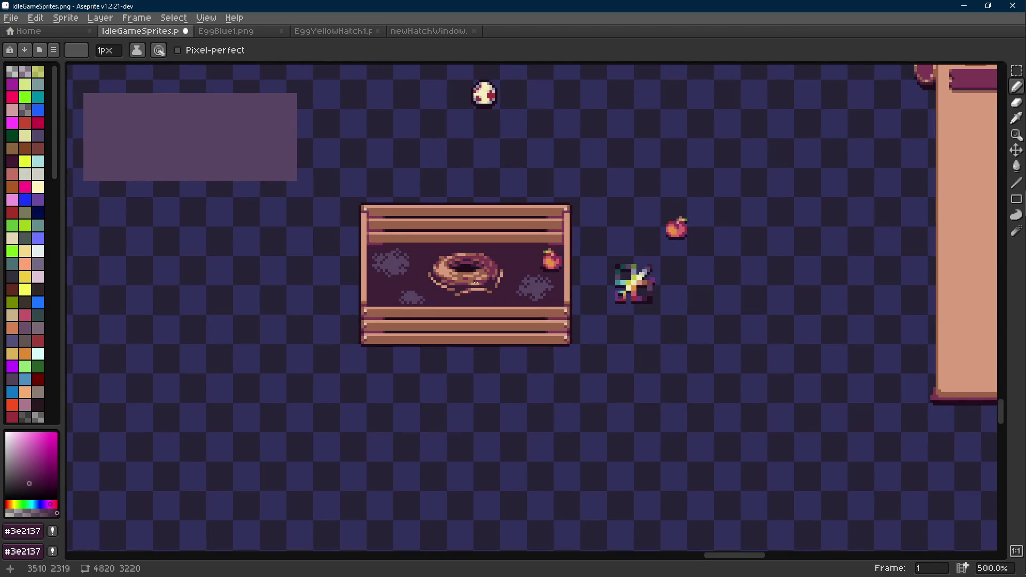
scroll(408, 283, "up", 5)
left_click(408, 283, "alt")
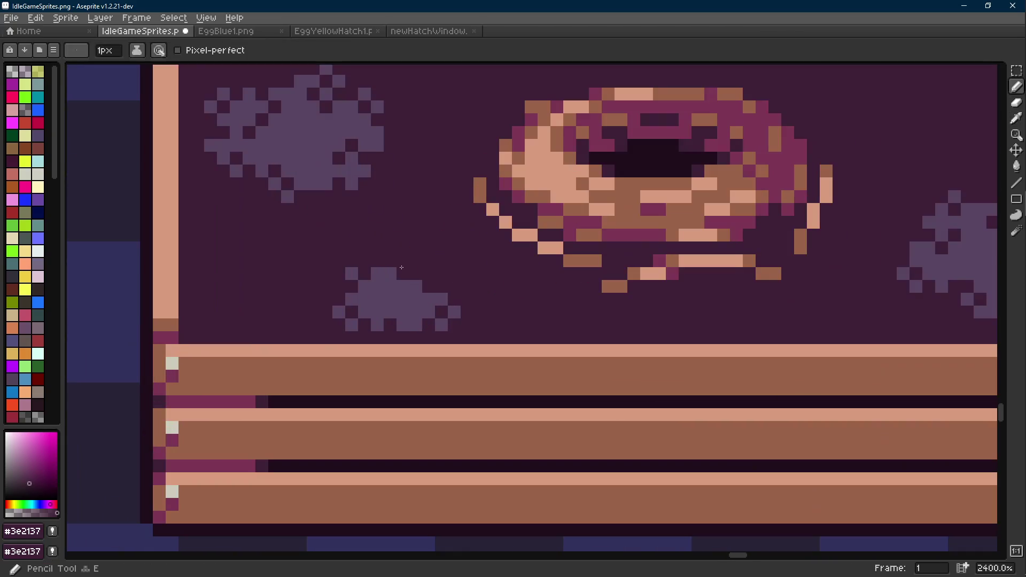
left_click(416, 272)
left_click(429, 272)
left_click(446, 288)
- Shift part of the stain one pixel left and clear the leftover column with dark
key("m")
left_click_drag(460, 253, 411, 291)
left_click(492, 247, "alt")
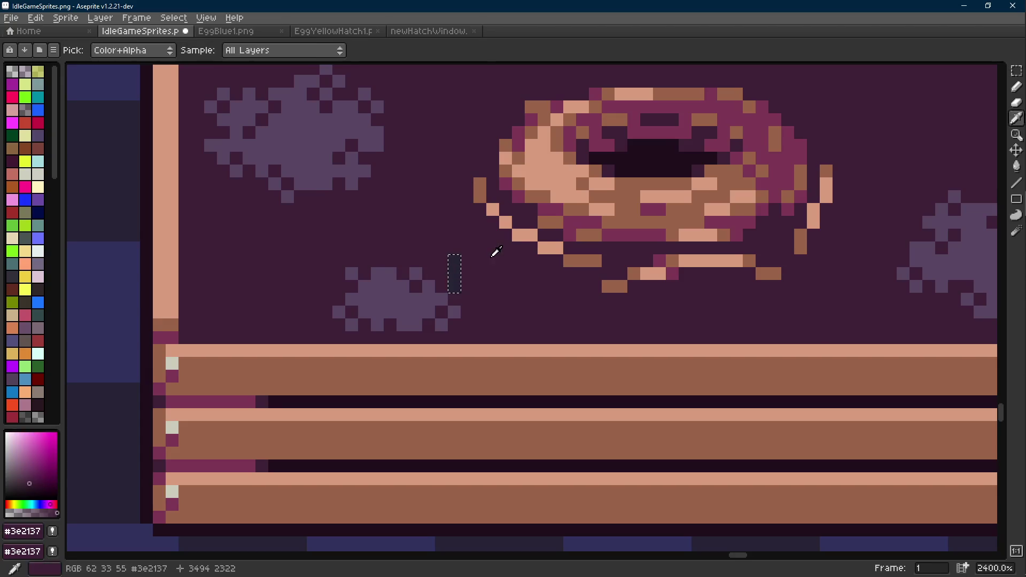
key("b")
left_click_drag(454, 259, 452, 267)
scroll(453, 267, "down", 8)
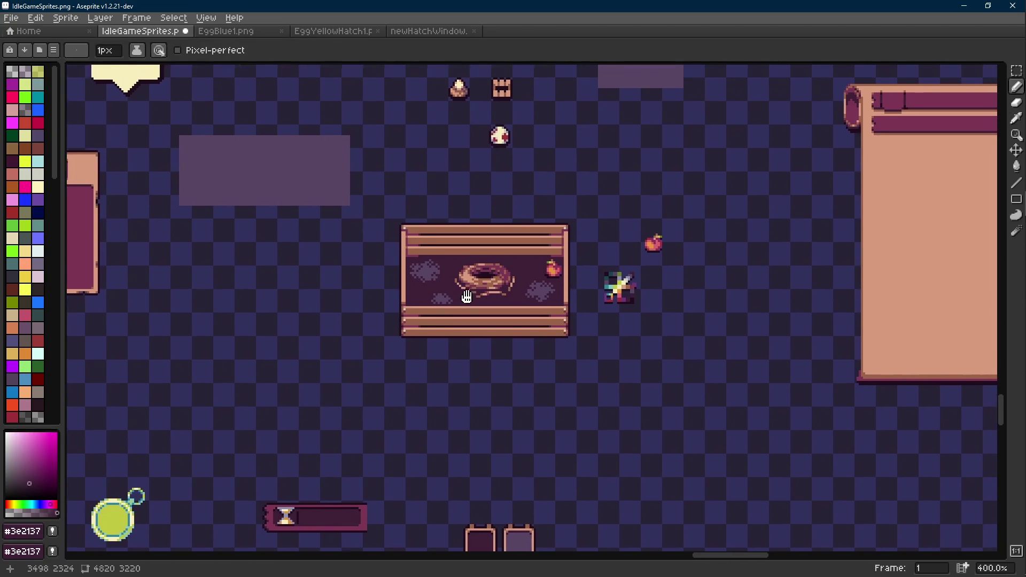
scroll(404, 285, "up", 5)
- Select the small purple stain and nudge it up one pixel
key("i")
scroll(405, 285, "up", 1)
key("b")
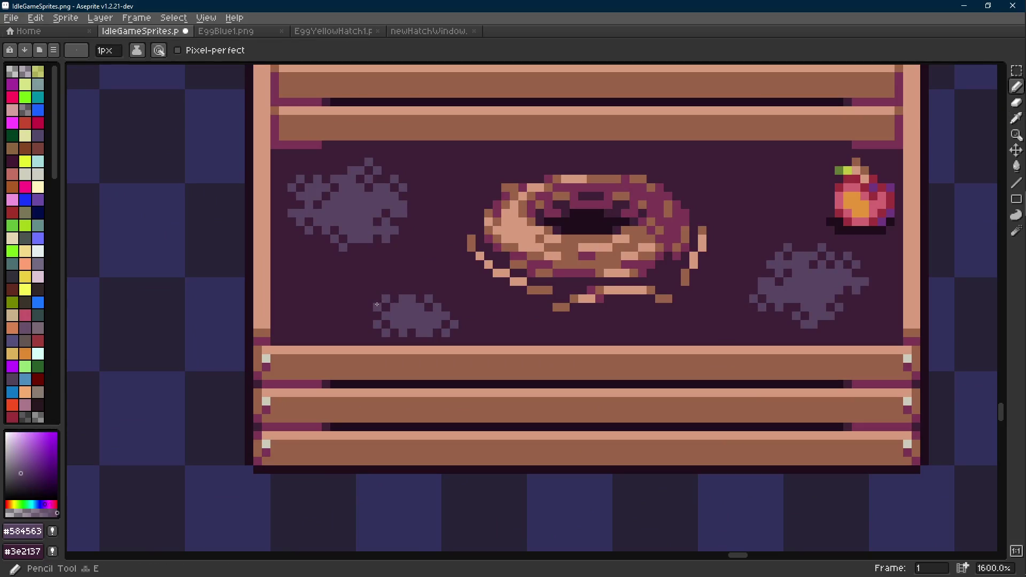
scroll(467, 321, "down", 6)
scroll(467, 321, "down", 1)
scroll(470, 329, "up", 6)
key("m")
mouse_move(420, 282)
left_mouse_down()
mouse_move(333, 311)
mouse_move(390, 298)
left_mouse_up()
key("ctrl+d")
- Fill the gap under the stain with dark purple #3e2137 and save the sprite sheet
key("g")
left_click(411, 303, "alt")
left_click(411, 303)
key("ctrl+s")
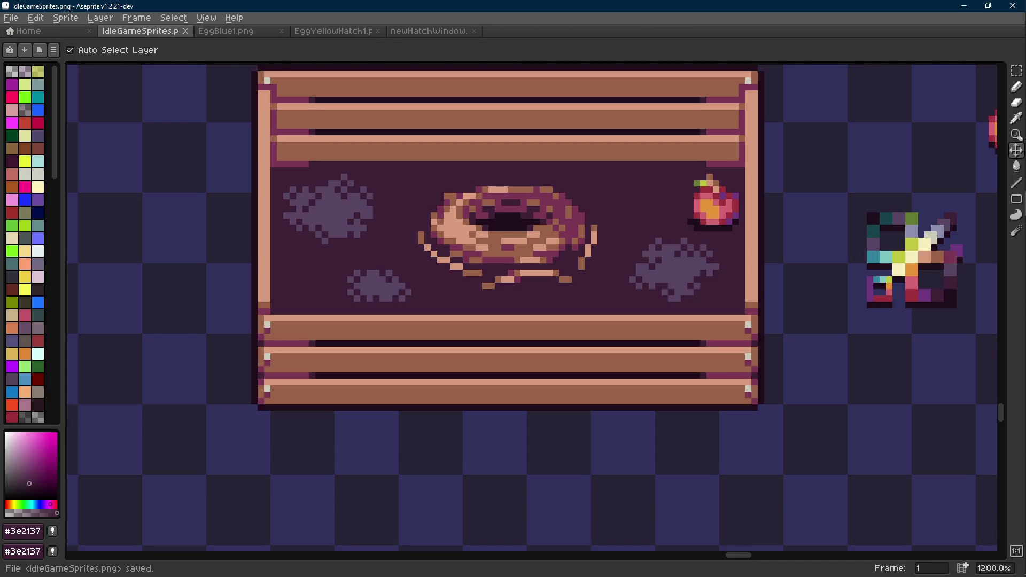
key("alt+Tab")
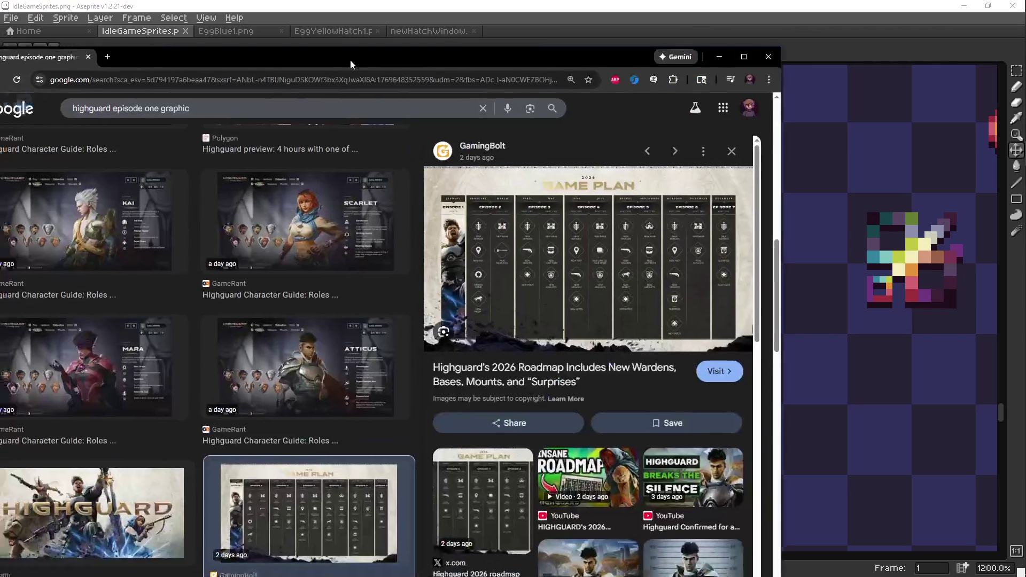
- Reposition the Chrome window slightly, then close the browser
left_click_drag(350, 60, 361, 42)
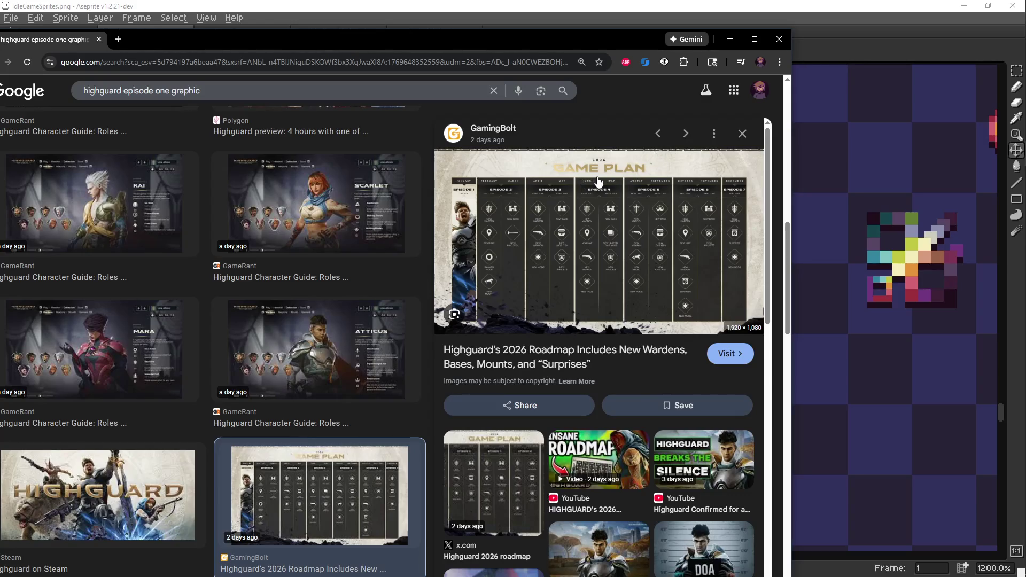
left_click(779, 42)
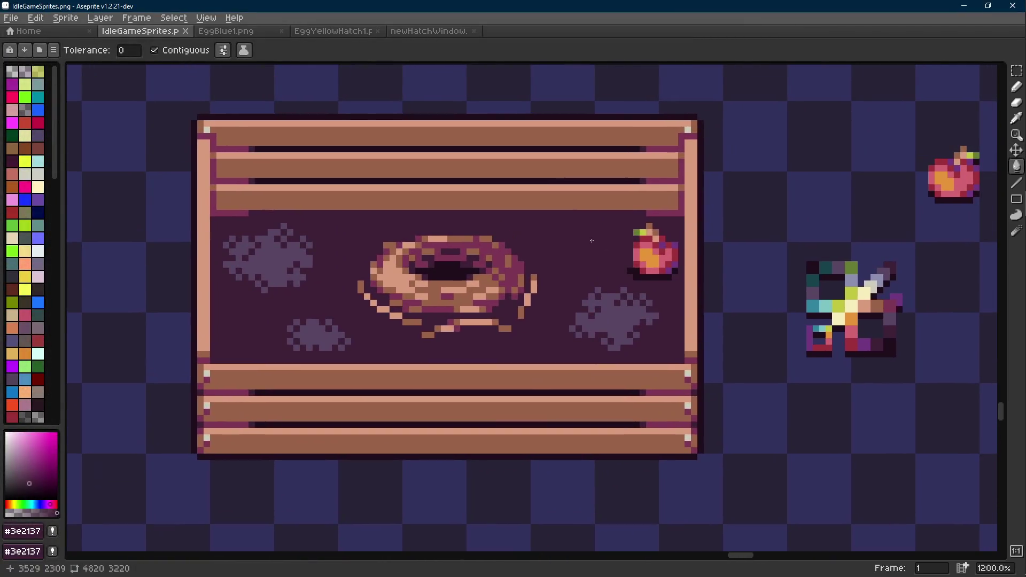
- Select the whole crate, make a new 80x54 sprite from it, and open its Save dialog
scroll(535, 301, "down", 5)
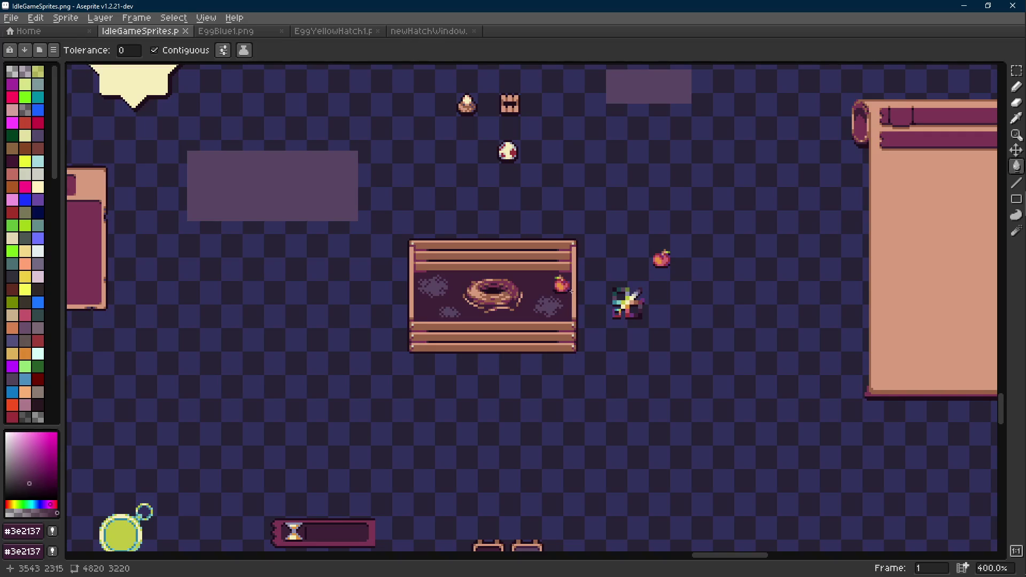
scroll(573, 270, "up", 5)
key("m")
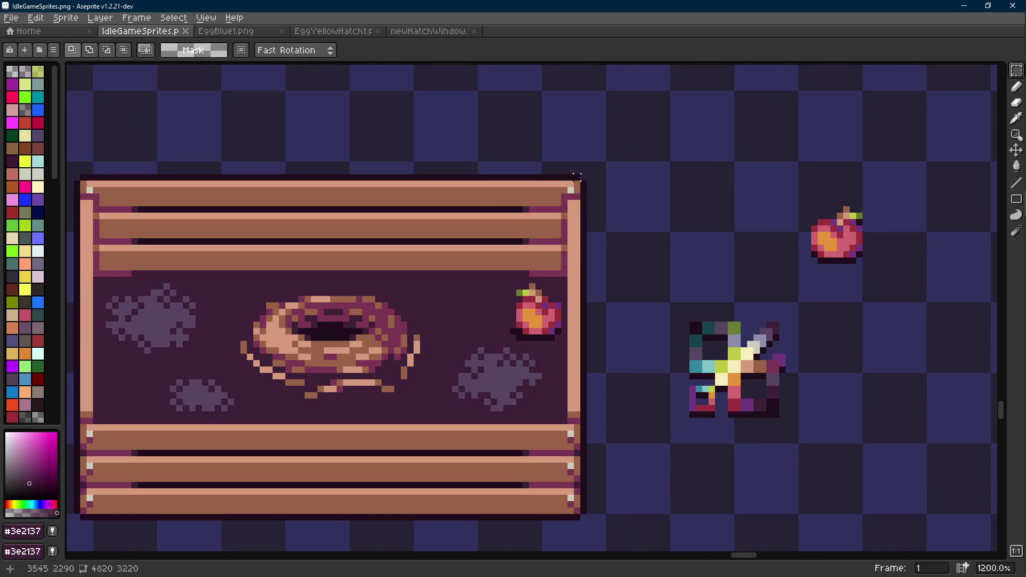
mouse_move(583, 176)
left_mouse_down()
mouse_move(636, 155)
mouse_move(514, 246)
left_mouse_up()
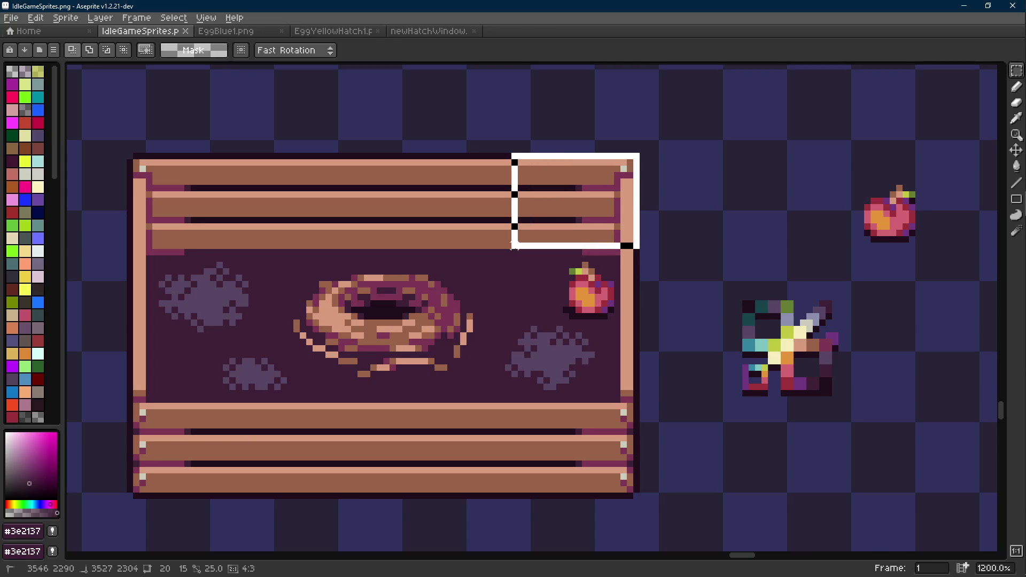
mouse_move(514, 247)
left_mouse_down()
mouse_move(199, 433)
mouse_move(135, 496)
left_mouse_up()
scroll(290, 488, "down", 3)
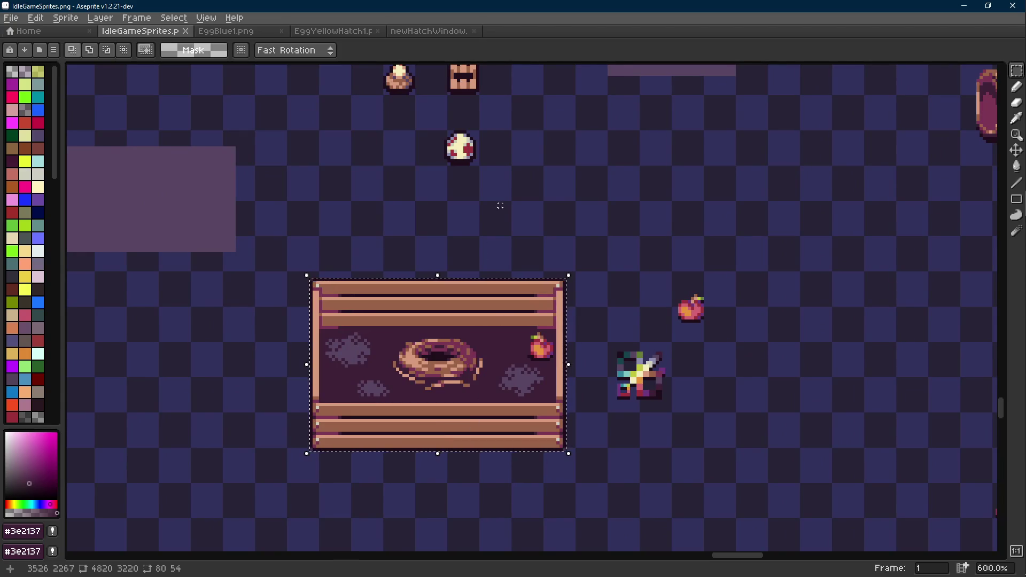
key("ctrl+alt+n")
key("ctrl+s")
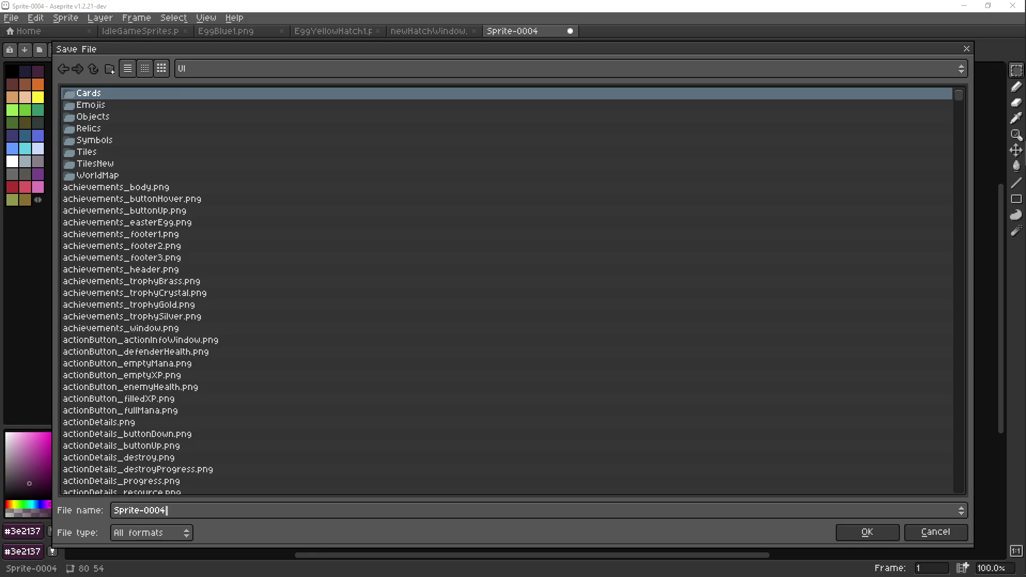
- Save the crate as newHatchWindow.png, overwriting the existing file
left_click(203, 512)
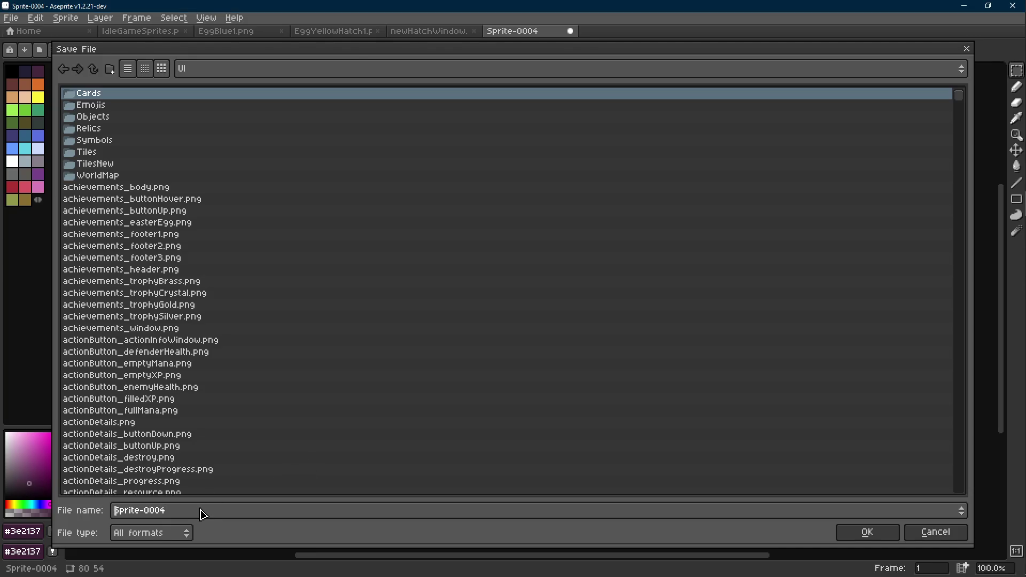
key("ctrl+a")
type("newhat")
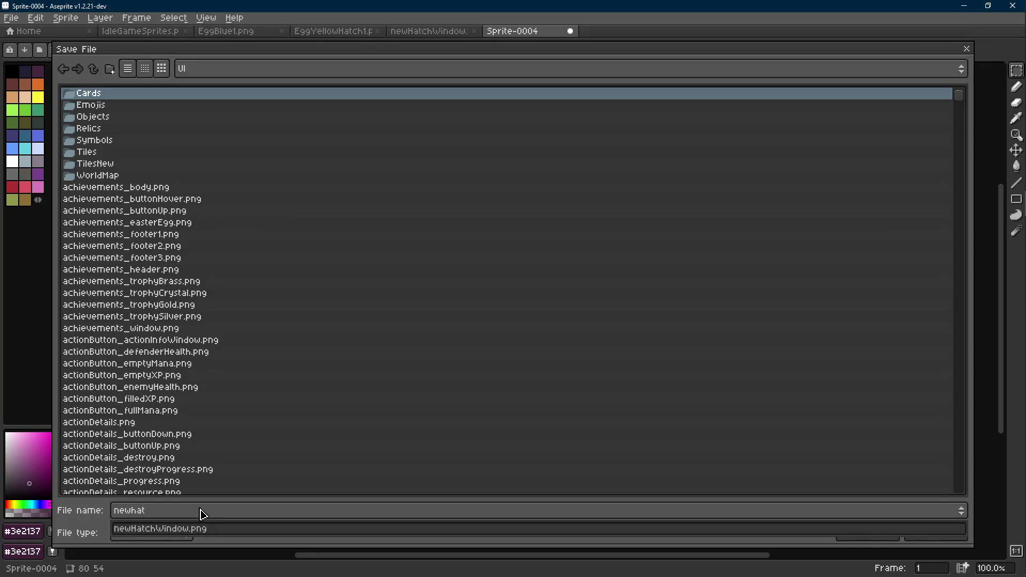
key("Return")
left_click(444, 319)
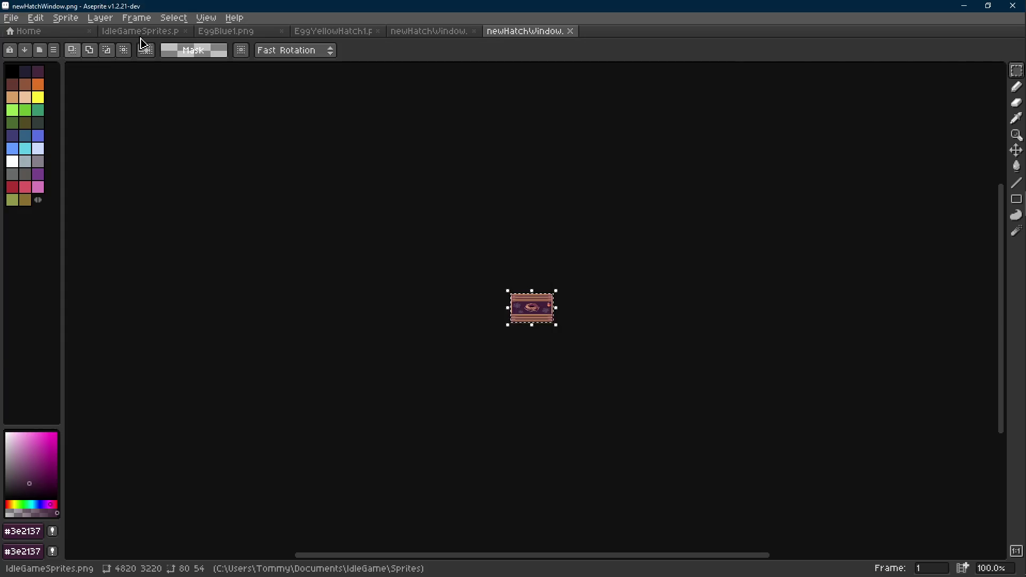
- On the IdleGameSprites sheet, draw a straight near-black #1f0e1c line across the crate
left_click(140, 32)
scroll(556, 192, "up", 1)
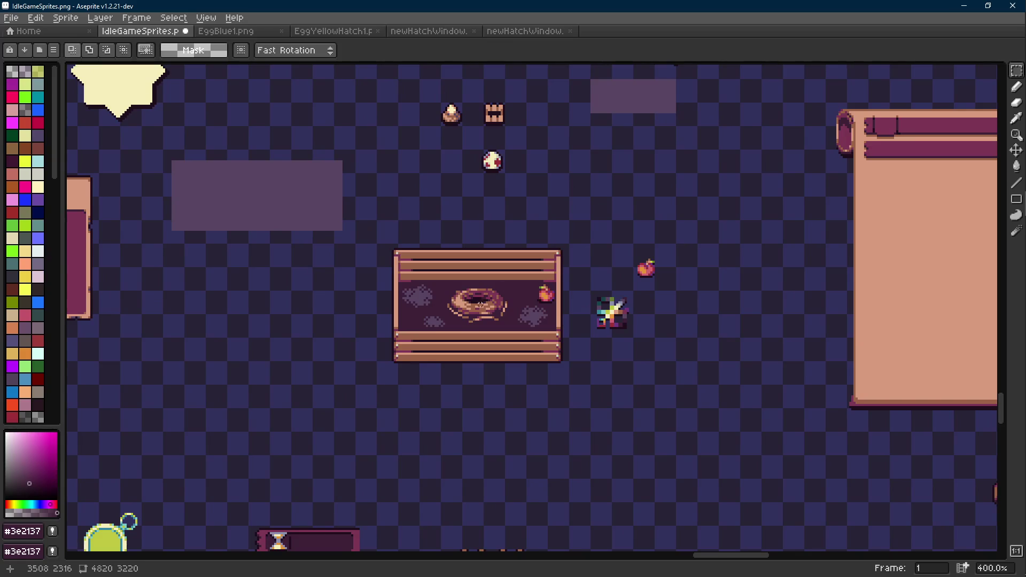
scroll(479, 300, "up", 5)
key("b")
left_click(320, 230, "alt")
key("l")
mouse_move(296, 273)
left_mouse_down()
mouse_move(826, 271)
mouse_move(812, 271)
left_mouse_up()
key("i")
left_click(503, 284)
key("b")
scroll(295, 271, "down", 4)
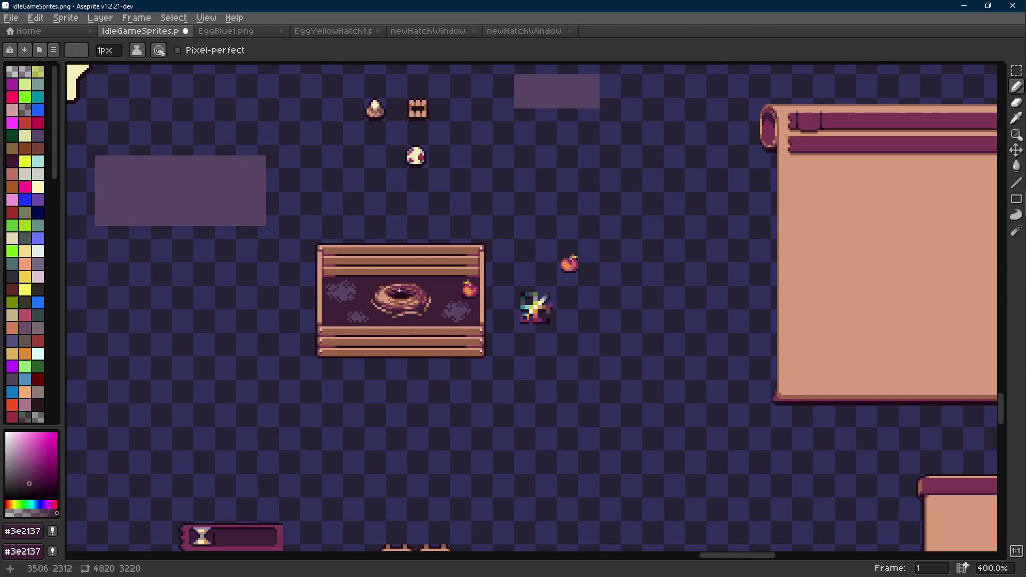
scroll(400, 290, "up", 3)
- Select the whole crate, save the sheet, and paste the crate into newHatchWindow in place
key("m")
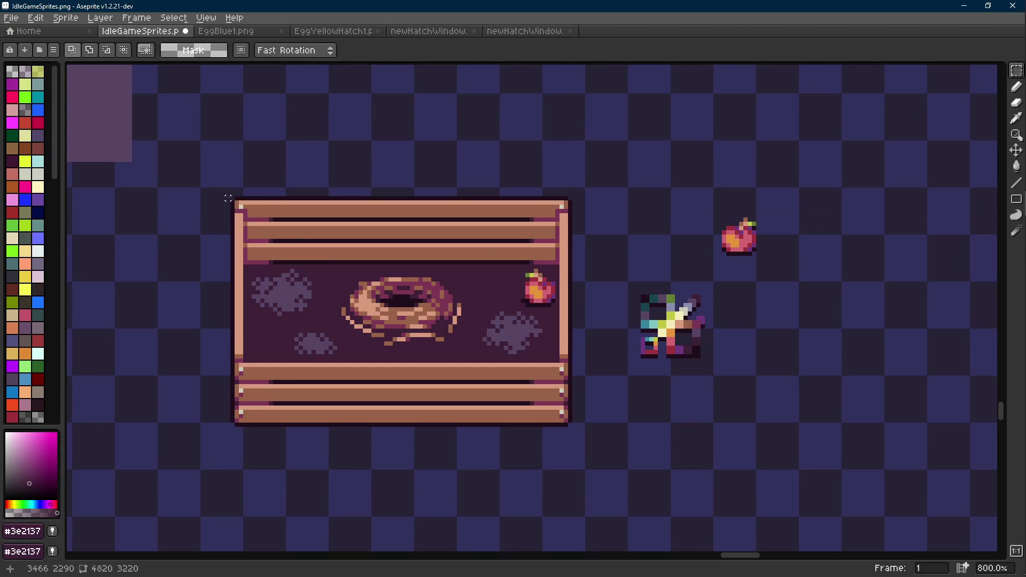
mouse_move(232, 198)
left_mouse_down()
mouse_move(522, 406)
mouse_move(574, 429)
left_mouse_up()
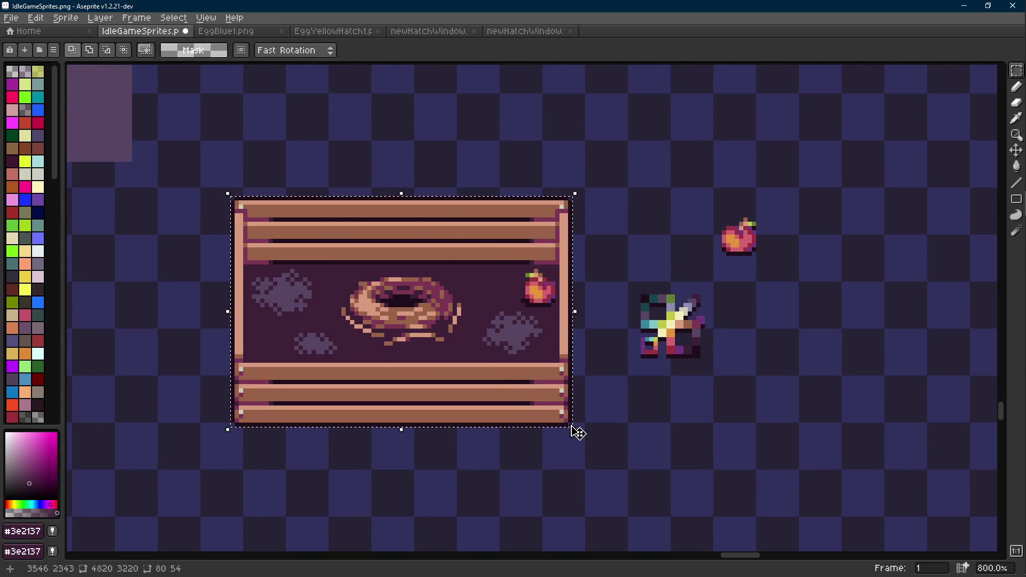
key("ctrl+s")
left_click(534, 32)
key("ctrl+v")
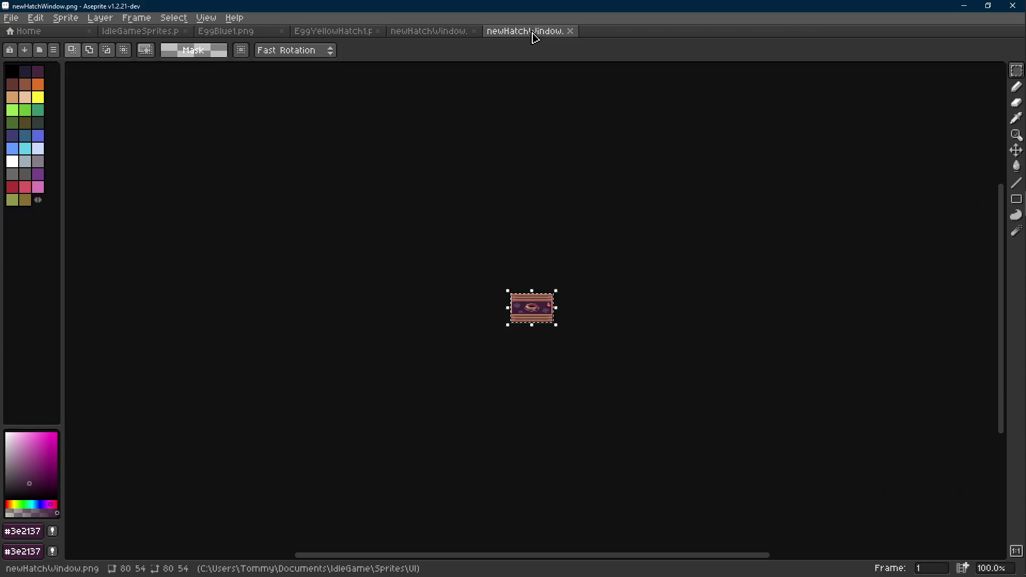
scroll(628, 273, "up", 3)
left_click(577, 256)
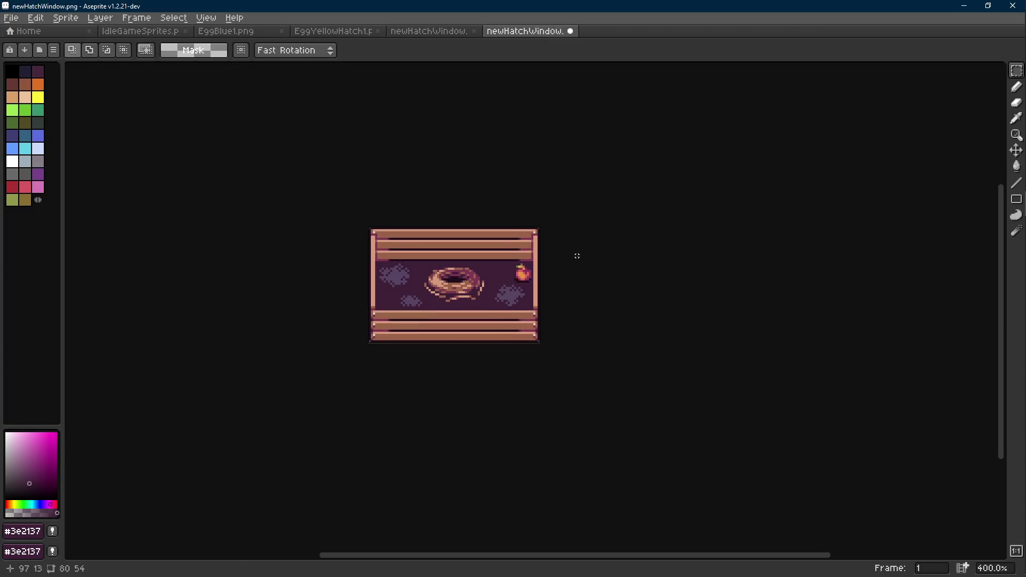
scroll(606, 258, "down", 1)
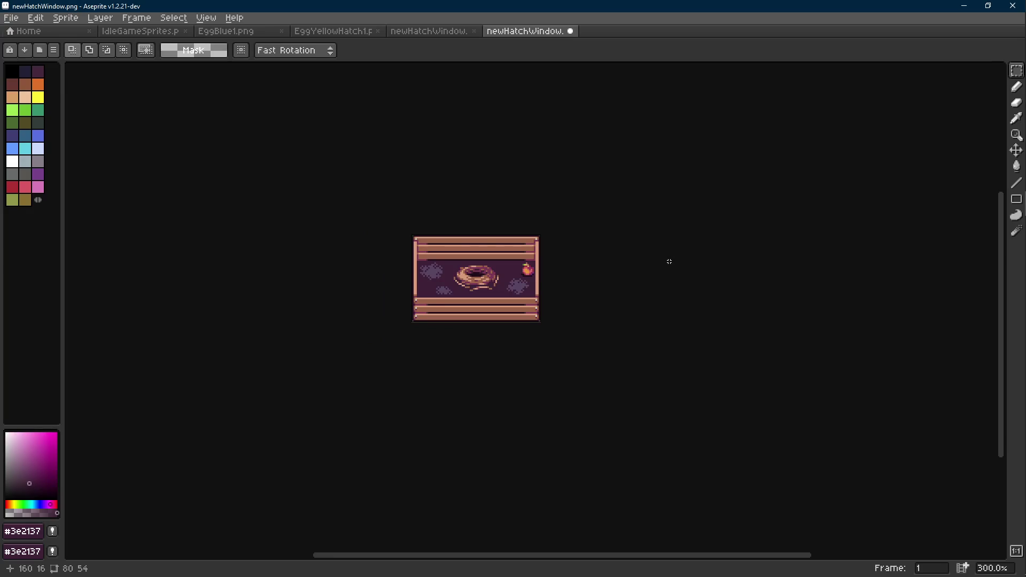
- Bring the Godot HatchWindow editor back to the front
mouse_move(1020, 203)
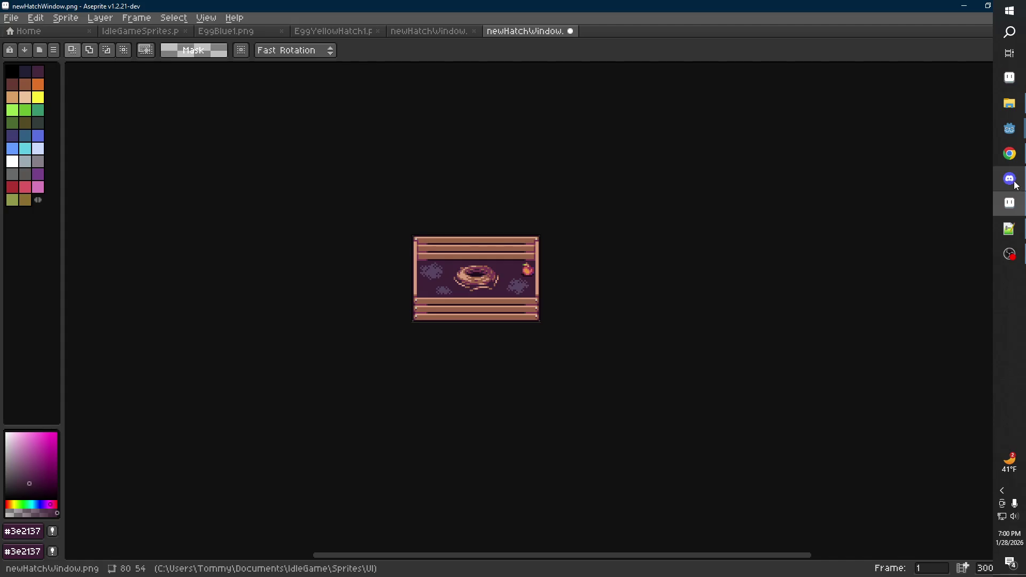
mouse_move(1009, 128)
left_click(906, 181)
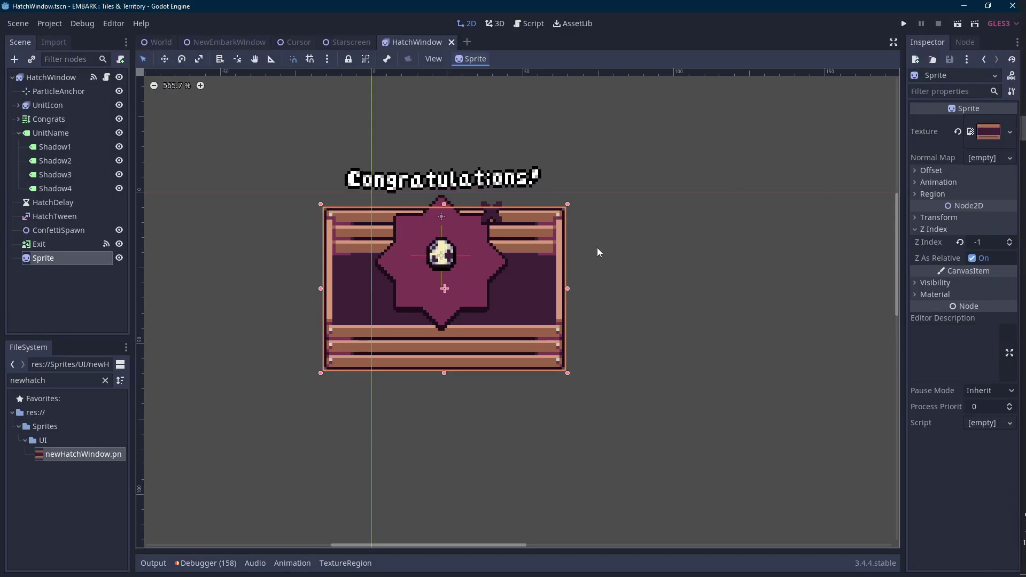
- Rename the Sprite node to HatchBarn
double_click(66, 262)
type("Hatch")
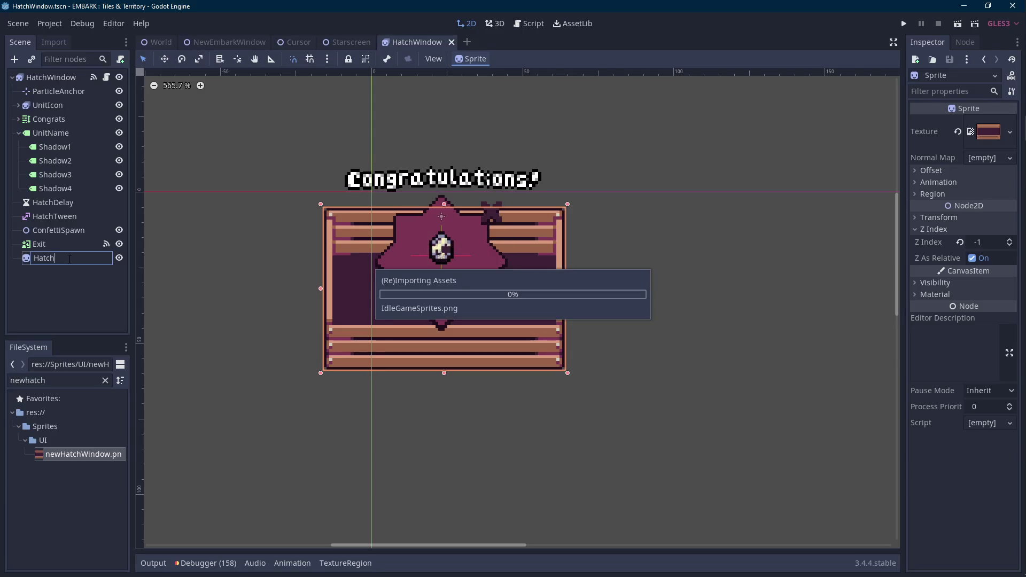
type("Barn")
key("Return")
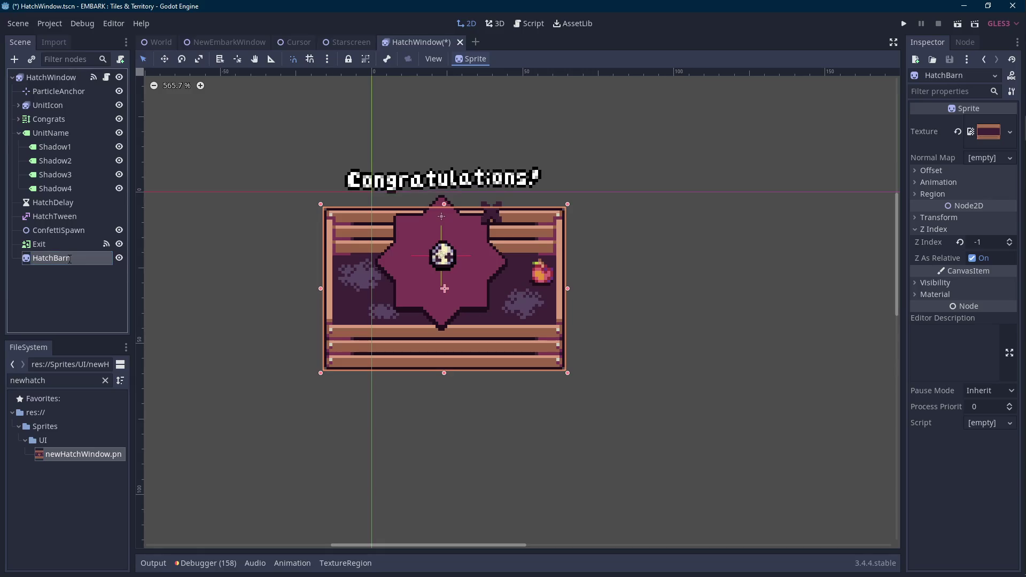
right_click(69, 259)
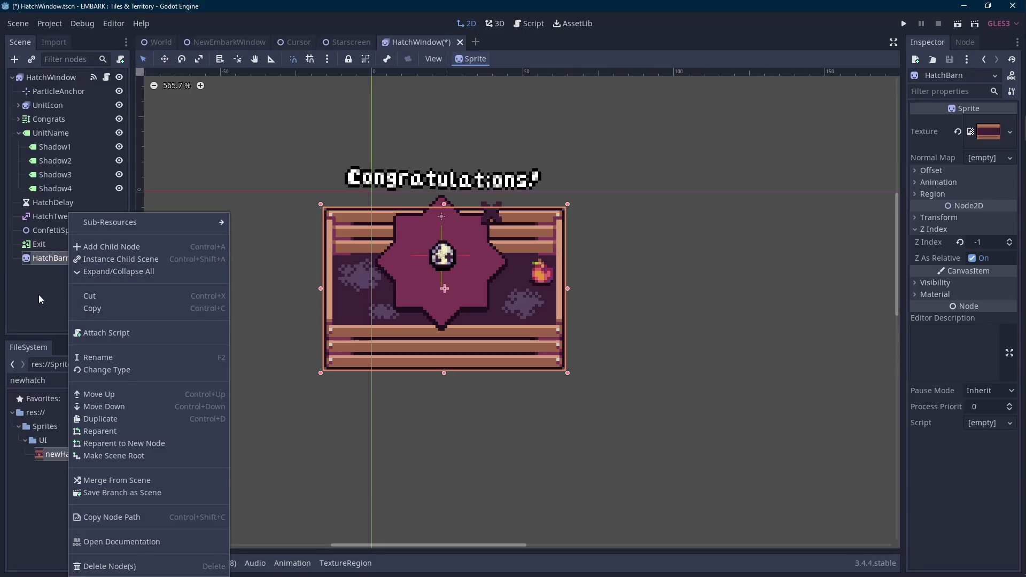
left_click(40, 300)
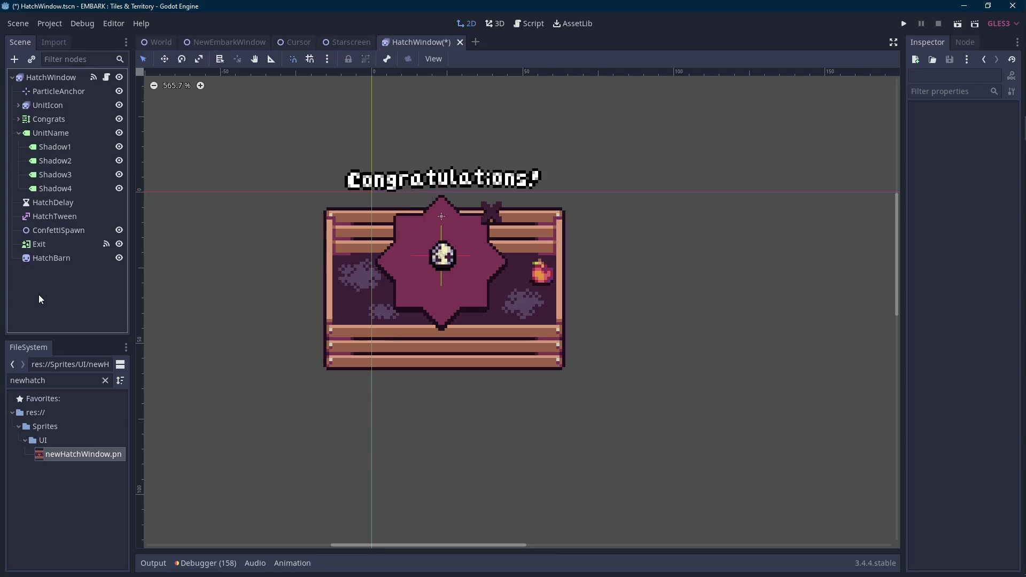